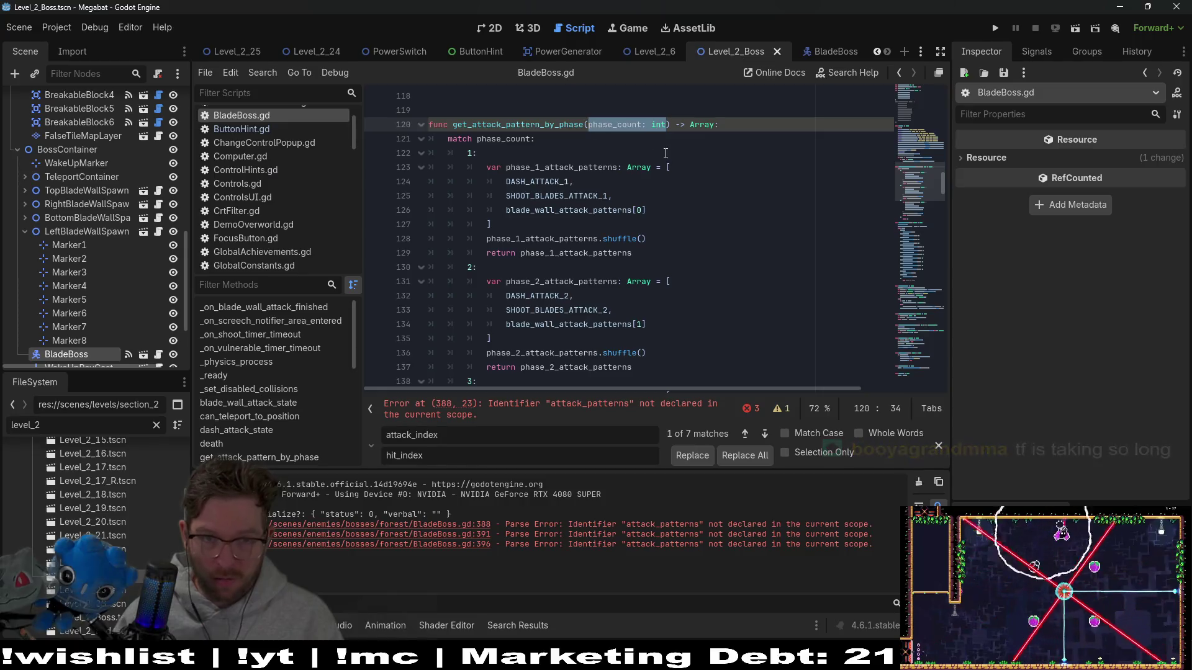
# - Remove the phase_count parameter and its variable declaration from BladeBoss.gd
pyautogui.press('BackSpace')
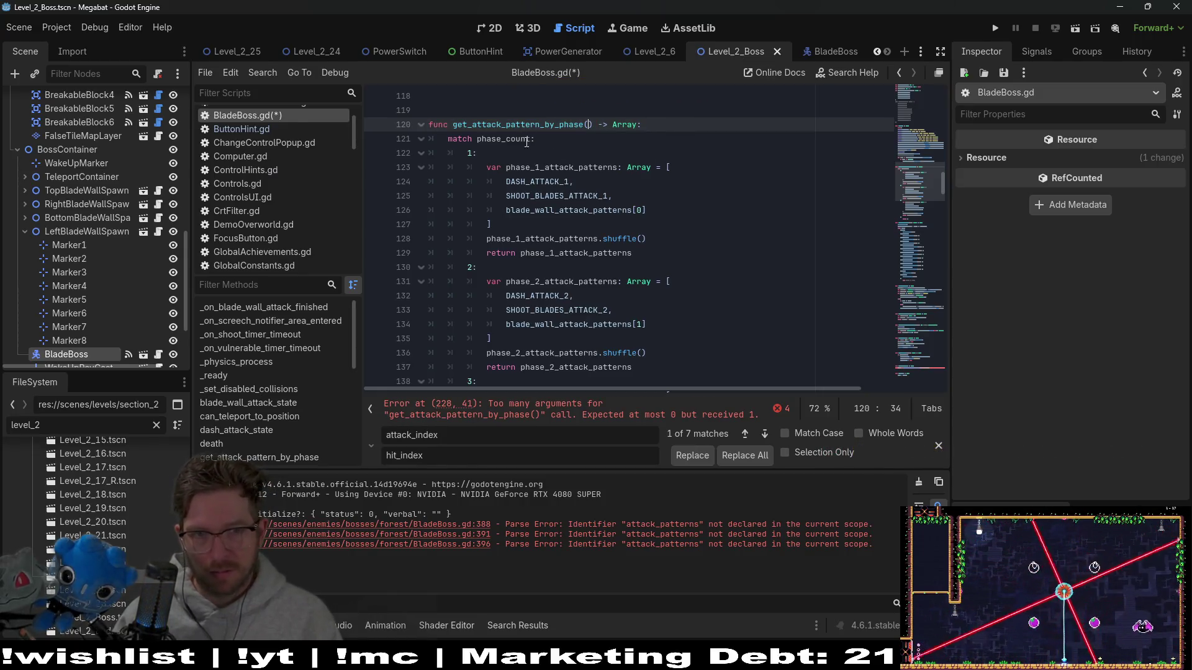
pyautogui.keyDown('ctrl'); pyautogui.click(508, 141); pyautogui.keyUp('ctrl')
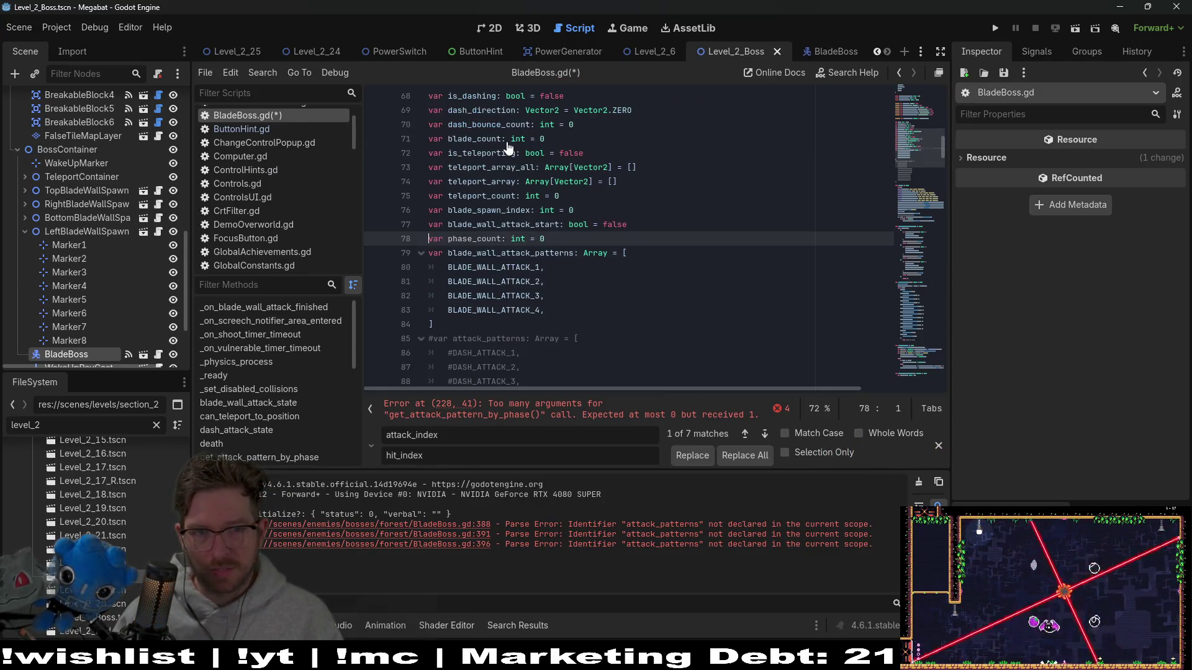
pyautogui.tripleClick(546, 238)
pyautogui.press('BackSpace')
pyautogui.press('BackSpace')
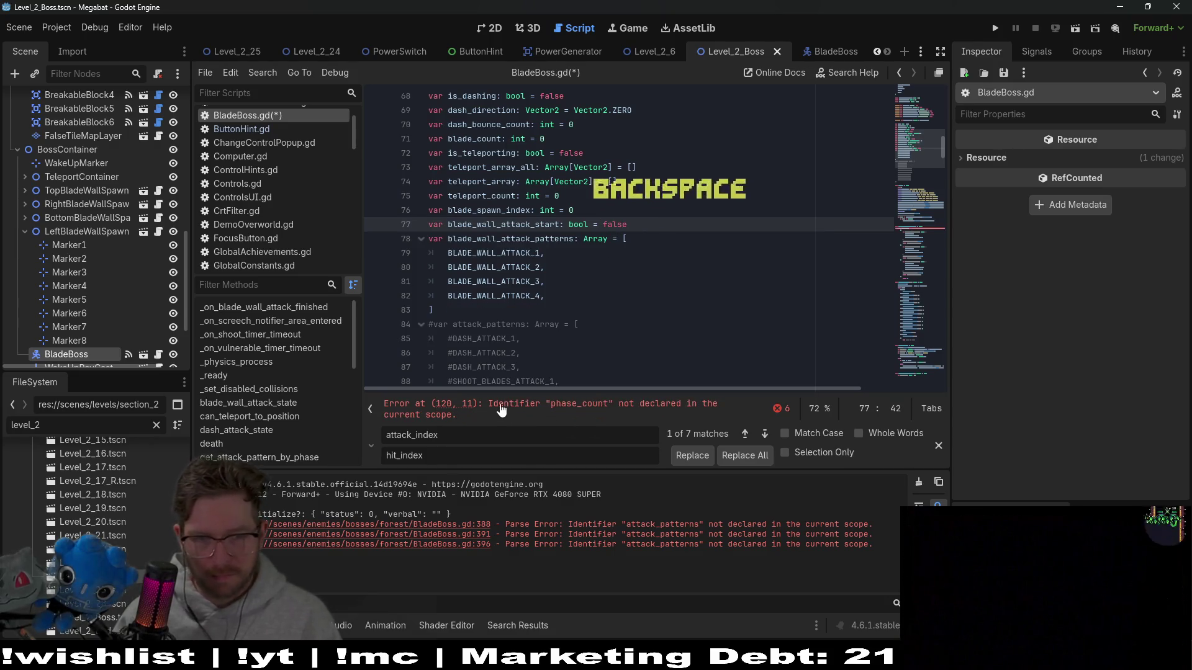
# - Delete the match phase_count statement along with its case labels and return lines
pyautogui.click(500, 412)
pyautogui.scroll(-3, 551, 245)
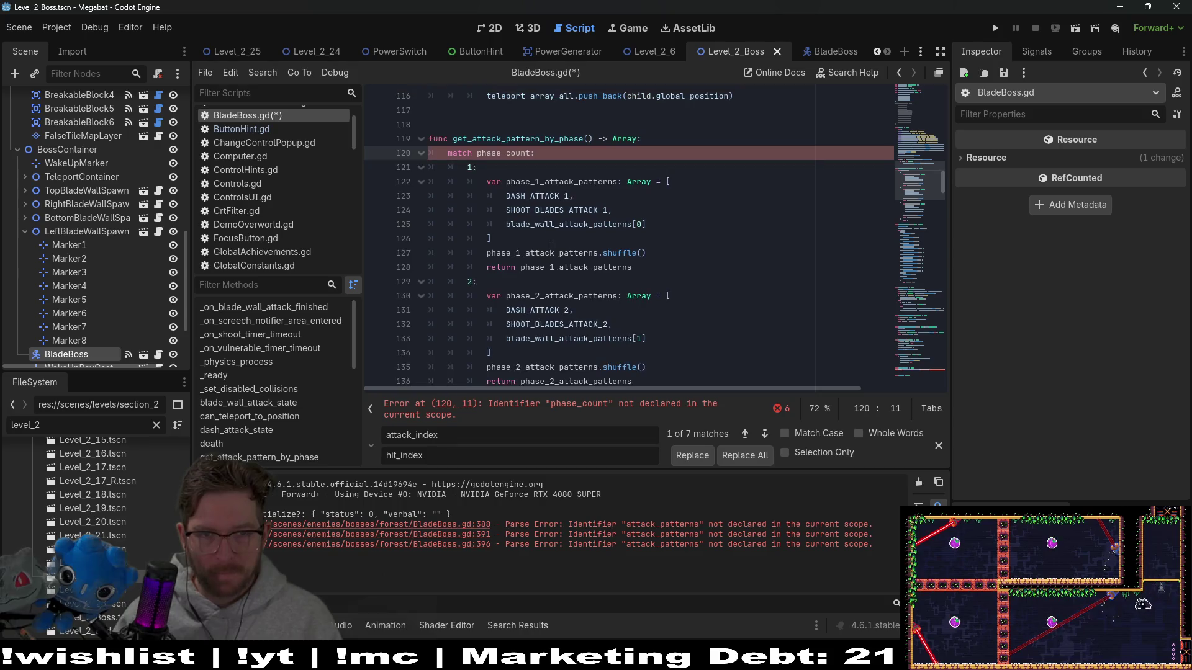
pyautogui.moveTo(497, 176)
pyautogui.mouseDown()
pyautogui.moveTo(534, 155)
pyautogui.moveTo(646, 139)
pyautogui.mouseUp()
pyautogui.press('BackSpace')
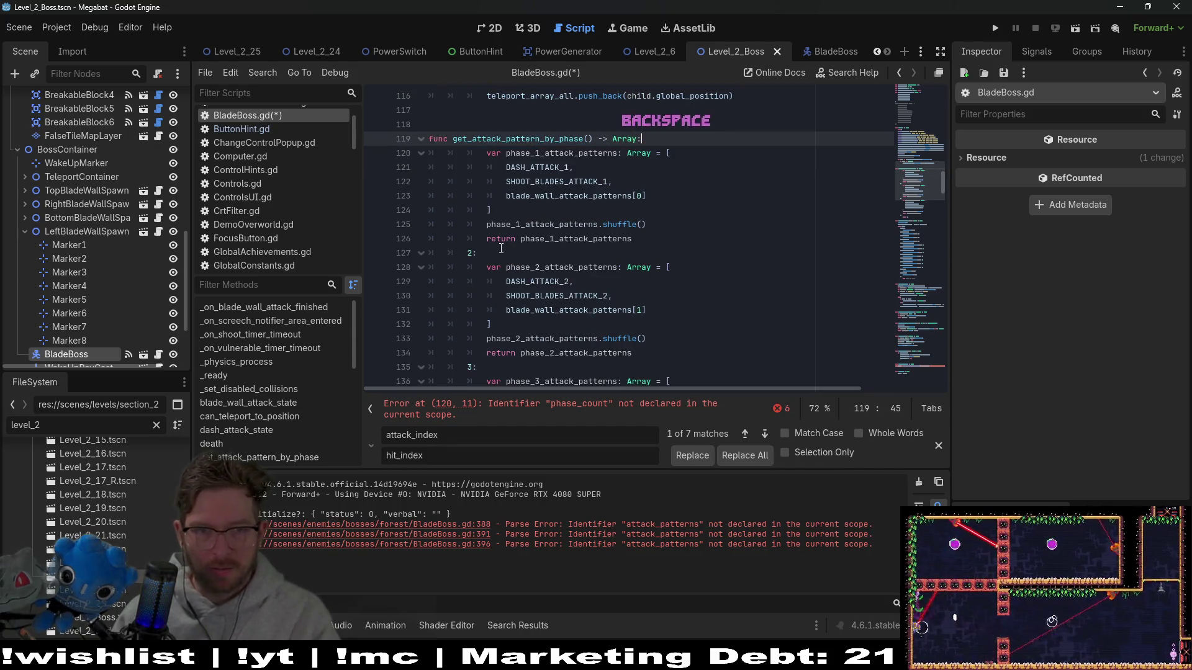
pyautogui.moveTo(490, 256)
pyautogui.mouseDown()
pyautogui.moveTo(490, 239)
pyautogui.moveTo(699, 221)
pyautogui.mouseUp()
pyautogui.press('BackSpace')
pyautogui.moveTo(478, 338); pyautogui.dragTo(676, 320)
pyautogui.press('BackSpace')
pyautogui.scroll(-2, 676, 320)
pyautogui.moveTo(534, 367)
pyautogui.mouseDown()
pyautogui.moveTo(702, 321)
pyautogui.moveTo(471, 261)
pyautogui.moveTo(431, 198)
pyautogui.mouseUp()
pyautogui.press('BackSpace')
# - Dedent the phase array block one level and select the commented shuffle line
pyautogui.scroll(3, 655, 307)
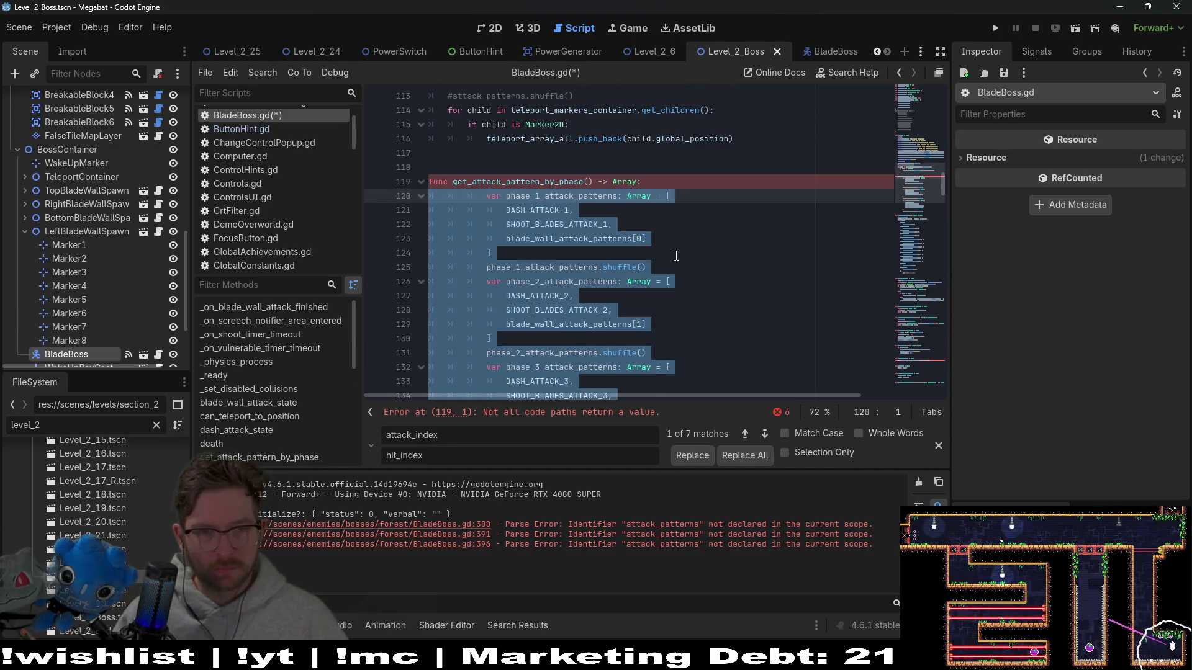
pyautogui.hotkey('shift', 'Tab')
pyautogui.hotkey('shift', 'Tab')
pyautogui.scroll(-1, 676, 256)
pyautogui.click(621, 287)
pyautogui.scroll(-2, 621, 324)
pyautogui.click(621, 324)
pyautogui.scroll(5, 640, 302)
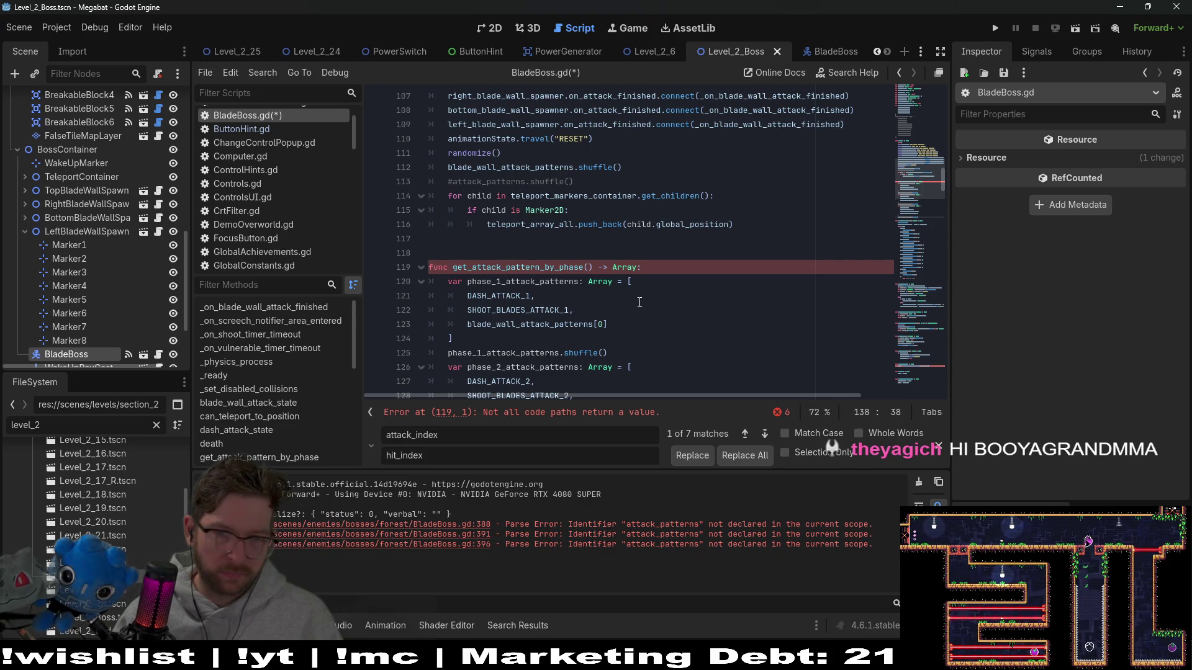
pyautogui.moveTo(630, 185); pyautogui.dragTo(654, 170)
# - Delete the commented shuffle line and uncomment the attack_patterns array block
pyautogui.press('BackSpace')
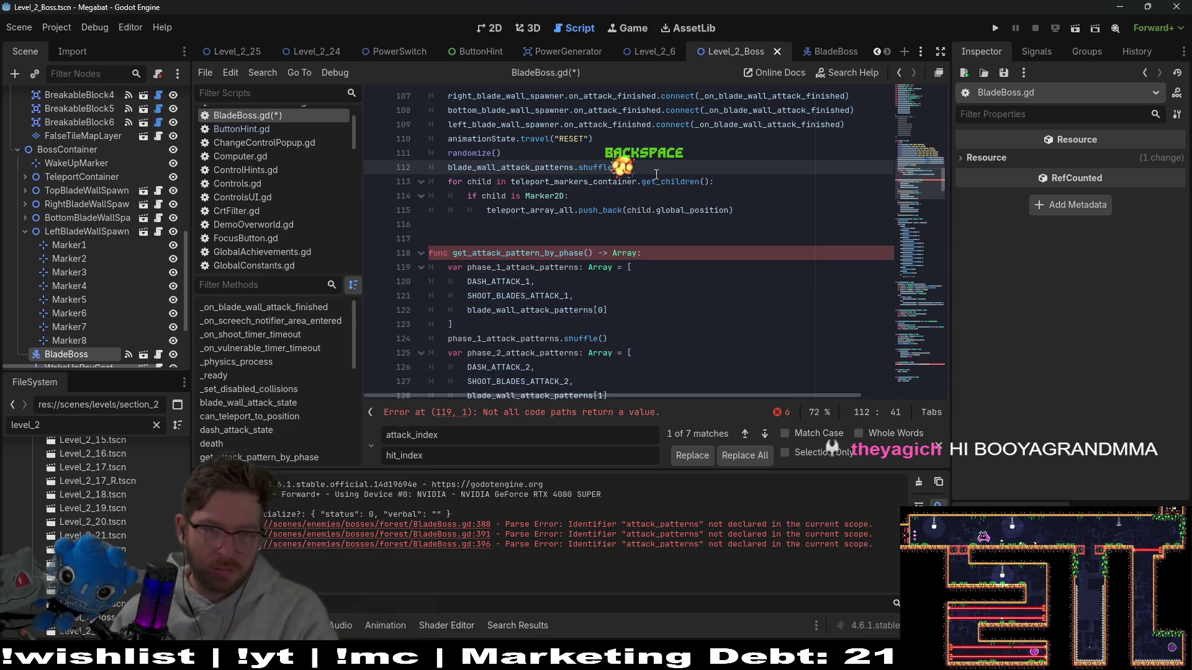
pyautogui.scroll(-2, 656, 174)
pyautogui.doubleClick(493, 167)
pyautogui.scroll(10, 610, 193)
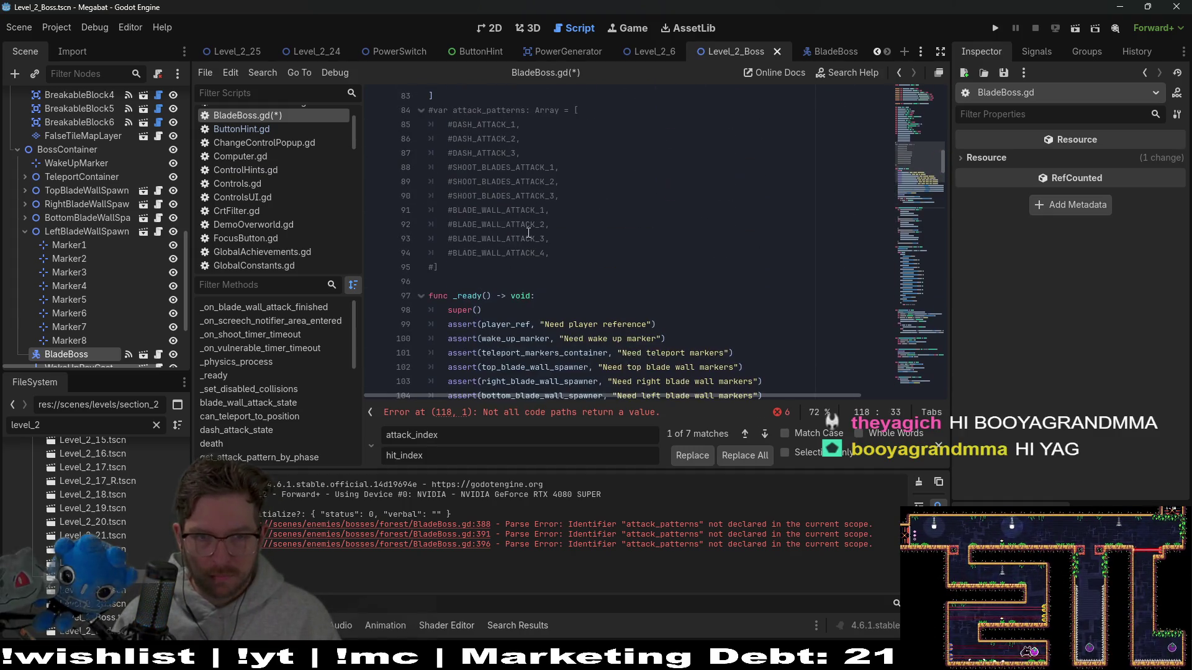
pyautogui.moveTo(441, 267)
pyautogui.mouseDown()
pyautogui.moveTo(409, 115)
pyautogui.moveTo(382, 113)
pyautogui.mouseUp()
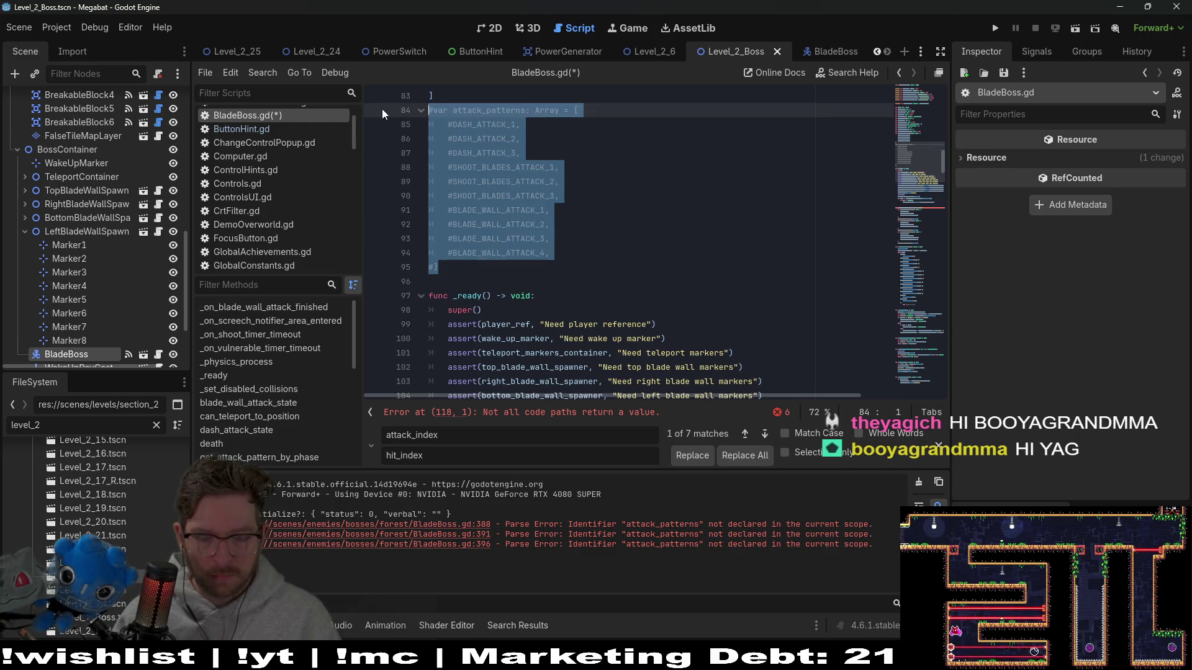
pyautogui.hotkey('ctrl', 'k')
# - Add an 'attack_patterns = ' line below the blade wall shuffle call in _ready
pyautogui.click(511, 110)
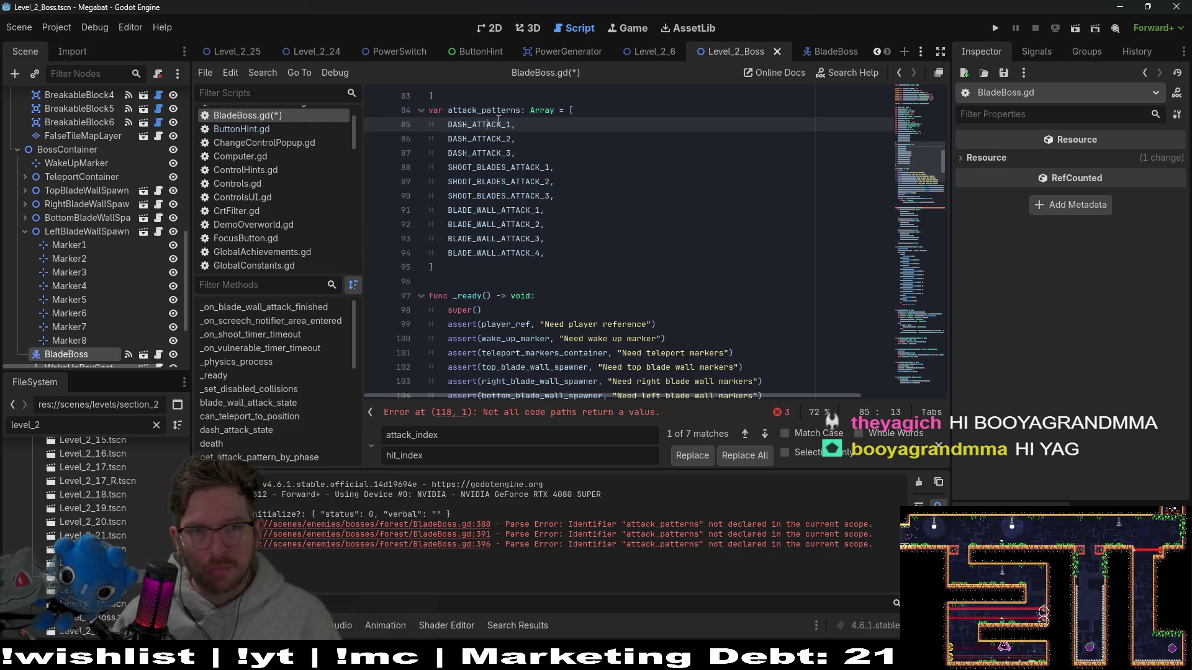
pyautogui.doubleClick(510, 110)
pyautogui.hotkey('ctrl', 'c')
pyautogui.scroll(-7, 609, 230)
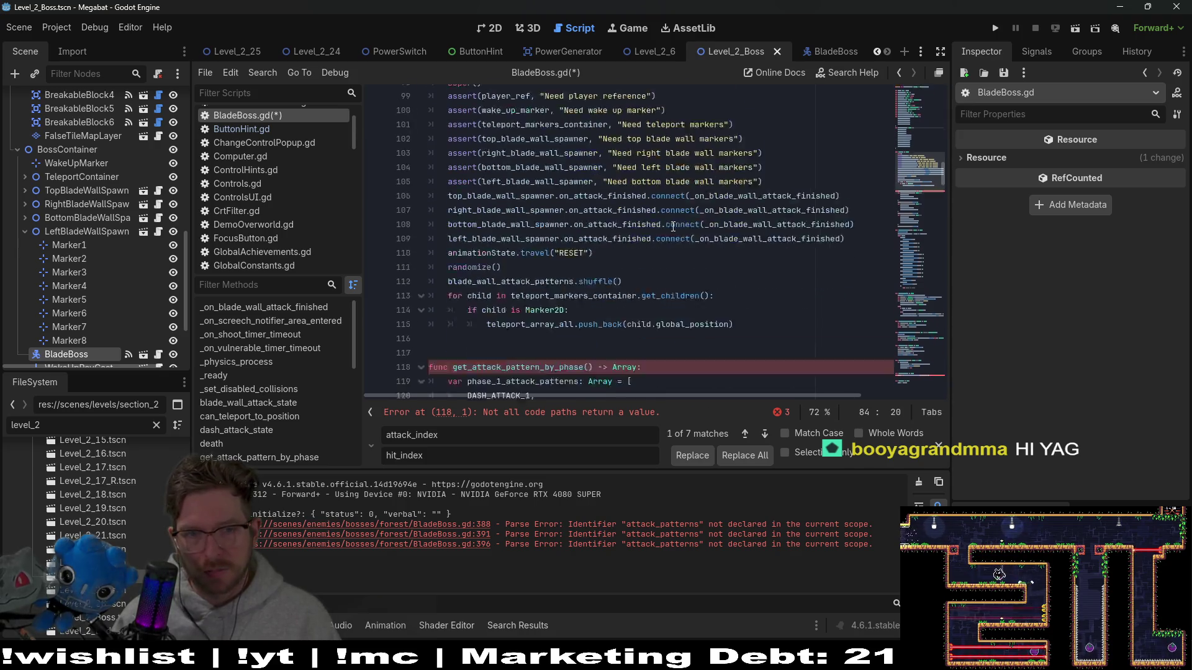
pyautogui.click(560, 195)
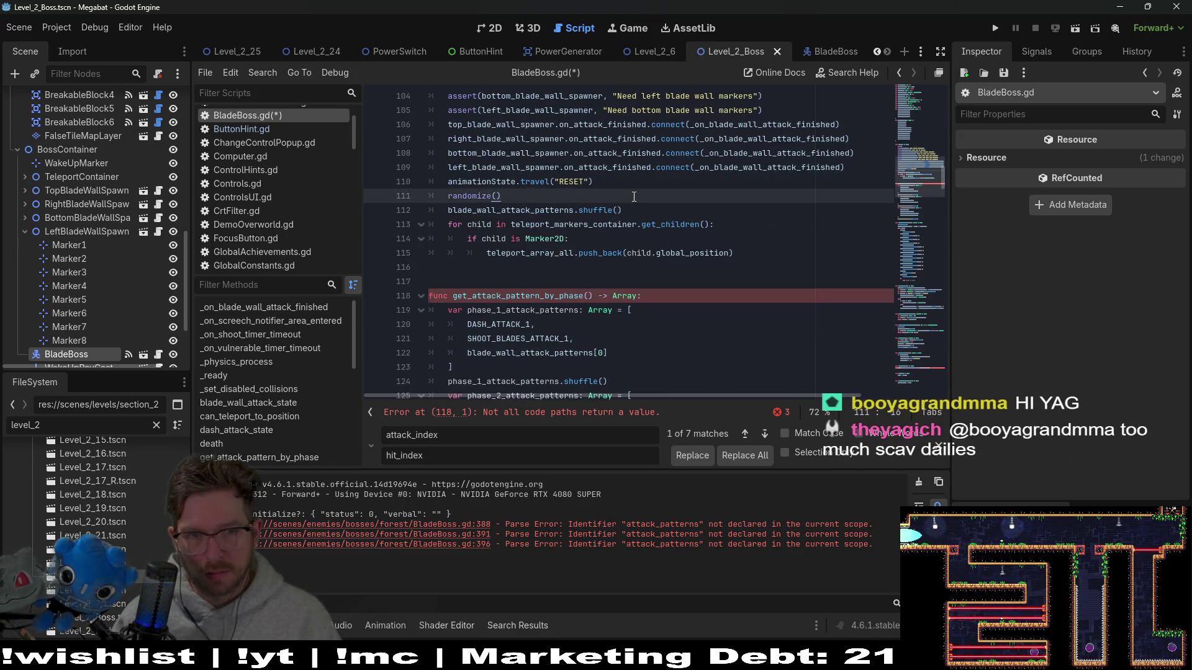
pyautogui.click(650, 210)
pyautogui.press('Return')
pyautogui.hotkey('ctrl', 'v')
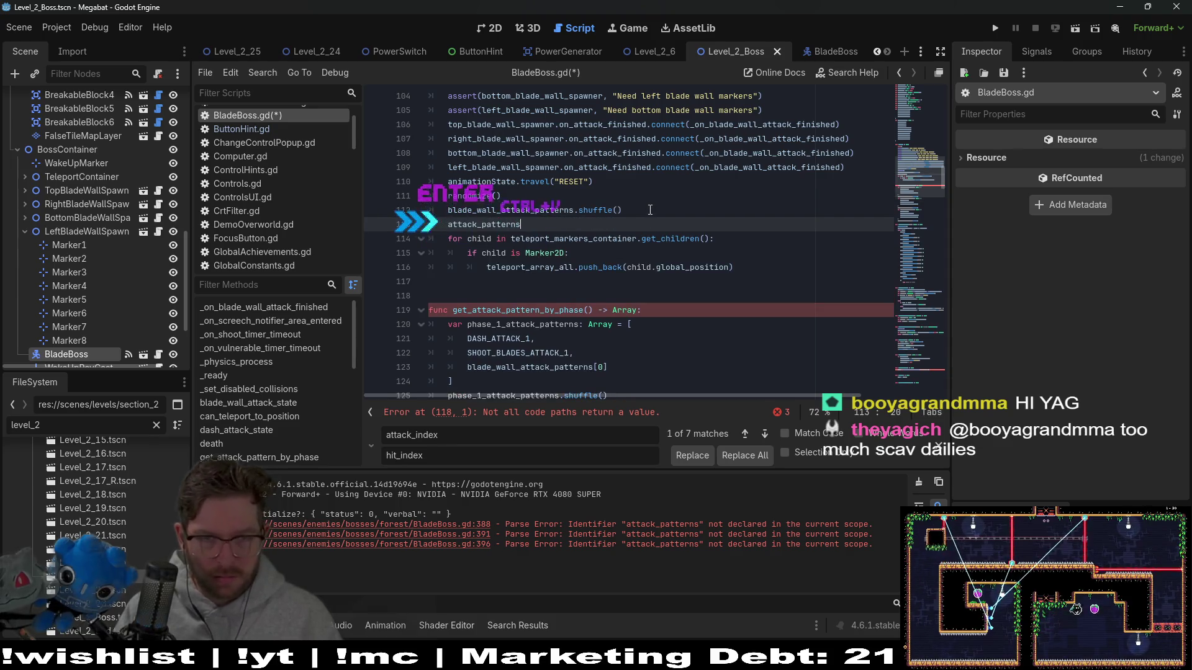
pyautogui.write('= get_')
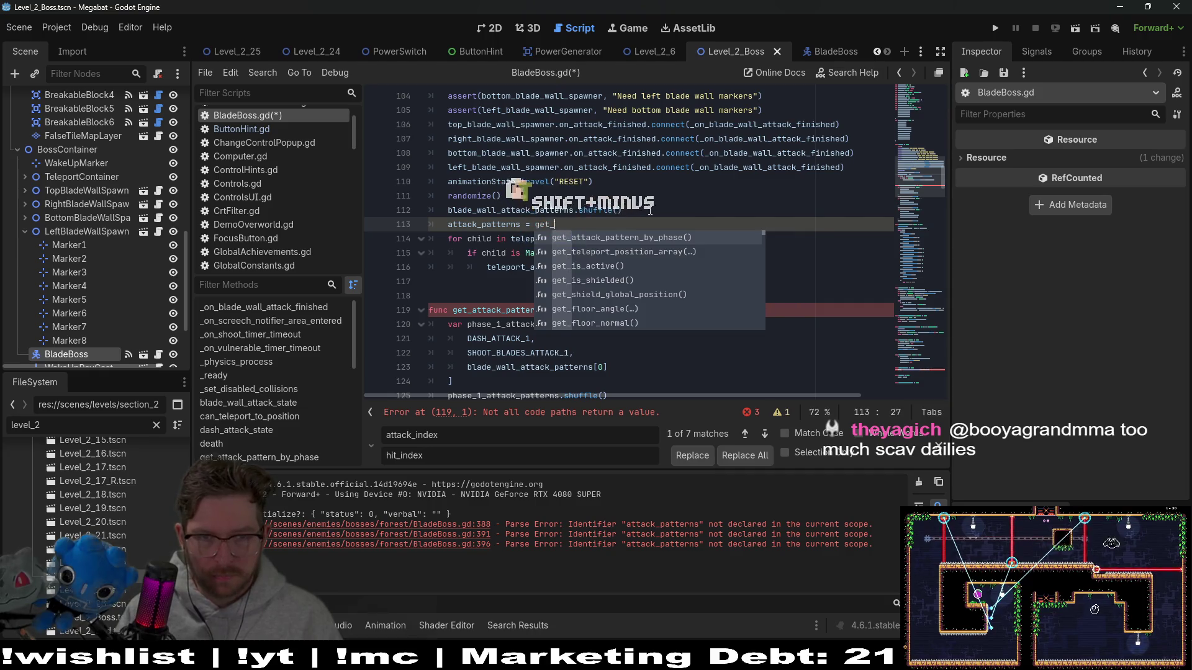
pyautogui.press('BackSpace')
pyautogui.press('BackSpace')
pyautogui.press('BackSpace')
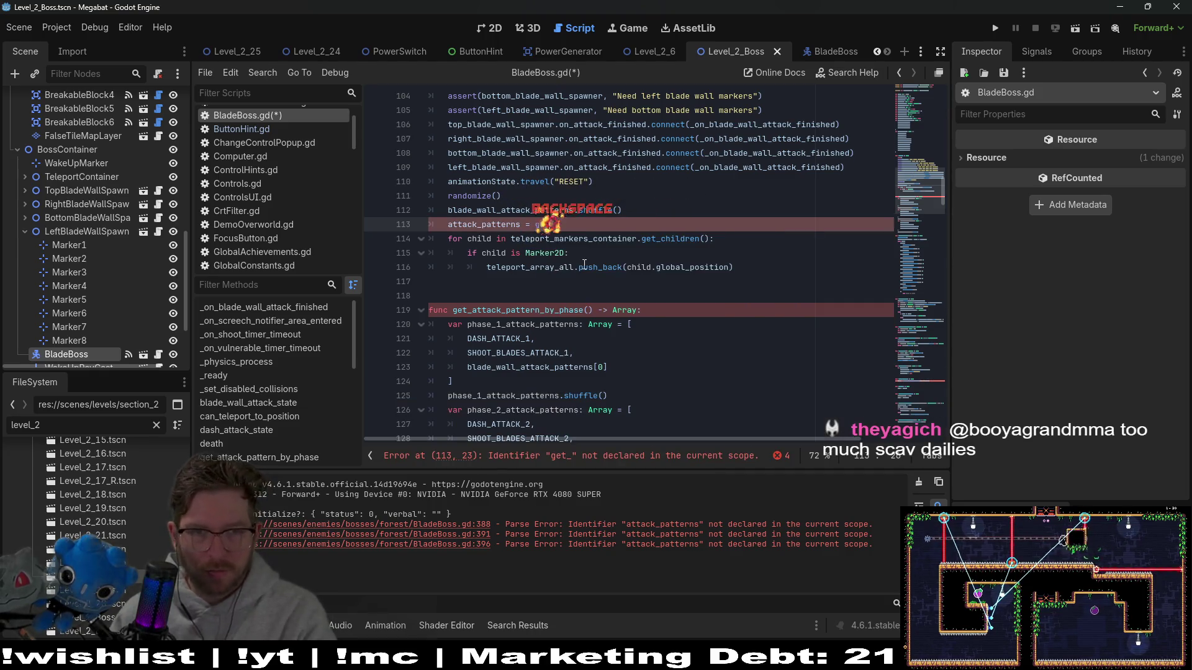
# - Rename get_attack_pattern_by_phase to generate_attack_pattern
pyautogui.doubleClick(508, 311)
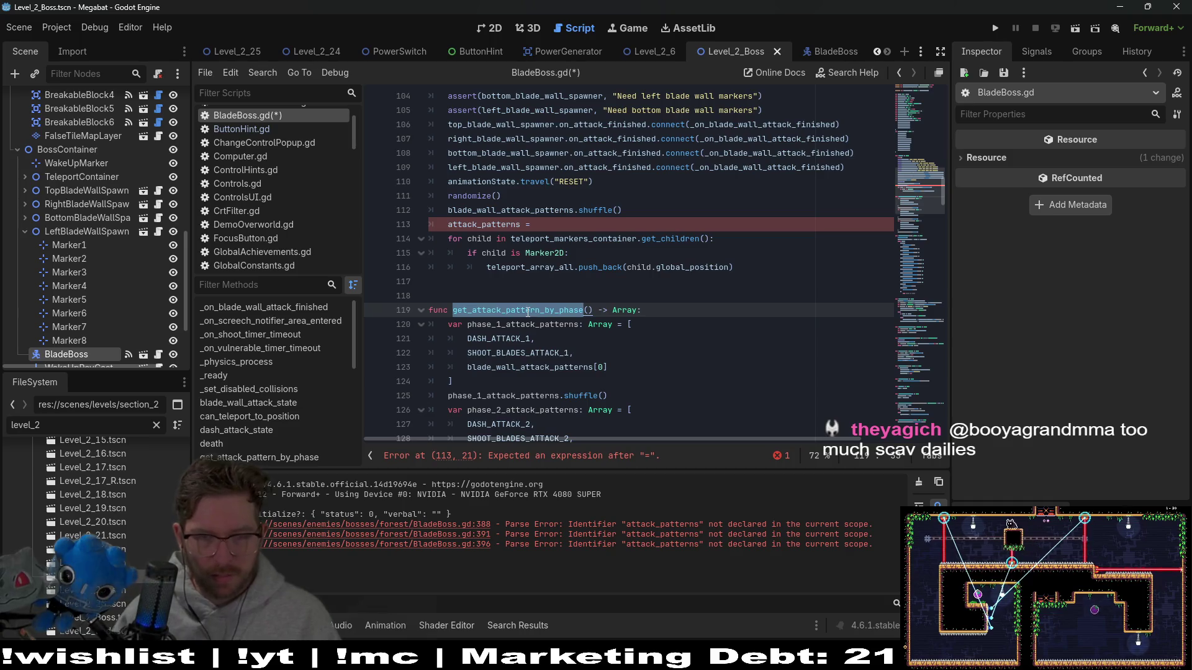
pyautogui.press('Left')
pyautogui.write('generate')
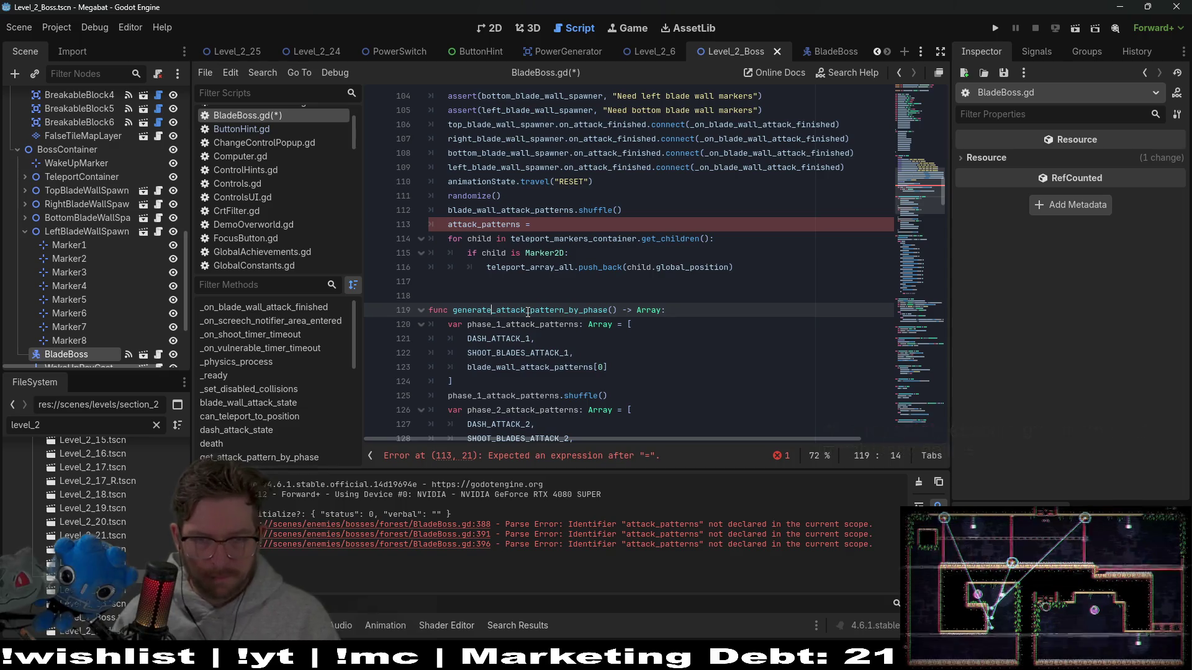
pyautogui.doubleClick(528, 310)
pyautogui.press('Right')
pyautogui.press('BackSpace')
pyautogui.press('BackSpace')
pyautogui.press('BackSpace')
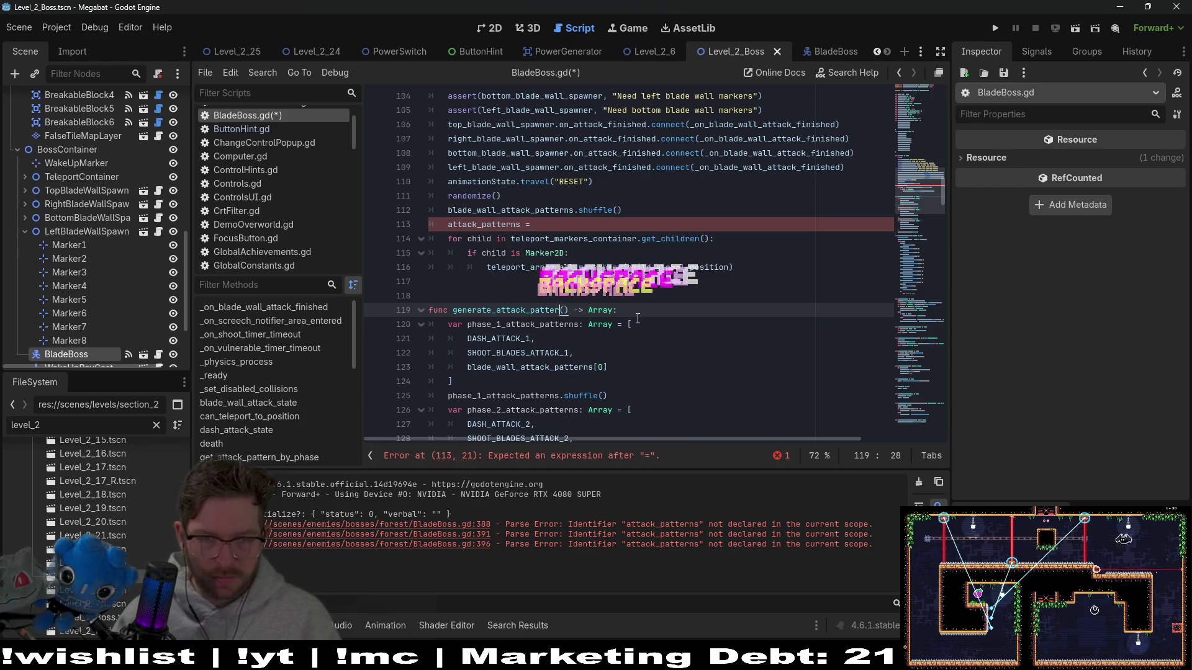
pyautogui.press('BackSpace')
pyautogui.press('BackSpace')
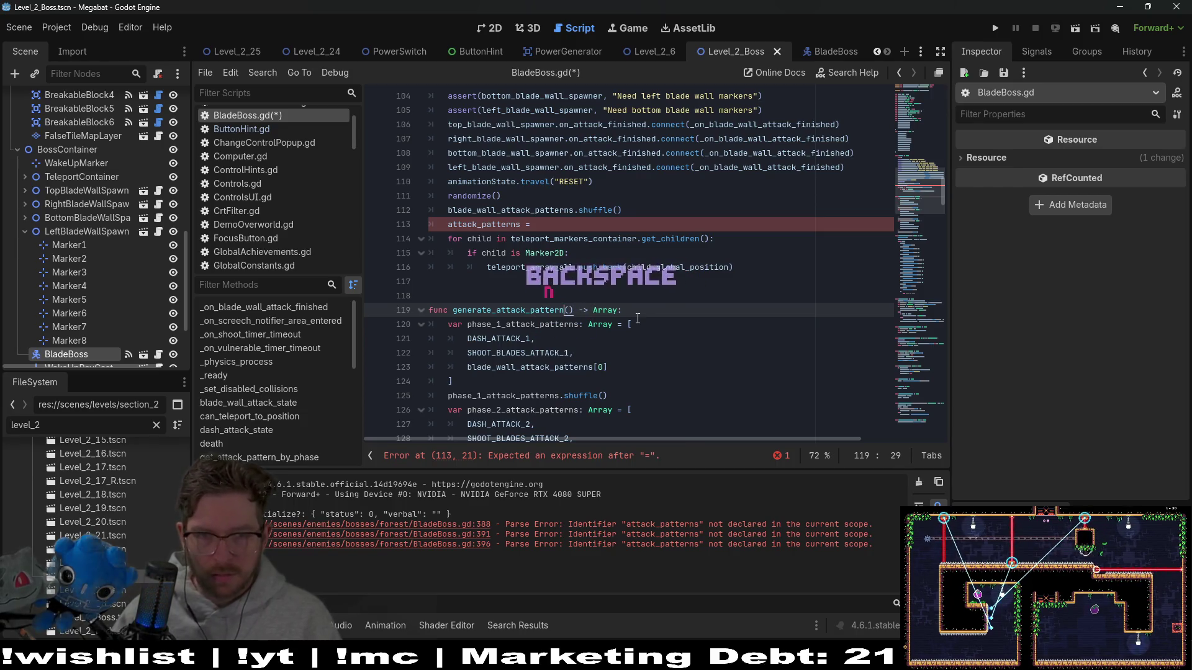
pyautogui.write('n')
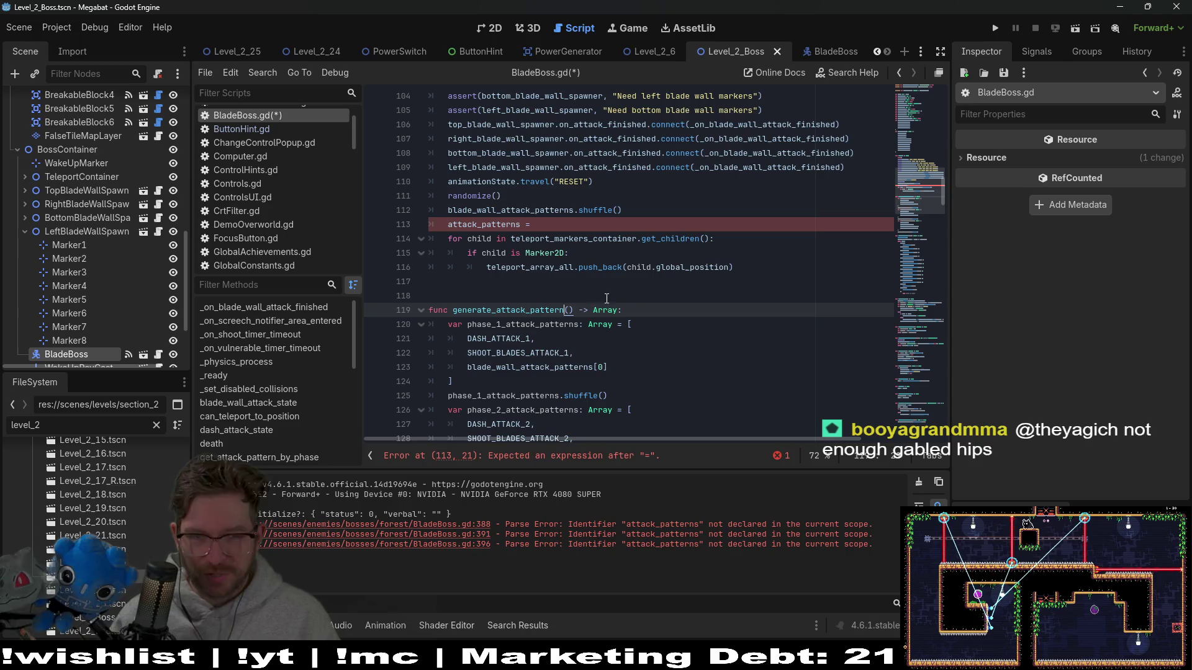
# - Complete the _ready line as attack_patterns = generate_attack_pattern()
pyautogui.doubleClick(512, 311)
pyautogui.hotkey('ctrl', 'c')
pyautogui.click(551, 228)
pyautogui.hotkey('ctrl', 'v')
pyautogui.write('(')
pyautogui.click(472, 267)
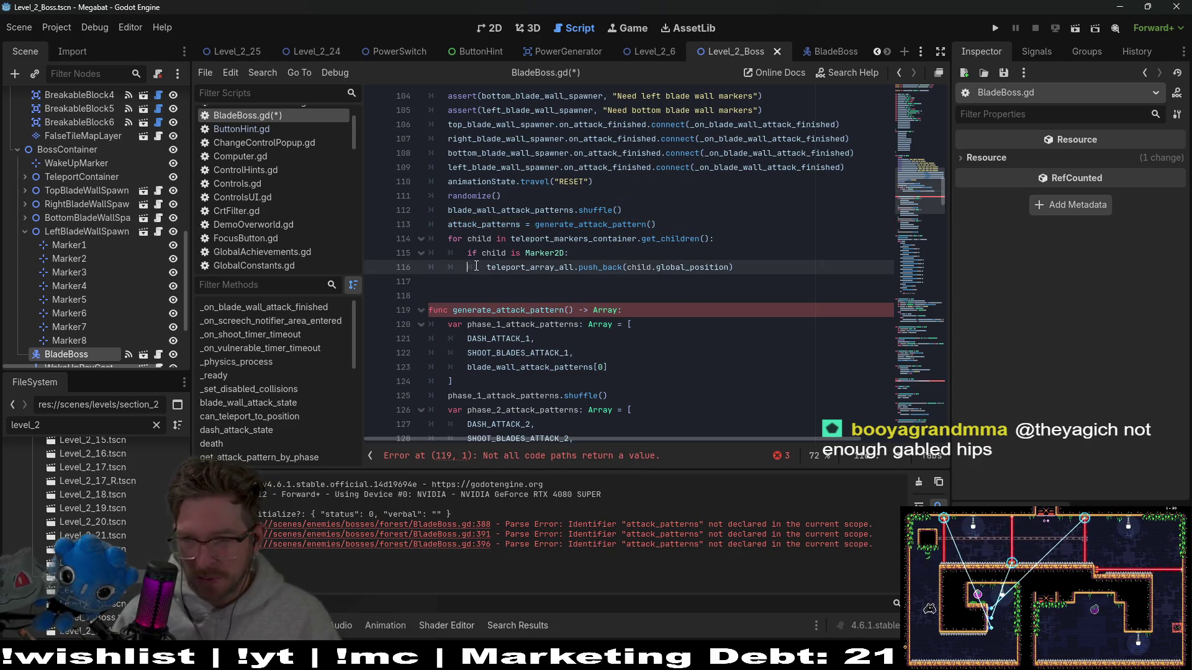
# - Add an indented blank line after the phase 3 shuffle call
pyautogui.scroll(-2, 585, 289)
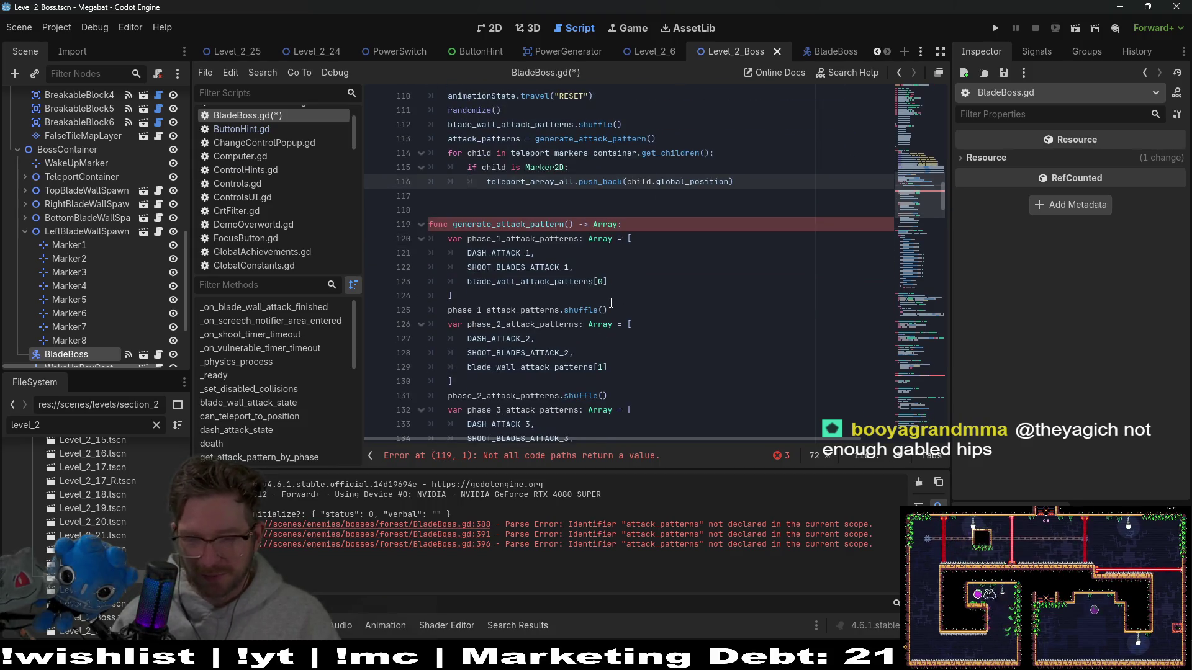
pyautogui.doubleClick(515, 224)
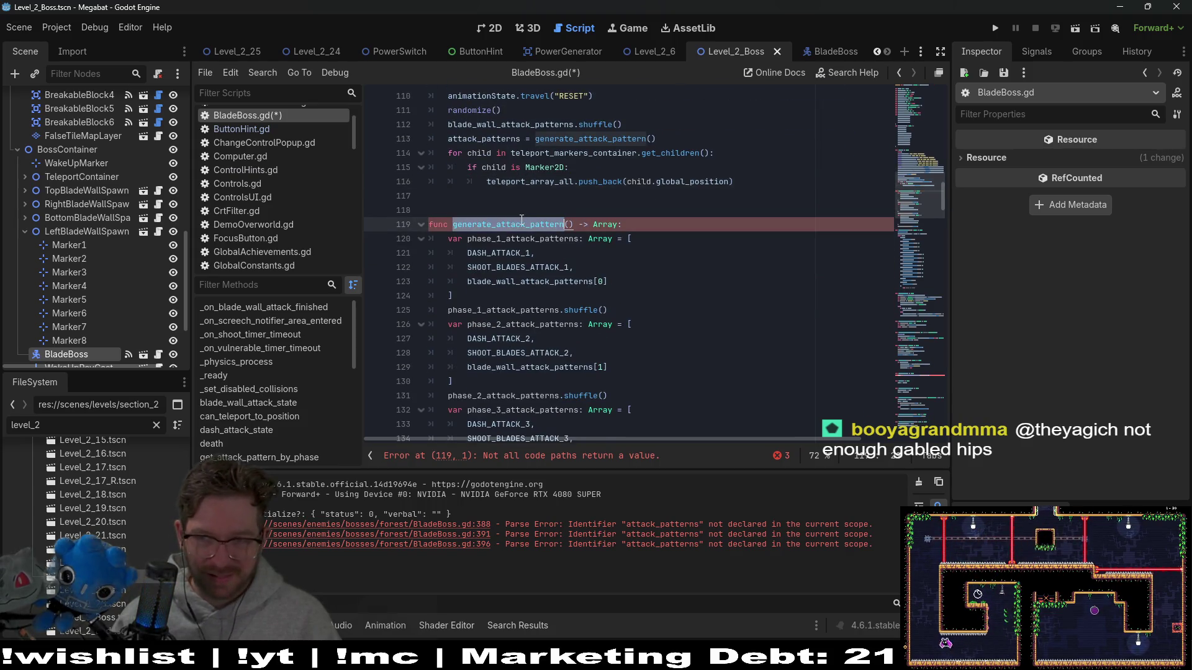
pyautogui.scroll(-4, 651, 299)
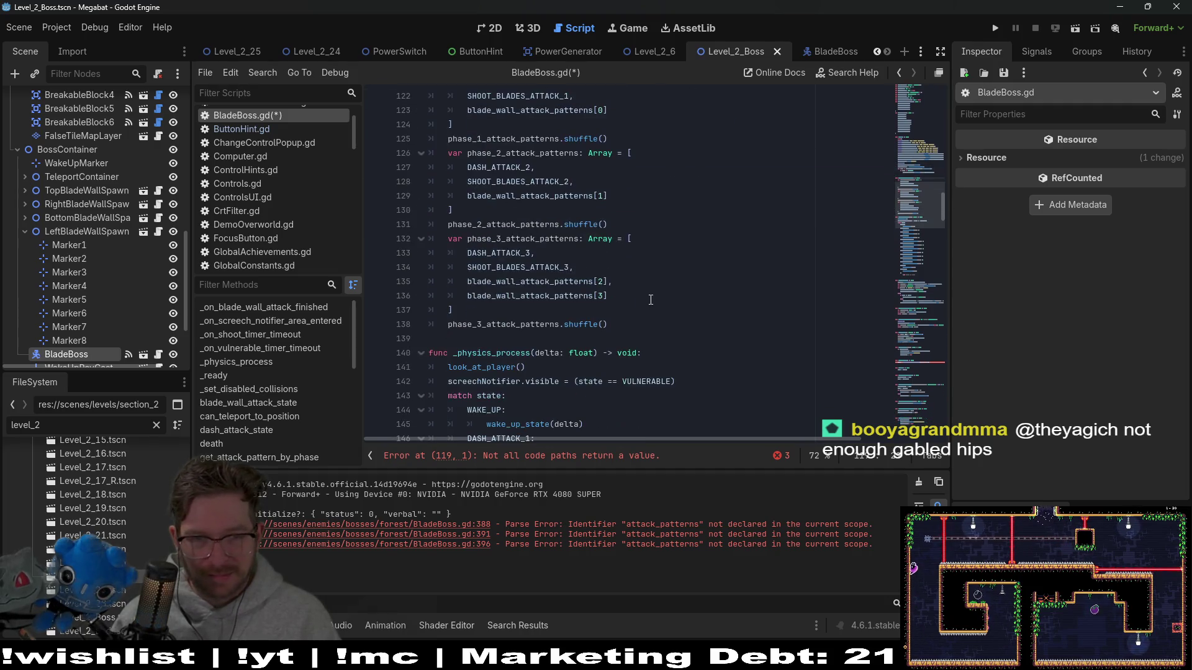
pyautogui.click(611, 326)
pyautogui.press('Return')
pyautogui.press('BackSpace')
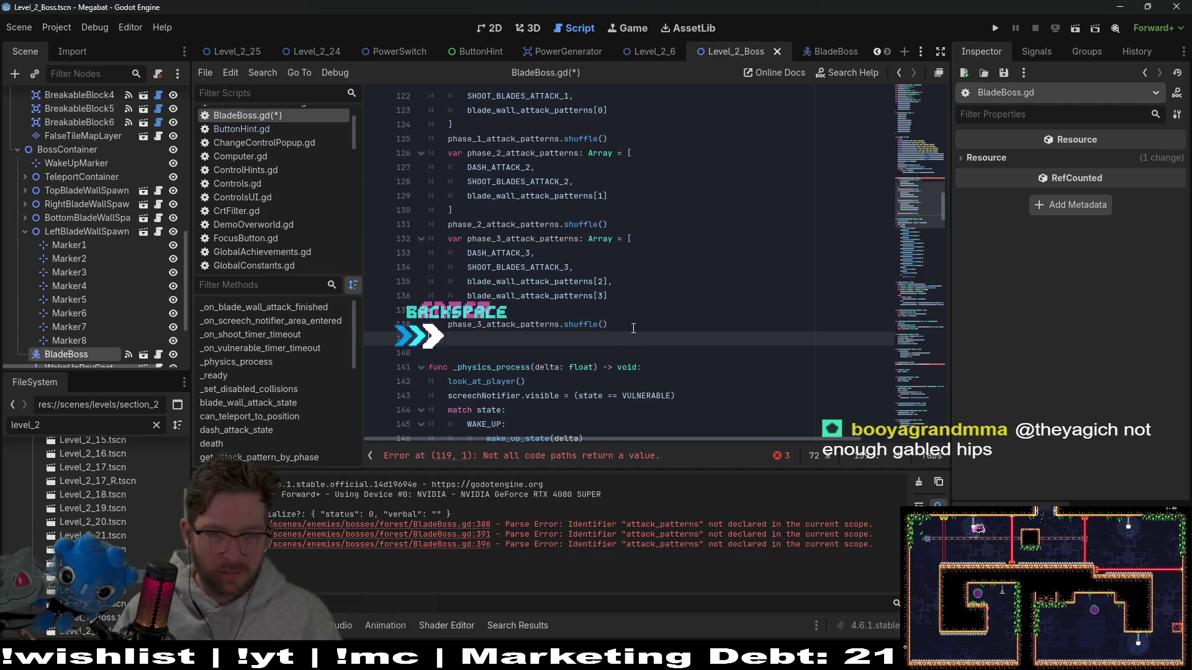
pyautogui.press('Tab')
# - Delete the 'attack_patterns = ' prefix so _ready simply calls generate_attack_pattern()
pyautogui.scroll(1, 633, 328)
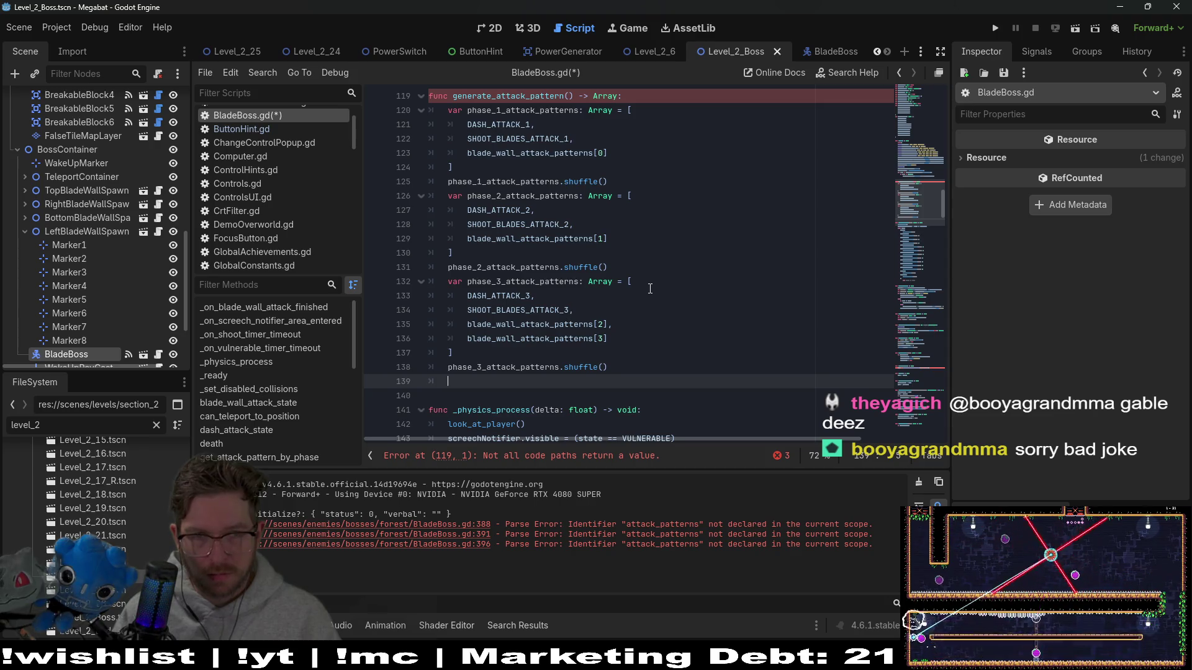
pyautogui.scroll(8, 640, 127)
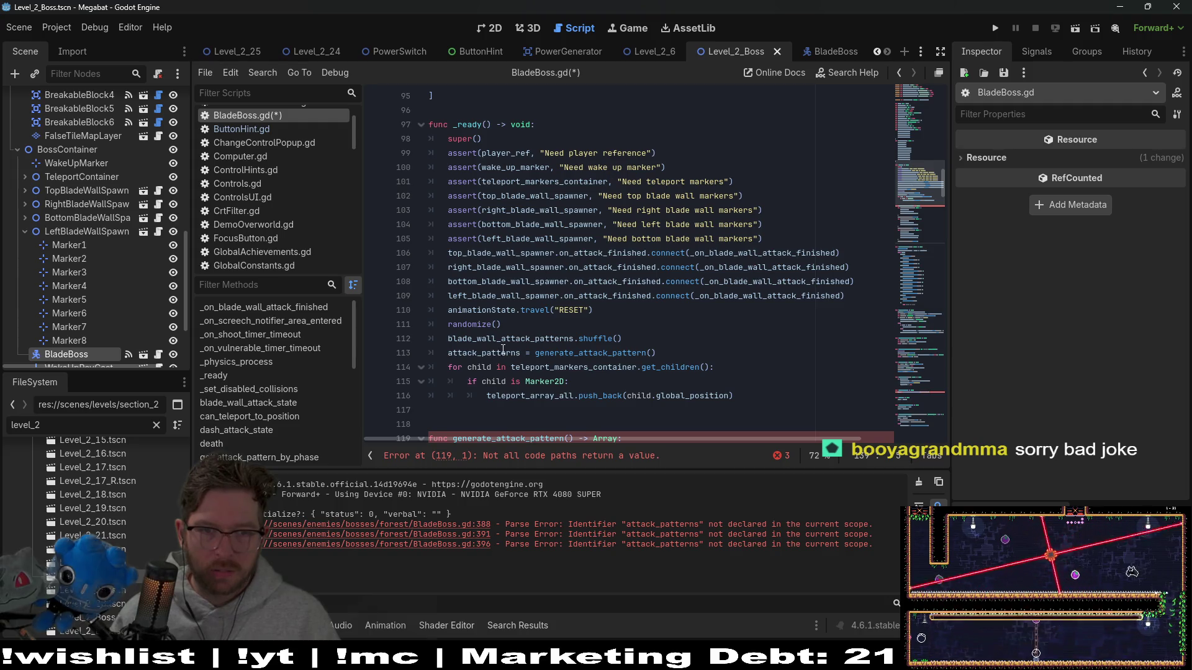
pyautogui.click(503, 352)
pyautogui.press('End')
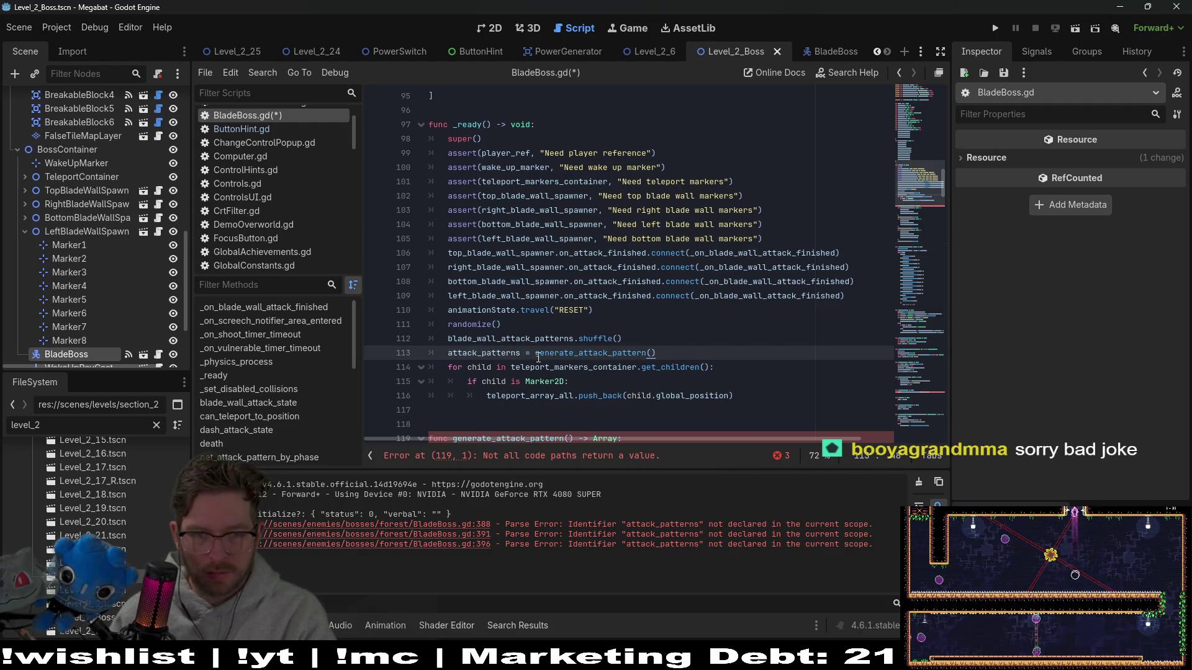
pyautogui.moveTo(537, 353); pyautogui.dragTo(447, 353)
pyautogui.press('BackSpace')
pyautogui.scroll(-2, 626, 348)
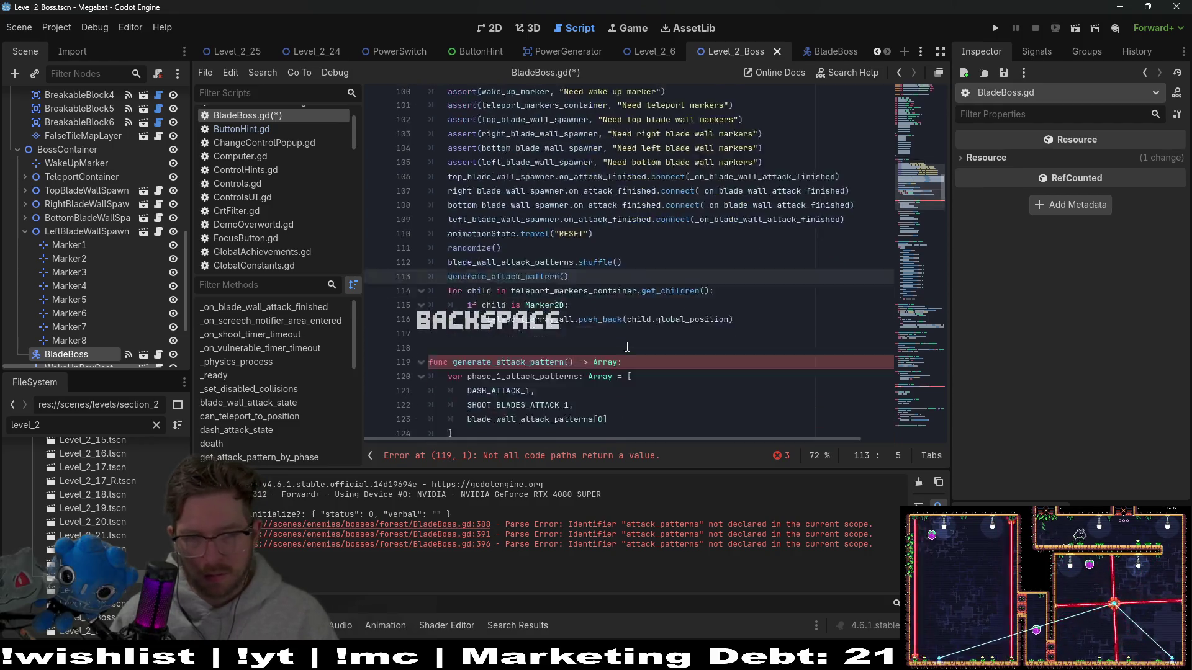
pyautogui.scroll(-3, 627, 347)
# - Change generate_attack_pattern's return type to void and toggle comments on the attack_patterns array block
pyautogui.doubleClick(606, 266)
pyautogui.write('void')
pyautogui.press('Escape')
pyautogui.scroll(9, 498, 239)
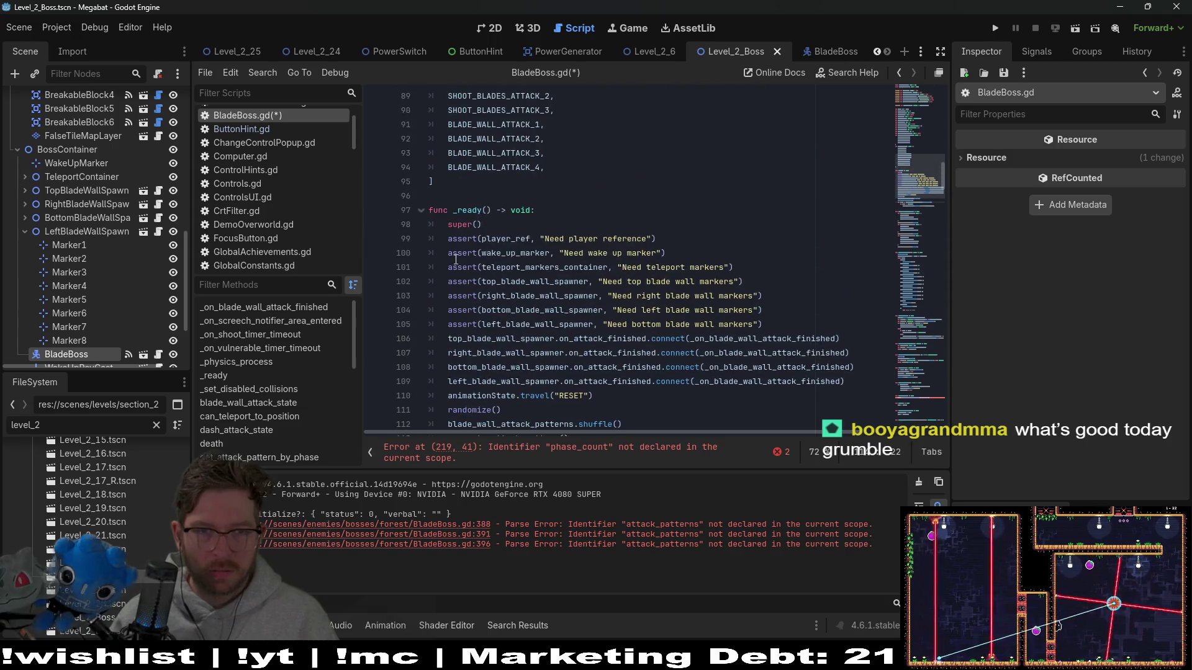
pyautogui.moveTo(545, 296); pyautogui.dragTo(388, 171)
pyautogui.hotkey('ctrl', 'k')
# - Insert '# NOTE: THESE GET ADDED IN THE PROPER ORDER' ending with generate_attack_pattern in the array
pyautogui.click(599, 152)
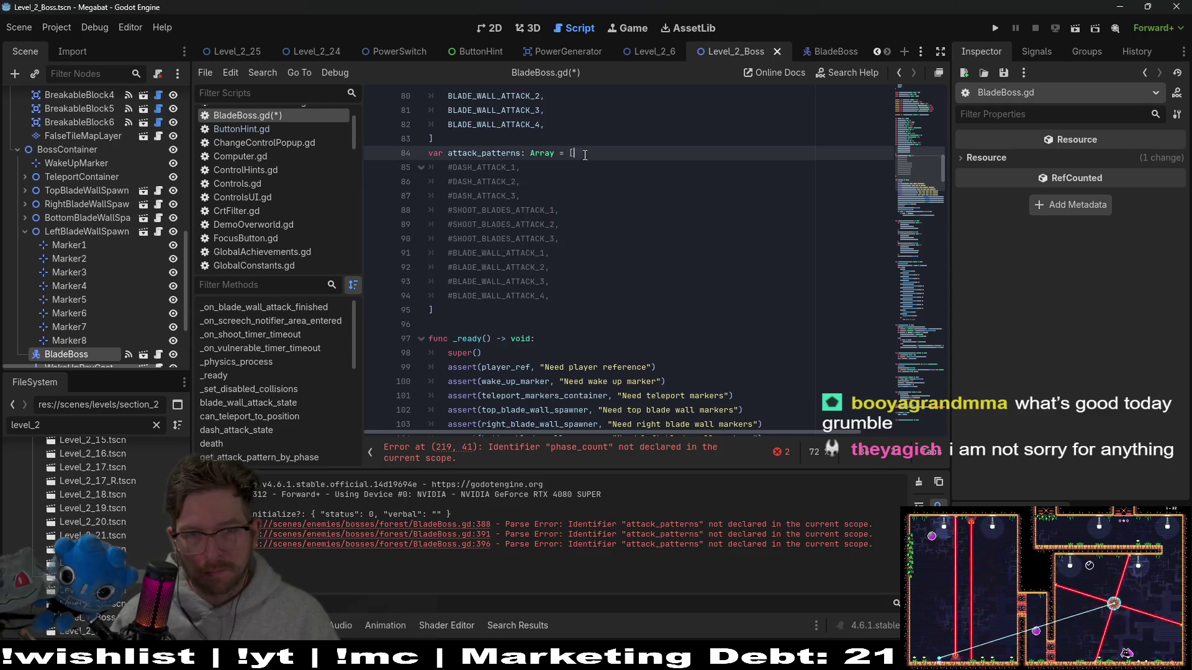
pyautogui.press('Return')
pyautogui.write('# ')
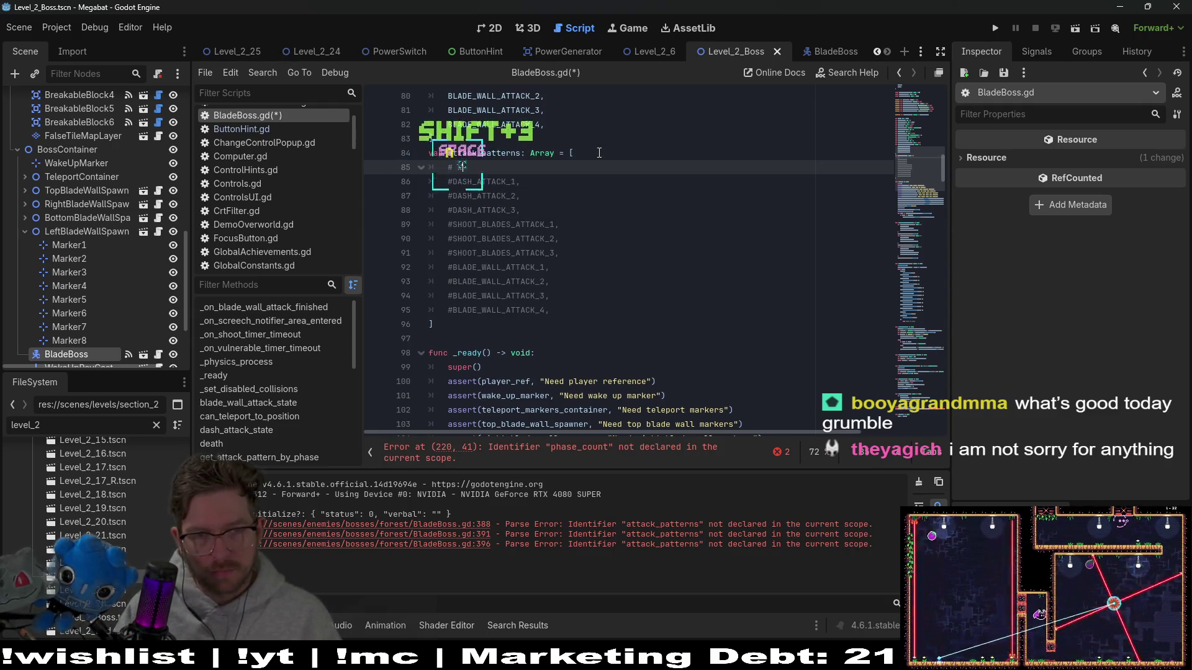
pyautogui.write('NOTE: THE')
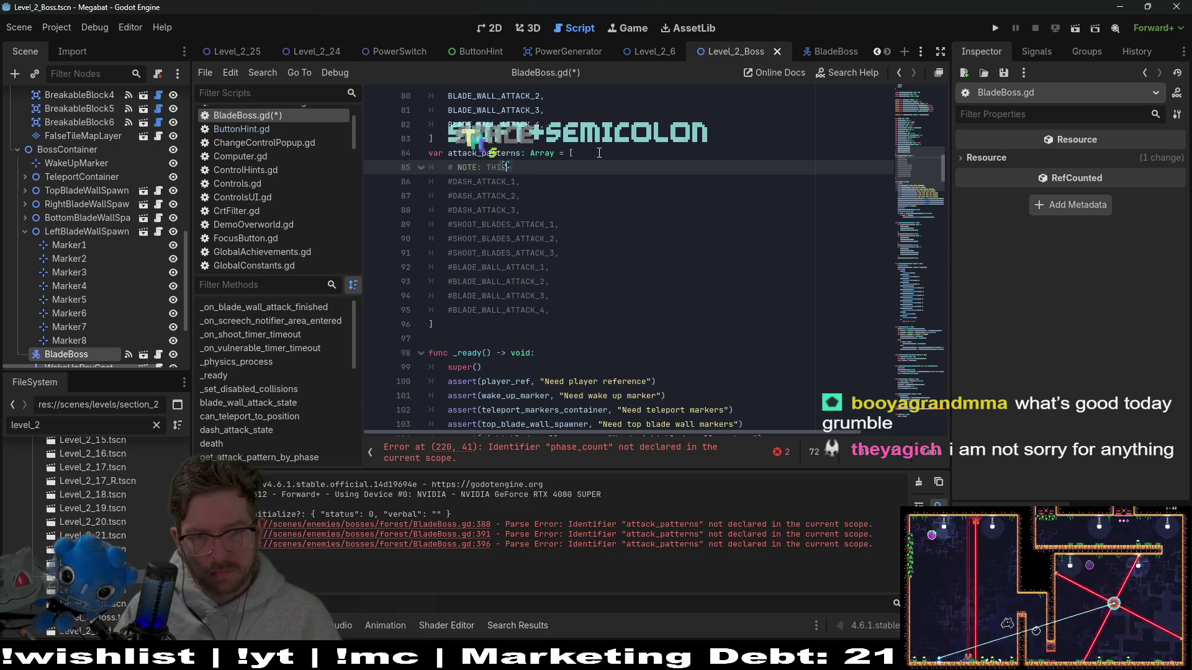
pyautogui.write('SE GE')
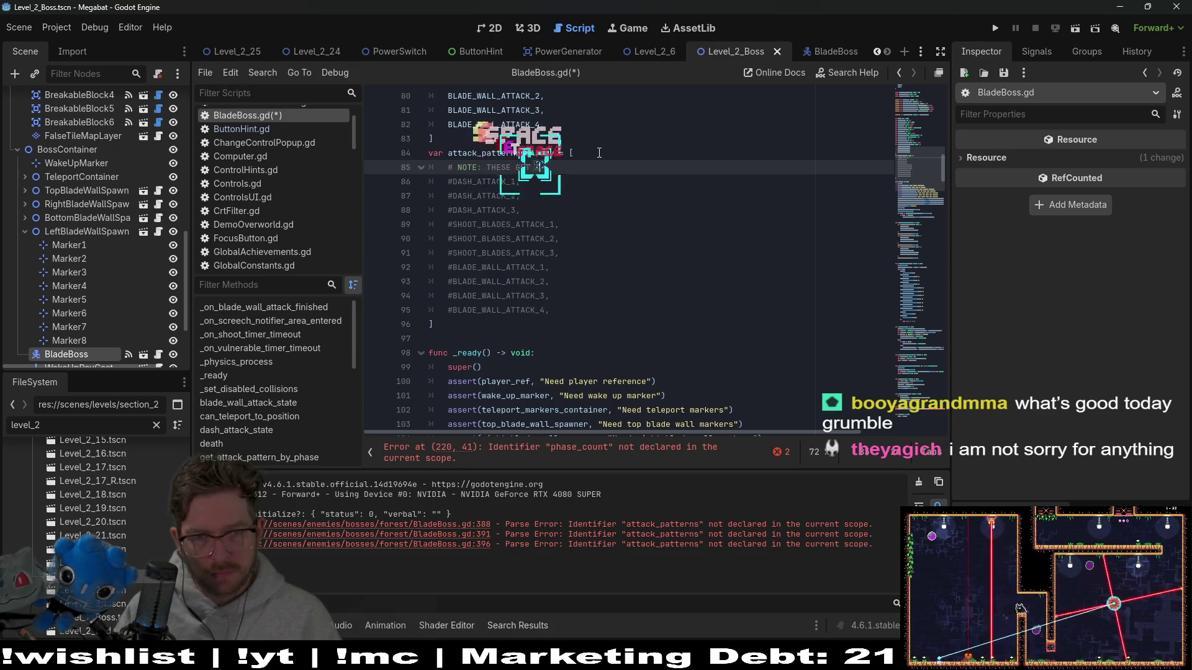
pyautogui.write('T ADDED IN THE PROPER ORDER WITH')
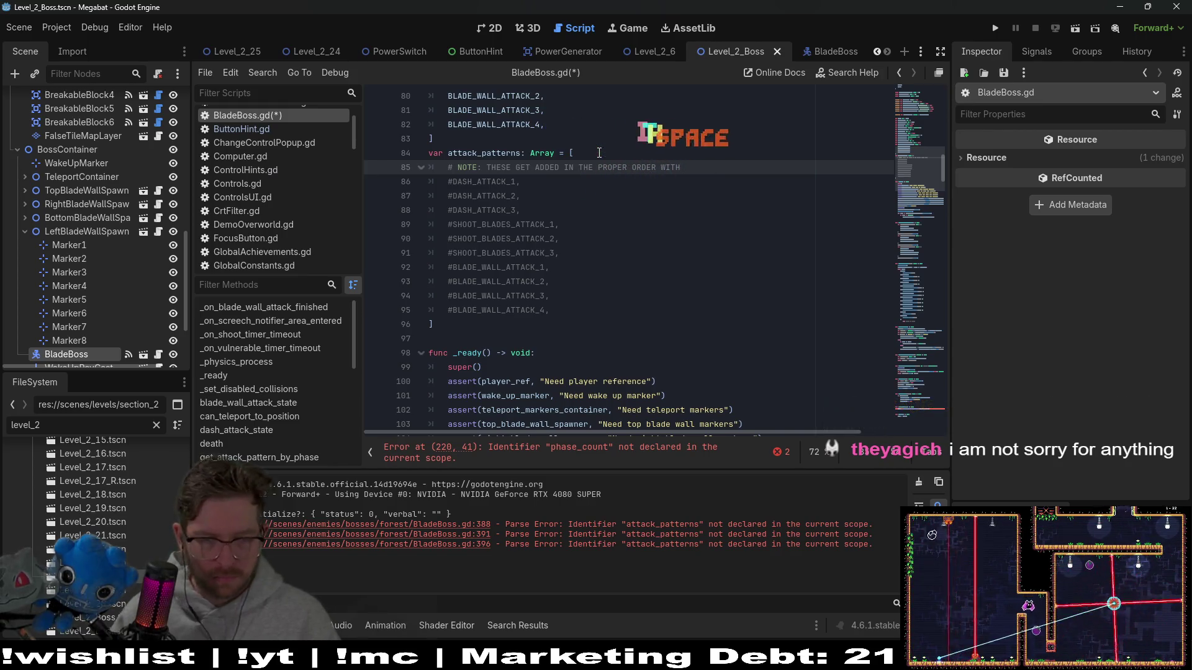
pyautogui.scroll(-5, 595, 375)
pyautogui.scroll(-5, 595, 375)
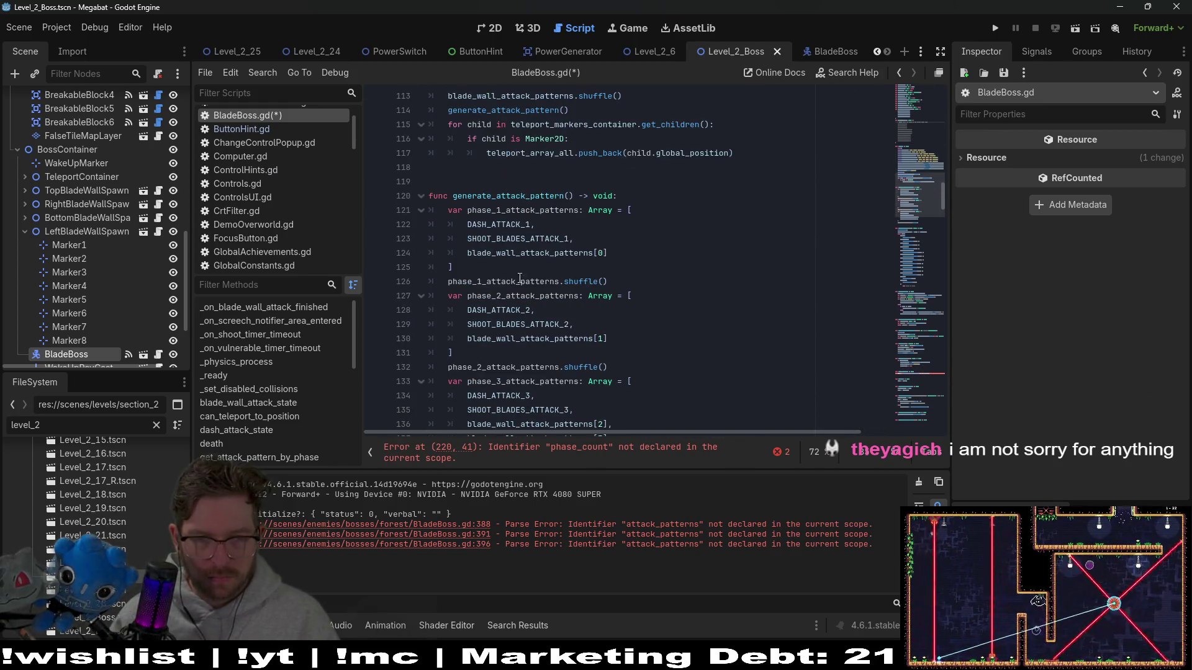
pyautogui.doubleClick(556, 196)
pyautogui.hotkey('ctrl', 'c')
pyautogui.scroll(4, 564, 157)
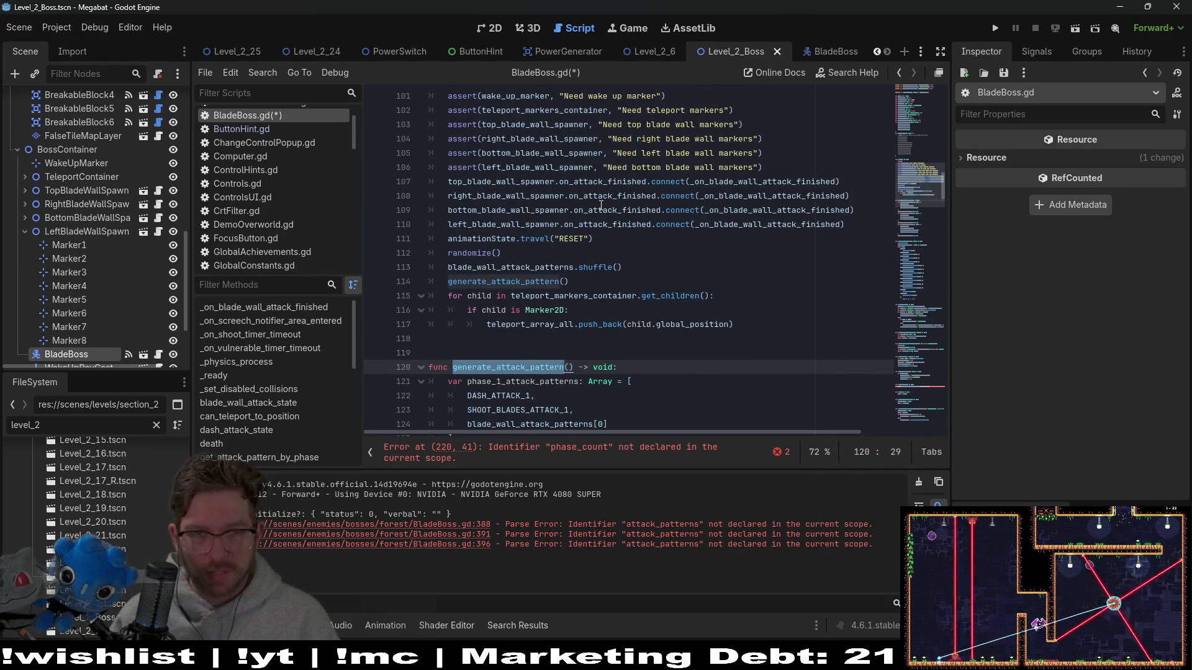
pyautogui.scroll(3, 625, 213)
pyautogui.scroll(3, 625, 213)
pyautogui.click(713, 122)
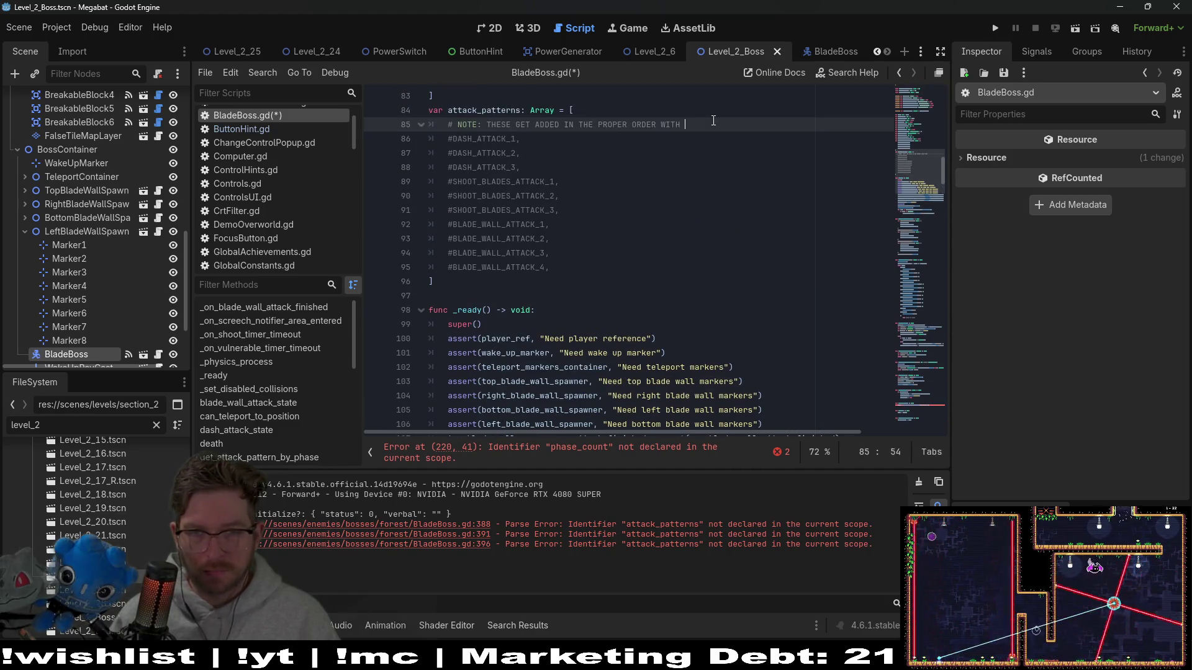
pyautogui.hotkey('ctrl', 'v')
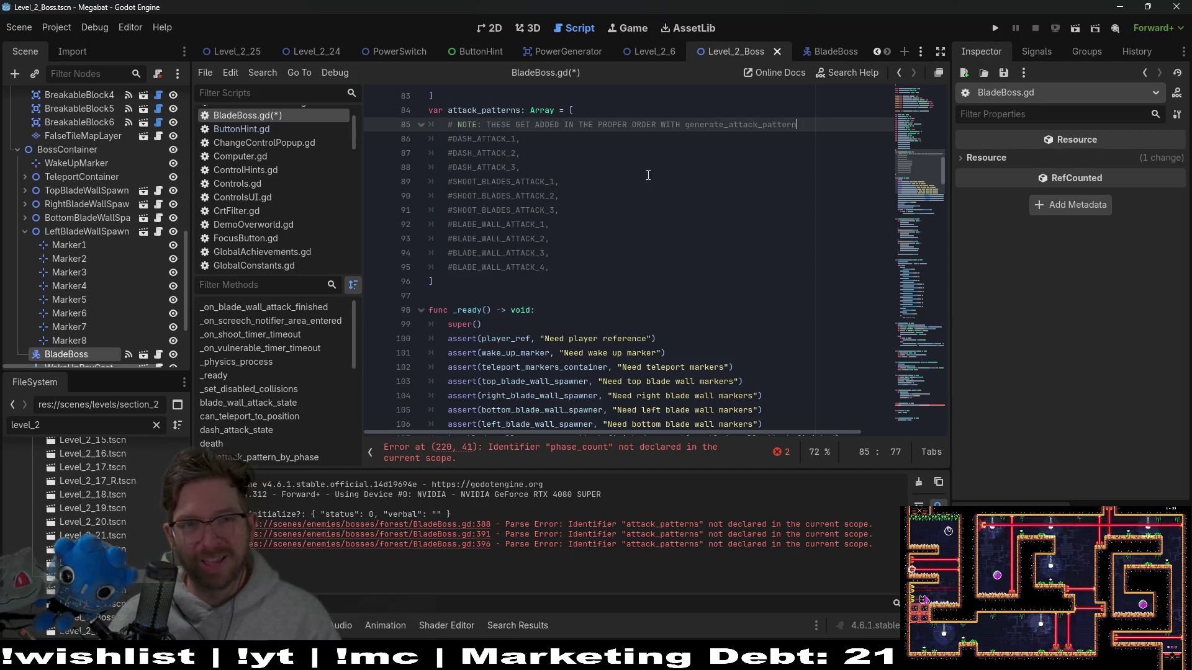
pyautogui.doubleClick(487, 112)
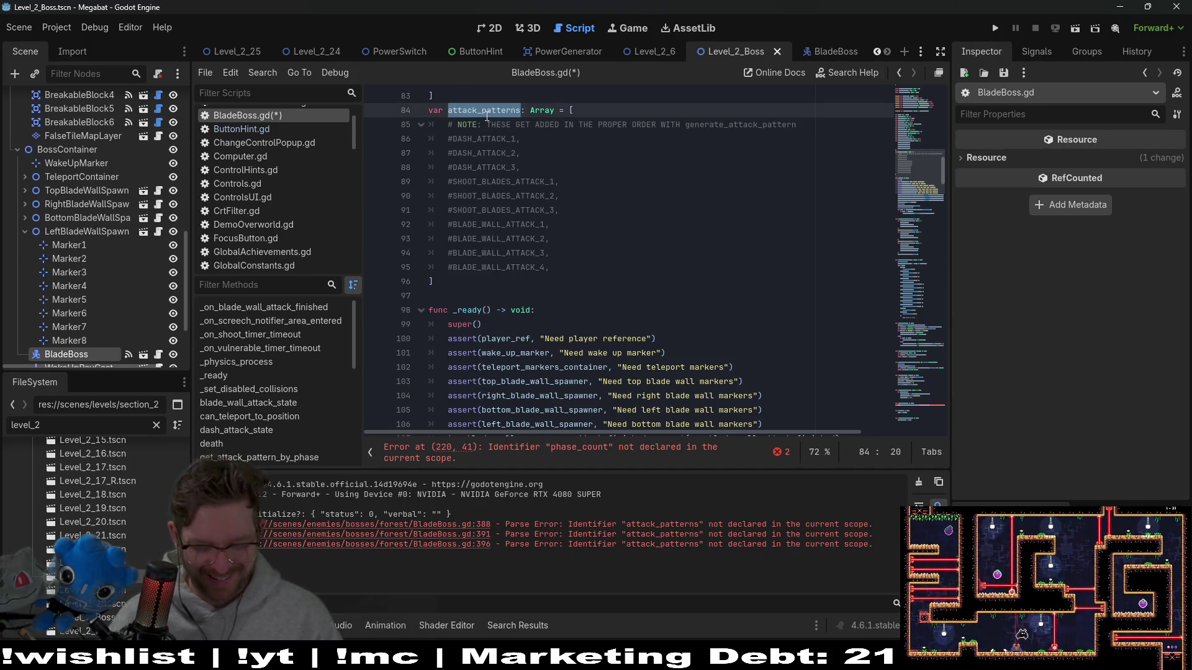
pyautogui.scroll(-6, 615, 233)
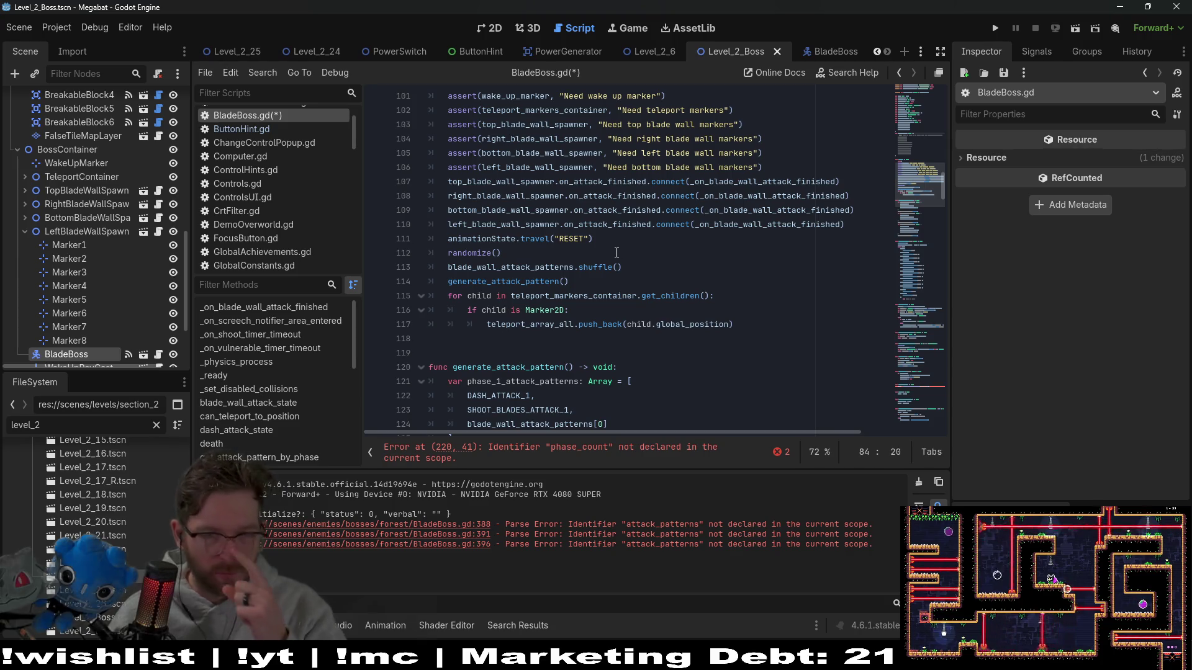
pyautogui.click(656, 240)
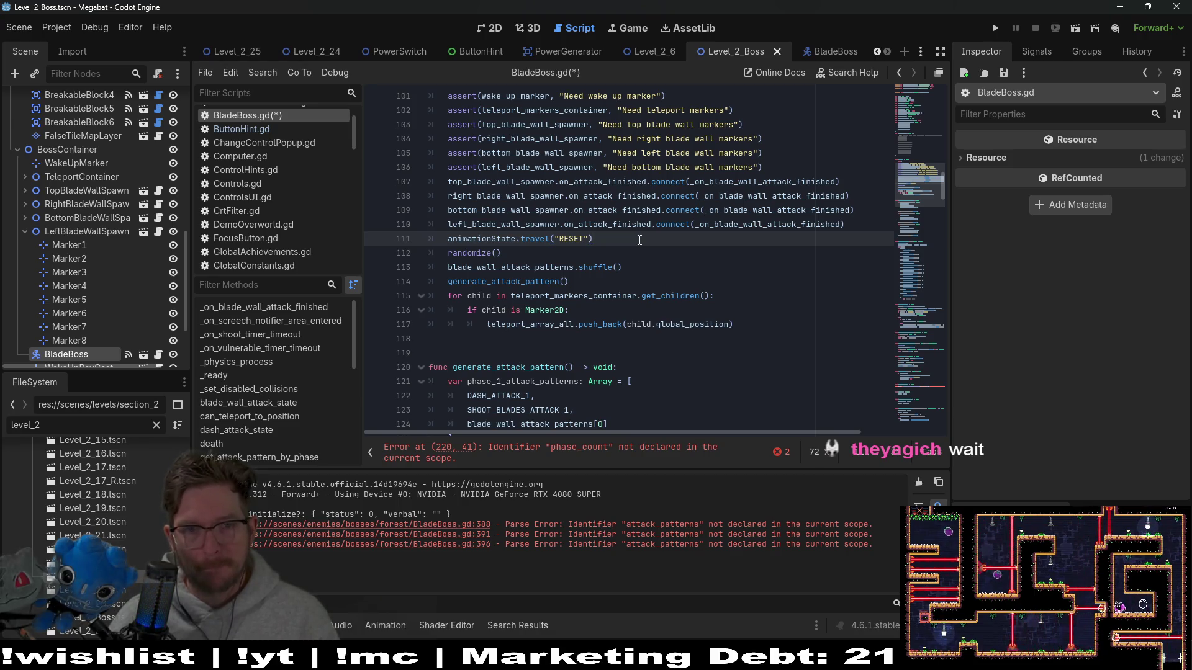
pyautogui.scroll(-9, 639, 240)
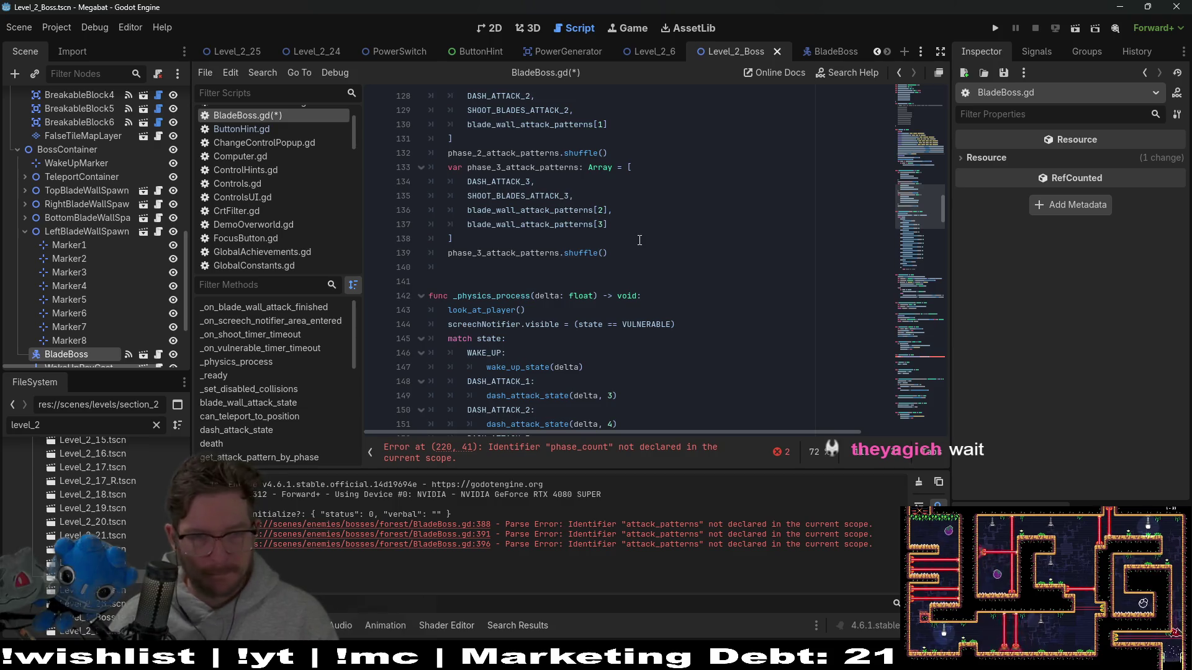
# - Add line 140 reading 'attack_patterns.' after the phase 3 shuffle call
pyautogui.click(620, 254)
pyautogui.press('Down')
pyautogui.write('attack_patterns')
pyautogui.hotkey('ctrl', 'z')
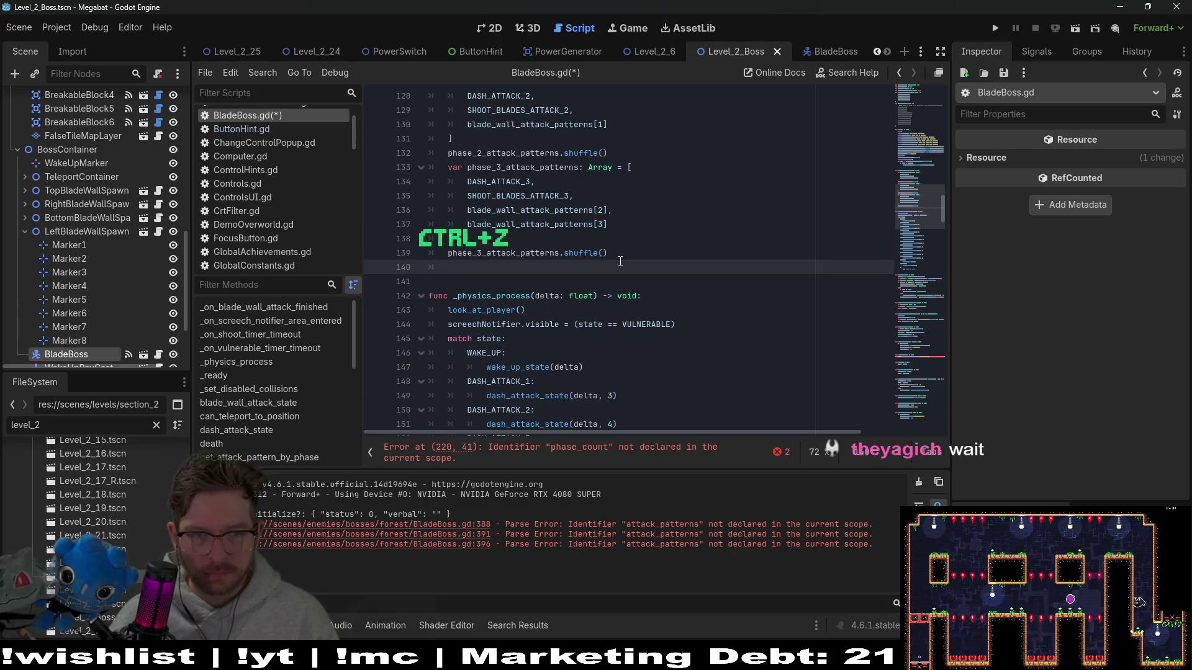
pyautogui.hotkey('ctrl', 'y')
pyautogui.write('.')
pyautogui.press('BackSpace')
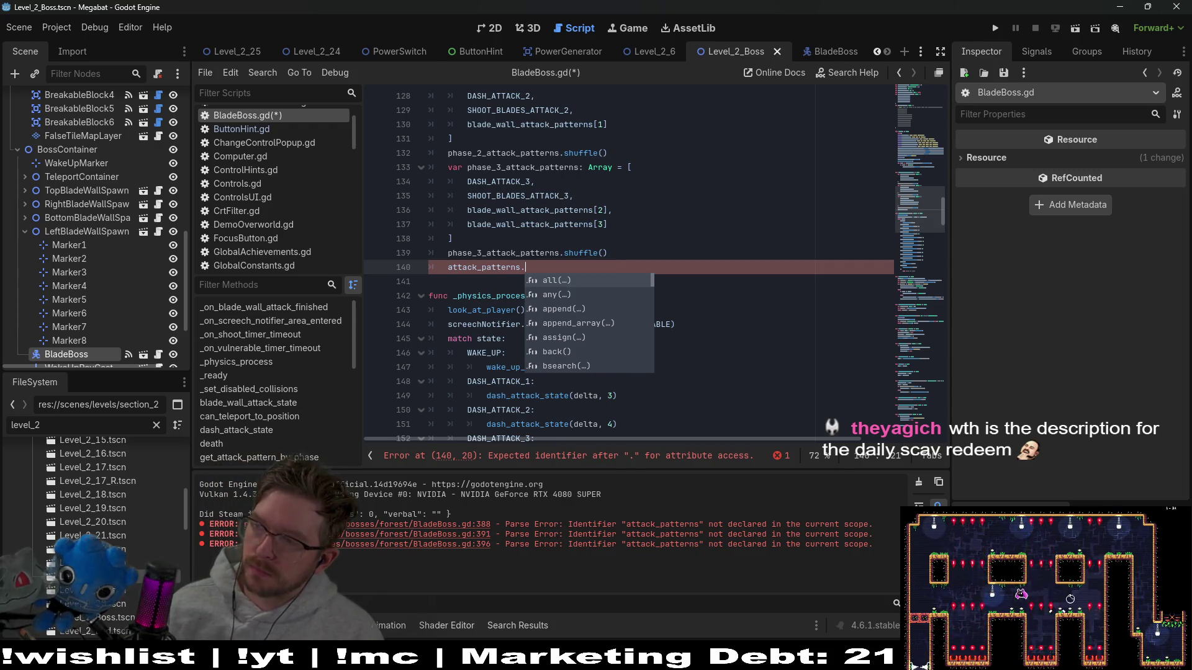
# - Close the attack_patterns. autocomplete popup, leaving line 140 unfinished
pyautogui.moveTo(543, 659)
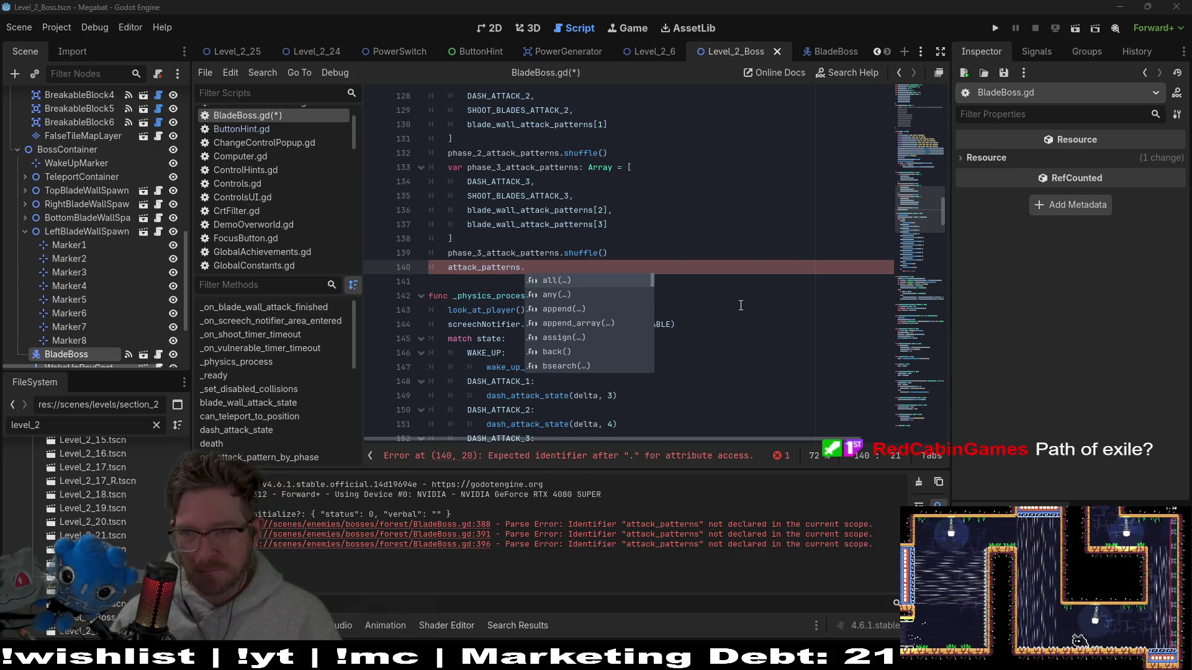
pyautogui.click(763, 296)
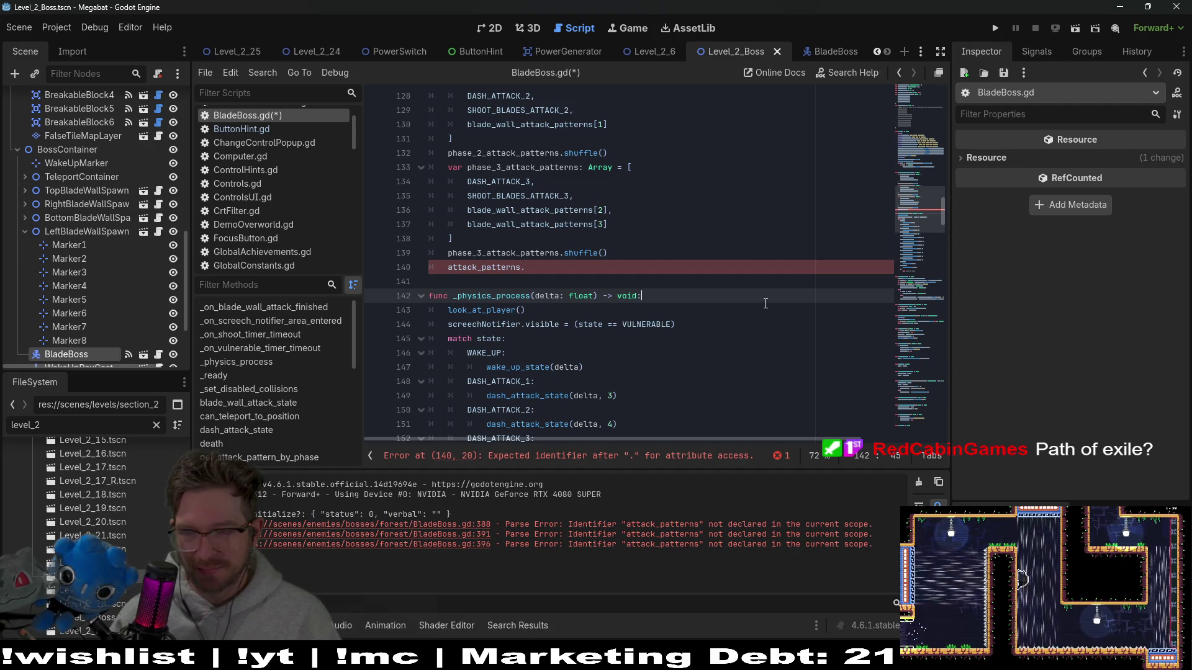
# - Complete line 140 as attack_patterns.push_front() and open its Array documentation entry
pyautogui.click(597, 265)
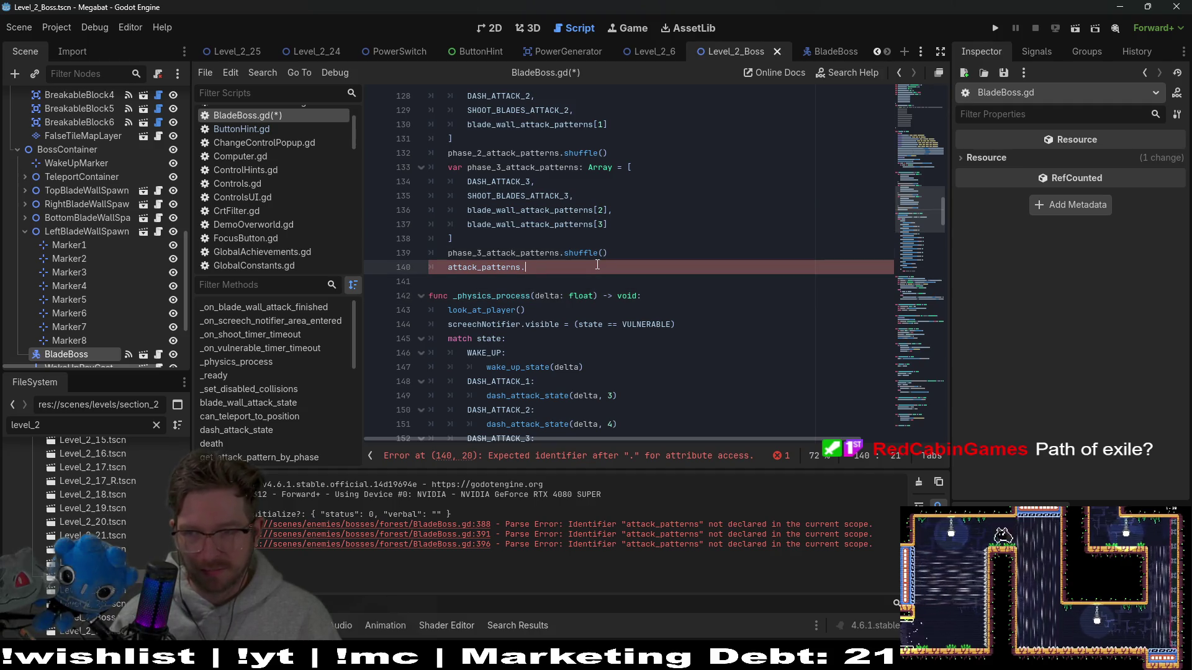
pyautogui.scroll(2, 597, 265)
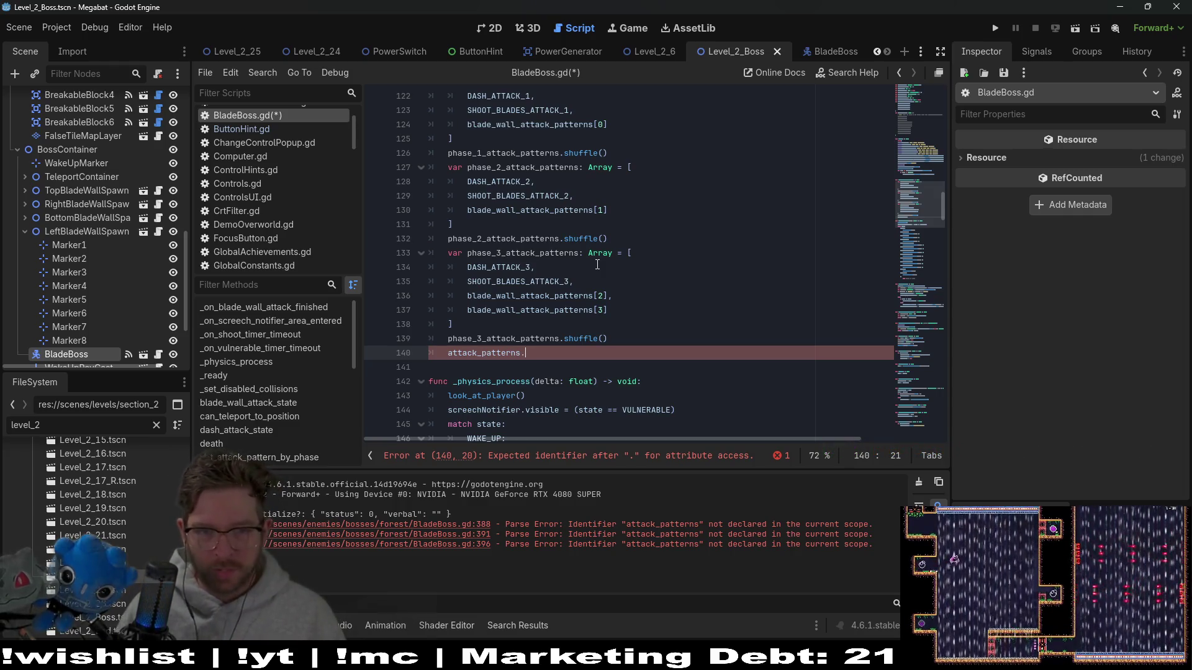
pyautogui.write('mer')
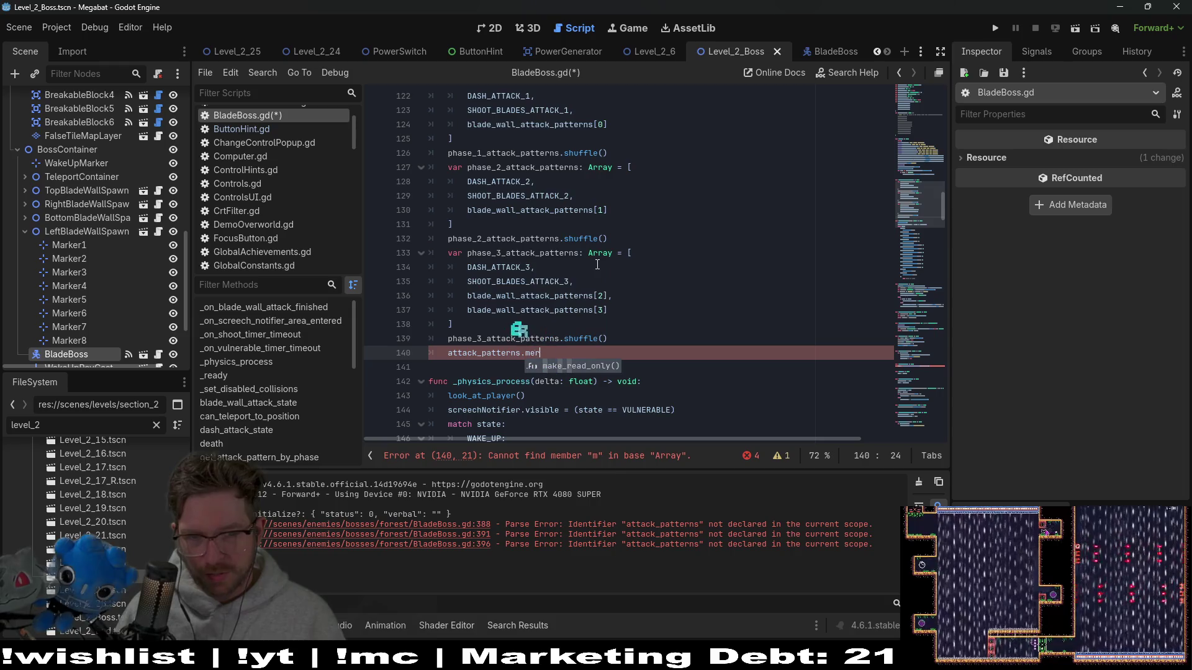
pyautogui.write('ge')
pyautogui.press('BackSpace')
pyautogui.press('BackSpace')
pyautogui.press('BackSpace')
pyautogui.write('.')
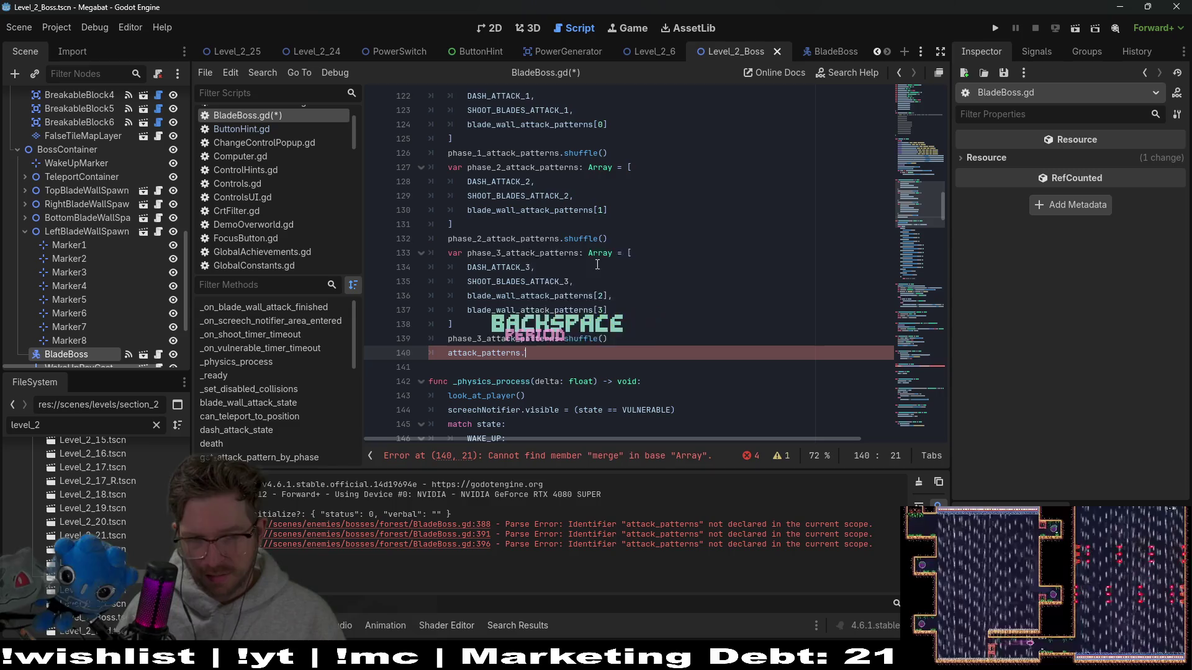
pyautogui.write('add')
pyautogui.press('BackSpace')
pyautogui.press('BackSpace')
pyautogui.press('BackSpace')
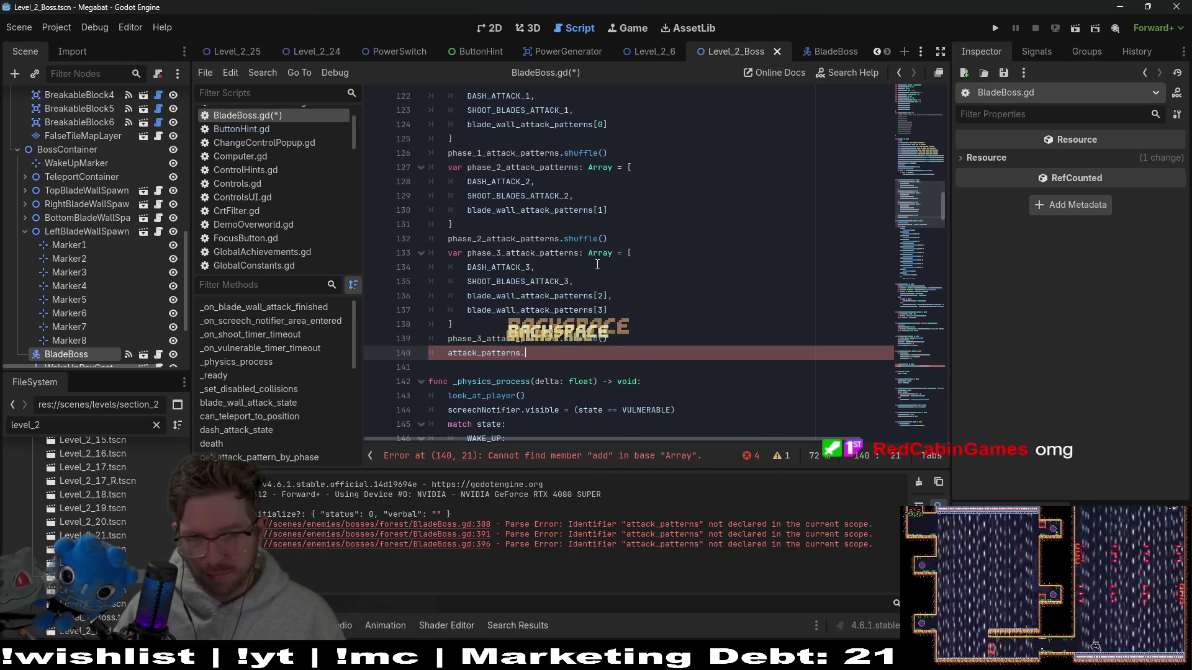
pyautogui.write('pu')
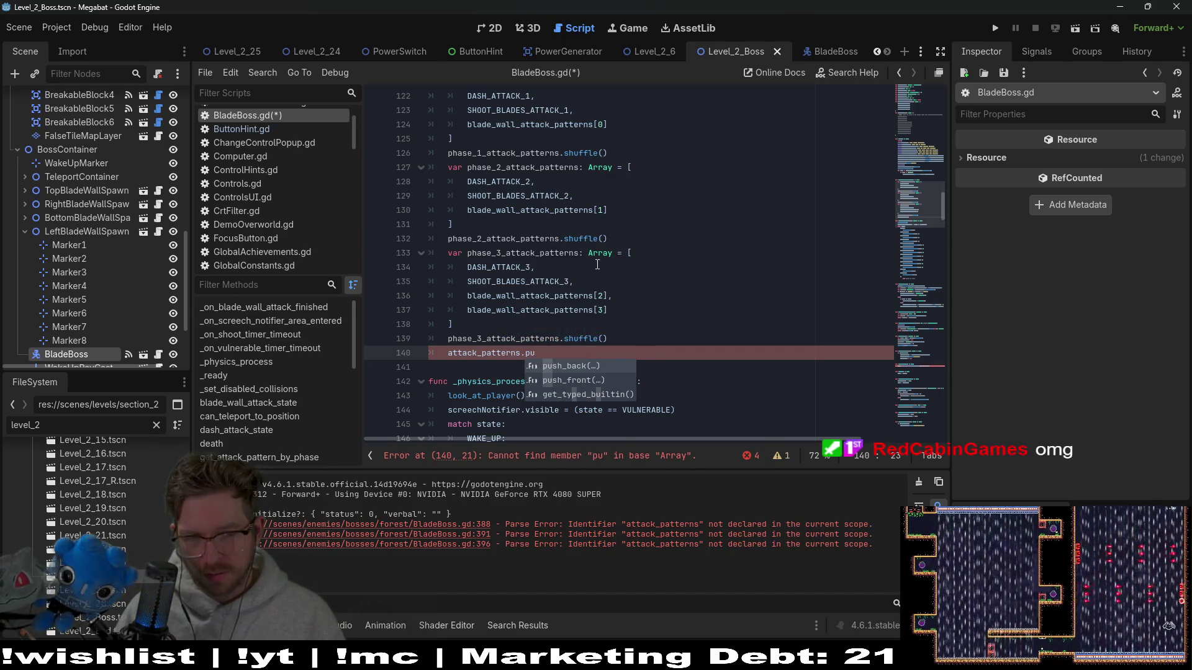
pyautogui.write('sh')
pyautogui.press('Down')
pyautogui.press('Return')
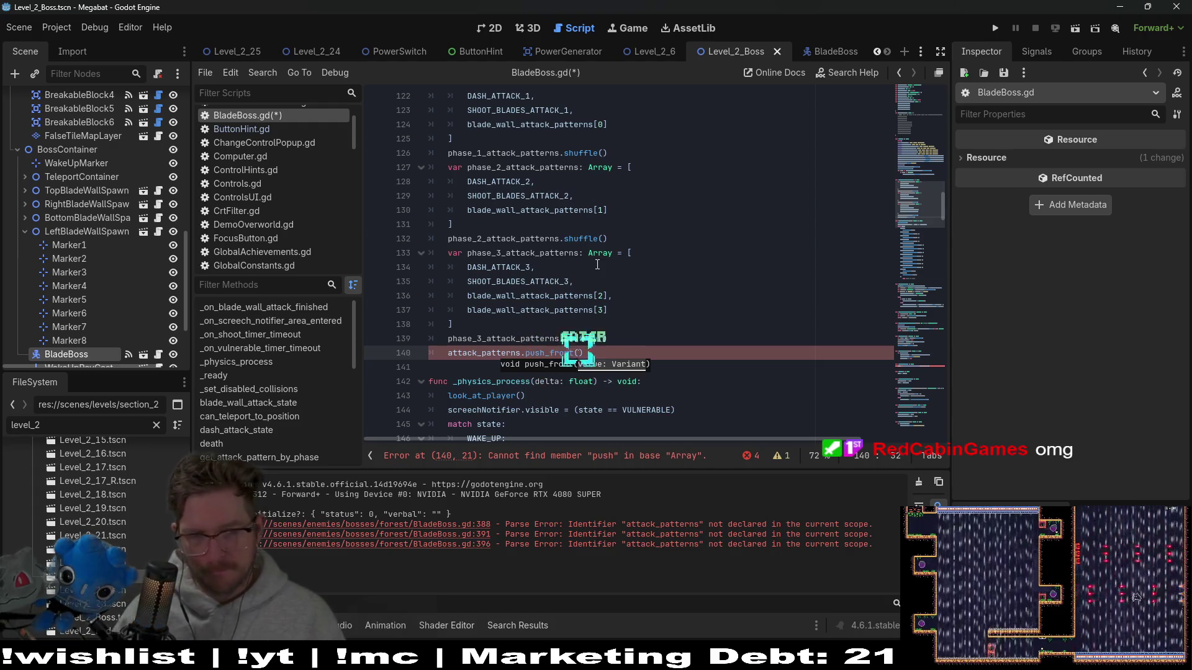
pyautogui.keyDown('ctrl'); pyautogui.click(553, 353); pyautogui.keyUp('ctrl')
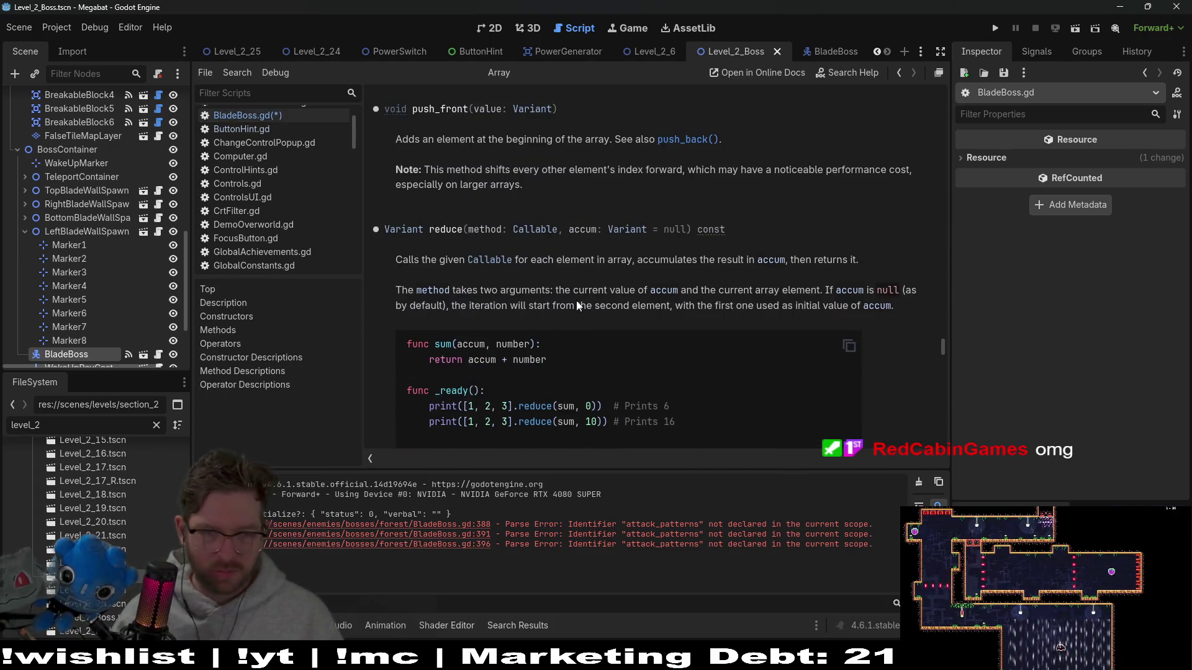
# - Read the Array docs for push_back, push_front and reduce, then accept append_array on line 140
pyautogui.scroll(-3, 576, 300)
pyautogui.scroll(-2, 576, 306)
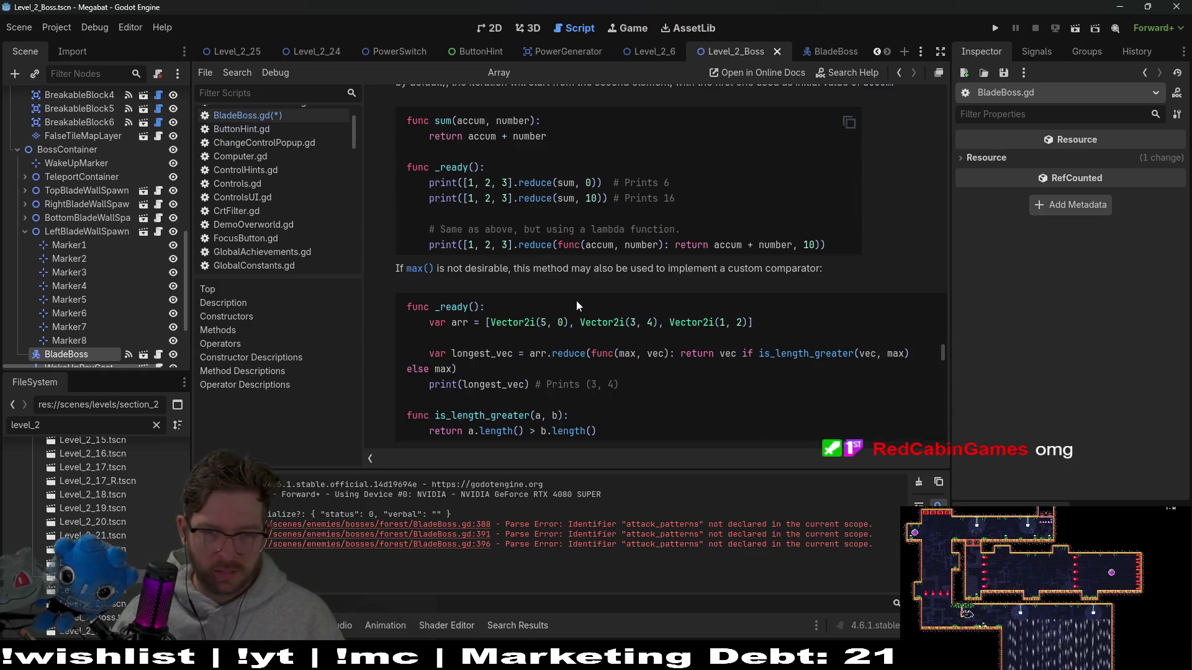
pyautogui.scroll(4, 609, 283)
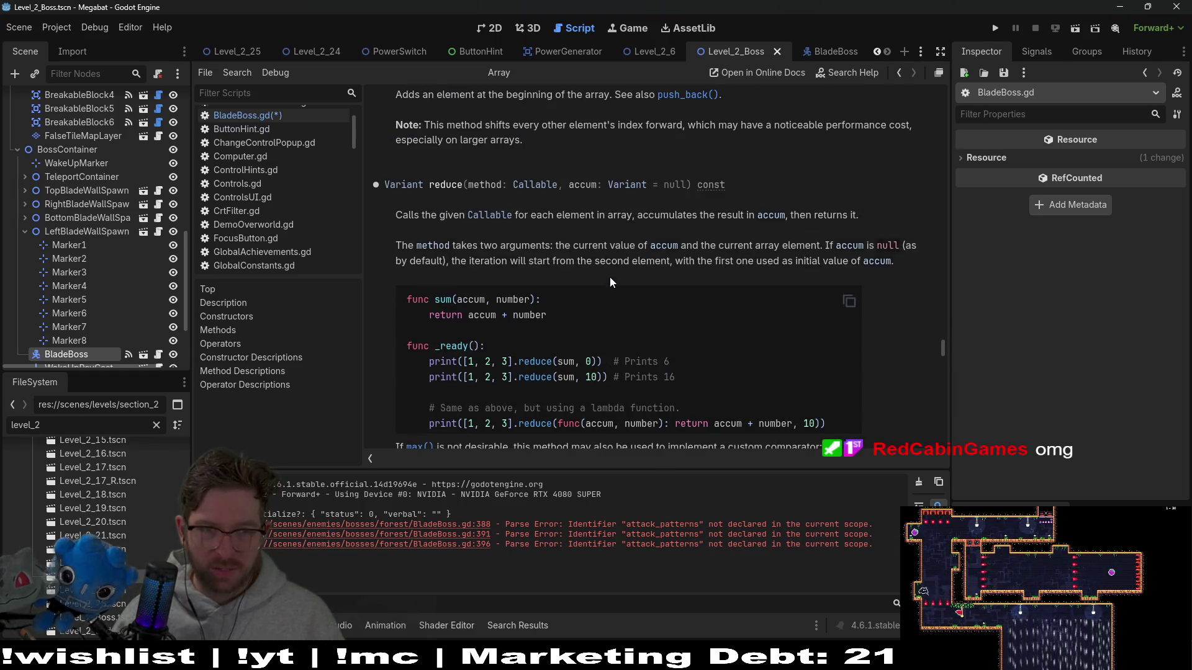
pyautogui.scroll(4, 504, 220)
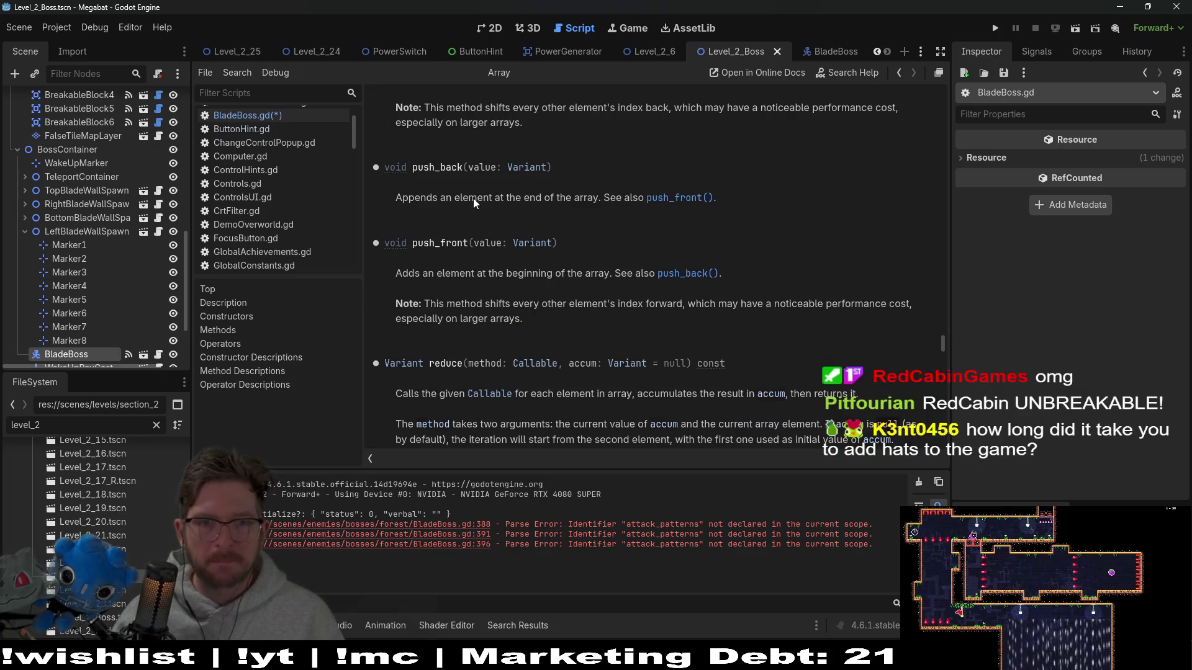
pyautogui.scroll(-3, 671, 198)
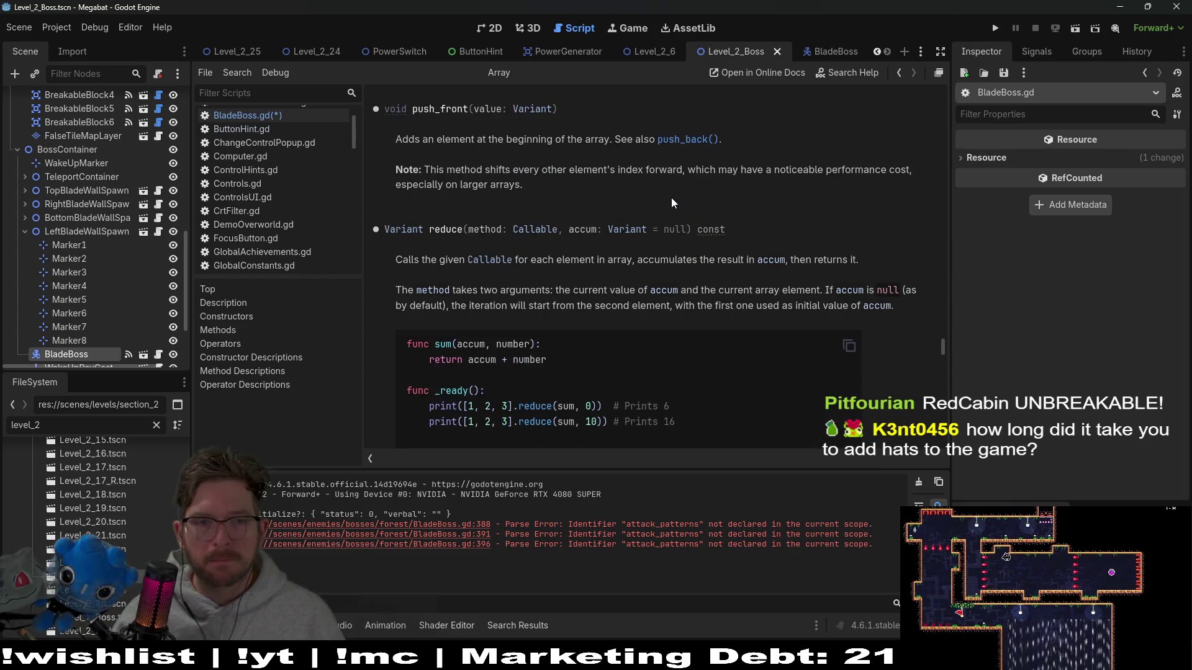
pyautogui.scroll(2, 490, 205)
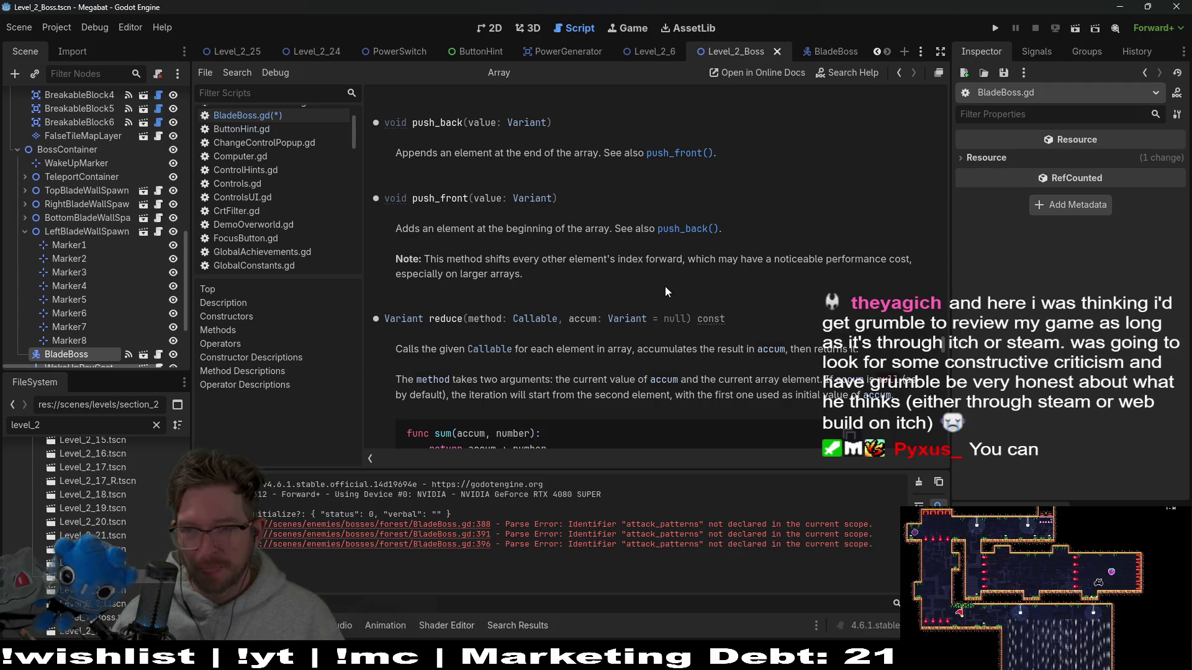
pyautogui.hotkey('alt', 'Left')
pyautogui.press('Return')
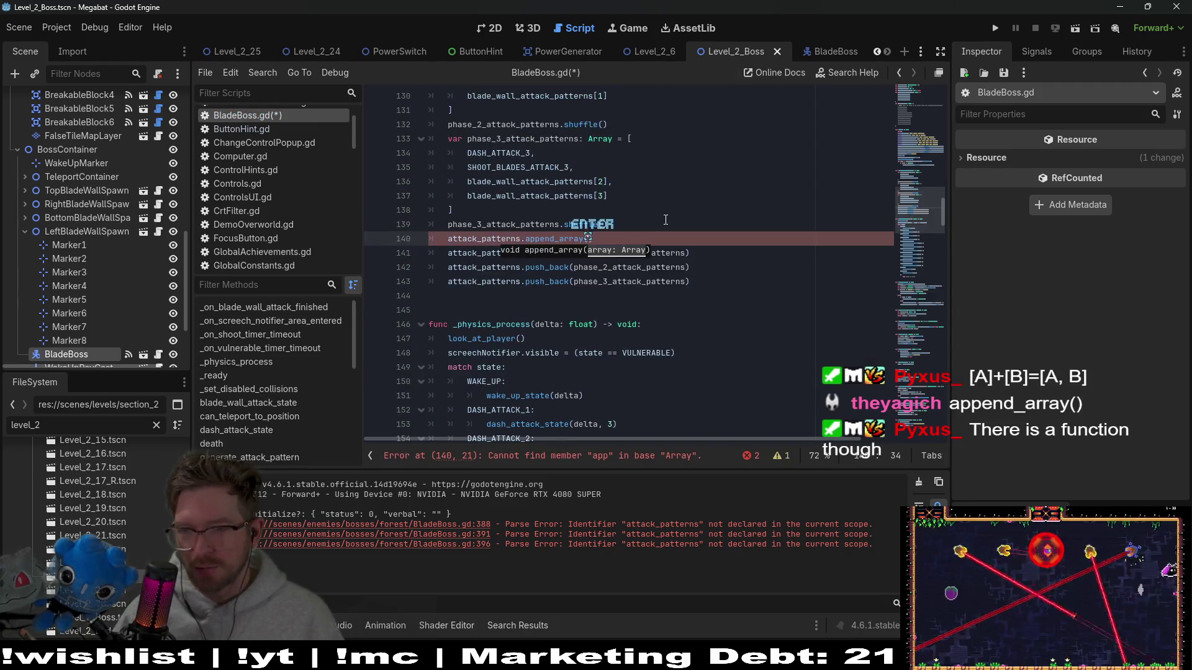
# - Replace push_back with append_array on each phase line, delete broken line 140, and save
pyautogui.doubleClick(611, 253)
pyautogui.doubleClick(554, 239)
pyautogui.hotkey('ctrl', 'c')
pyautogui.doubleClick(546, 252)
pyautogui.hotkey('ctrl', 'v')
pyautogui.doubleClick(554, 267)
pyautogui.hotkey('ctrl', 'v')
pyautogui.doubleClick(546, 281)
pyautogui.hotkey('ctrl', 'v')
pyautogui.moveTo(646, 238); pyautogui.dragTo(646, 224)
pyautogui.press('BackSpace')
pyautogui.hotkey('ctrl', 's')
# - Add print(attack_patterns) after the append_array calls and return to the Level_2_Boss 2D view
pyautogui.click(722, 275)
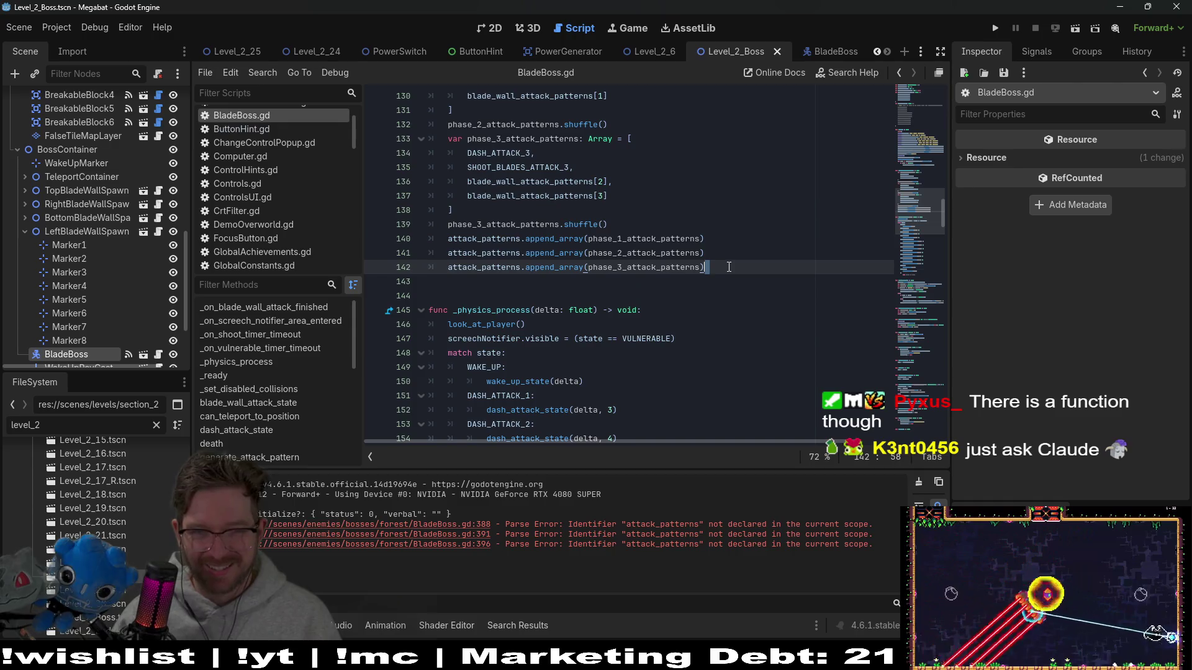
pyautogui.press('Return')
pyautogui.write('print(attack')
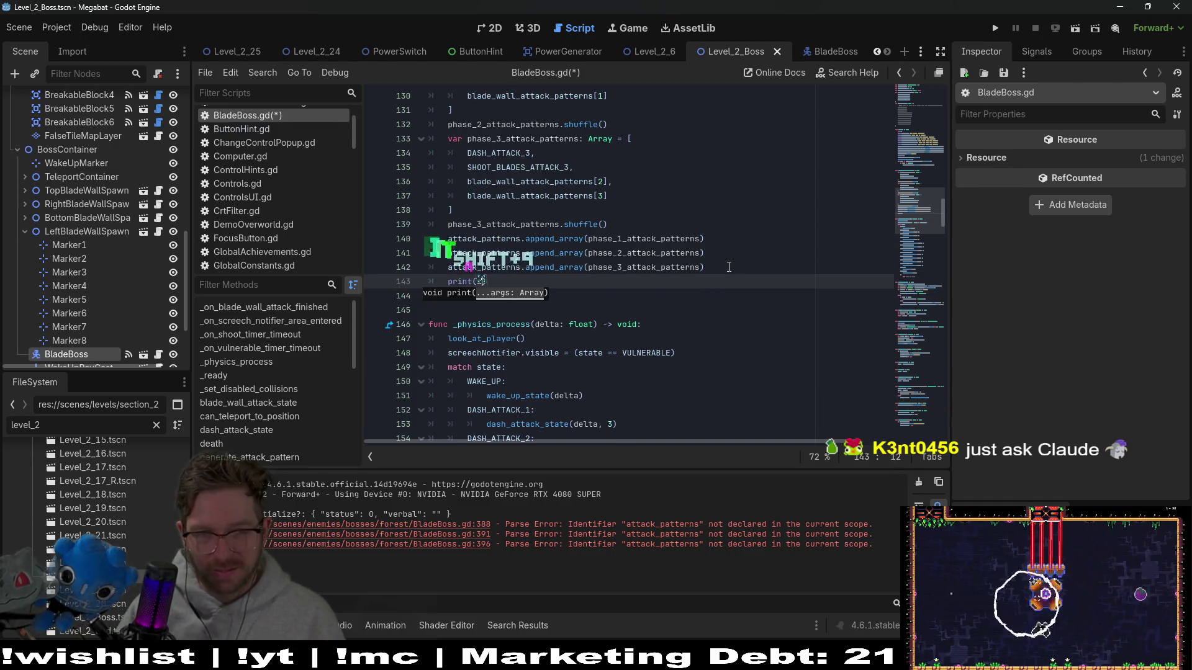
pyautogui.press('Down')
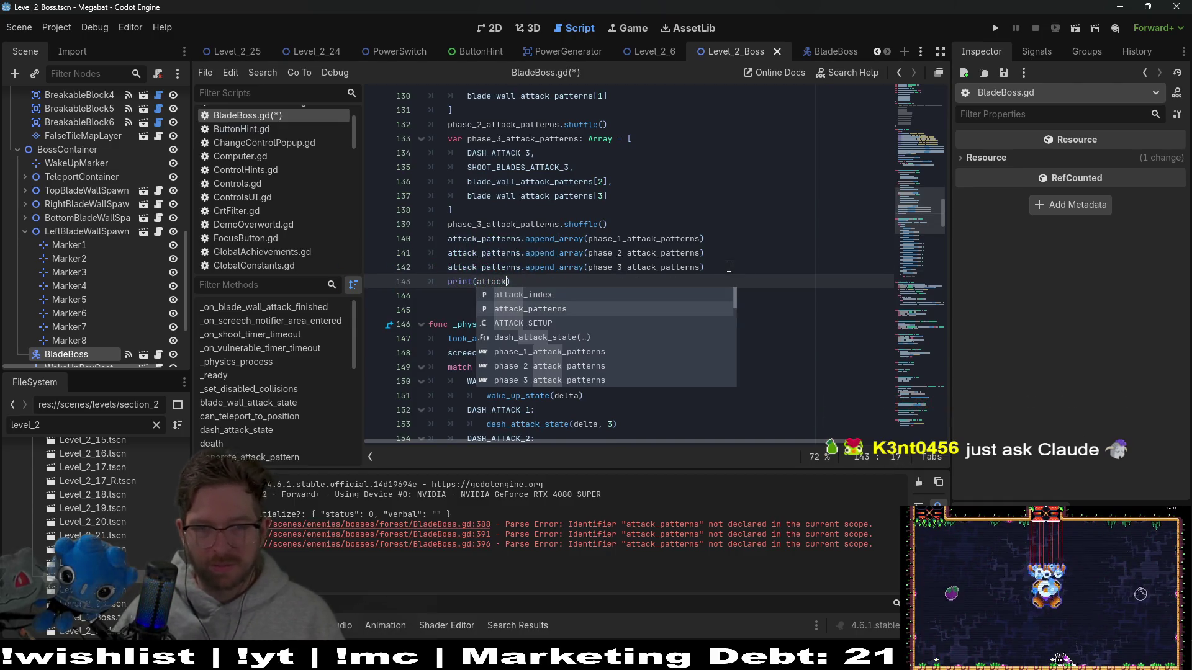
pyautogui.press('Return')
pyautogui.click(997, 31)
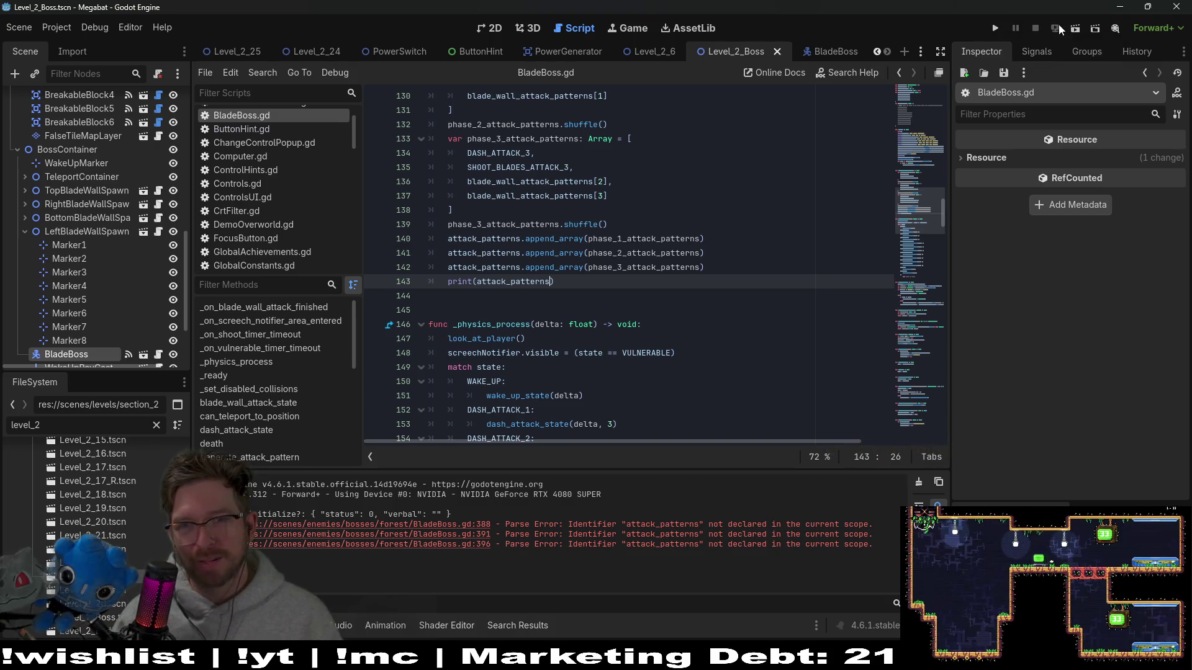
pyautogui.click(483, 31)
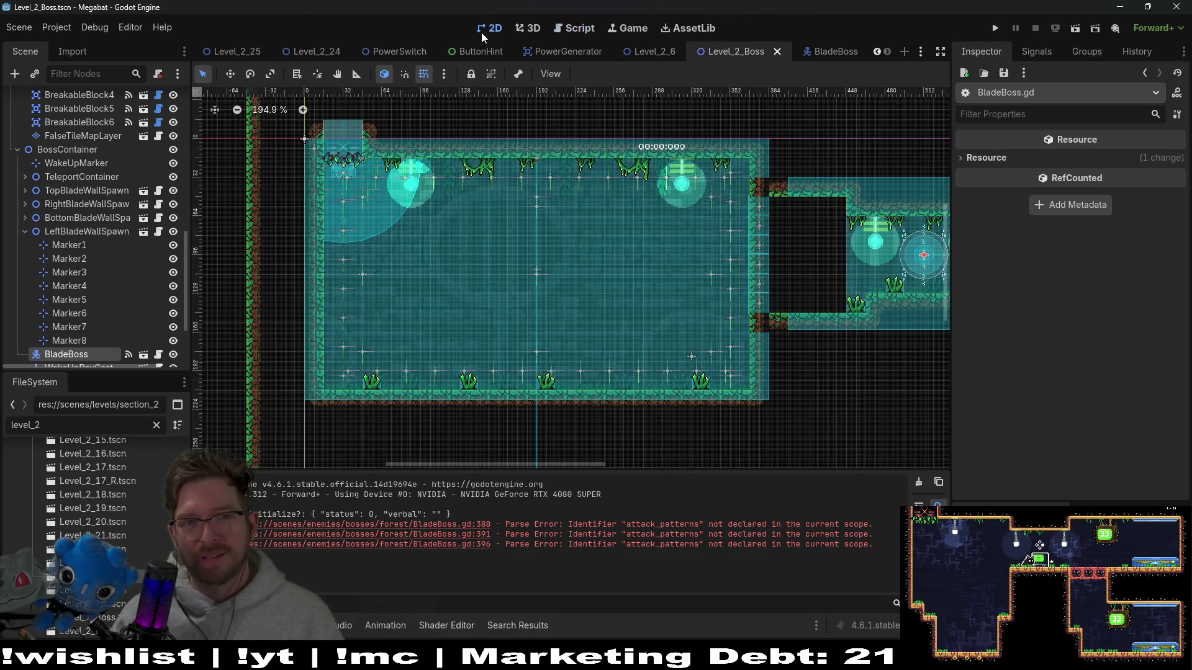
# - Run the Level_2_Boss scene, move the player across the room, and pause the game
pyautogui.click(1072, 28)
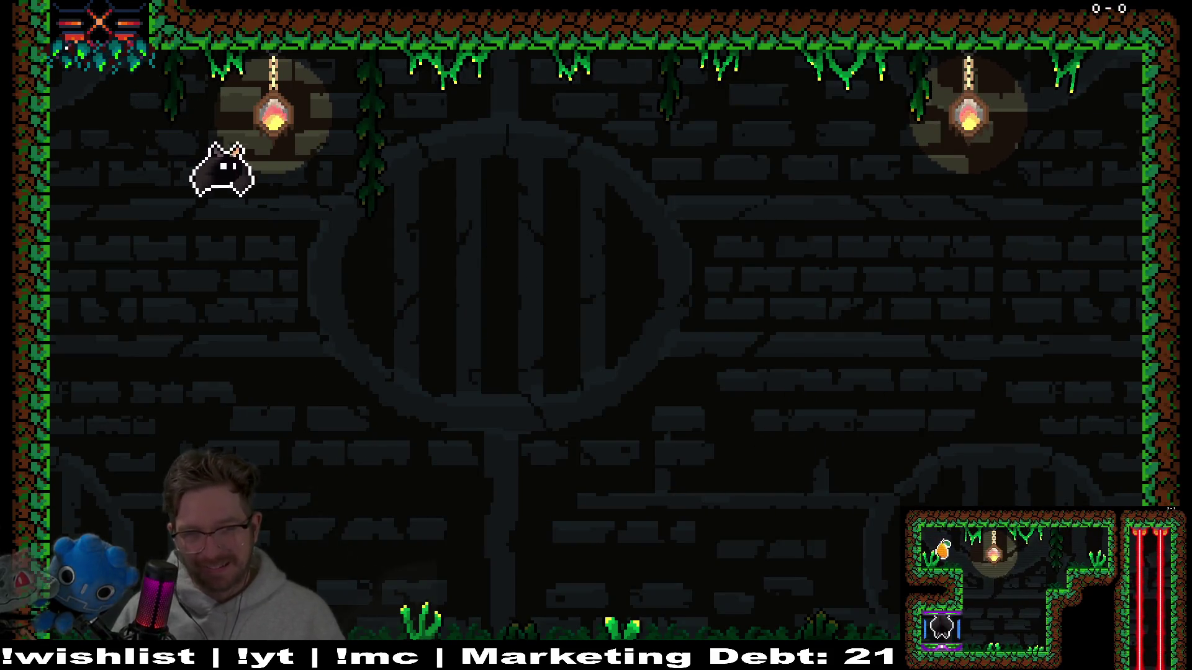
pyautogui.press('Right')
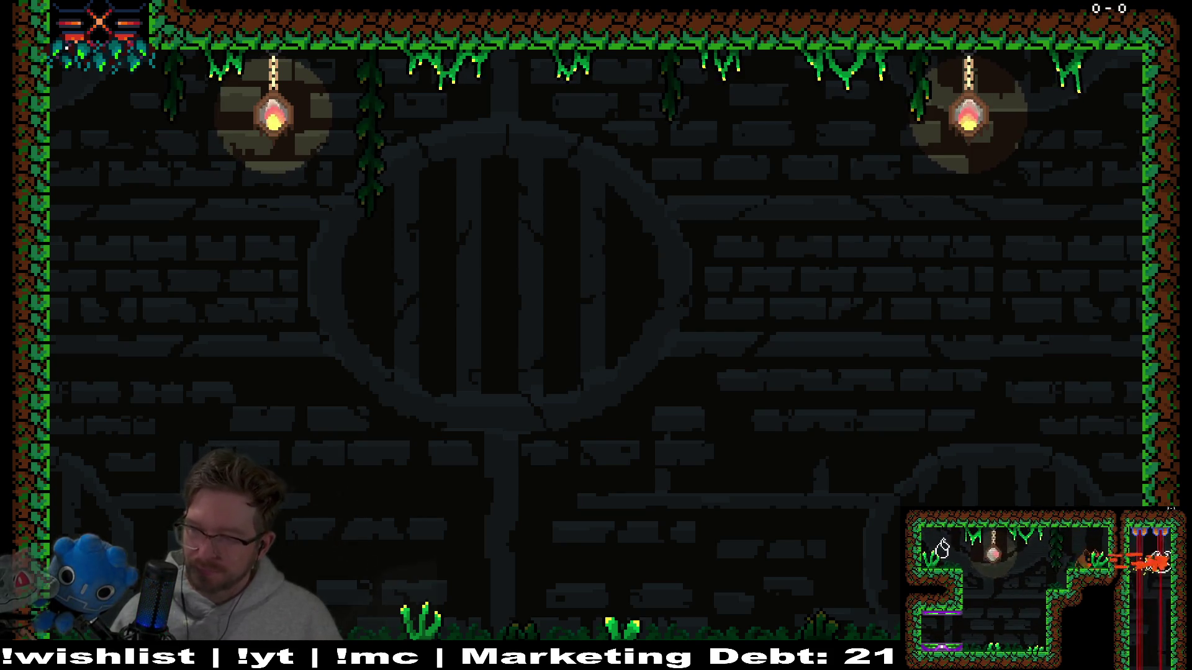
pyautogui.press('Escape')
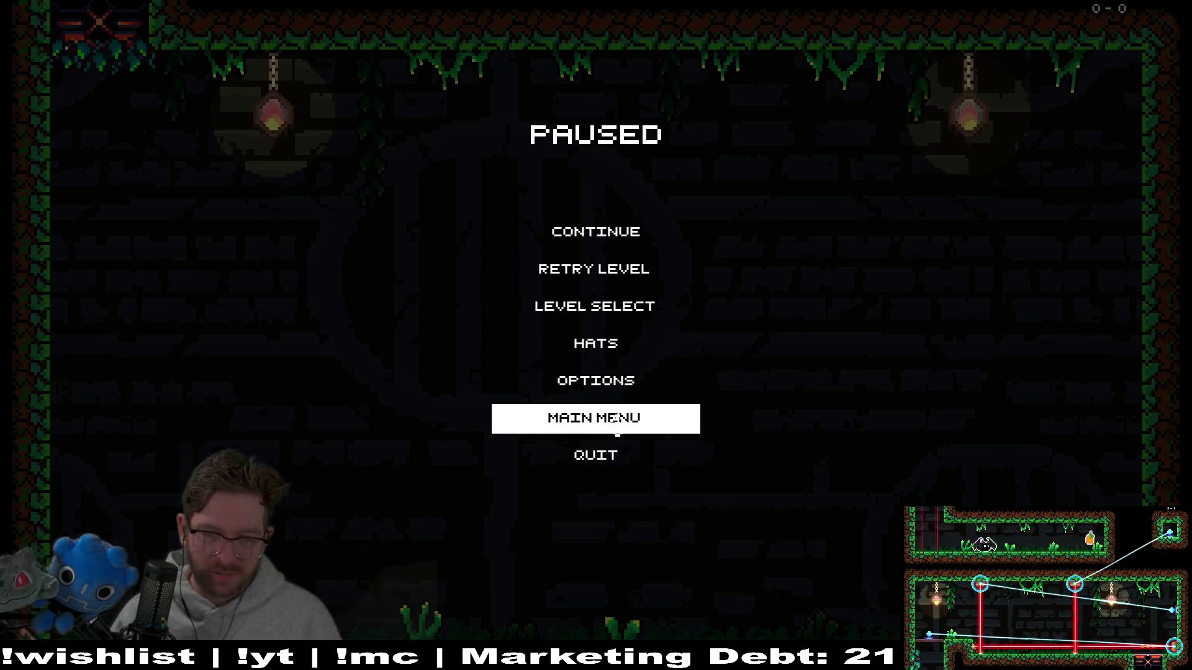
# - Switch the game's display mode to WINDOWED in Options > Video, then return to the pause menu
pyautogui.click(599, 380)
pyautogui.click(626, 119)
pyautogui.press('Escape')
pyautogui.click(619, 166)
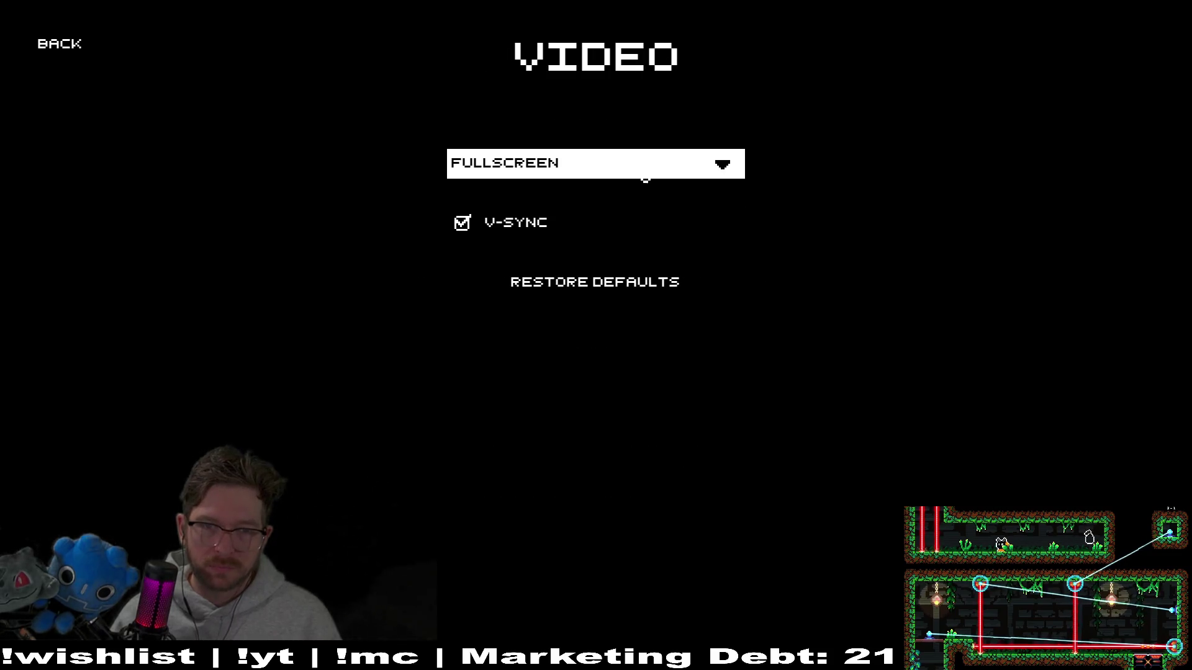
pyautogui.click(641, 178)
pyautogui.click(557, 295)
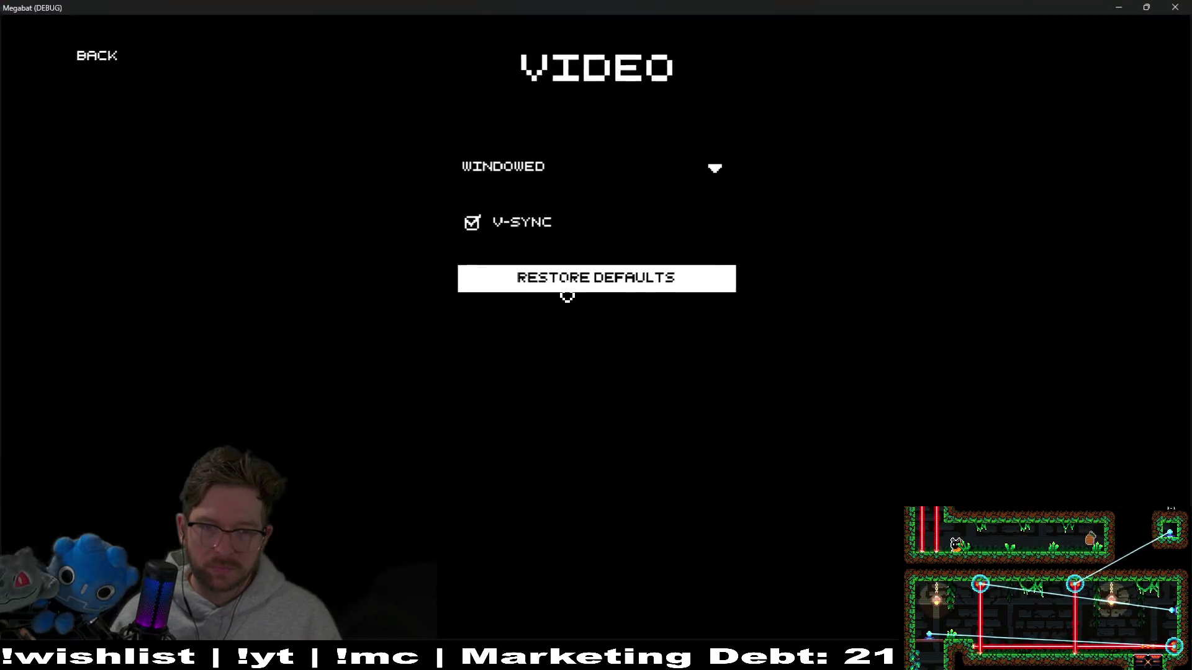
pyautogui.press('Escape')
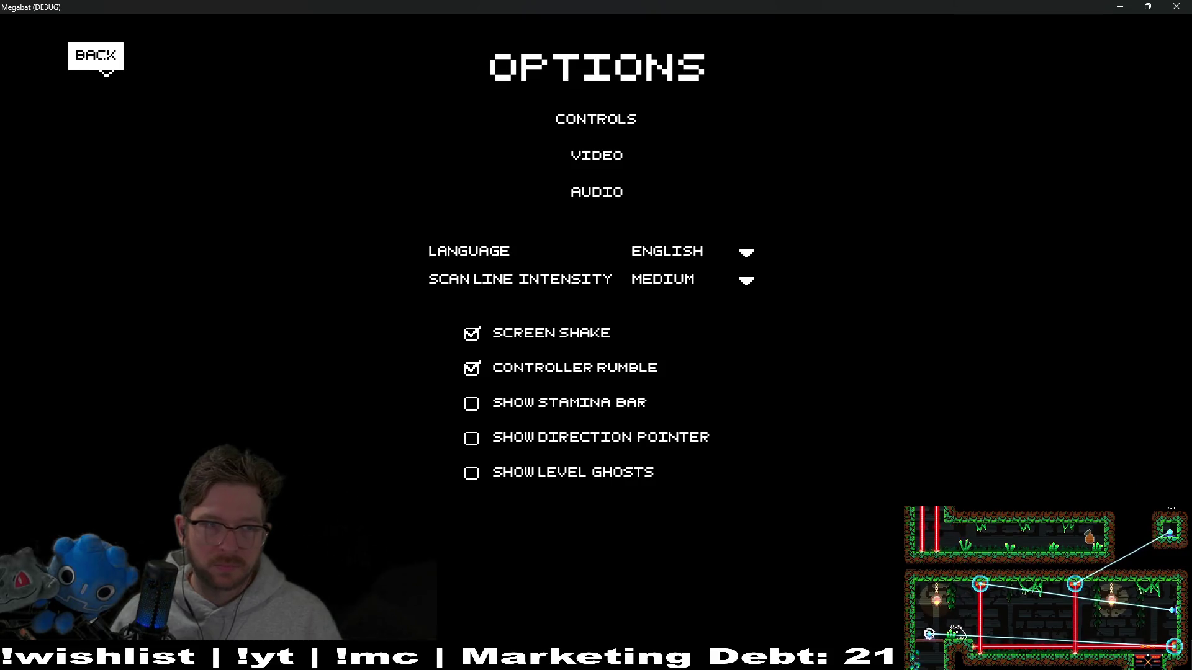
pyautogui.click(98, 65)
# - Resume the game, return to the Godot editor, and move the game window to the screen centre
pyautogui.press('Escape')
pyautogui.press('F8')
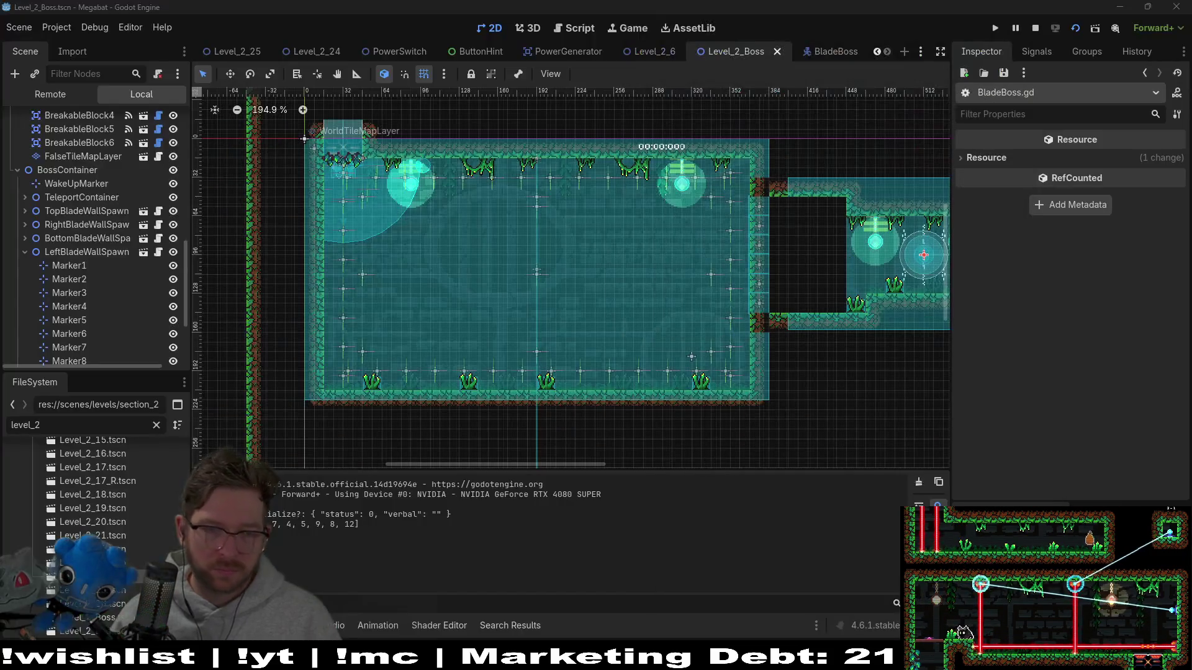
pyautogui.moveTo(1182, 506)
pyautogui.mouseDown()
pyautogui.moveTo(1055, 503)
pyautogui.moveTo(966, 416)
pyautogui.moveTo(859, 230)
pyautogui.moveTo(839, 222)
pyautogui.mouseUp()
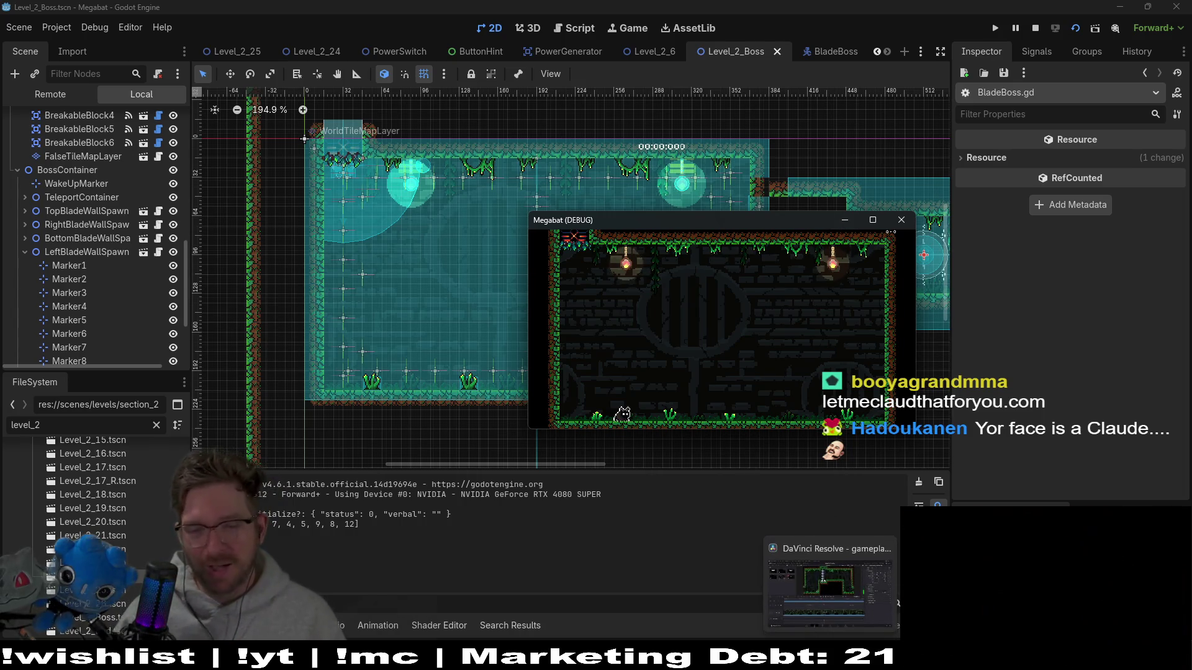
# - Put the game window behind the editor and open BladeBoss.gd to inspect the DASH_ATTACK_1 and DASH_ATTACK_2 entries
pyautogui.click(846, 667)
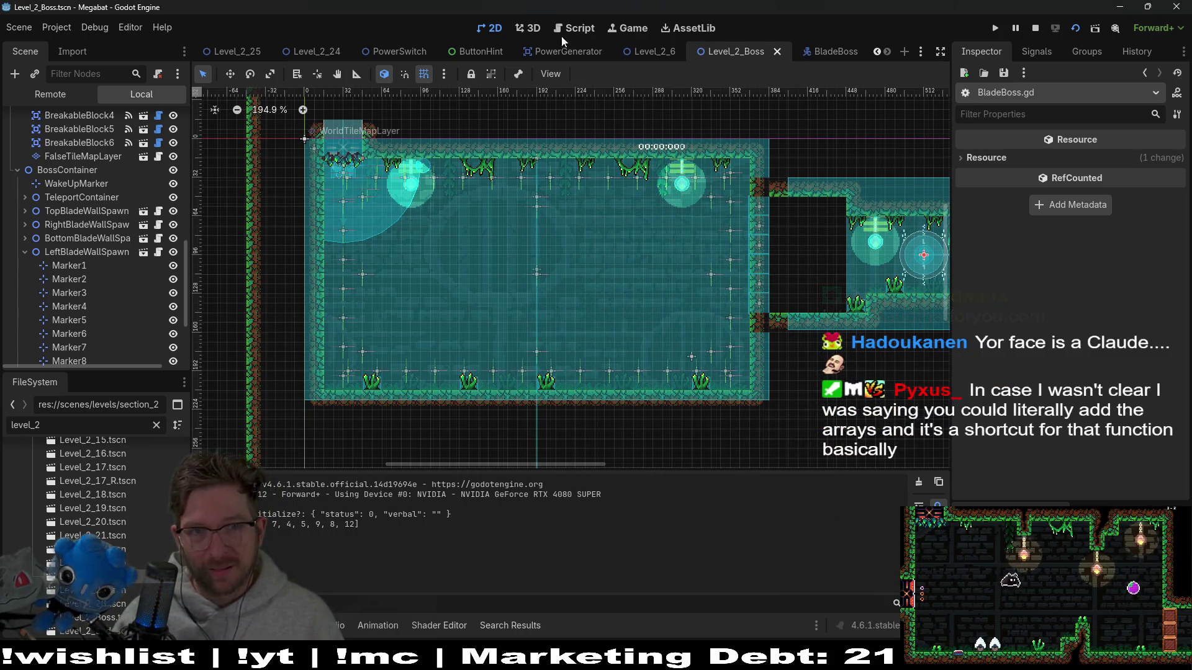
pyautogui.click(579, 32)
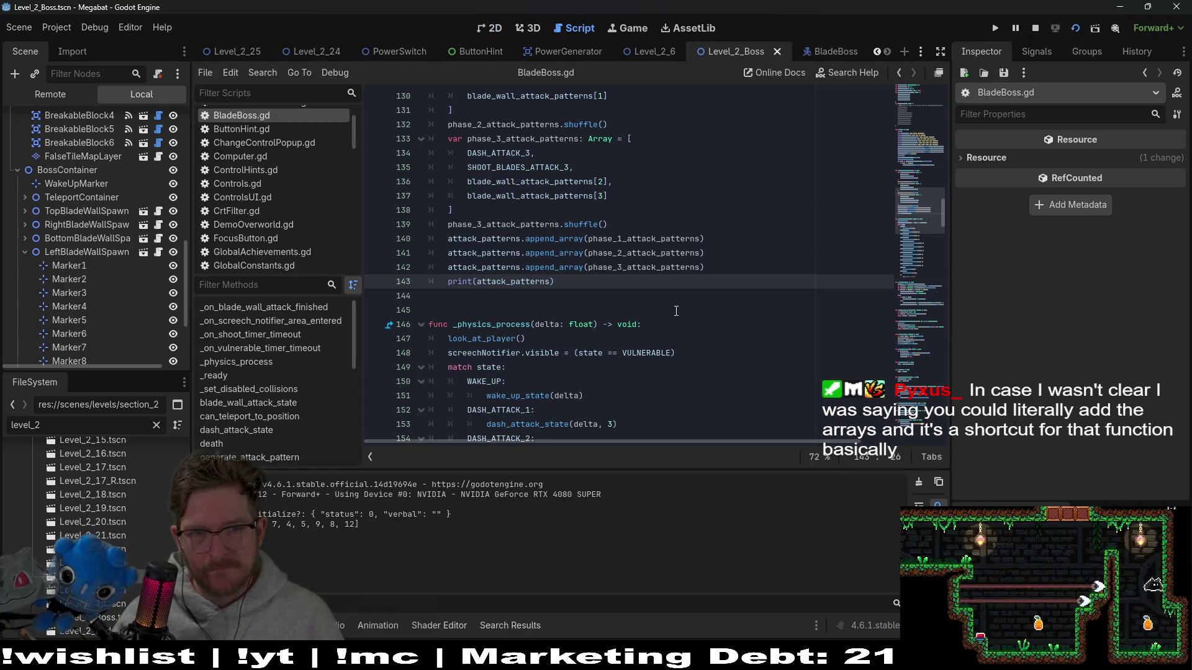
pyautogui.scroll(5, 678, 310)
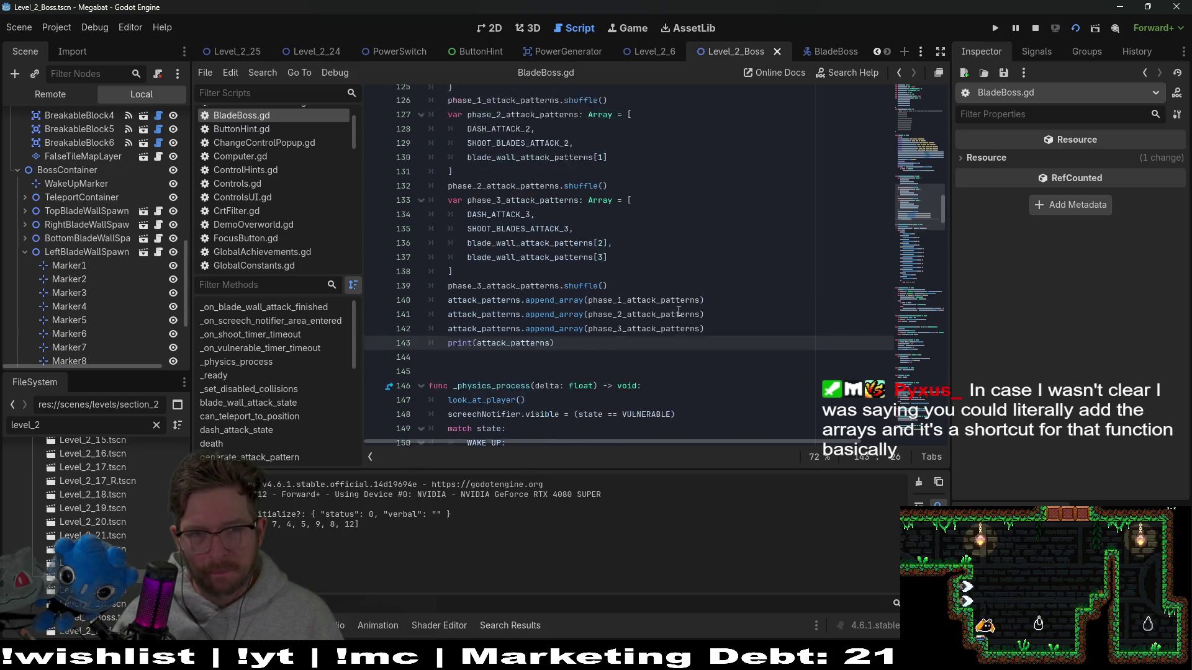
pyautogui.scroll(11, 679, 310)
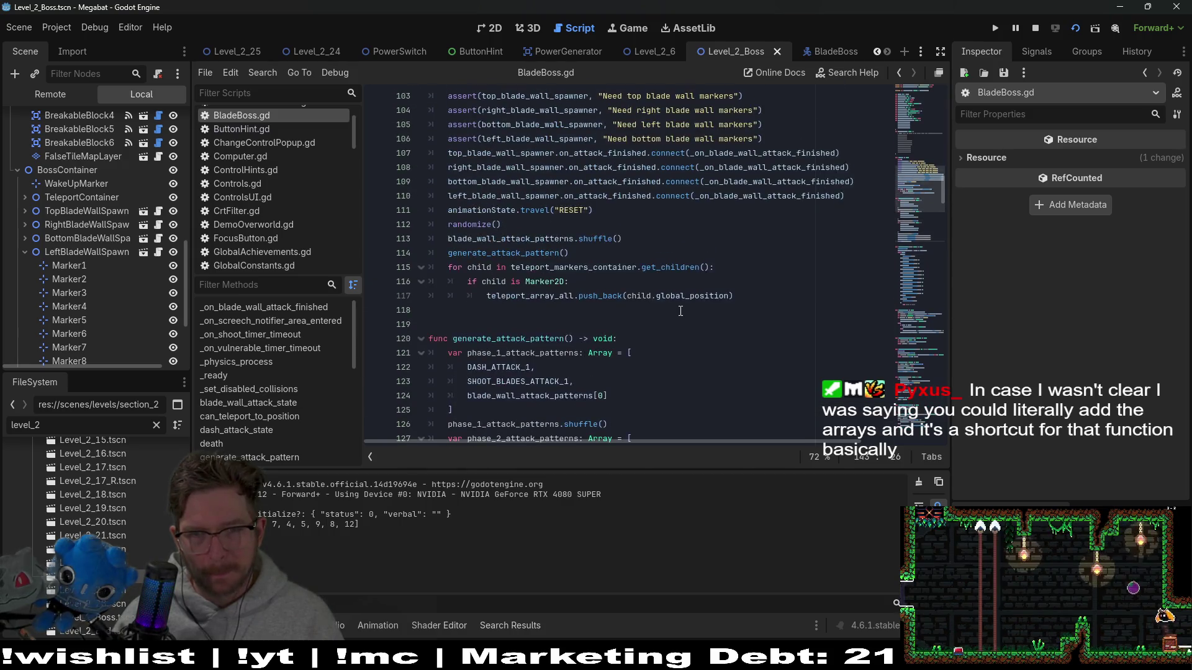
pyautogui.doubleClick(487, 153)
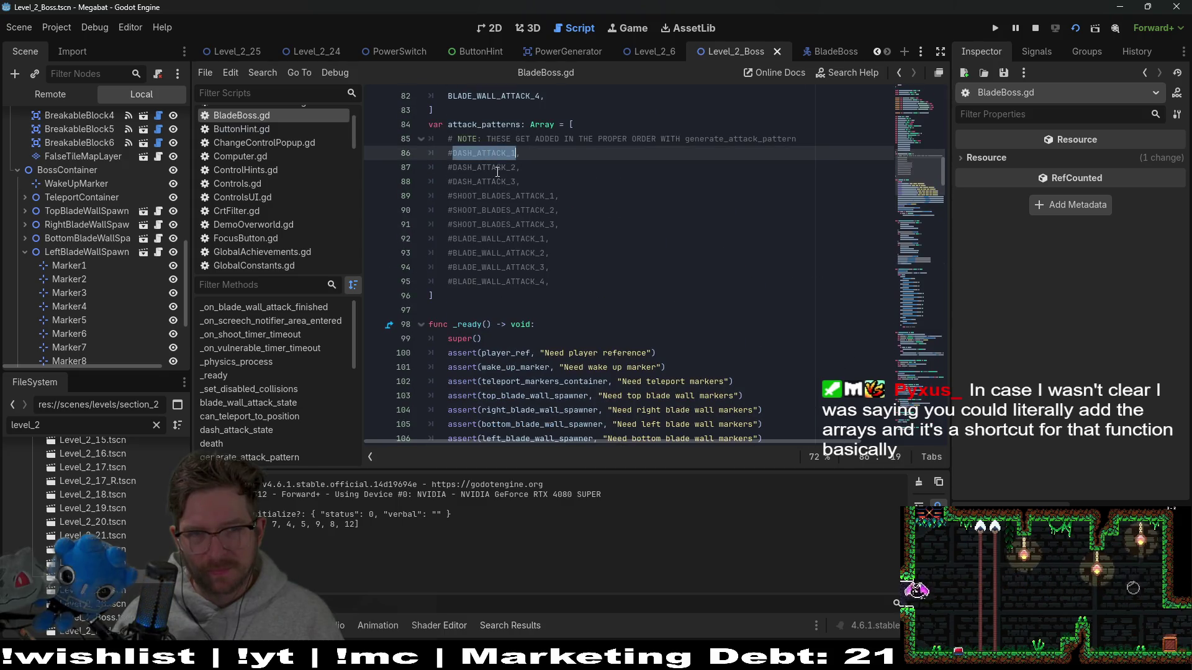
pyautogui.doubleClick(487, 167)
pyautogui.scroll(4, 608, 287)
pyautogui.scroll(15, 608, 287)
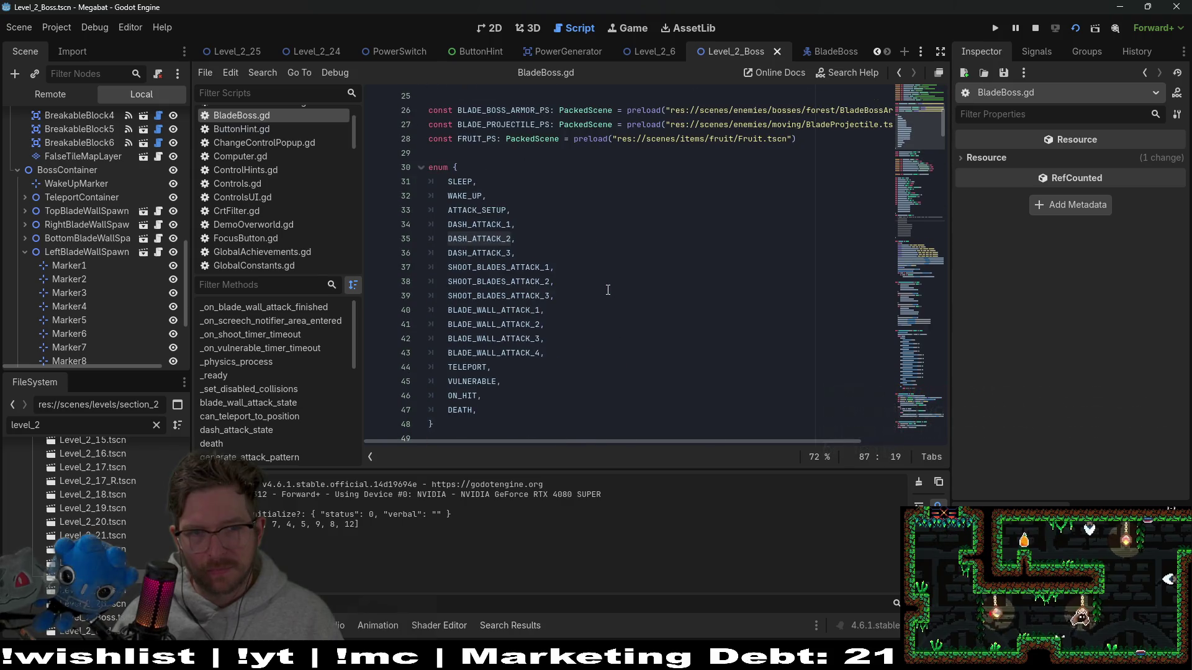
# - Select the state enum's attack entries through BLADE_WALL_ATTACK_4, then return to the Level_2_Boss scene layout
pyautogui.click(547, 353)
pyautogui.moveTo(545, 353)
pyautogui.mouseDown()
pyautogui.moveTo(435, 210)
pyautogui.moveTo(428, 224)
pyautogui.mouseUp()
pyautogui.scroll(-19, 758, 350)
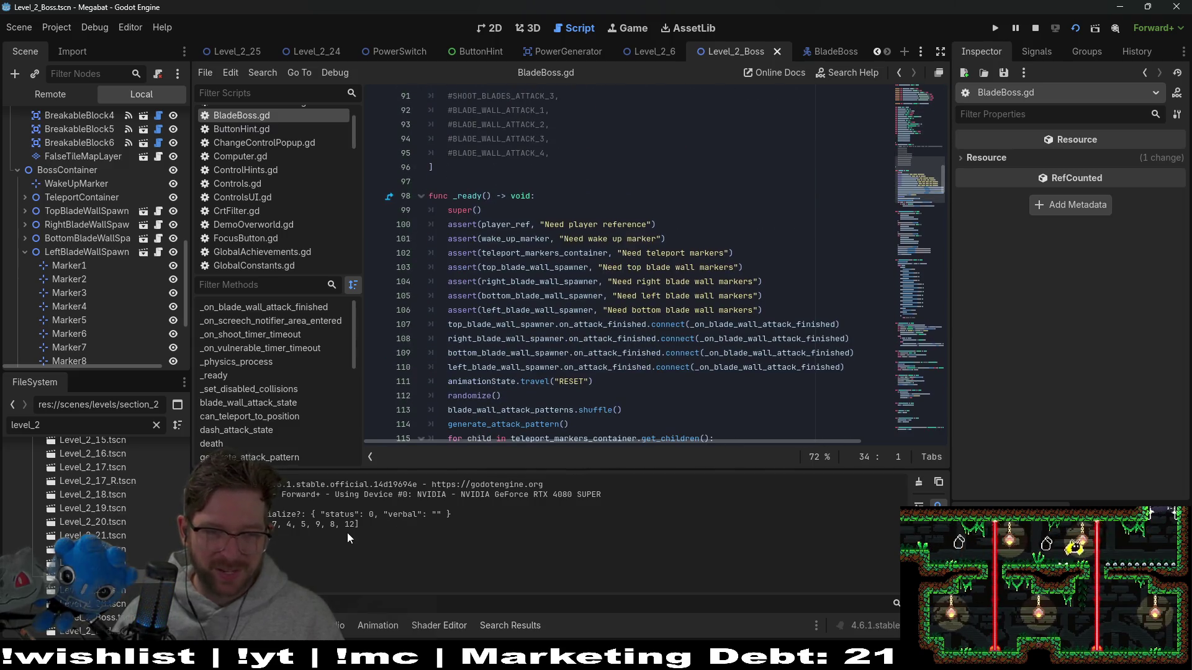
pyautogui.scroll(6, 576, 307)
pyautogui.scroll(4, 577, 307)
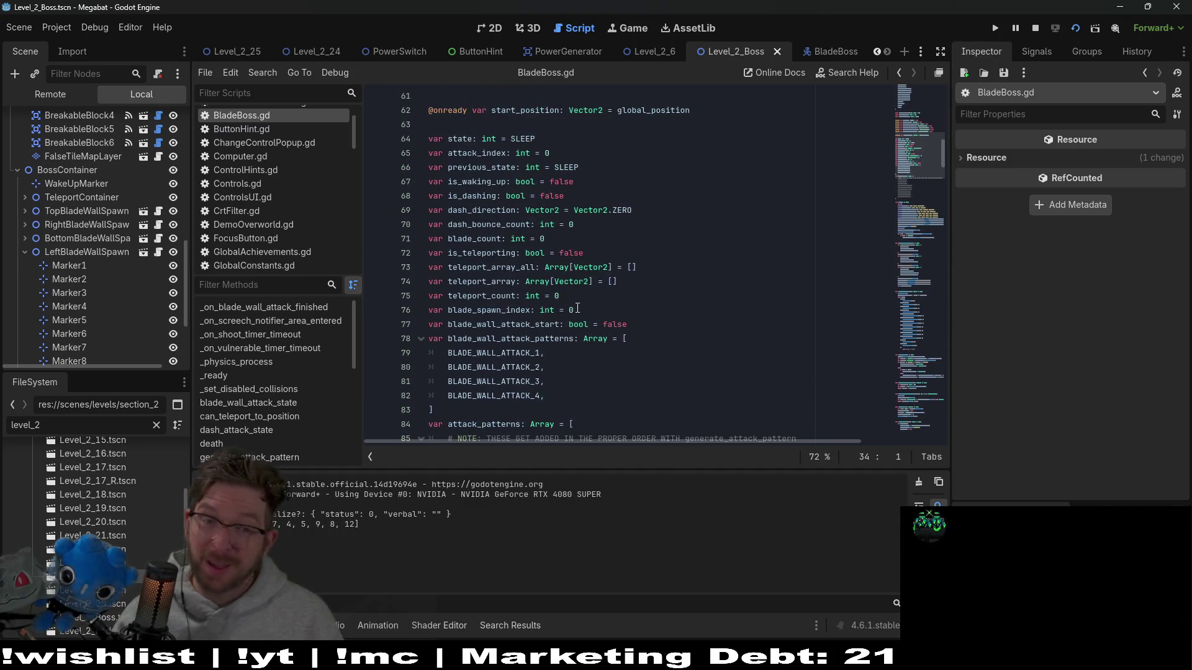
pyautogui.scroll(-7, 577, 308)
pyautogui.click(496, 32)
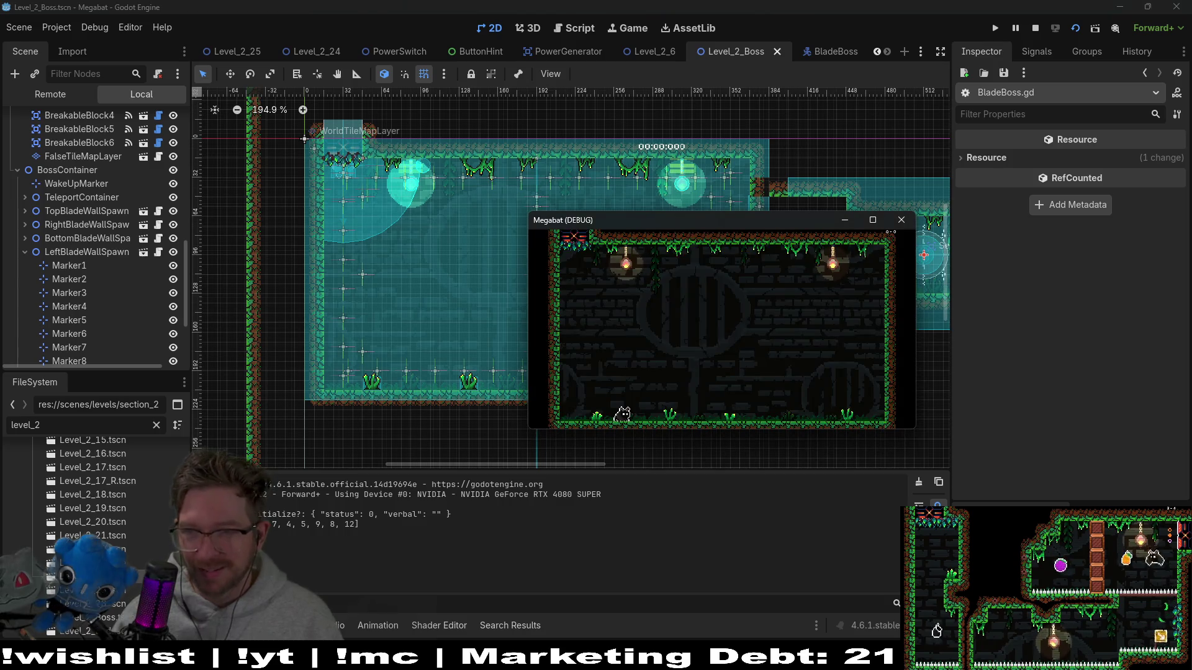
# - Maximize the Megabat window, run the player left and right around the boss room, then close the game
pyautogui.click(872, 220)
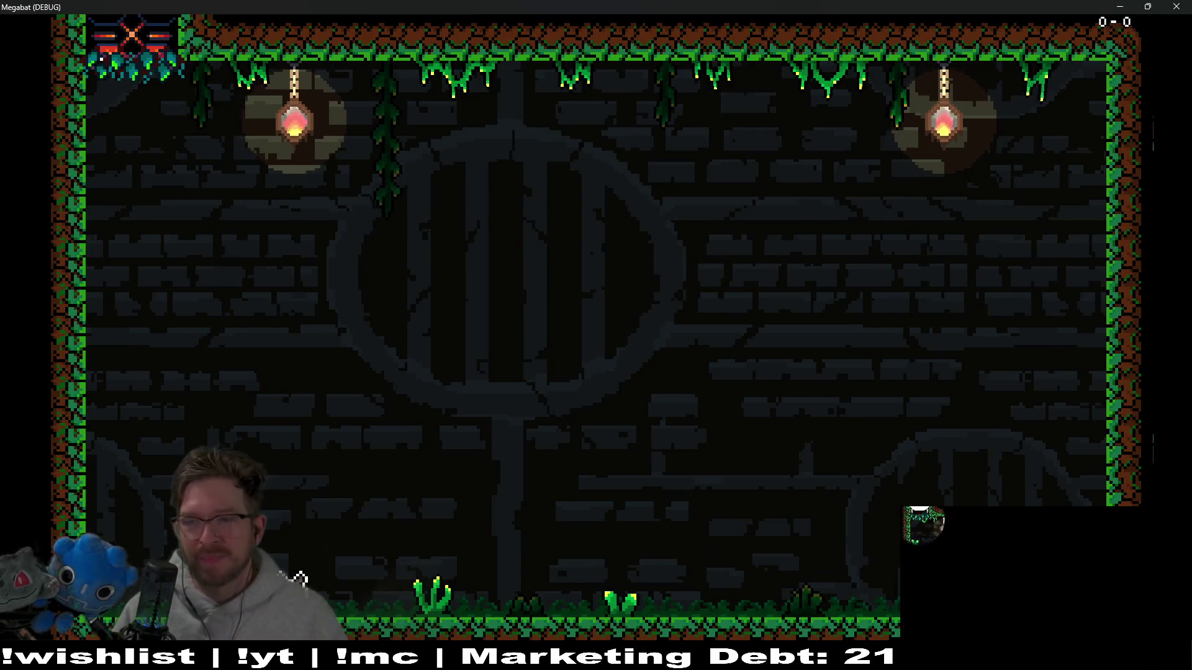
pyautogui.press('Right')
pyautogui.press('Right')
pyautogui.press('Left')
pyautogui.press('Left')
pyautogui.press('Right')
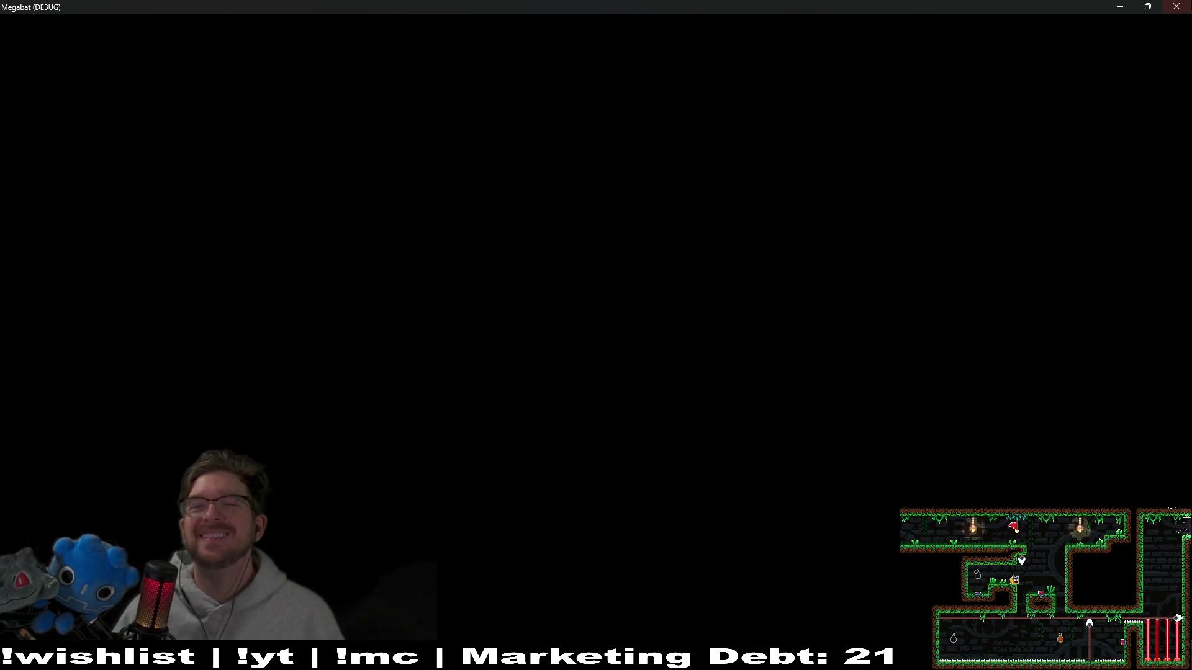
pyautogui.click(1178, 6)
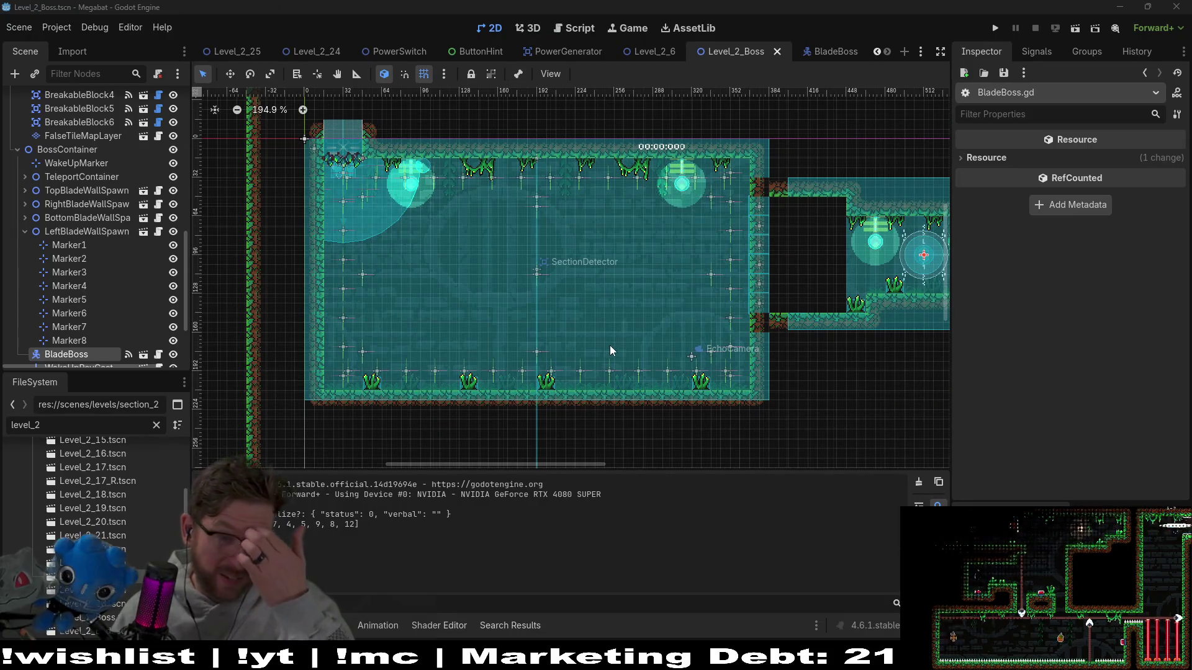
# - In BladeBoss.gd, delete the print(attack_patterns) debug line near line 143 and save with Ctrl+S
pyautogui.click(579, 36)
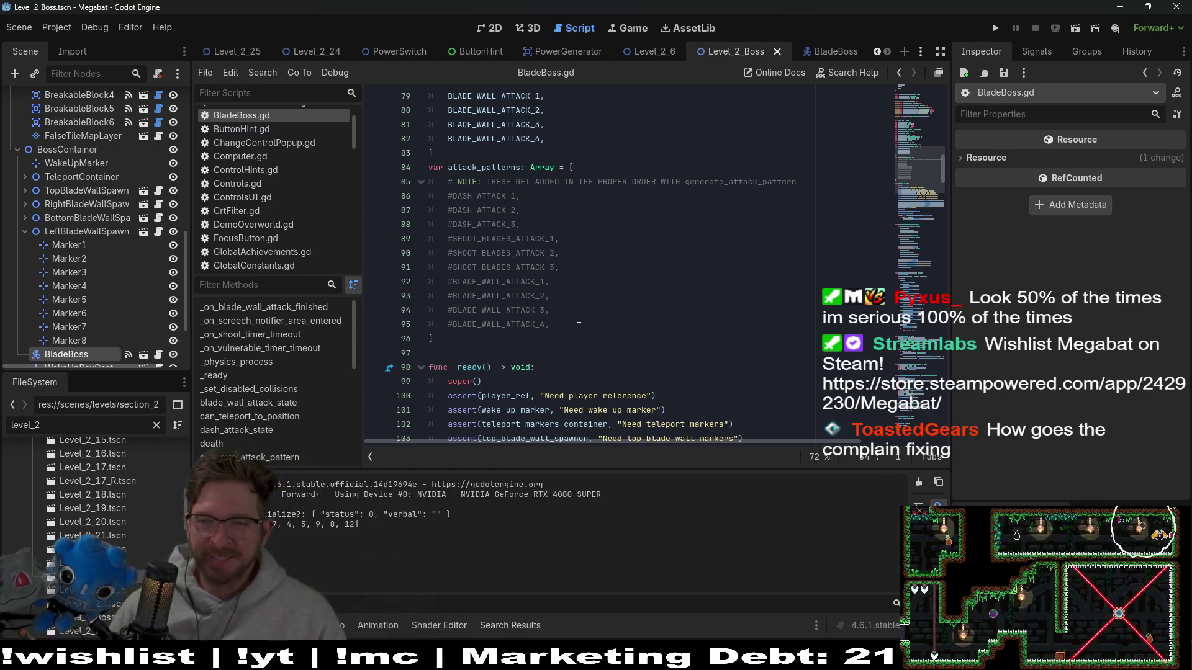
pyautogui.scroll(-3, 613, 325)
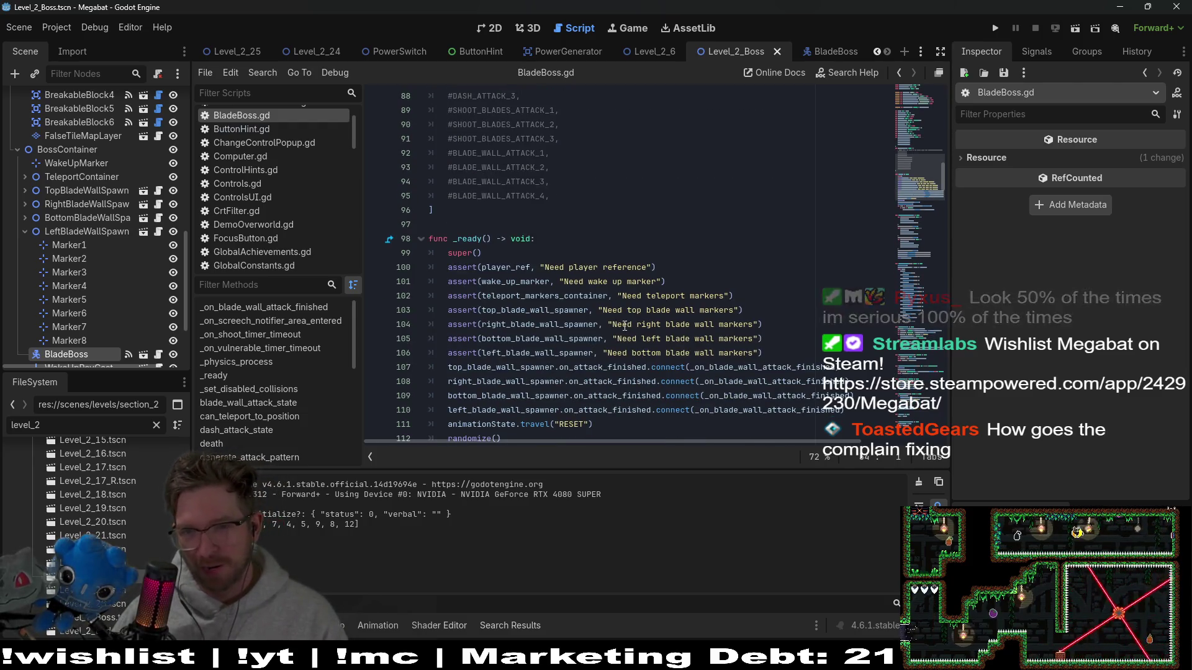
pyautogui.scroll(-6, 625, 325)
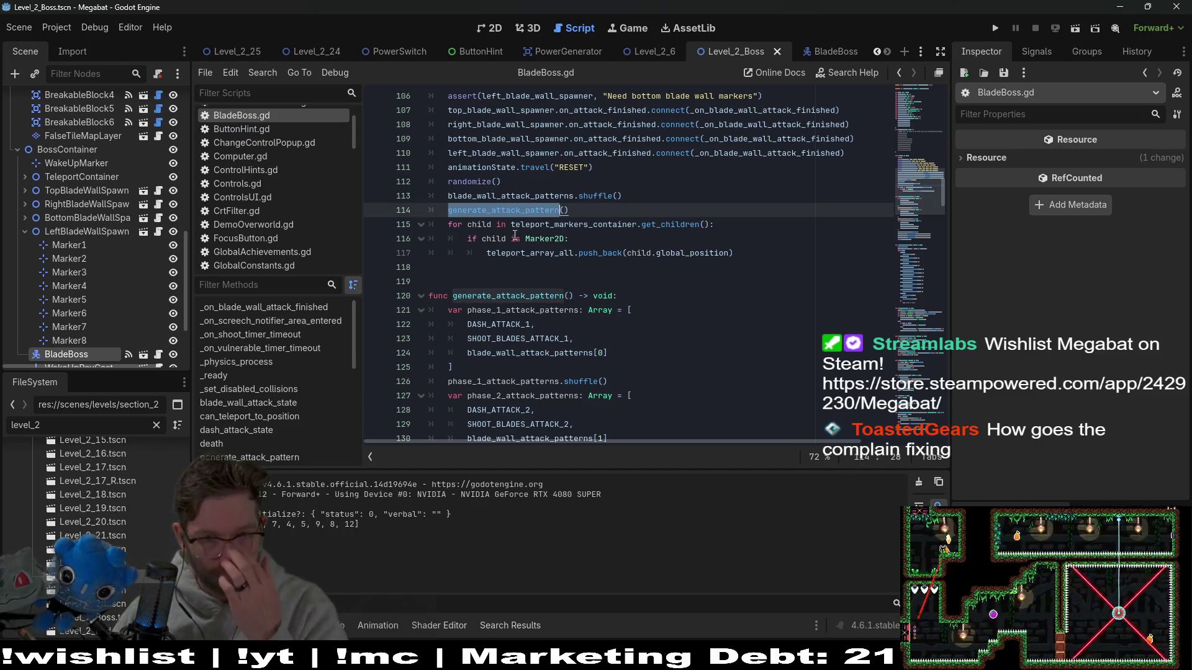
pyautogui.scroll(-3, 515, 235)
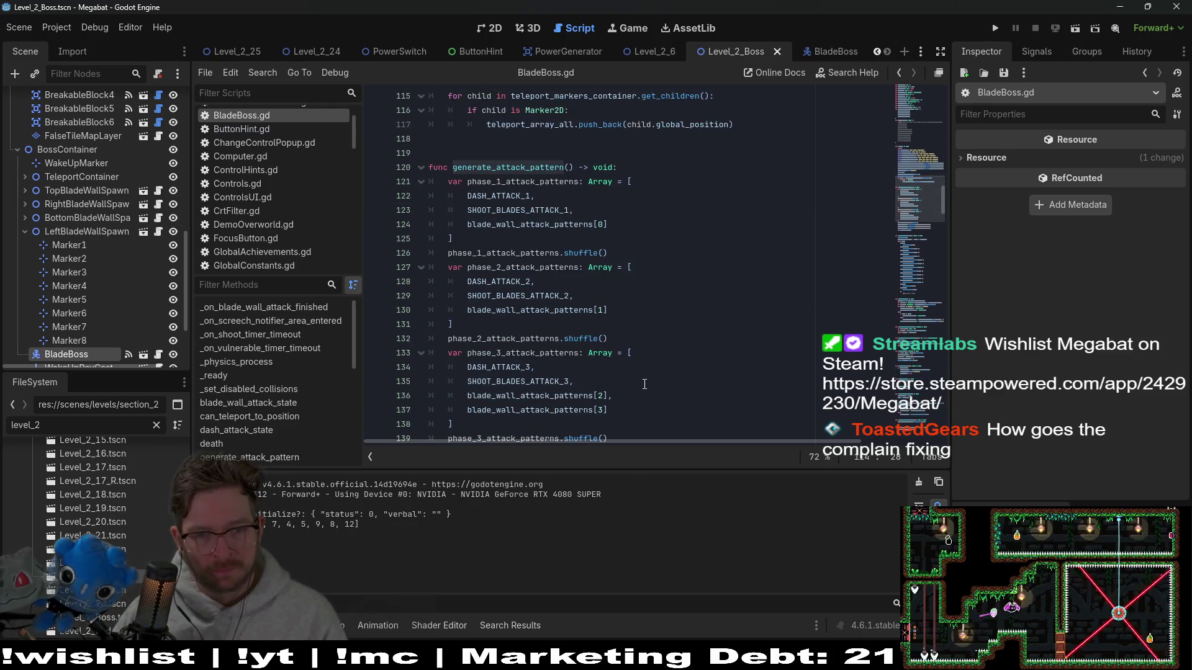
pyautogui.scroll(-2, 645, 384)
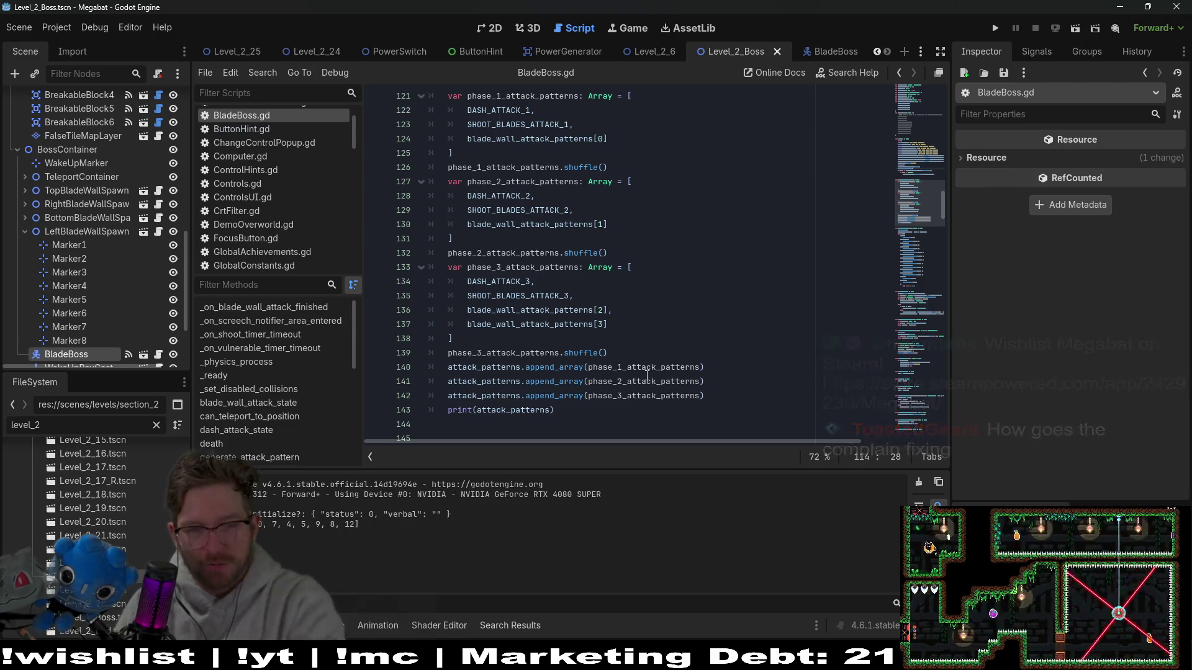
pyautogui.moveTo(646, 380)
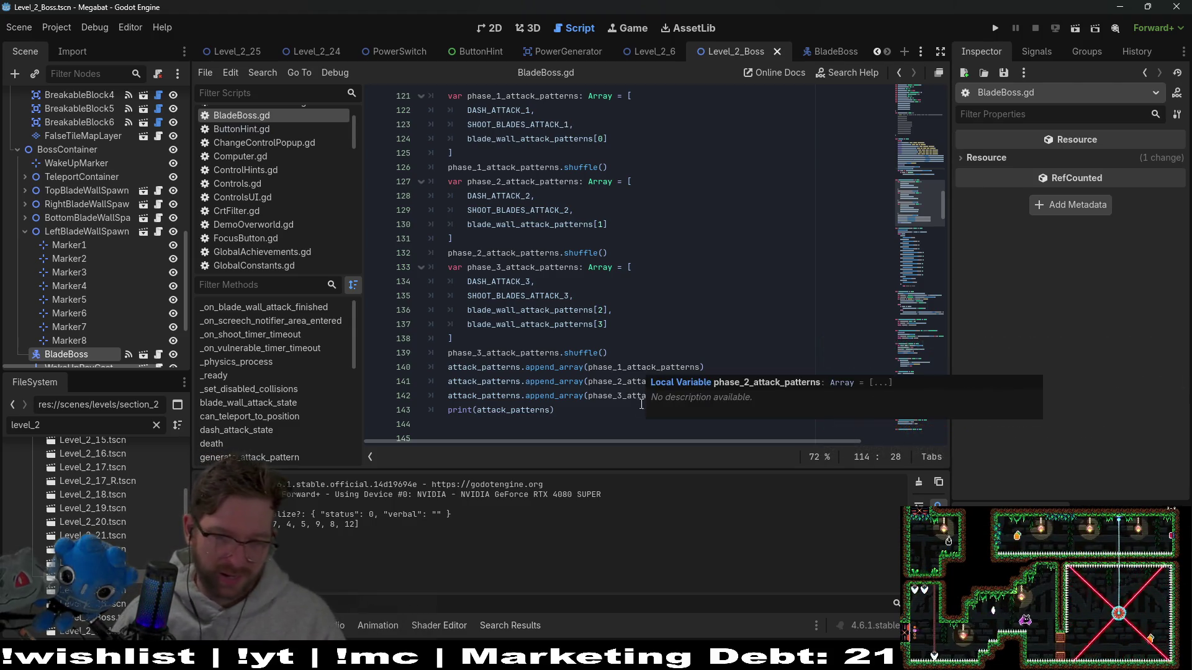
pyautogui.moveTo(558, 411); pyautogui.dragTo(745, 396)
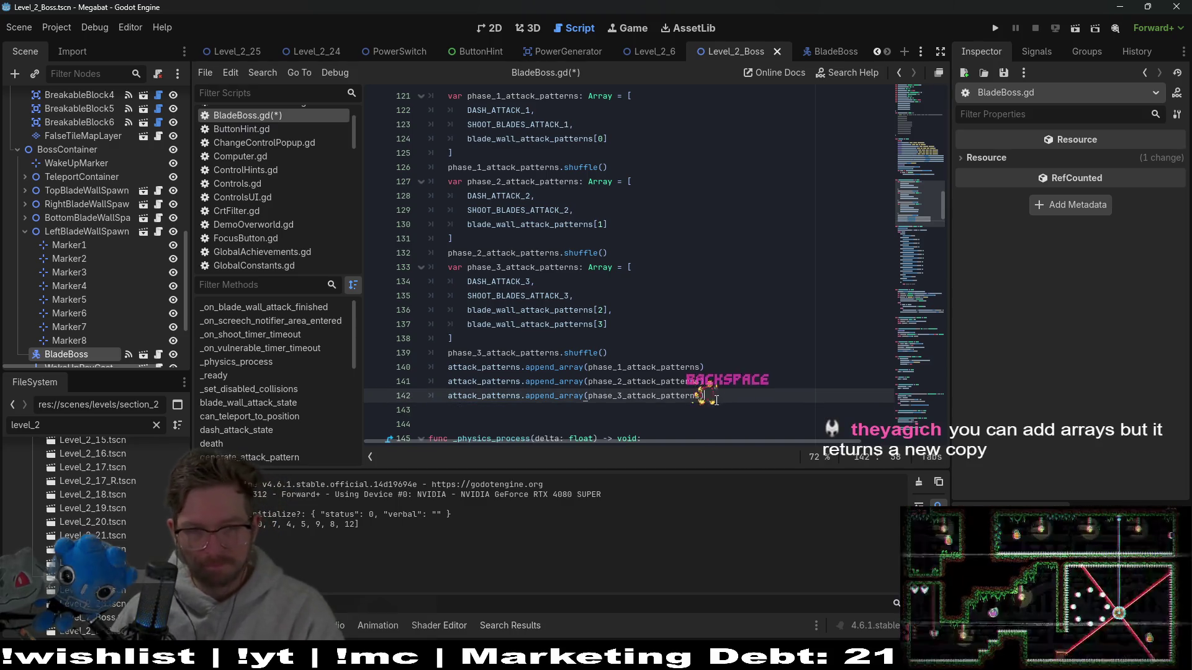
pyautogui.scroll(-4, 712, 391)
pyautogui.hotkey('ctrl', 's')
pyautogui.scroll(-3, 720, 396)
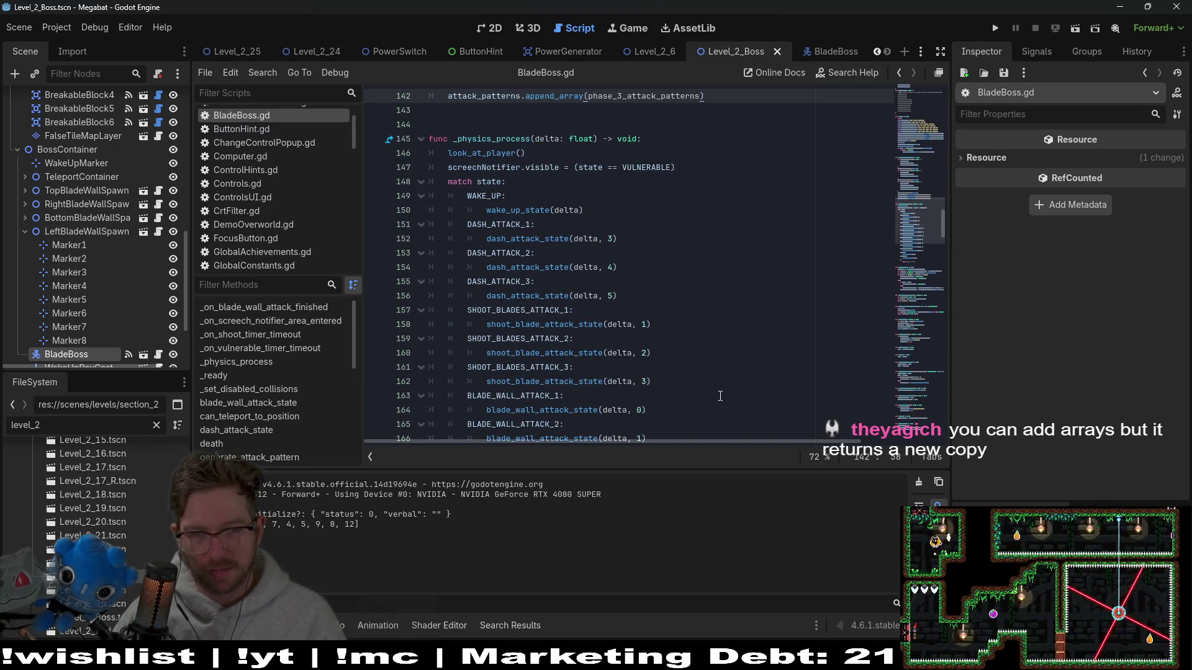
pyautogui.scroll(-2, 705, 370)
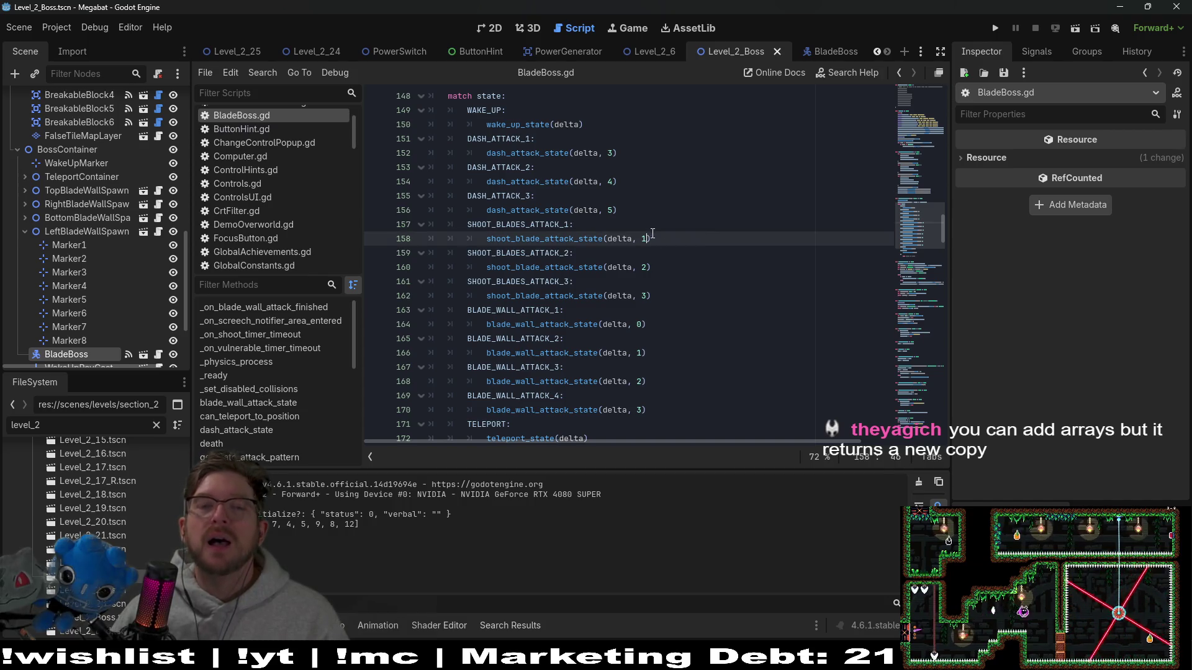
# - Edit the three shoot_blade_attack_state calls to fire 2, 3 and 4 blades
pyautogui.press('Down')
pyautogui.press('Down')
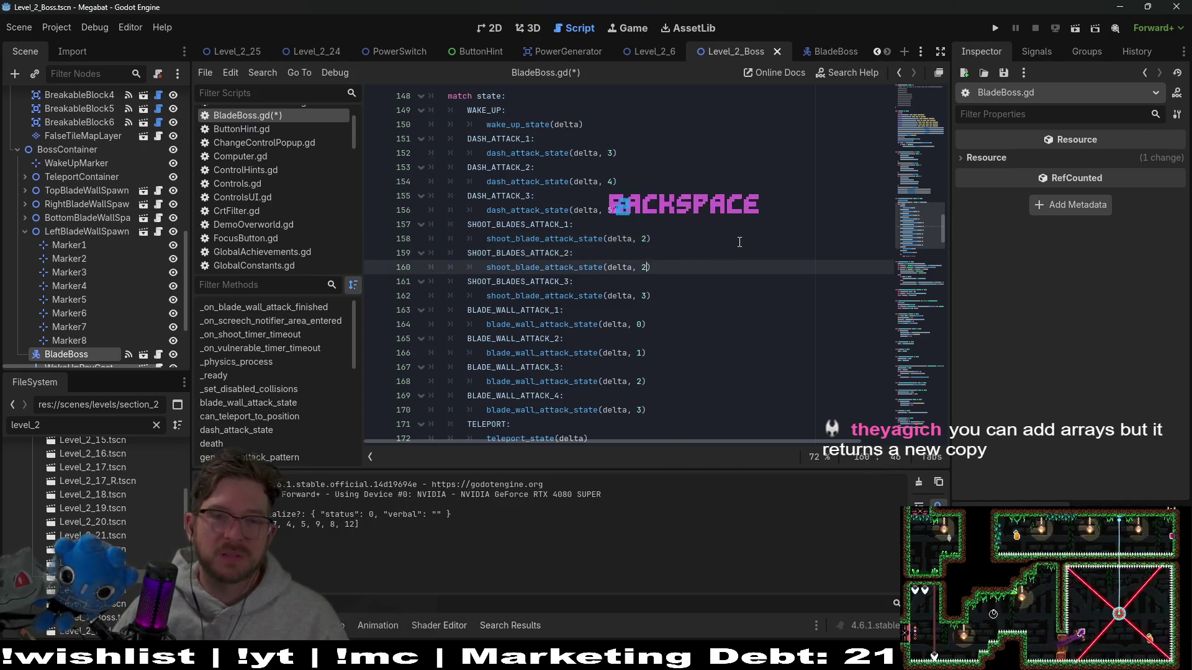
pyautogui.press('Down')
pyautogui.press('Down')
pyautogui.write('4')
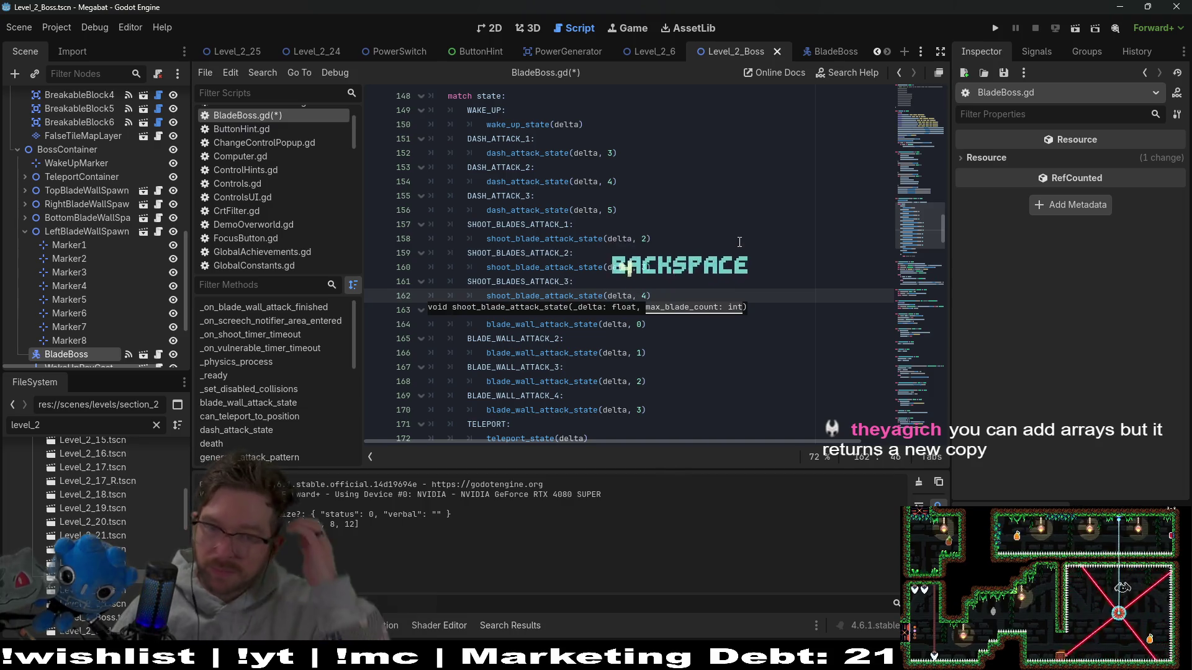
pyautogui.click(744, 218)
pyautogui.click(740, 240)
# - Save BladeBoss.gd, switch to the 2D level scene view, and run the game
pyautogui.hotkey('ctrl', 's')
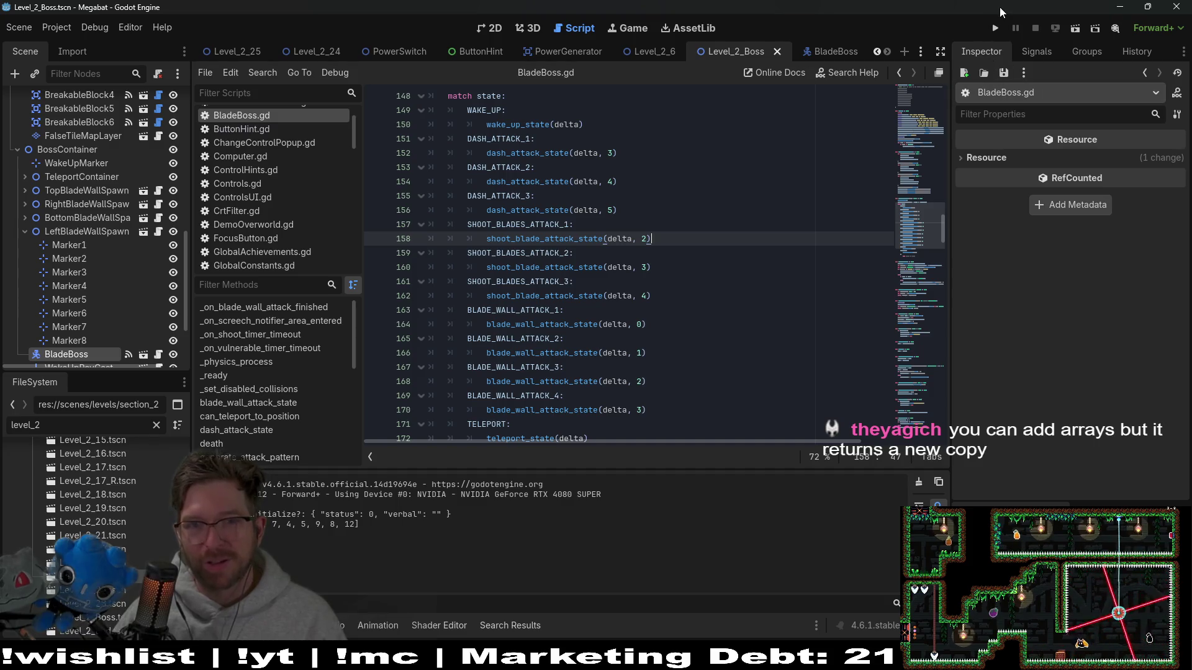
pyautogui.click(489, 32)
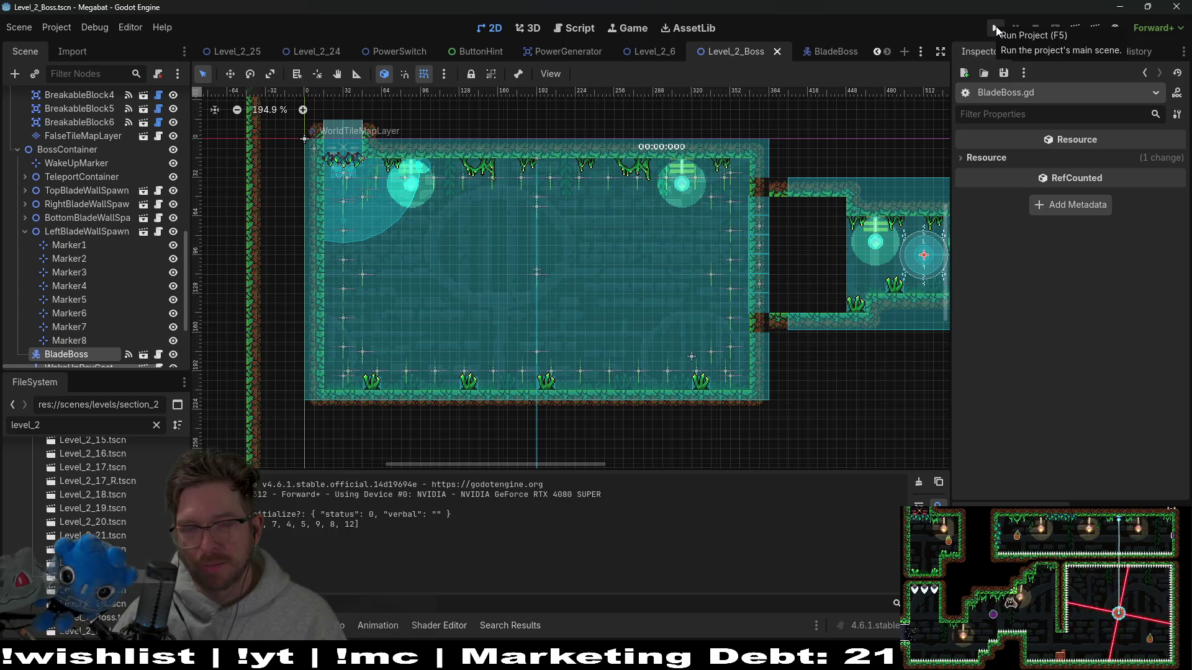
pyautogui.click(996, 30)
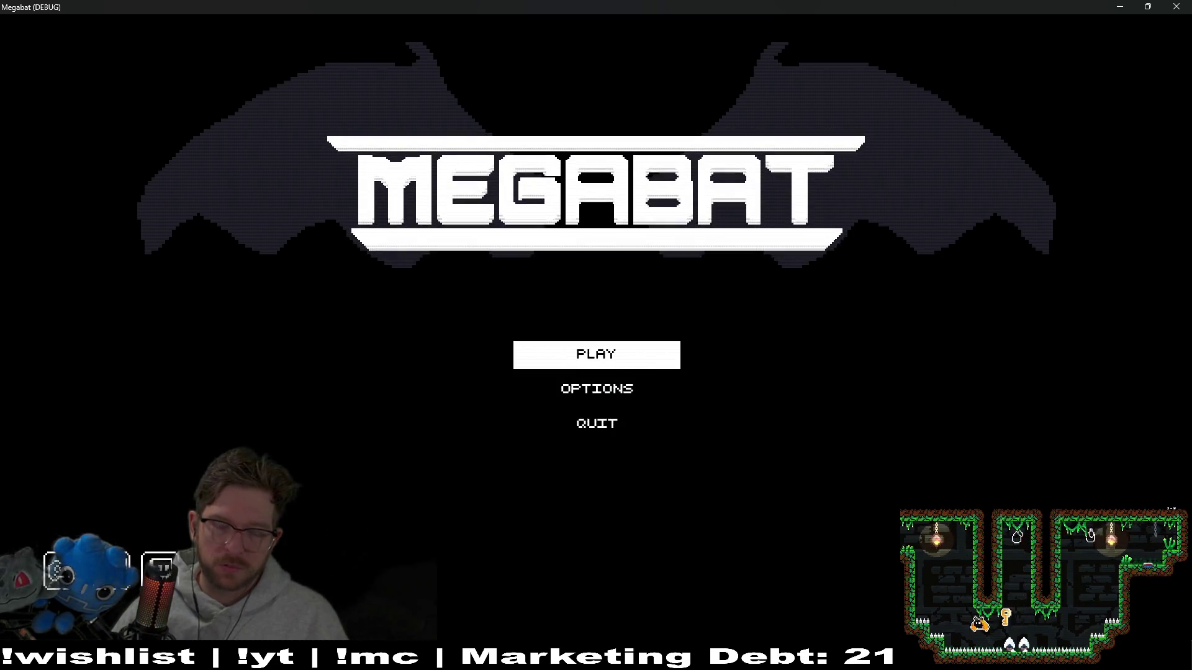
# - Choose Play, the first save profile, the world and its boss level, then move the bat around
pyautogui.press('Return')
pyautogui.press('Up')
pyautogui.press('Up')
pyautogui.press('Return')
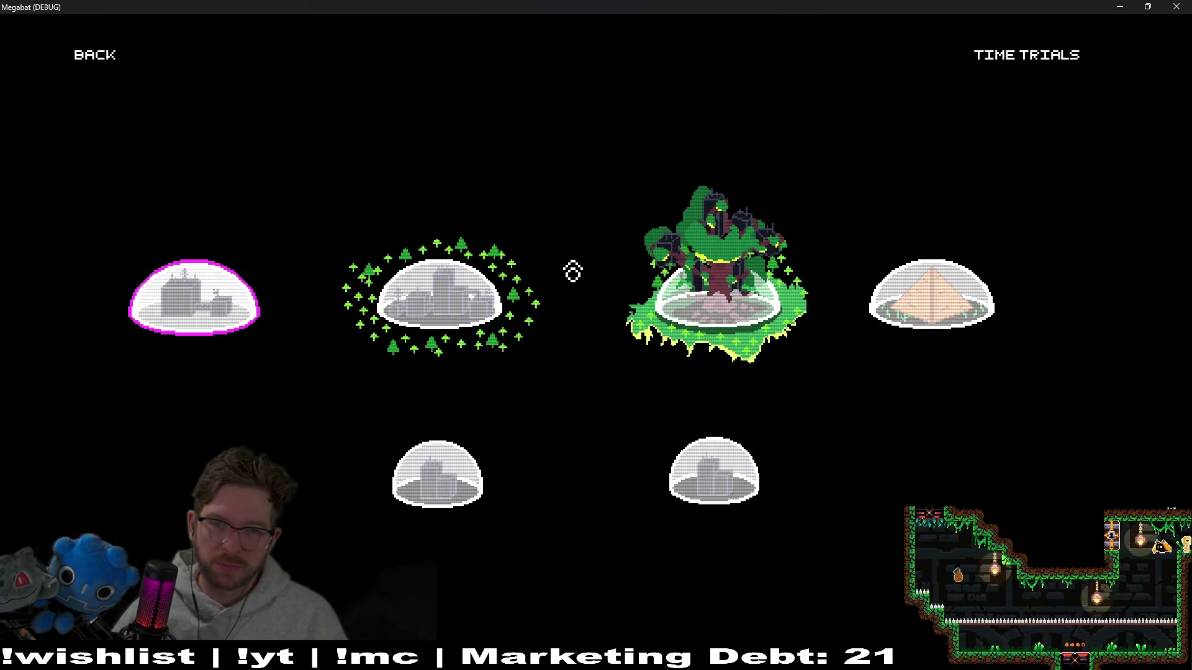
pyautogui.press('Return')
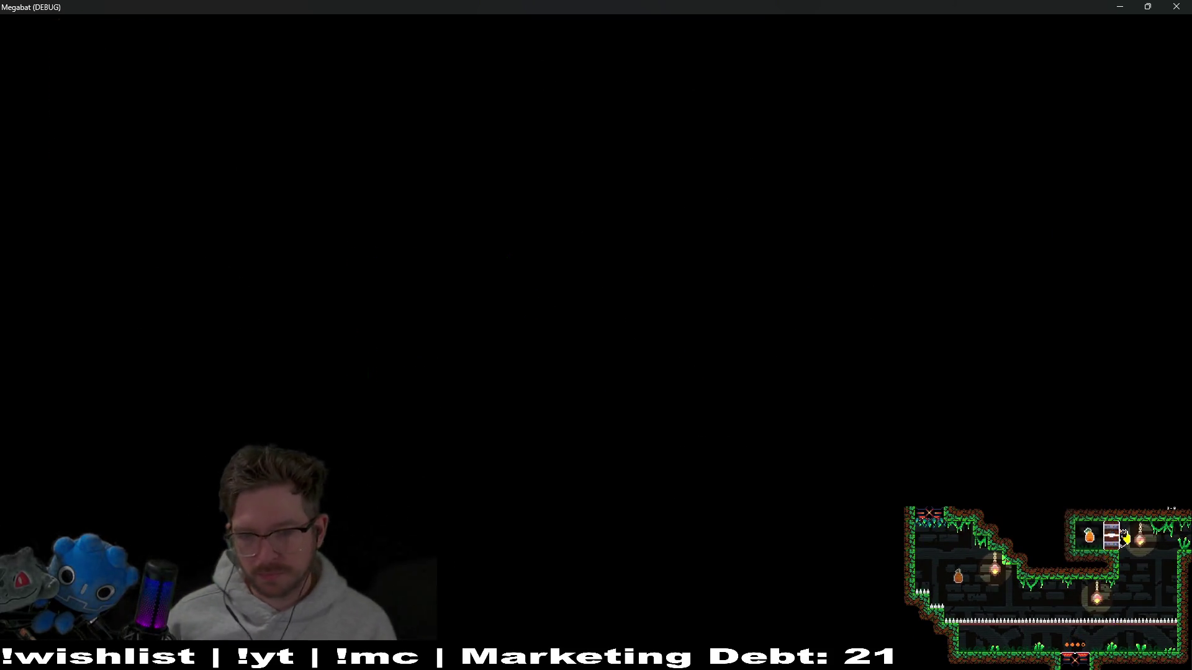
pyautogui.press('Return')
pyautogui.press('Right')
pyautogui.press('Left')
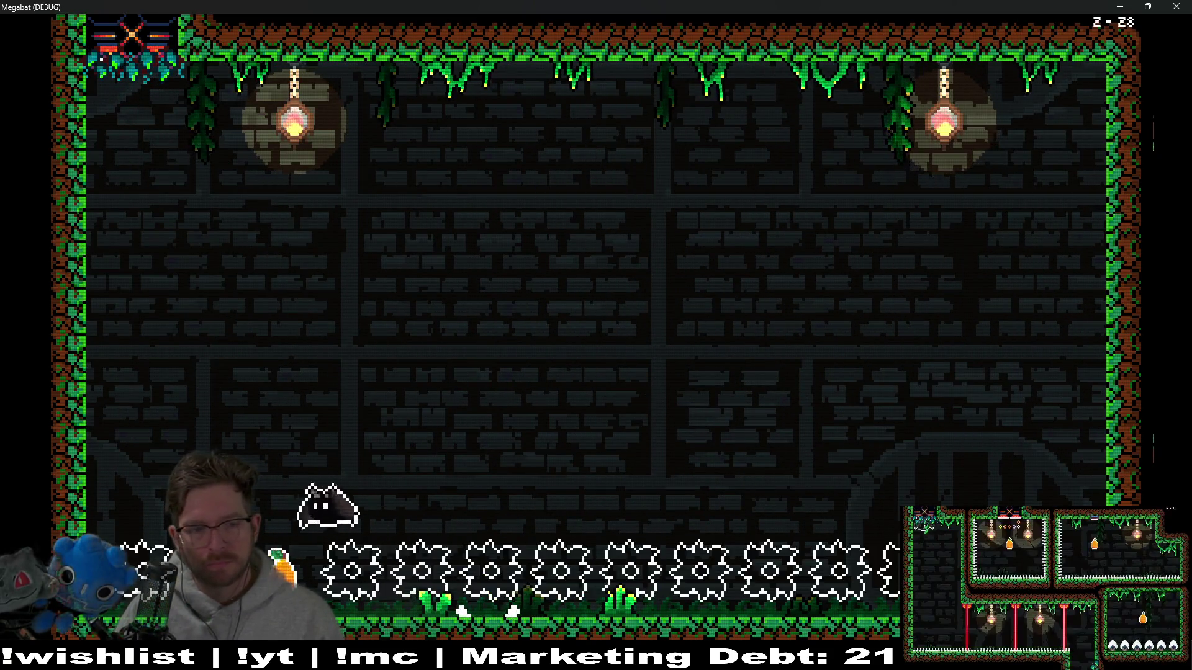
# - Run right, take flight past the falling spike row, and fly into the purple orb to destroy it
pyautogui.press('Right')
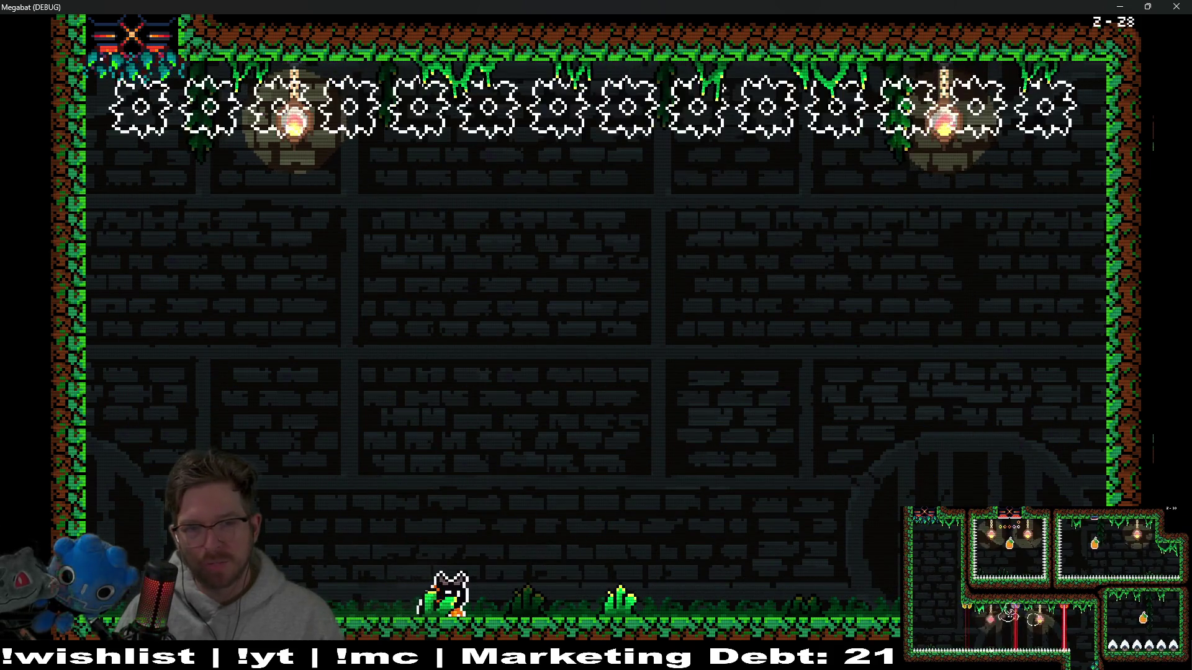
pyautogui.press('Right')
pyautogui.press('space')
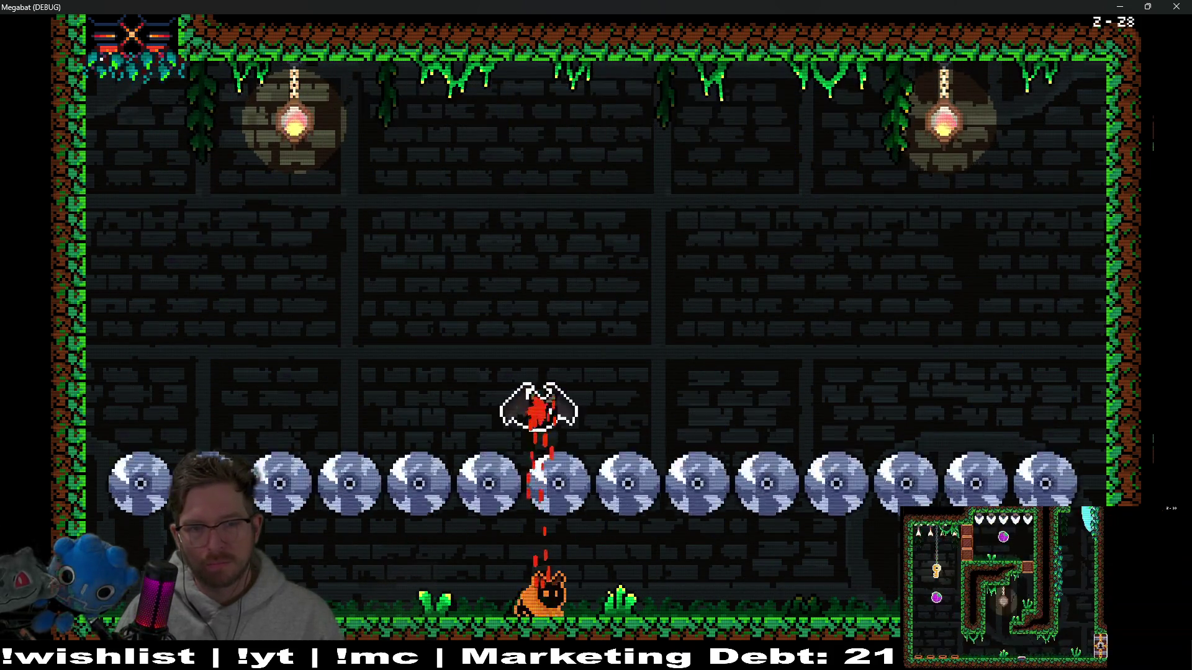
pyautogui.press('Right')
pyautogui.press('Right')
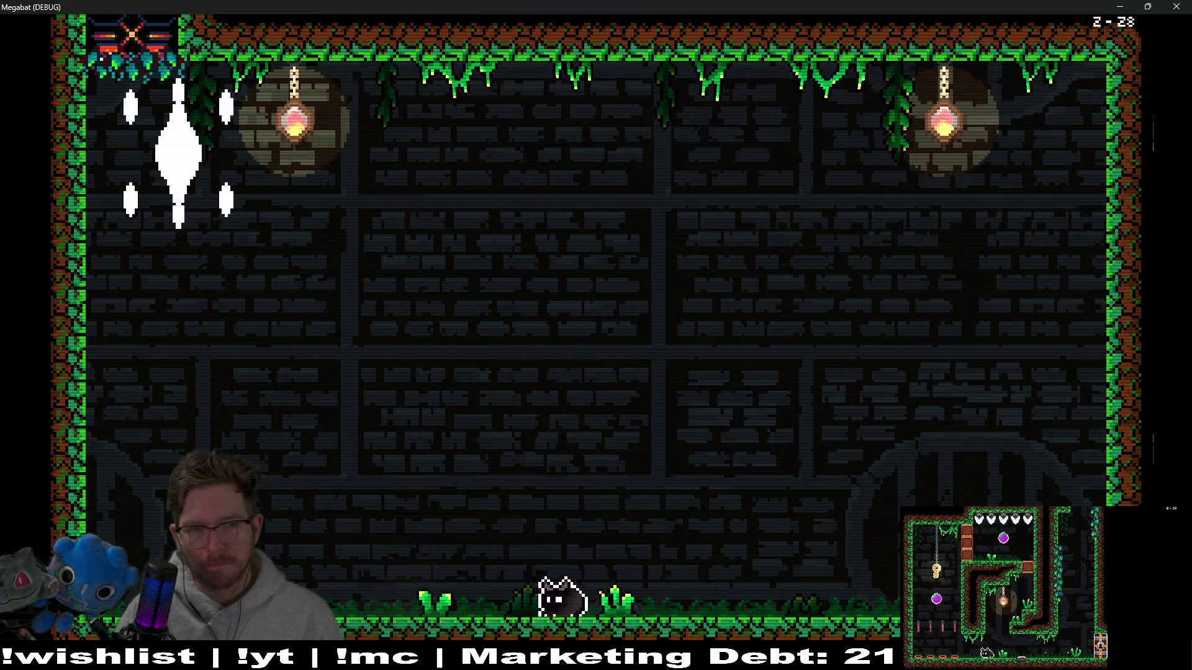
pyautogui.press('Left')
pyautogui.press('space')
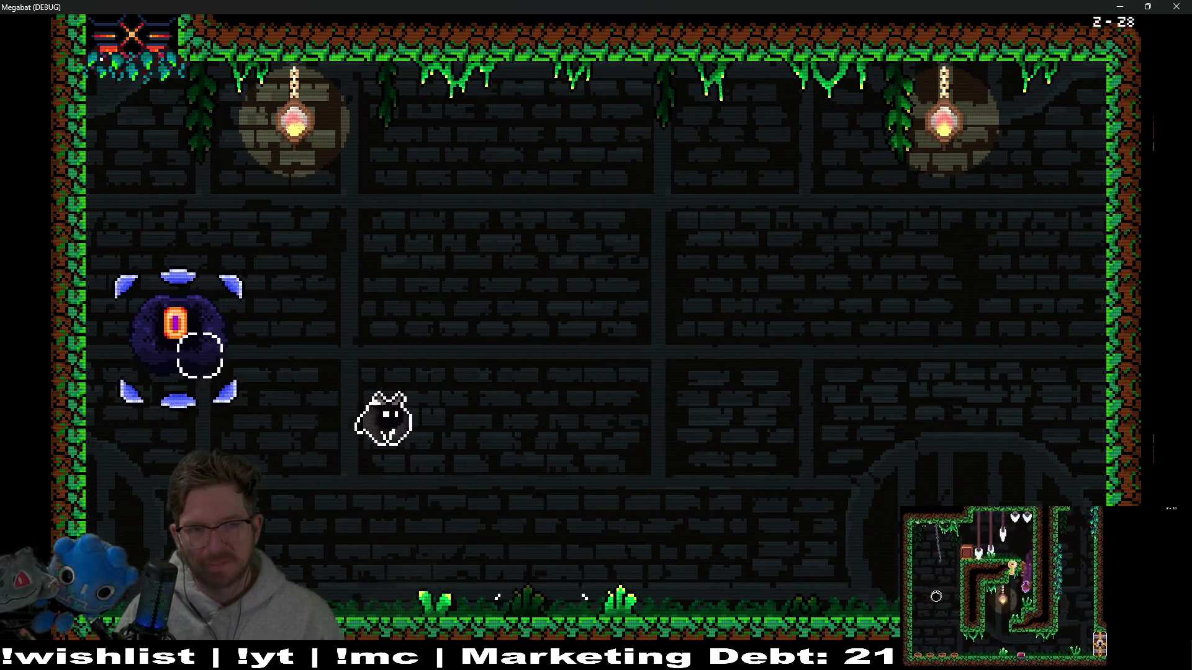
pyautogui.press('Right')
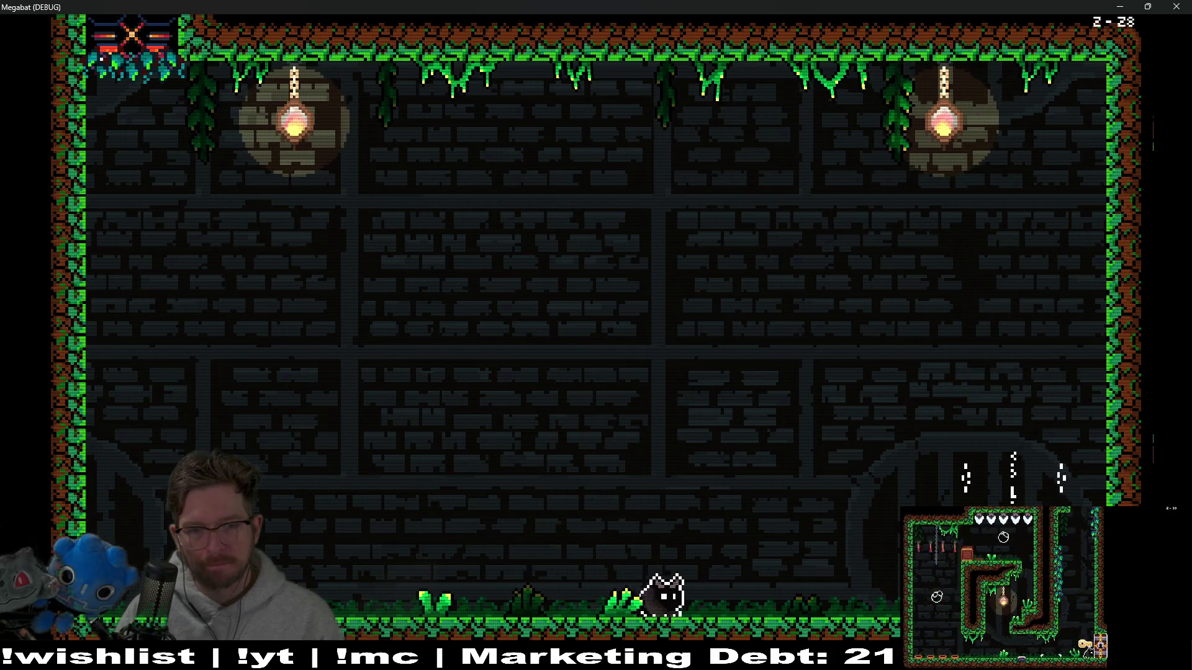
pyautogui.press('space')
pyautogui.press('Right')
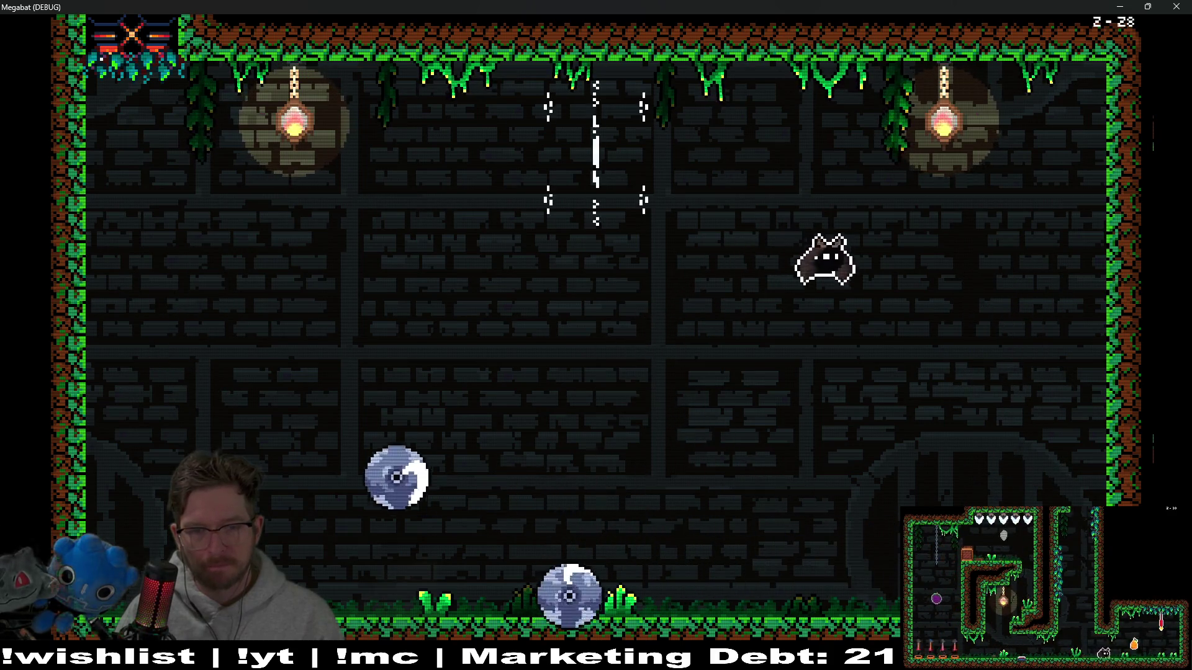
pyautogui.press('Left')
pyautogui.press('Right')
pyautogui.press('space')
pyautogui.press('Right')
# - Land, run left, then fly up to hit the boss and drop back to dodge
pyautogui.press('Left')
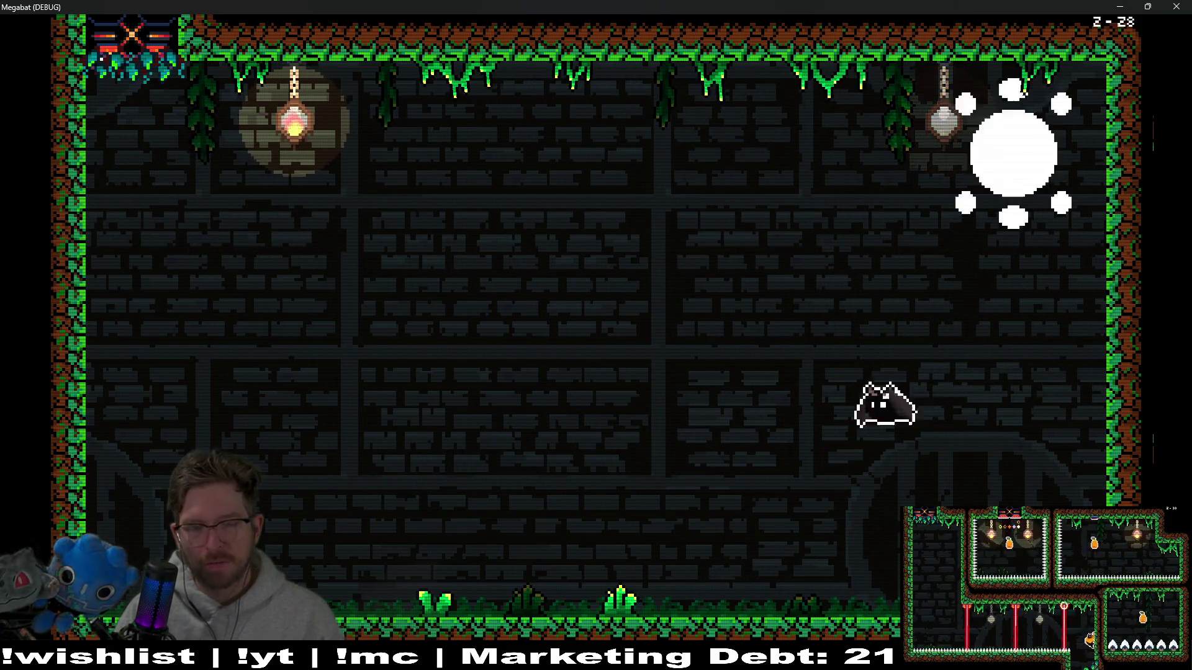
pyautogui.press('Left')
pyautogui.press('Right')
pyautogui.press('space')
pyautogui.press('Left')
pyautogui.press('Left')
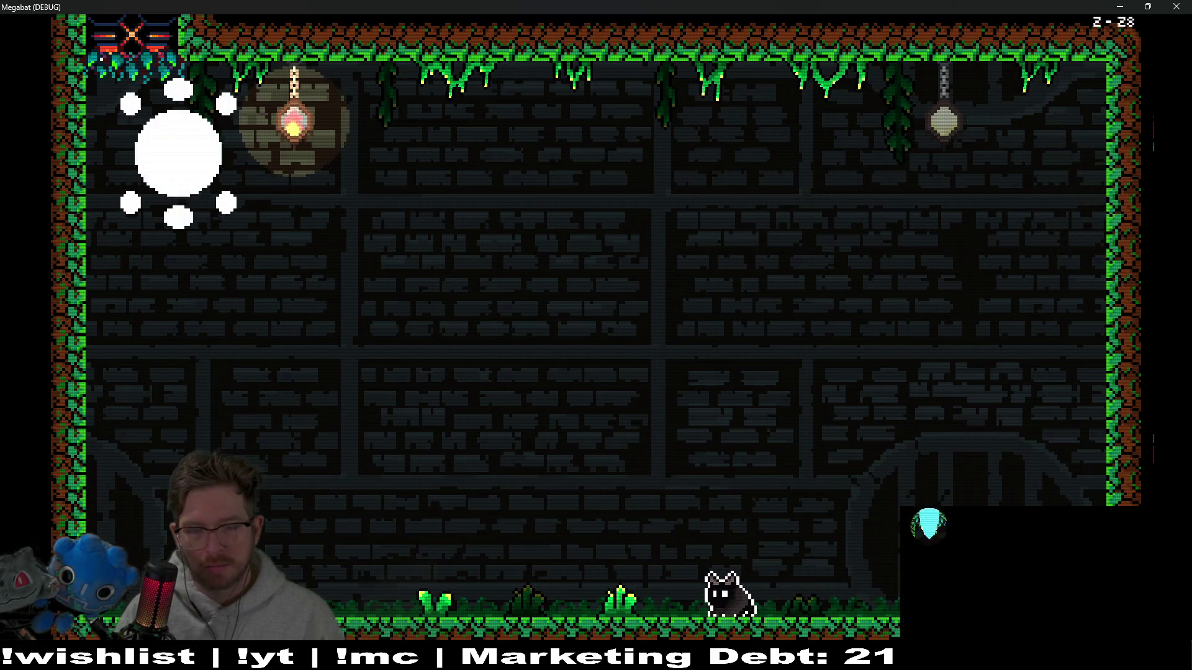
pyautogui.press('Right')
pyautogui.press('space')
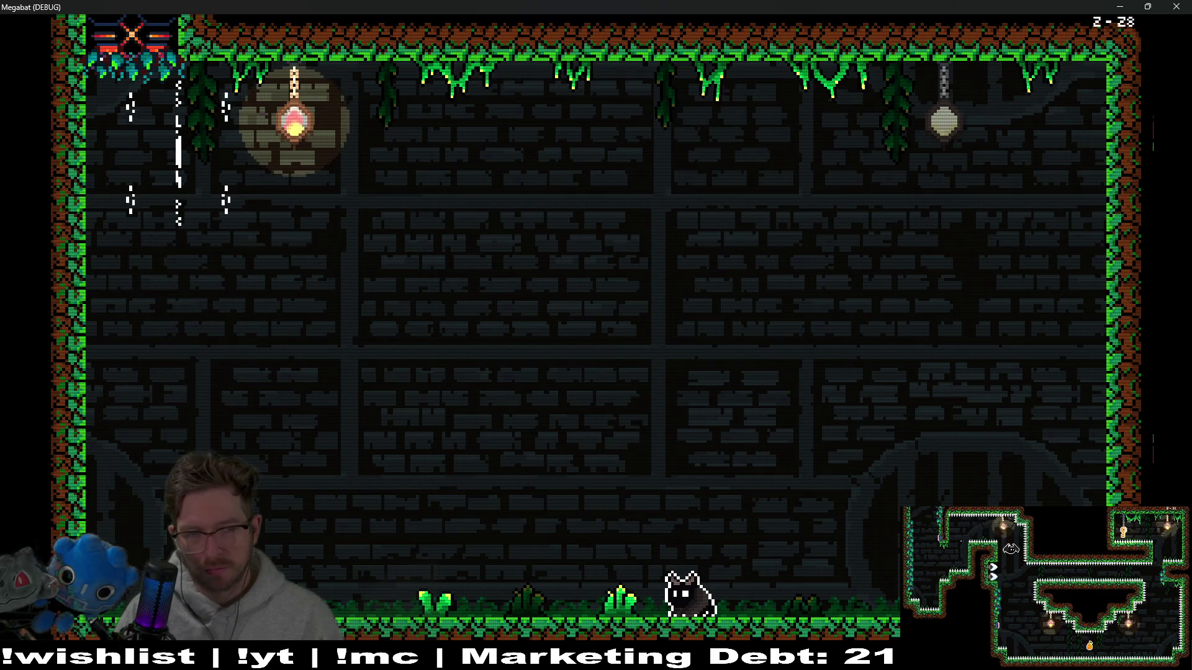
# - Dodge the bouncing discs and the rolling boss, then jump and drift right out of the room
pyautogui.press('Left')
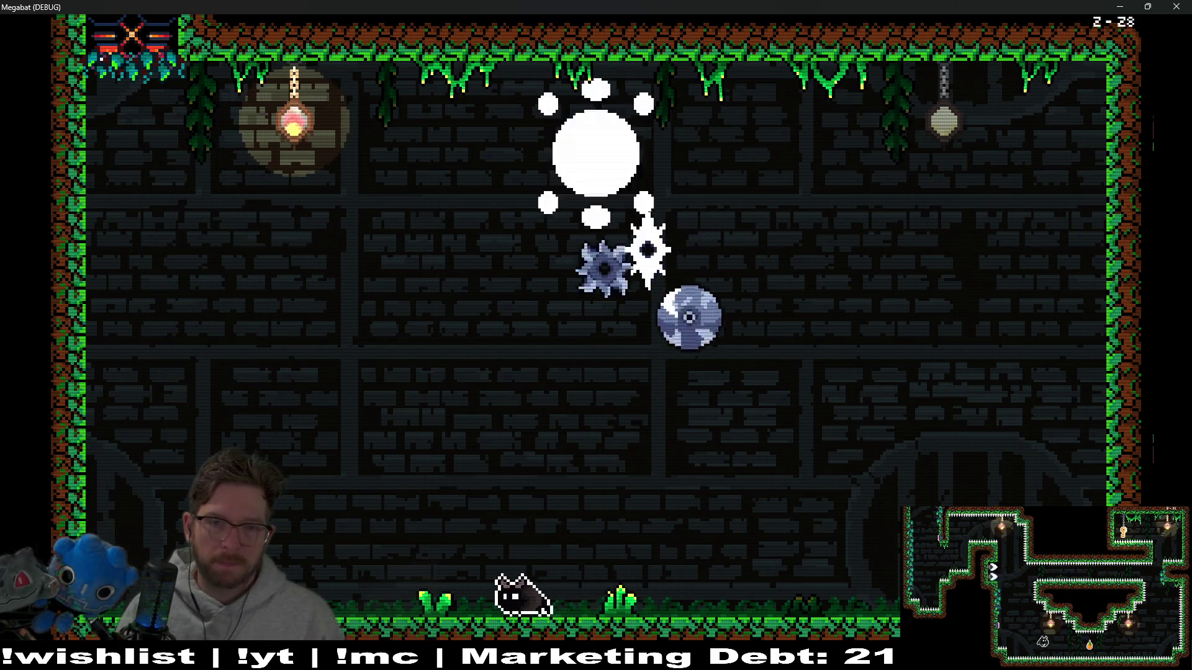
pyautogui.press('Left')
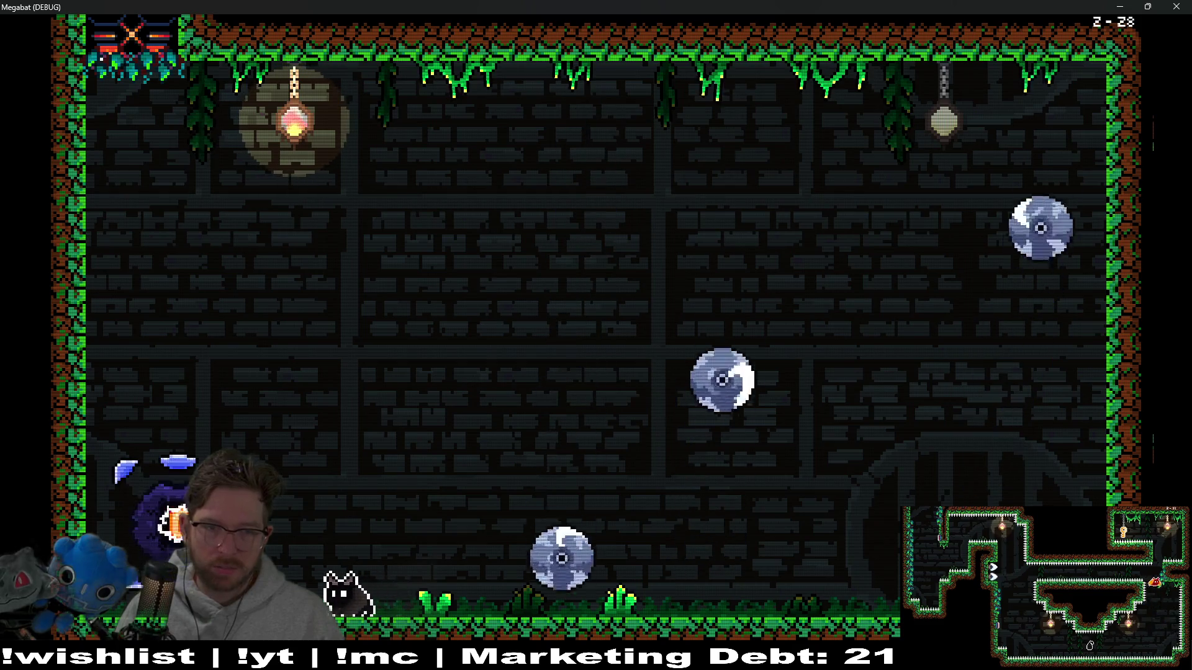
pyautogui.press('Right')
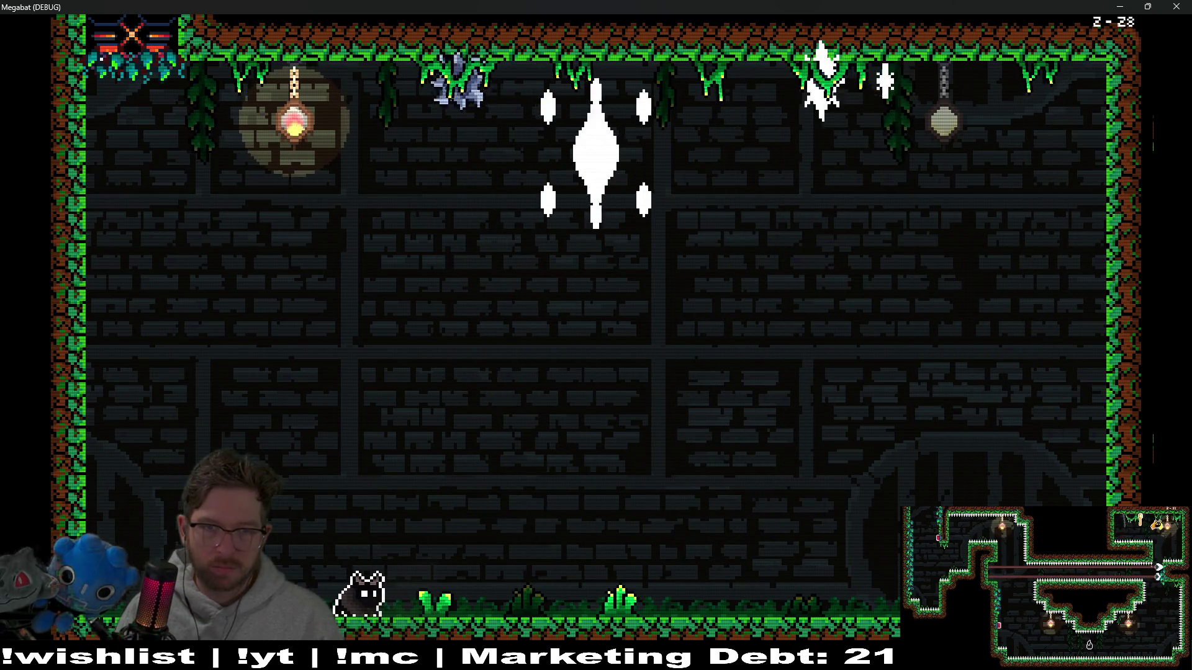
pyautogui.press('Up')
pyautogui.press('Right')
pyautogui.press('Up')
pyautogui.press('Right')
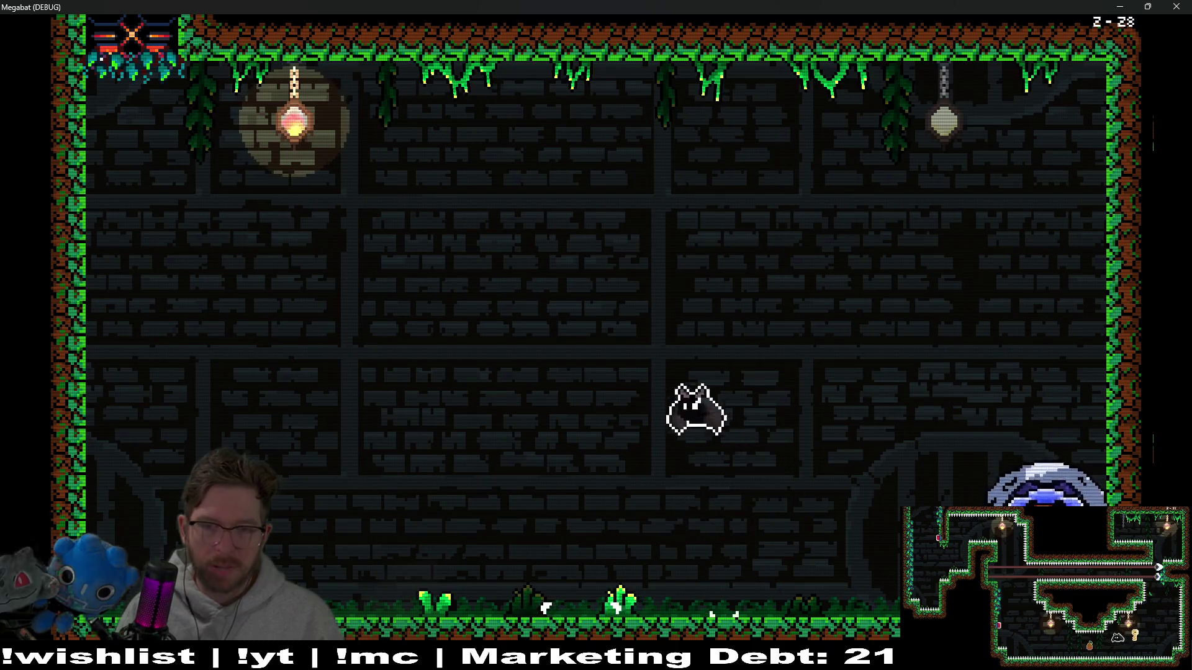
pyautogui.press('Left')
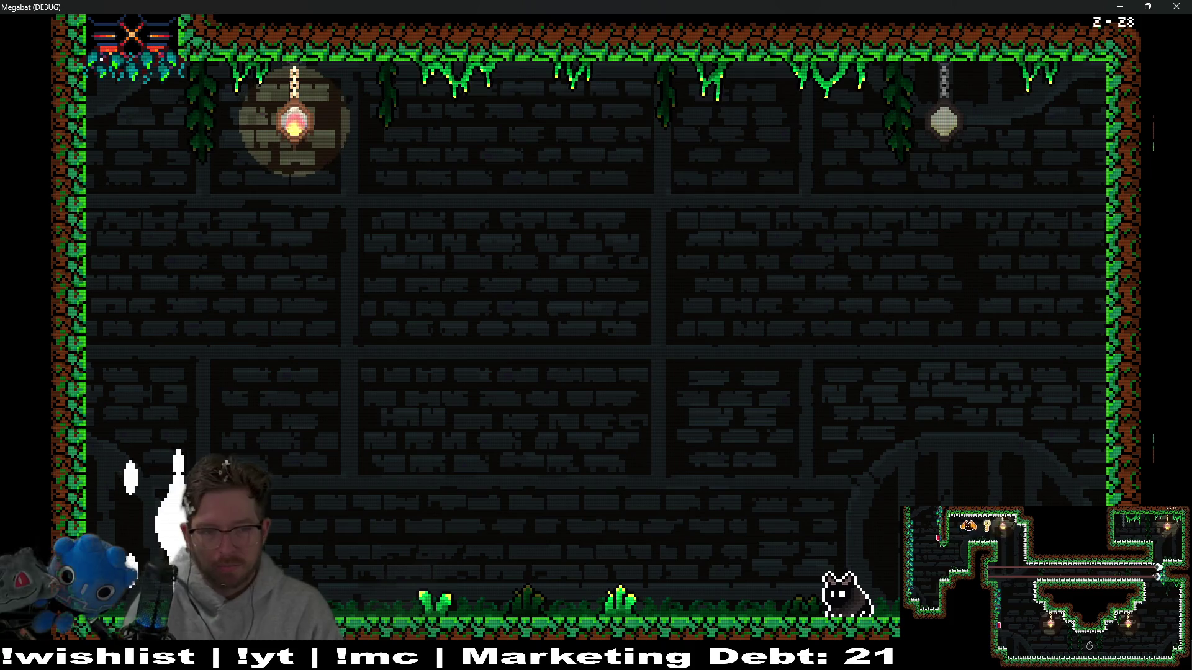
pyautogui.press('Left')
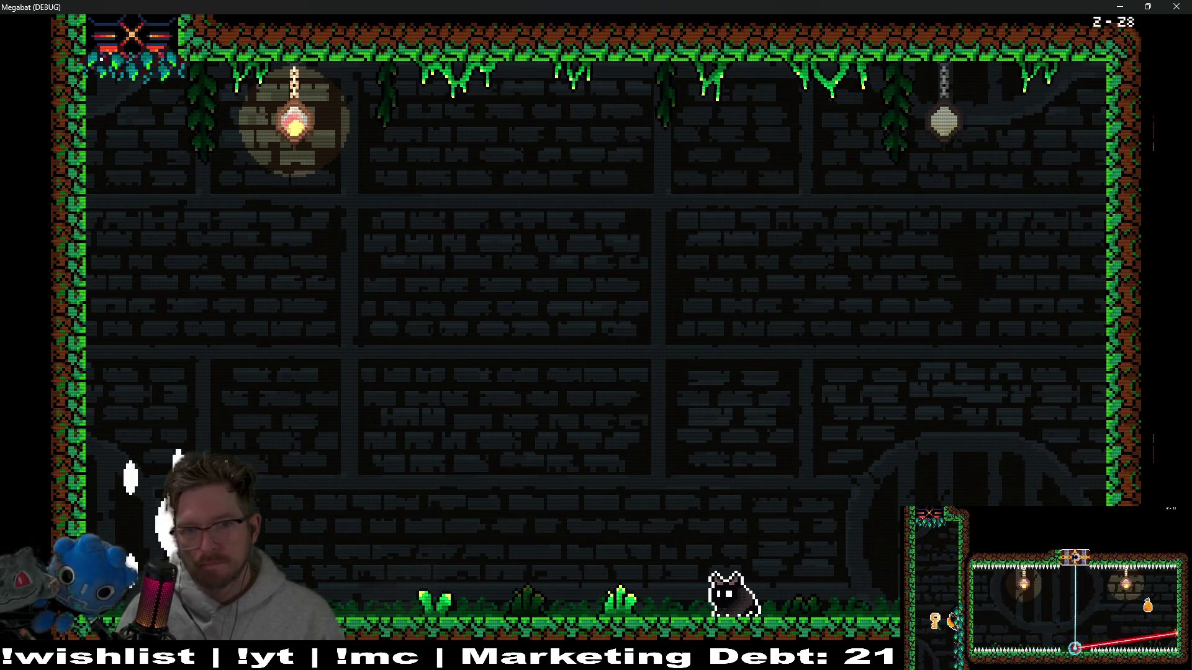
pyautogui.press('Left')
pyautogui.press('space')
pyautogui.press('Right')
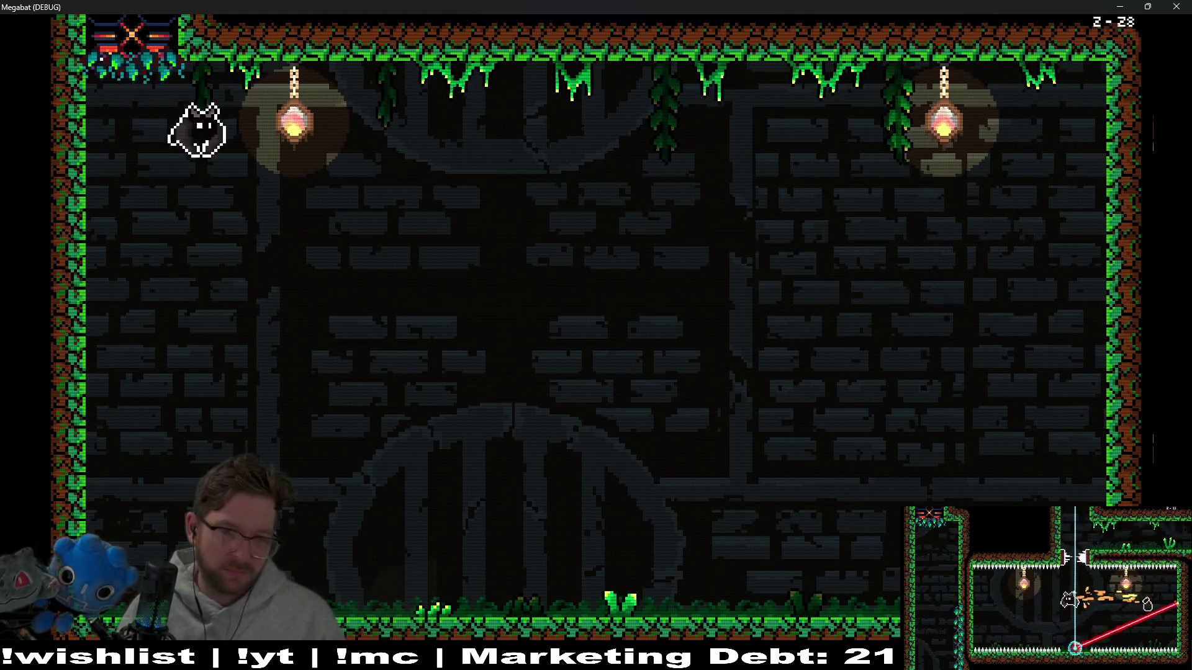
# - Dodge the spinning column, jump at the boss eye, then dive down through the spinning-blade row
pyautogui.press('Right')
pyautogui.press('Left')
pyautogui.press('Left')
pyautogui.press('Right')
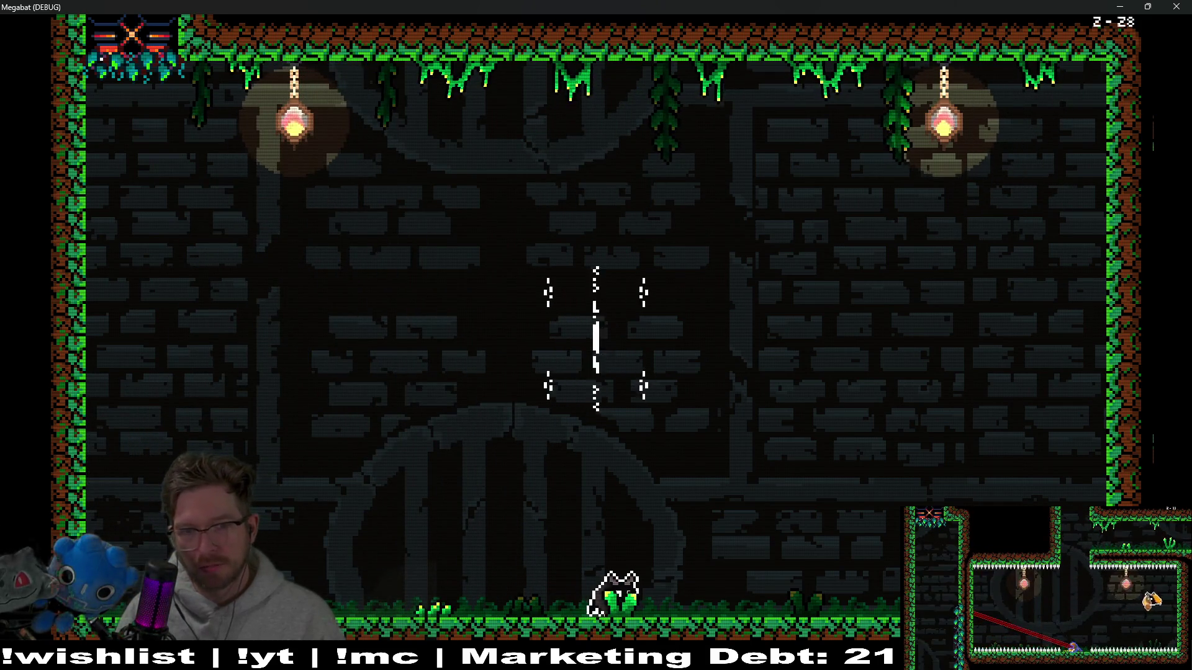
pyautogui.press('space')
pyautogui.press('Left')
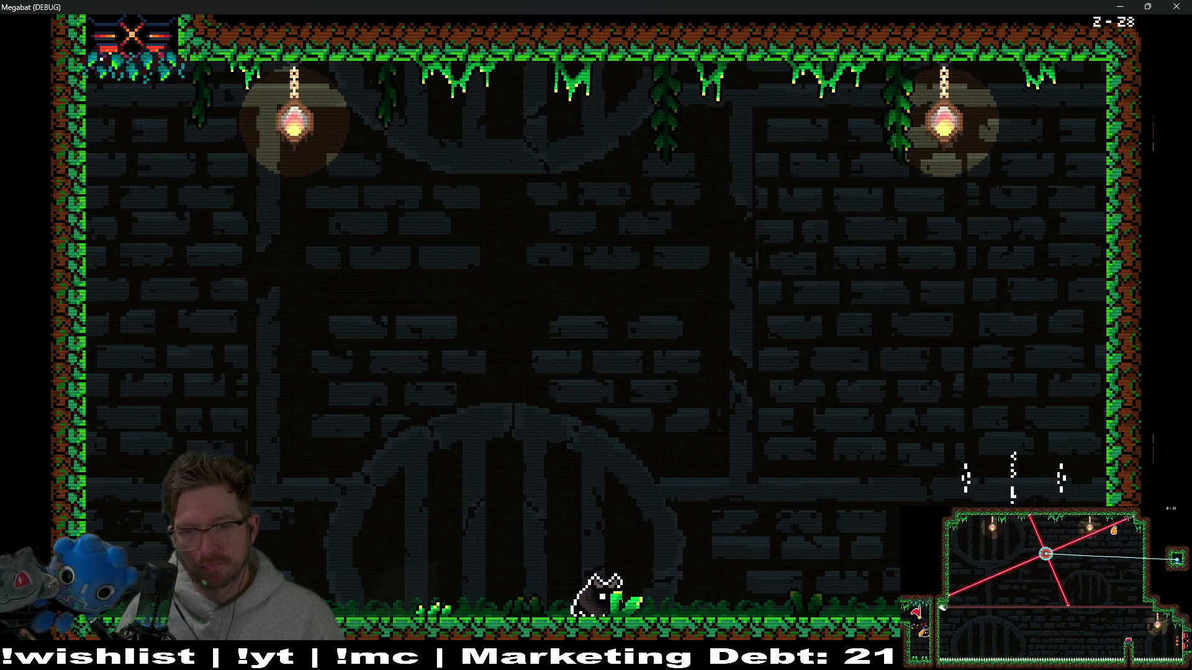
pyautogui.press('Left')
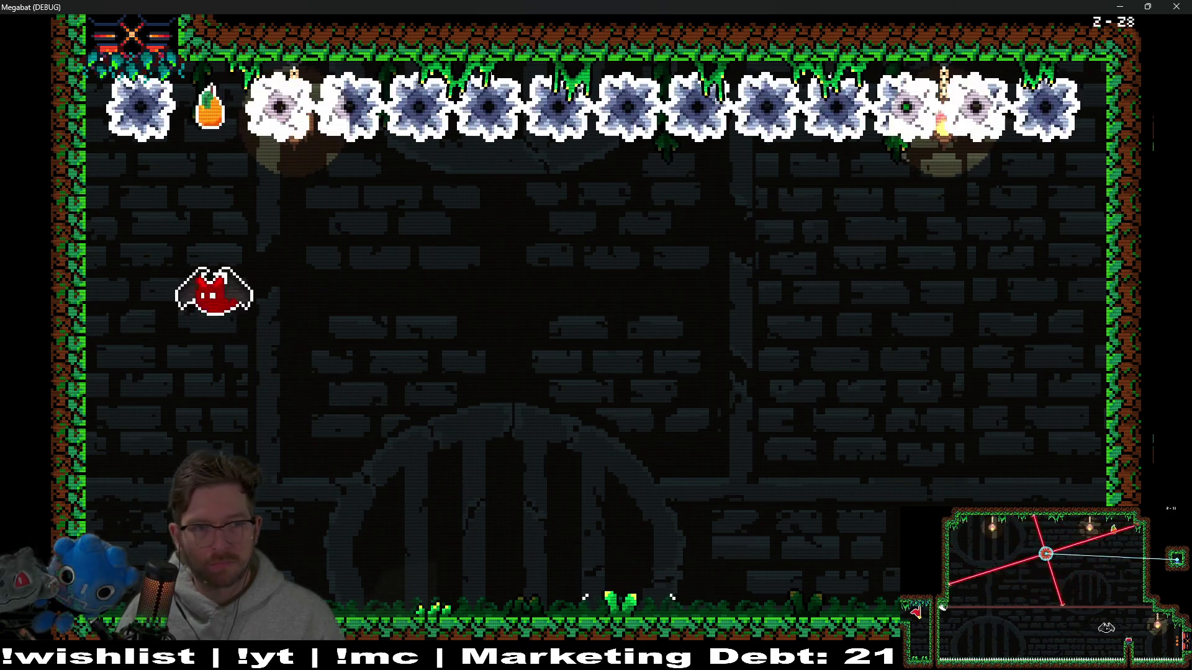
pyautogui.press('space')
pyautogui.press('Right')
pyautogui.press('Right')
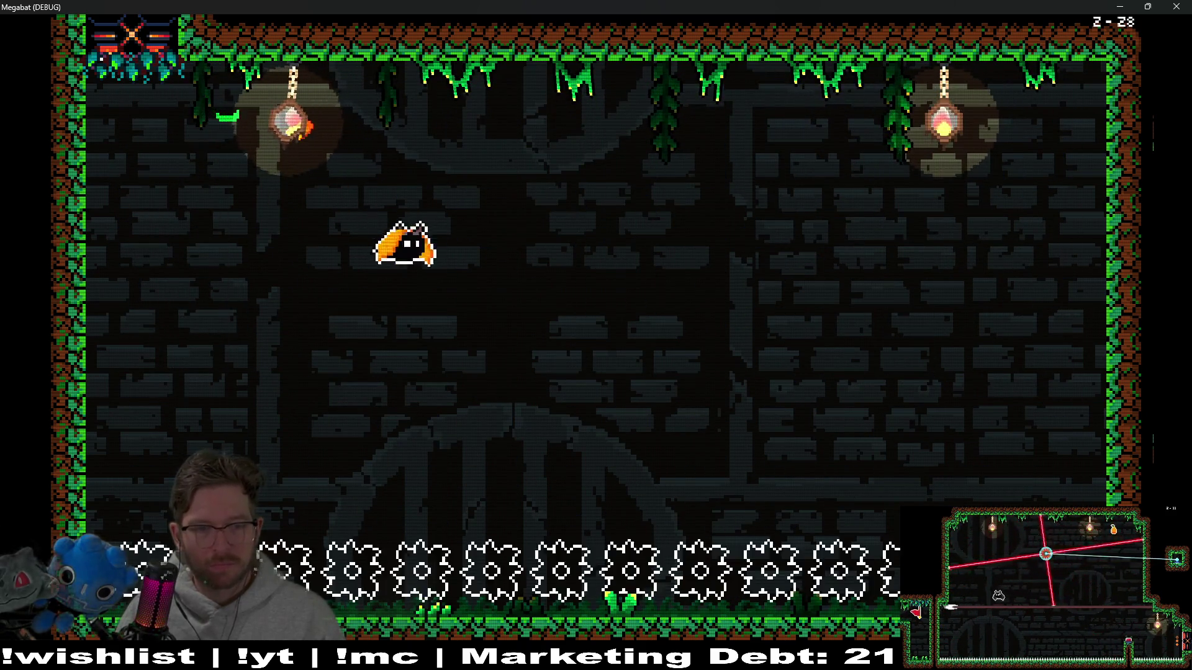
pyautogui.press('Down')
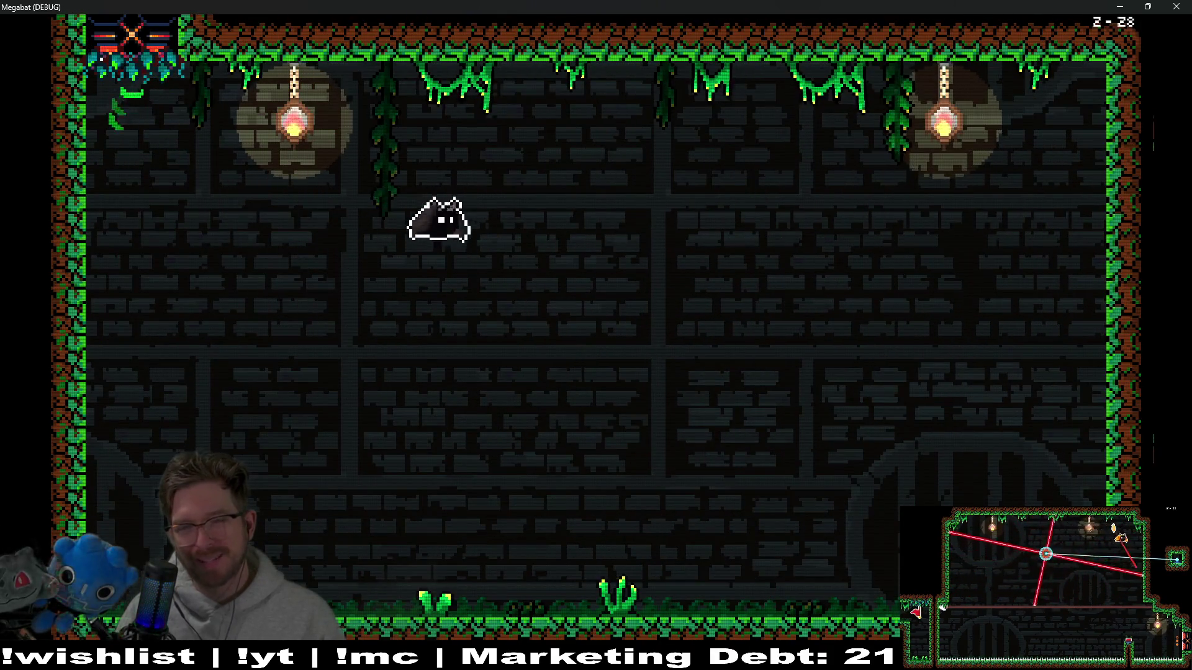
# - Drop to the floor and fly over to collect the orange fruit
pyautogui.press('Down')
pyautogui.press('Left')
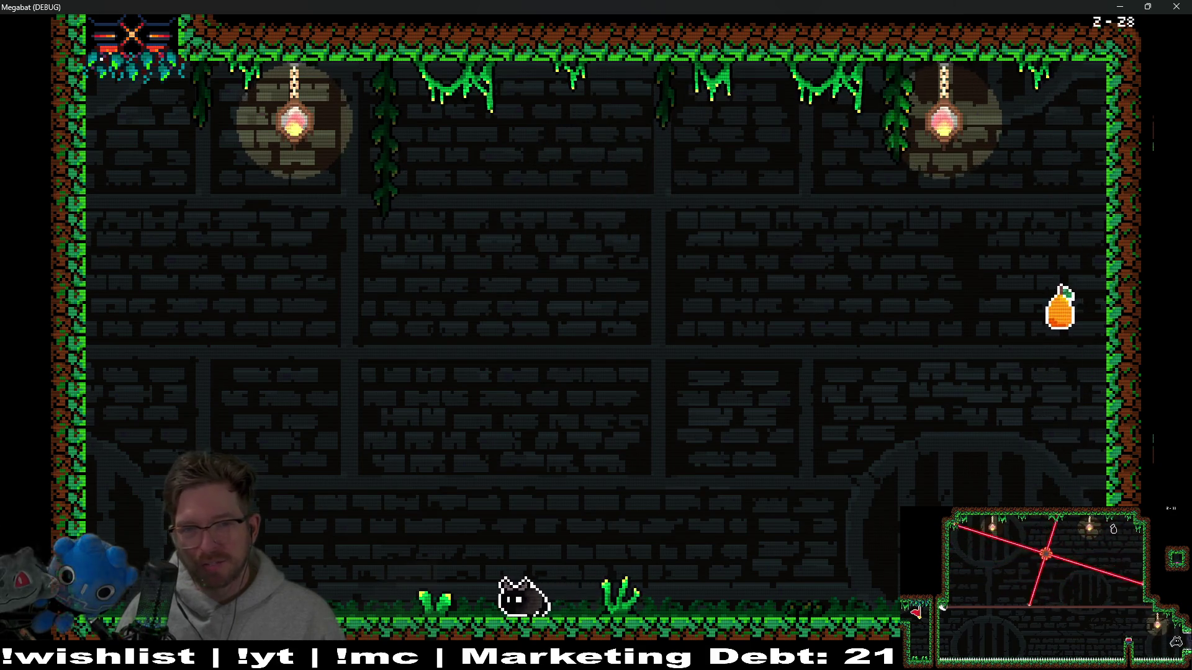
pyautogui.press('Right')
pyautogui.press('Up')
pyautogui.press('Right')
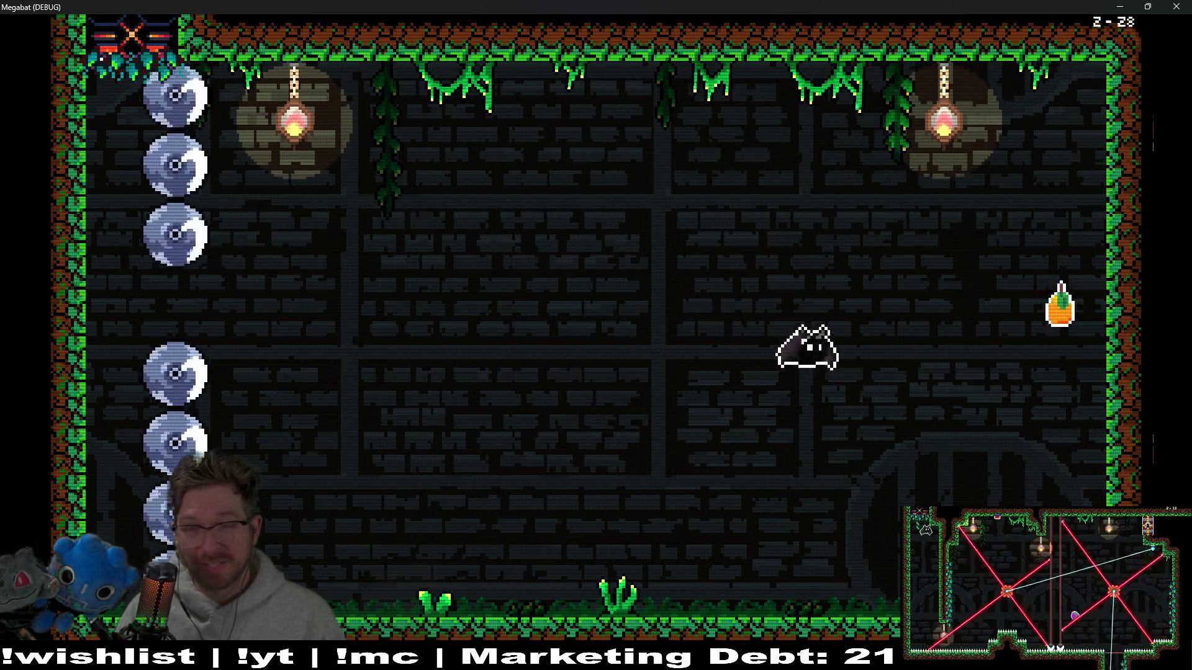
pyautogui.press('Down')
pyautogui.press('Left')
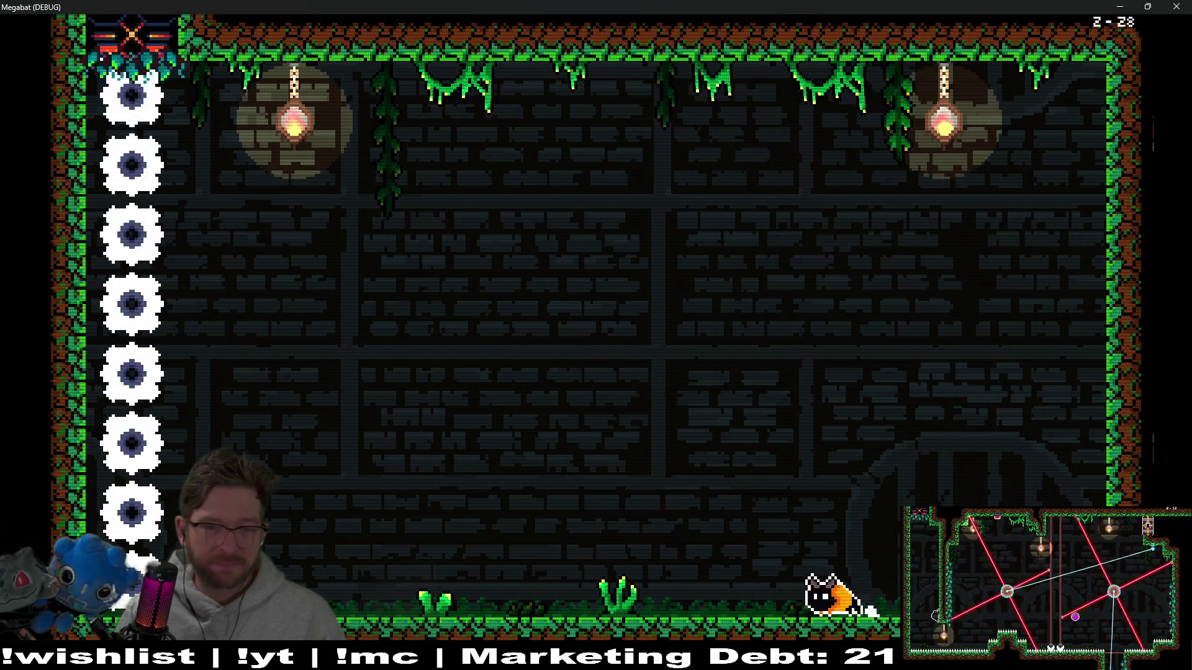
pyautogui.press('Right')
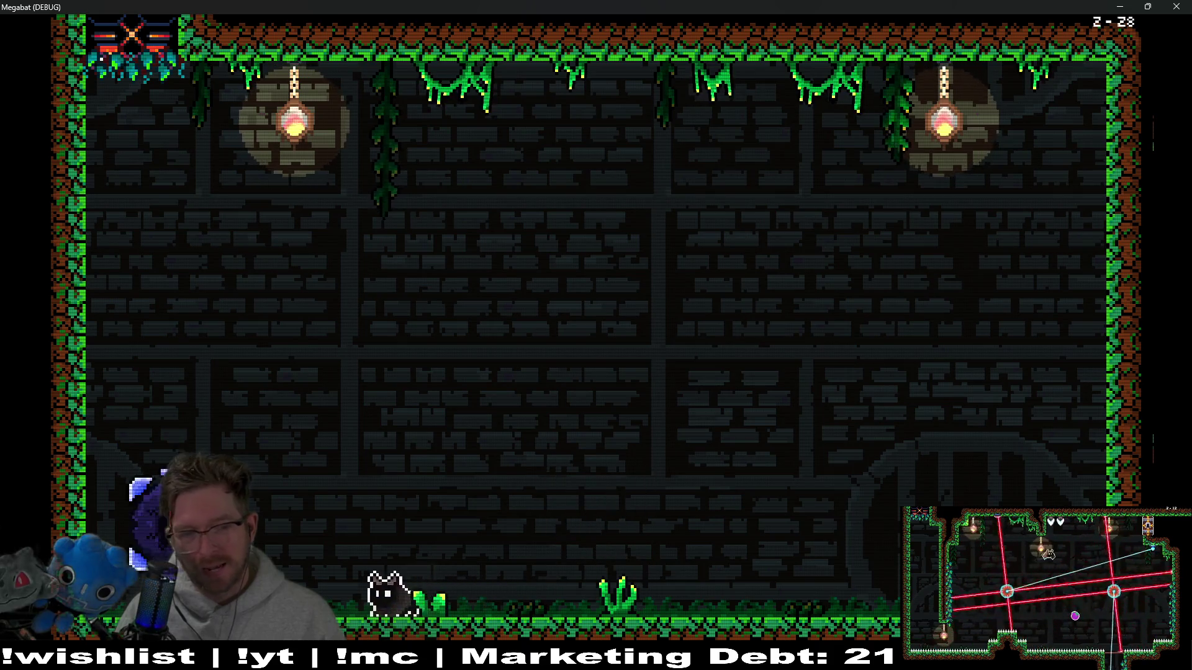
# - Leap away from the falling discs, swoop toward the boss, and retreat to the left wall
pyautogui.press('Up')
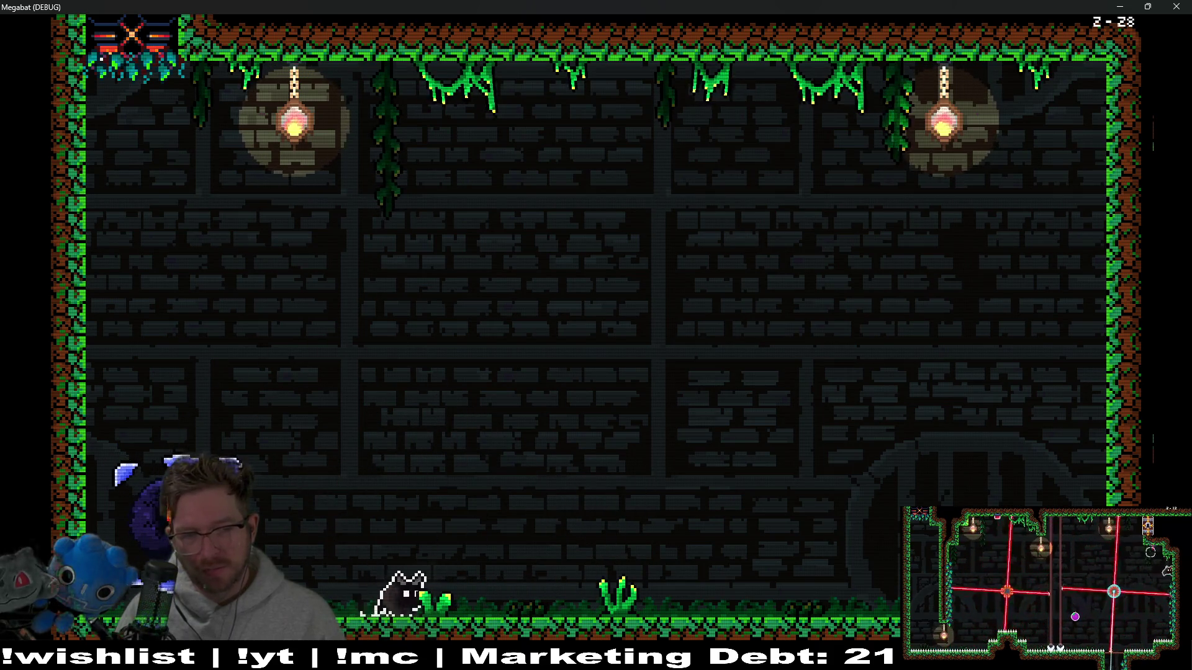
pyautogui.press('Left')
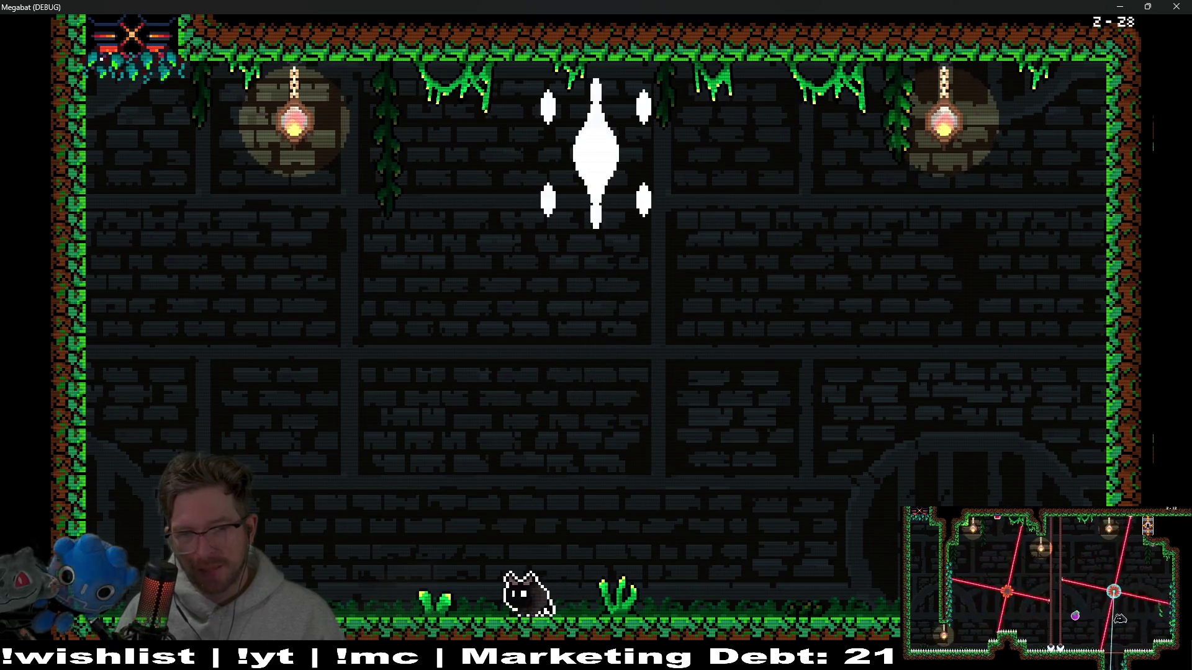
pyautogui.press('Left')
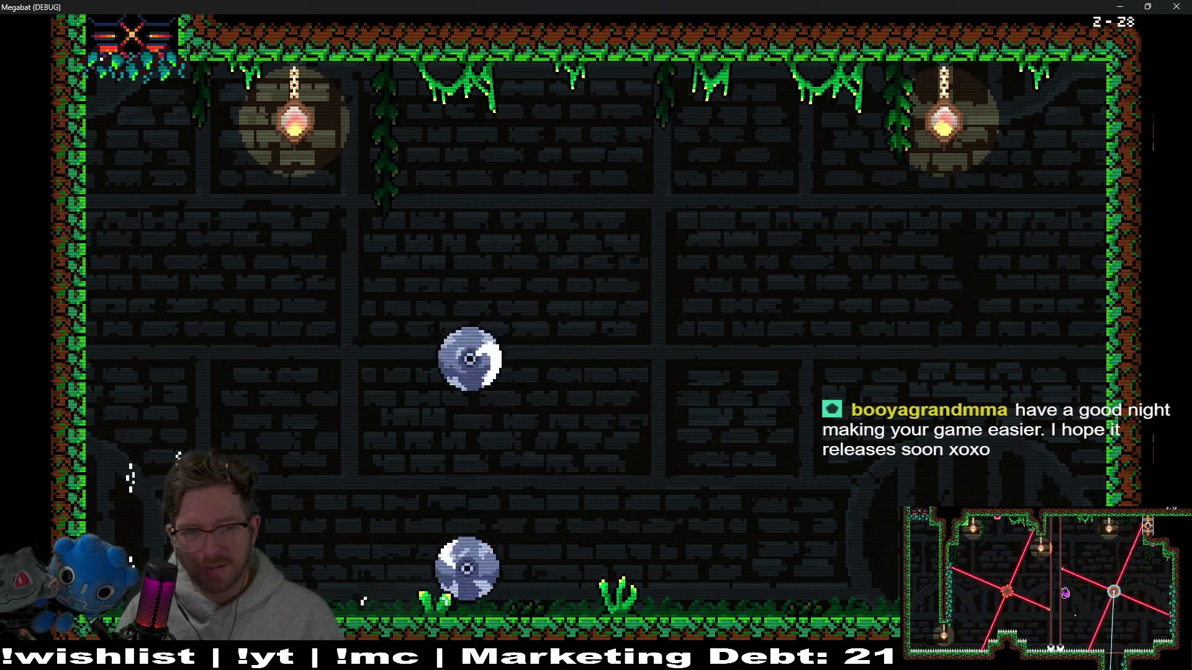
pyautogui.press('Right')
pyautogui.press('Left')
pyautogui.press('space')
pyautogui.press('Left')
pyautogui.press('Right')
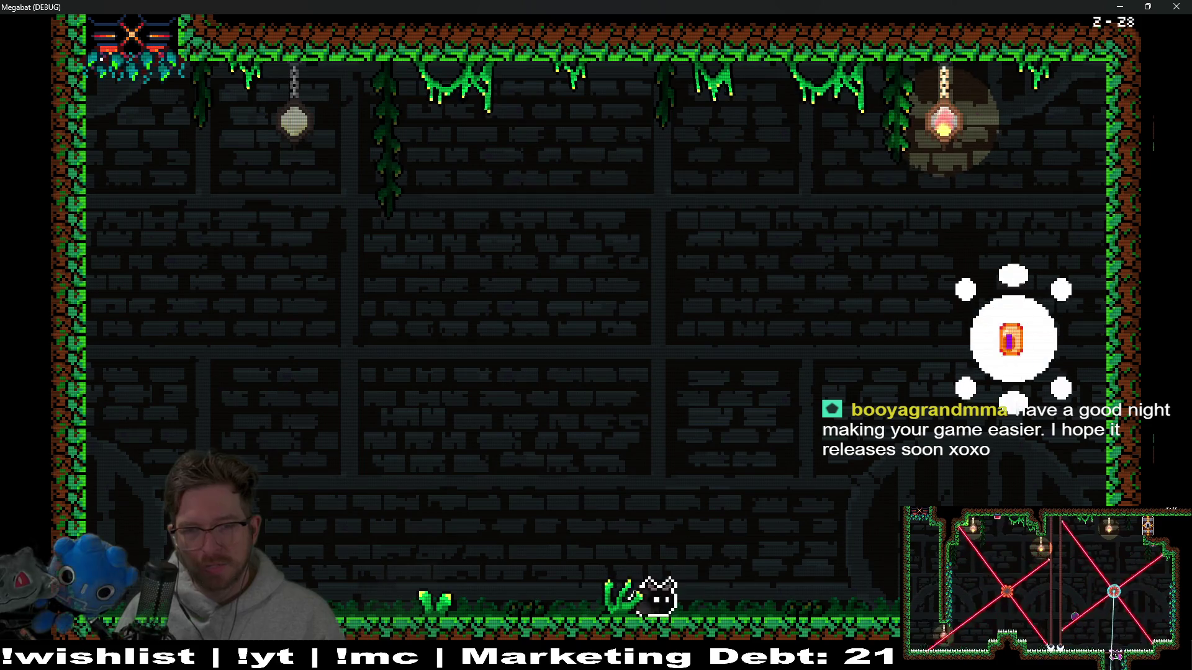
pyautogui.press('space')
pyautogui.press('Left')
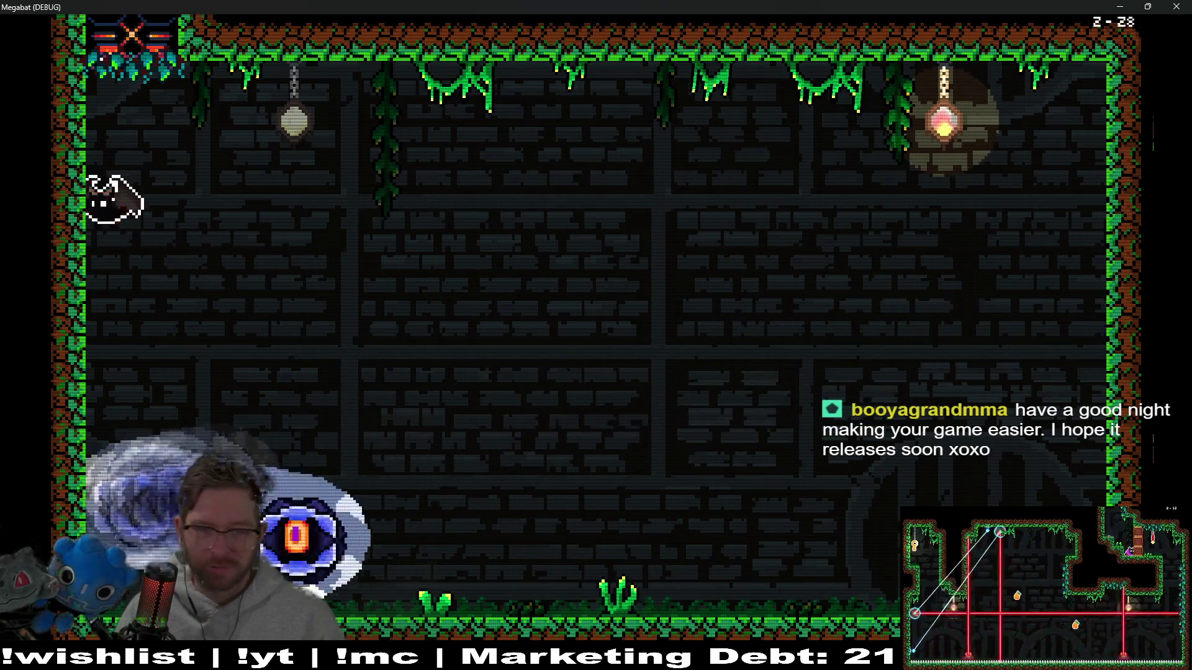
pyautogui.press('Right')
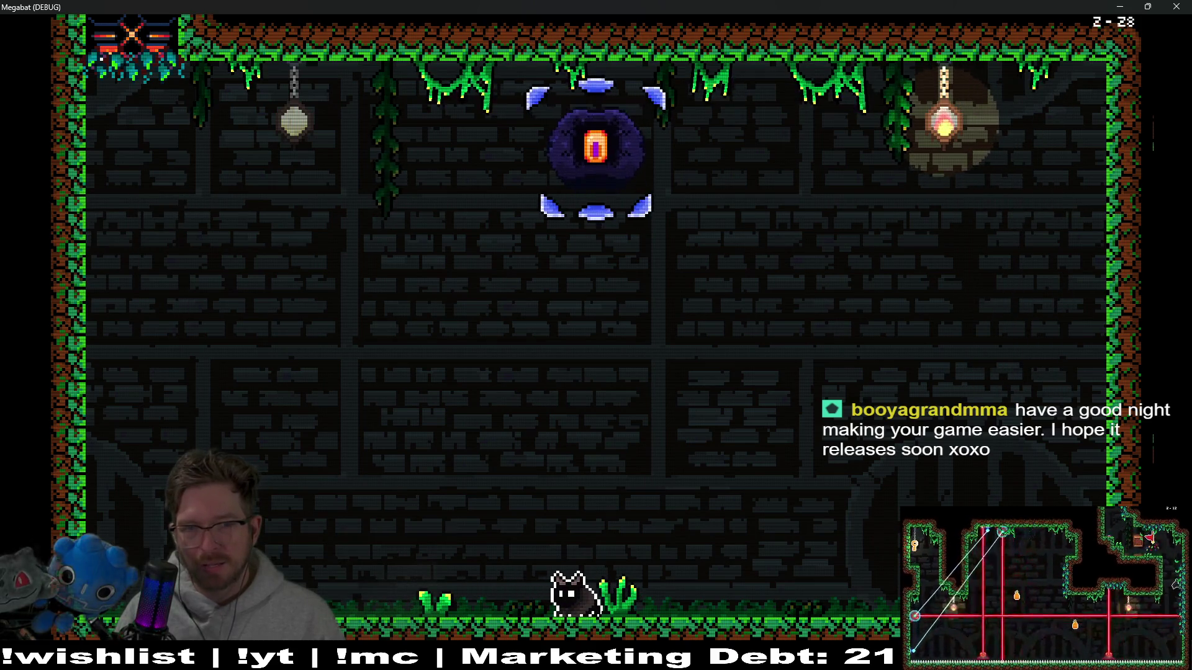
# - Dash into the boss orb to shatter it, then fly left to collect the carrot
pyautogui.press('space')
pyautogui.press('Left')
pyautogui.press('Right')
pyautogui.press('space')
pyautogui.press('Left')
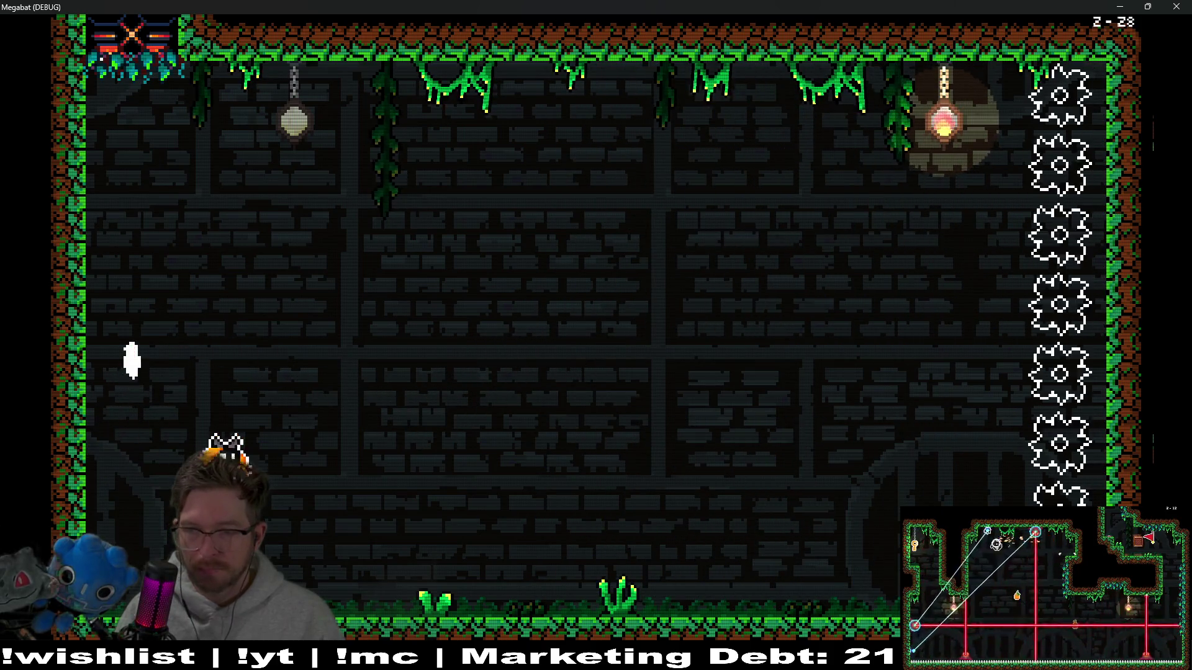
# - Dash right along the floor, take off again, and fly across the room before dropping left
pyautogui.press('Right')
pyautogui.press('space')
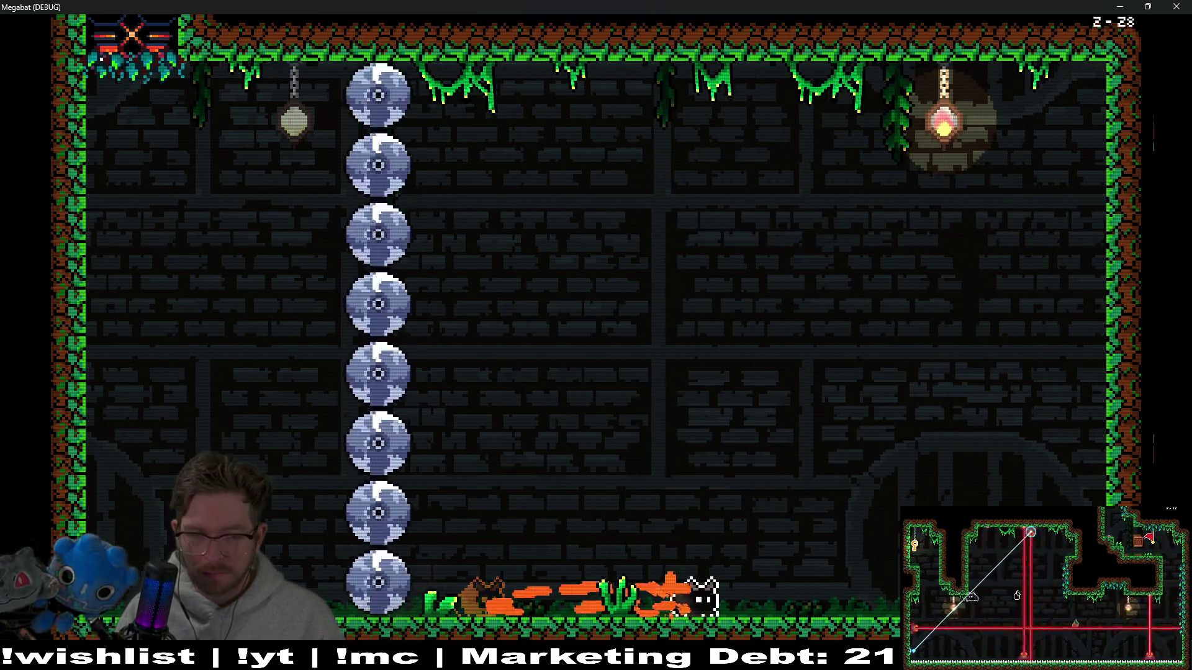
pyautogui.press('Left')
pyautogui.press('space')
pyautogui.press('Right')
pyautogui.press('Left')
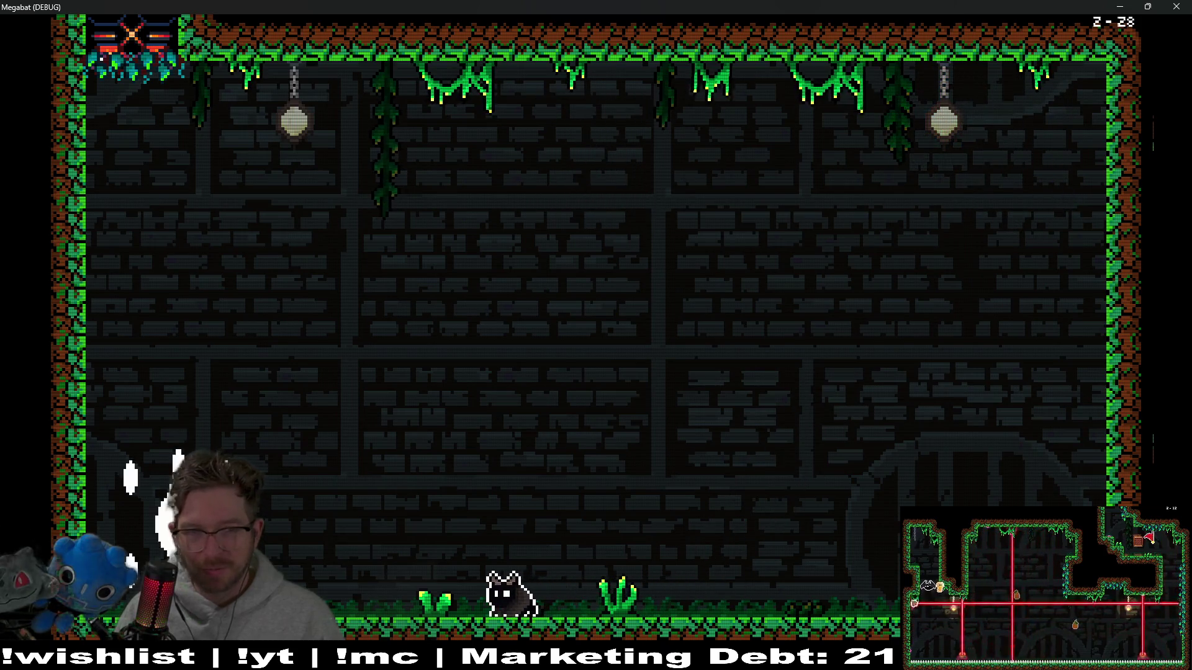
pyautogui.press('space')
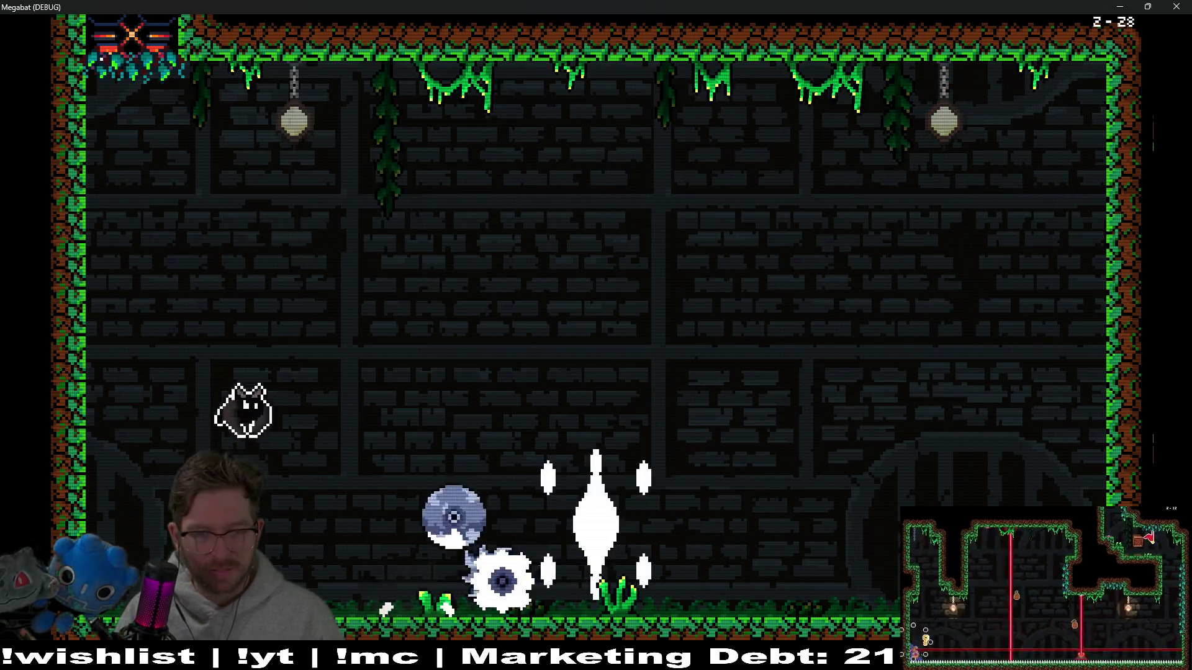
pyautogui.press('Right')
pyautogui.press('Left')
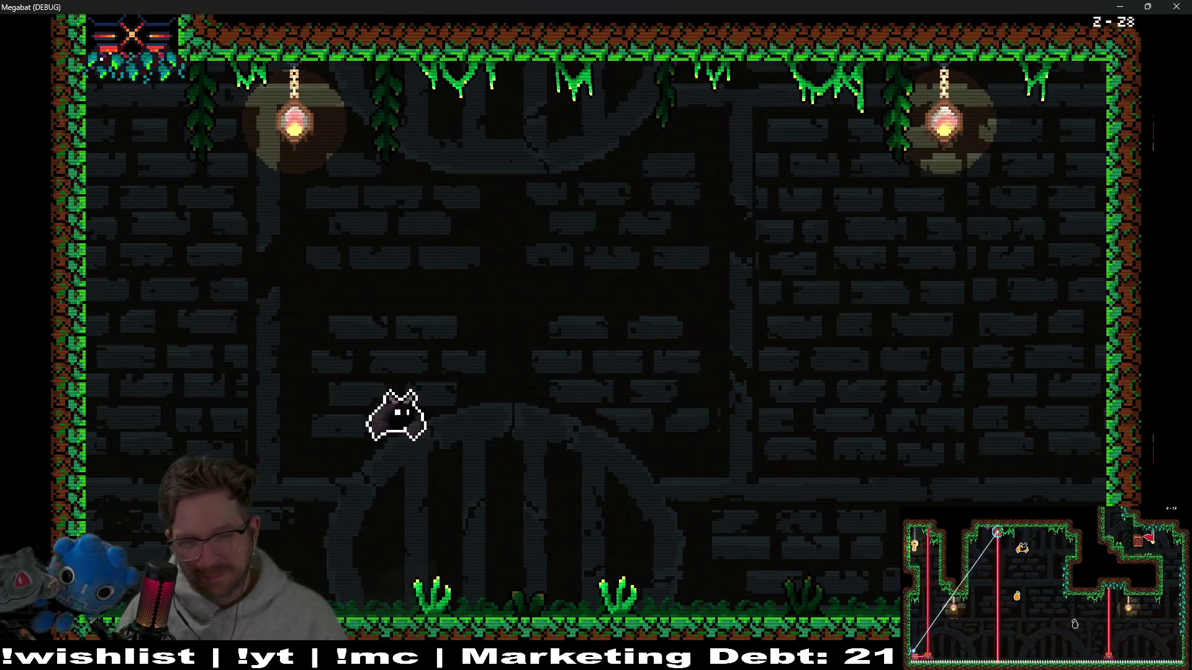
# - Run left away from the swooping eye, then jump and strike it
pyautogui.press('Right')
pyautogui.press('Left')
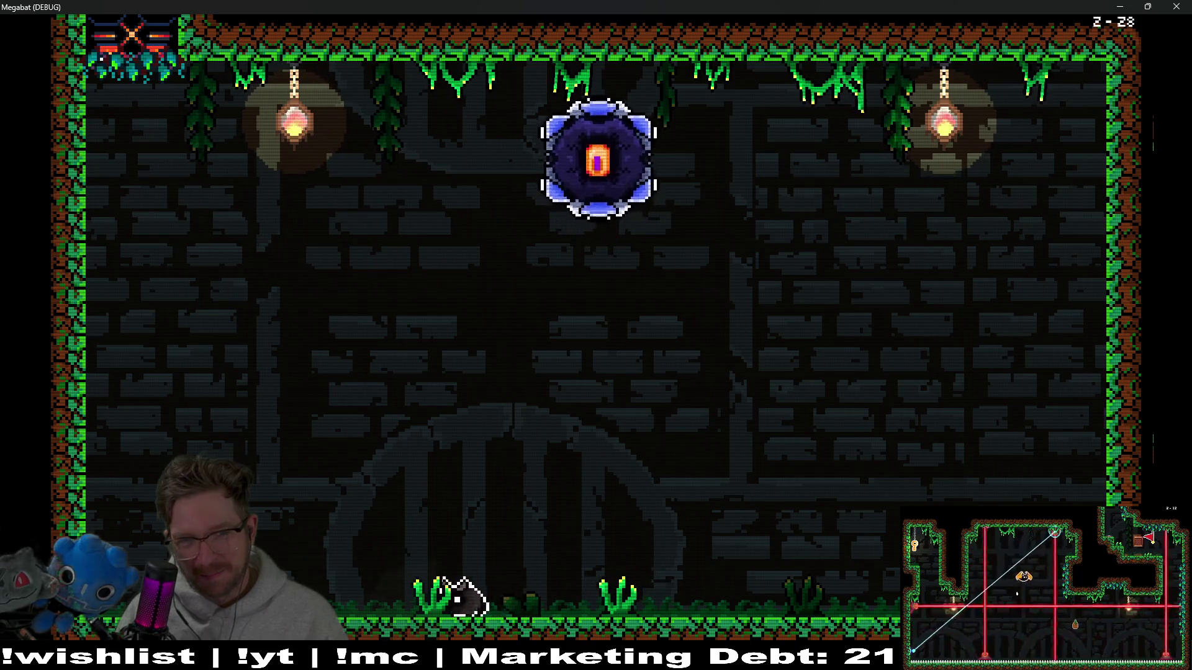
pyautogui.press('Left')
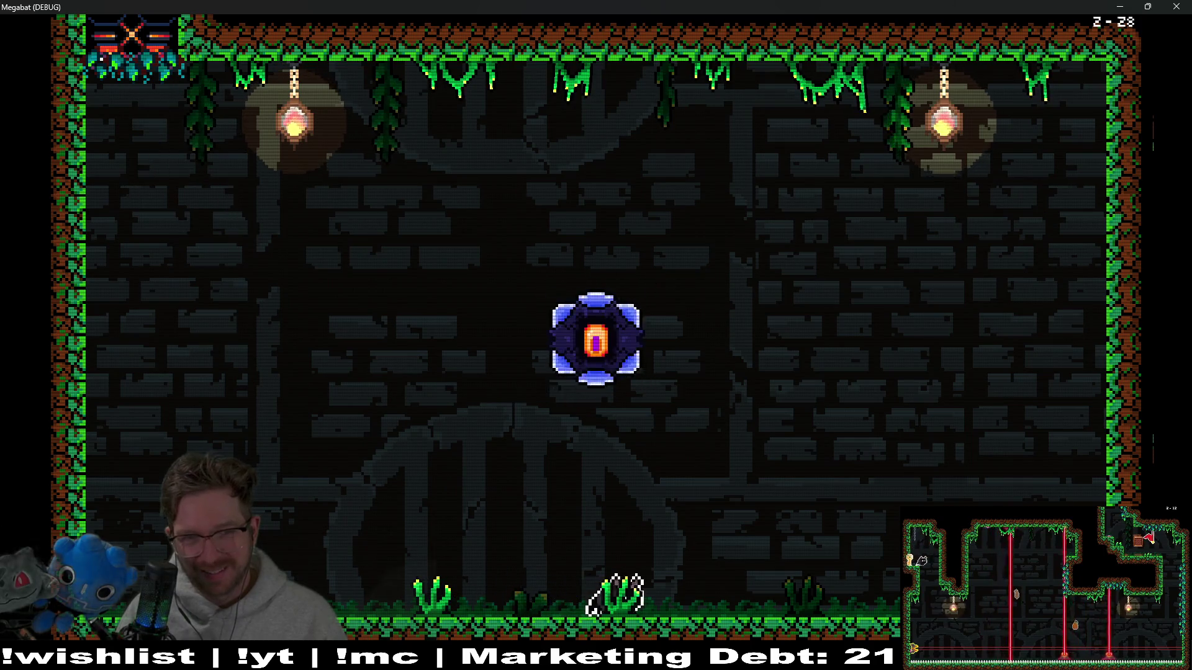
pyautogui.press('Left')
pyautogui.press('space')
pyautogui.press('Right')
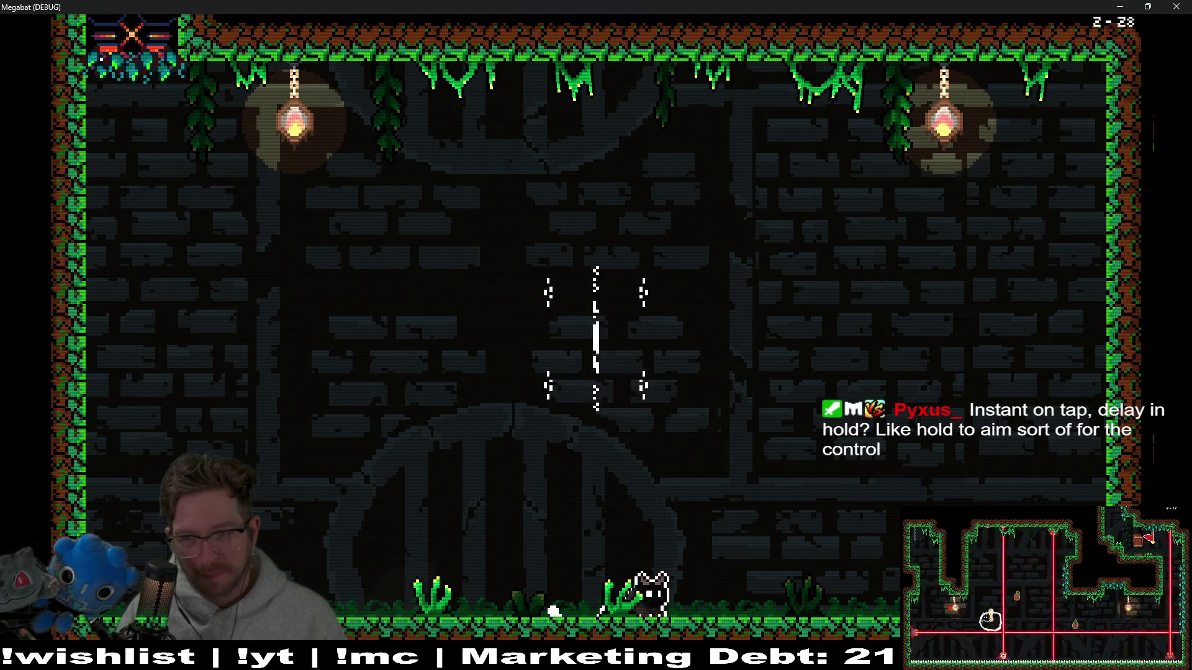
# - Fly as a bat left and right, drop to the floor, then burst-attack up-left
pyautogui.press('space')
pyautogui.press('Left')
pyautogui.press('Right')
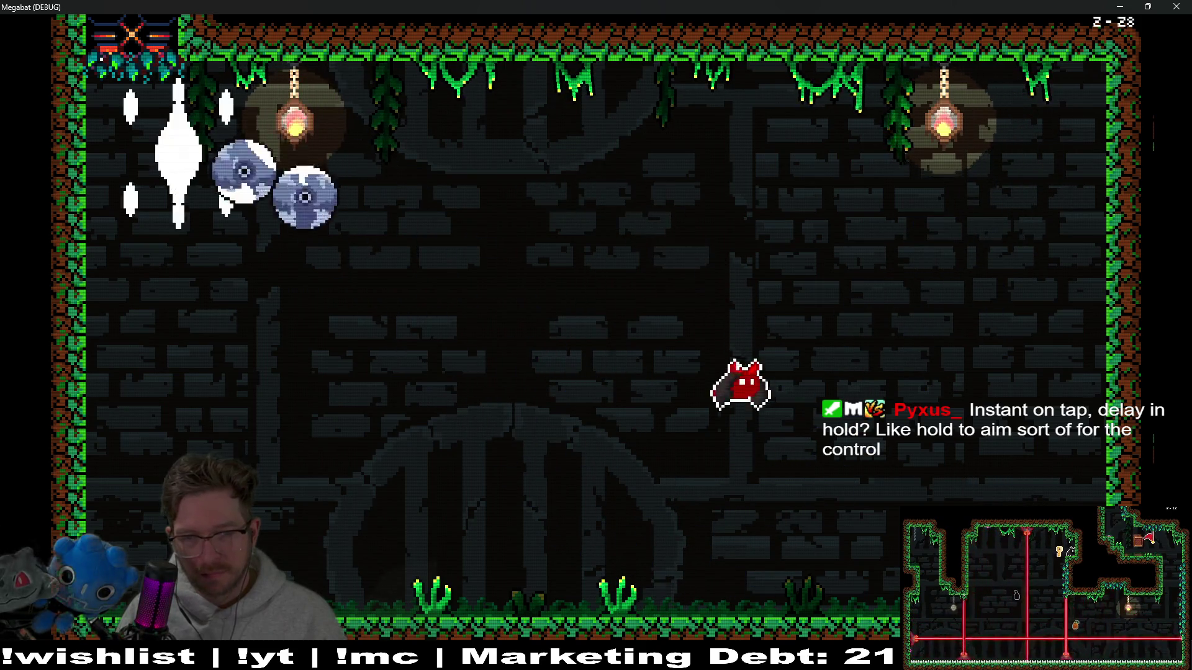
pyautogui.press('Left')
pyautogui.press('space')
pyautogui.press('Left')
pyautogui.press('space')
pyautogui.press('Right')
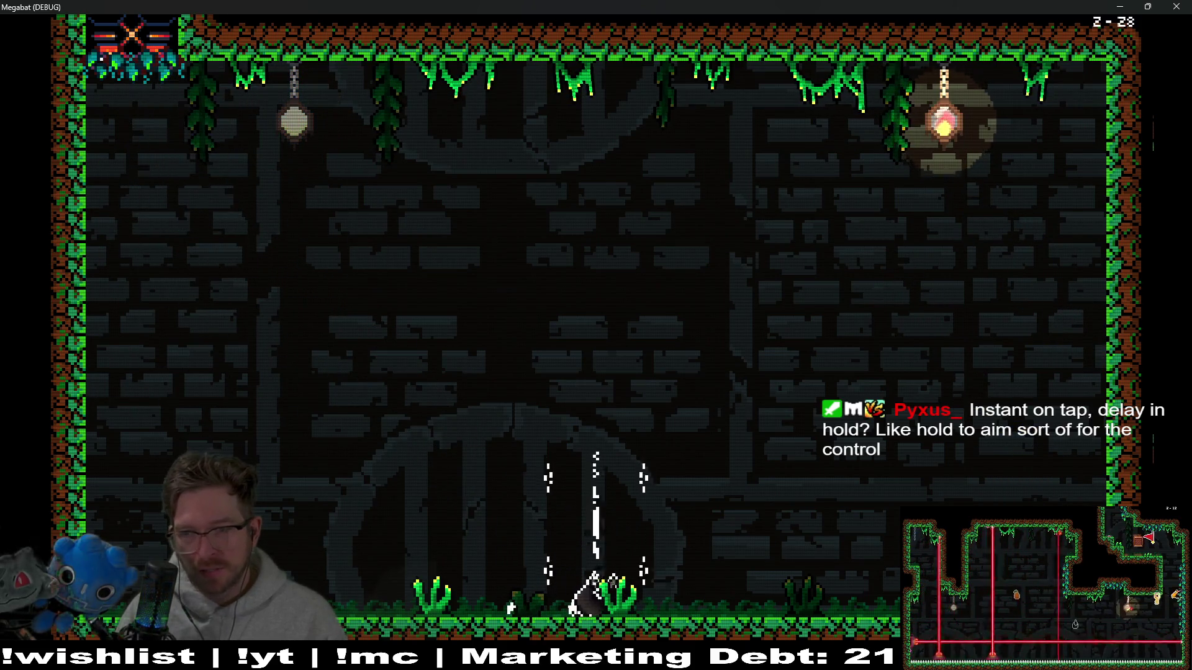
# - Jump over the discs and dash up-right to burst the blue orb
pyautogui.press('Right')
pyautogui.press('space')
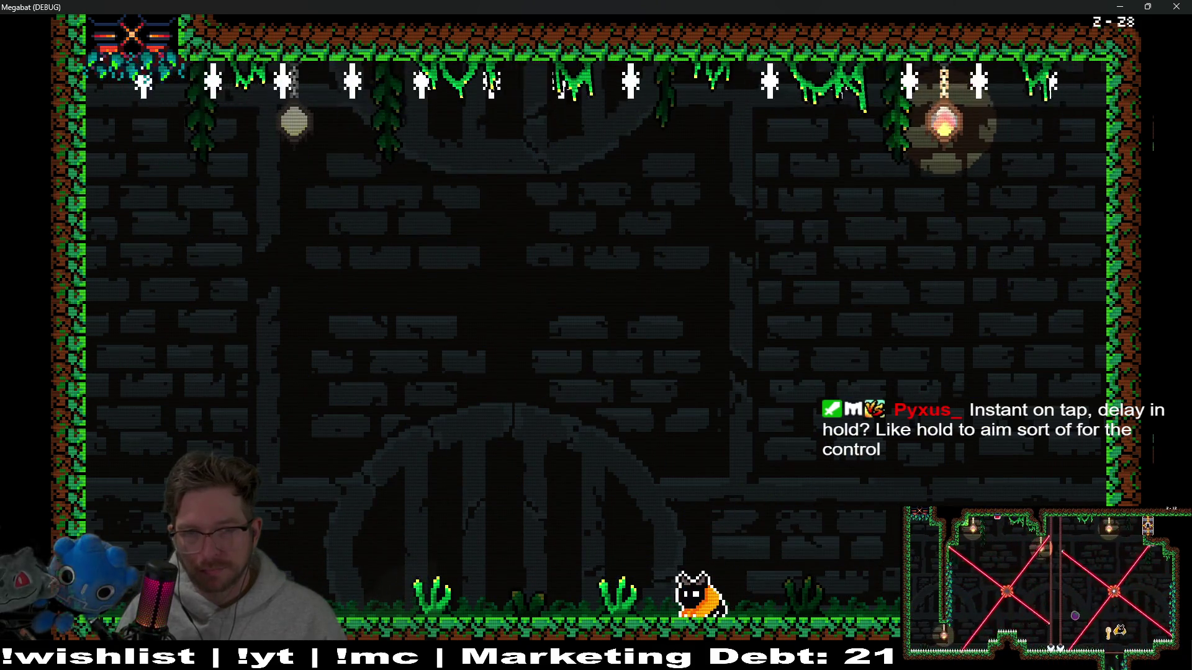
pyautogui.press('space')
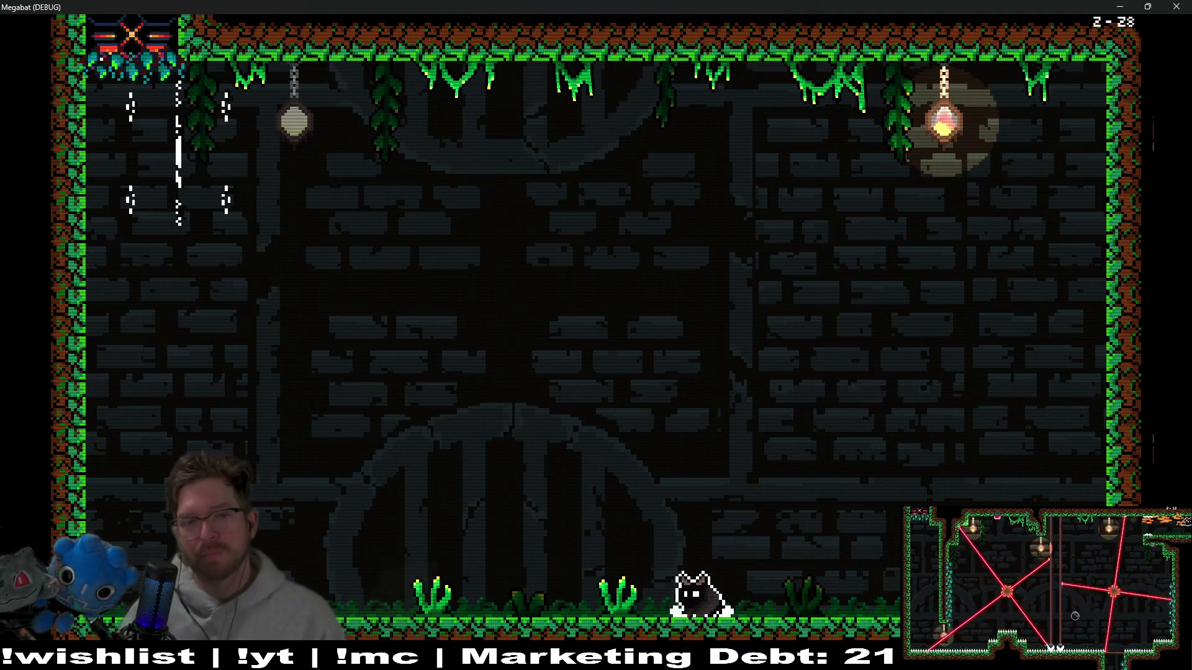
pyautogui.press('space')
pyautogui.press('Right')
pyautogui.press('Left')
pyautogui.press('Left')
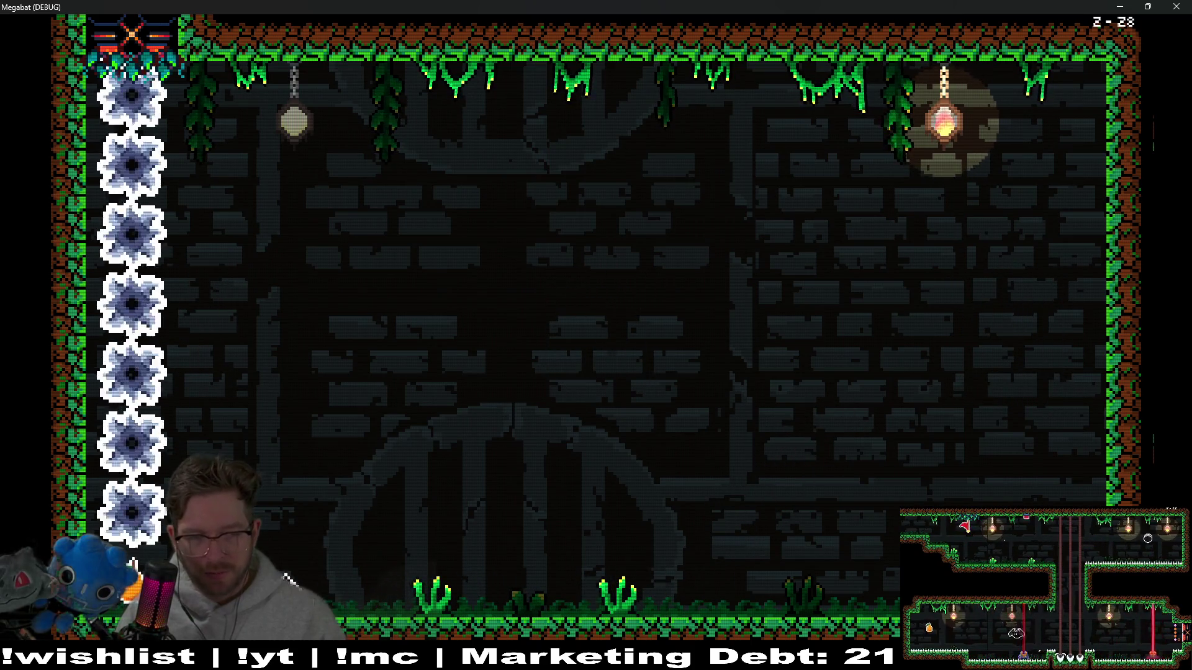
# - Dodge the sweeping saw-blade column along the floor, then fly up to mid-screen
pyautogui.press('Right')
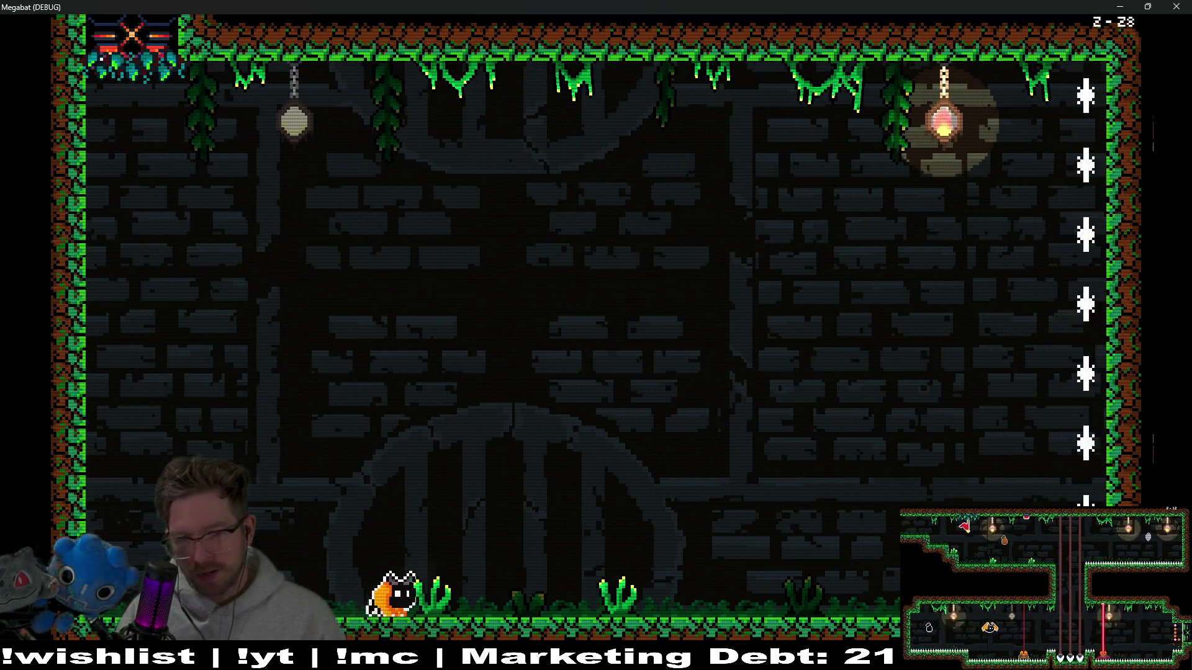
pyautogui.press('Right')
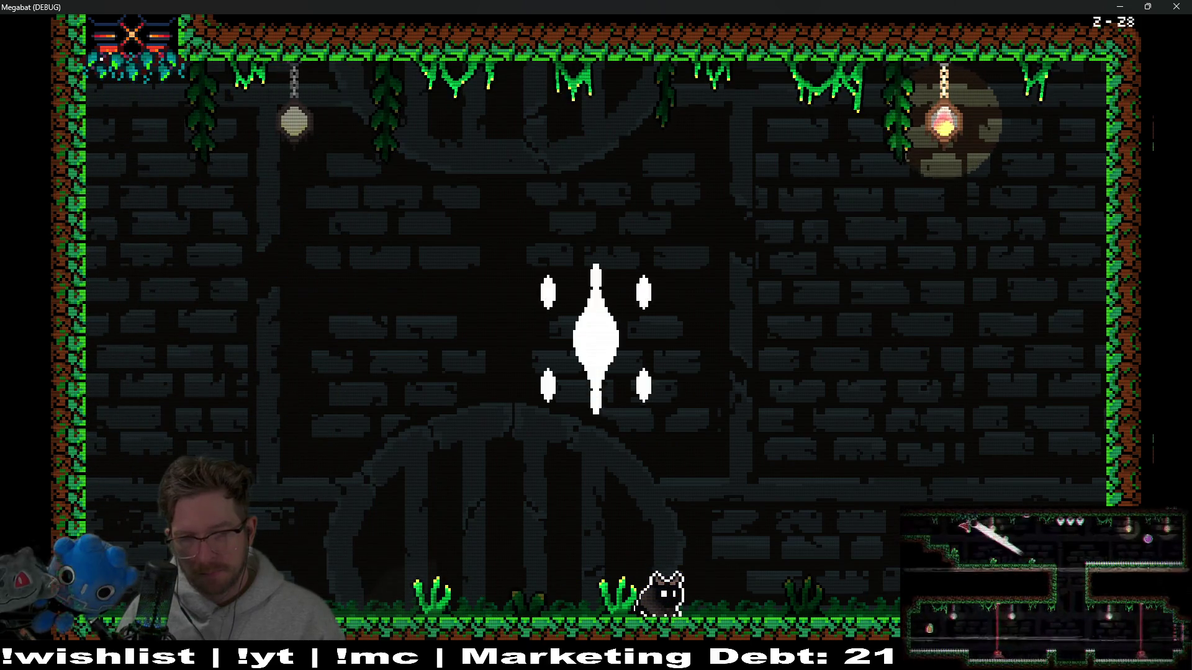
pyautogui.press('Left')
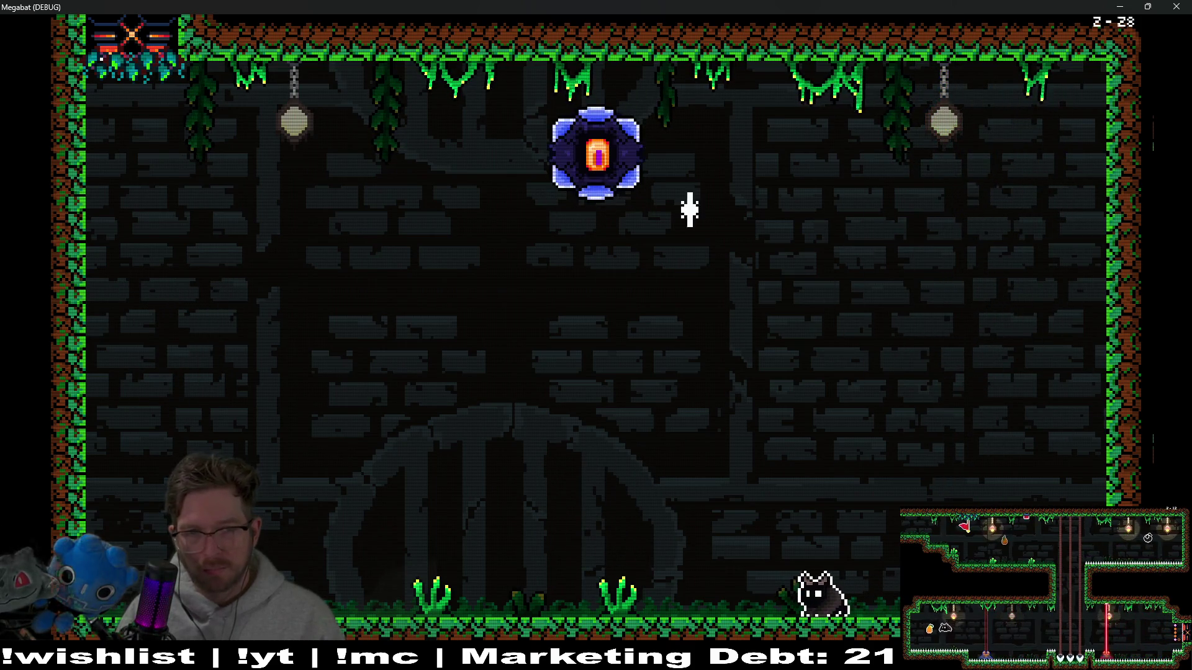
pyautogui.press('Left')
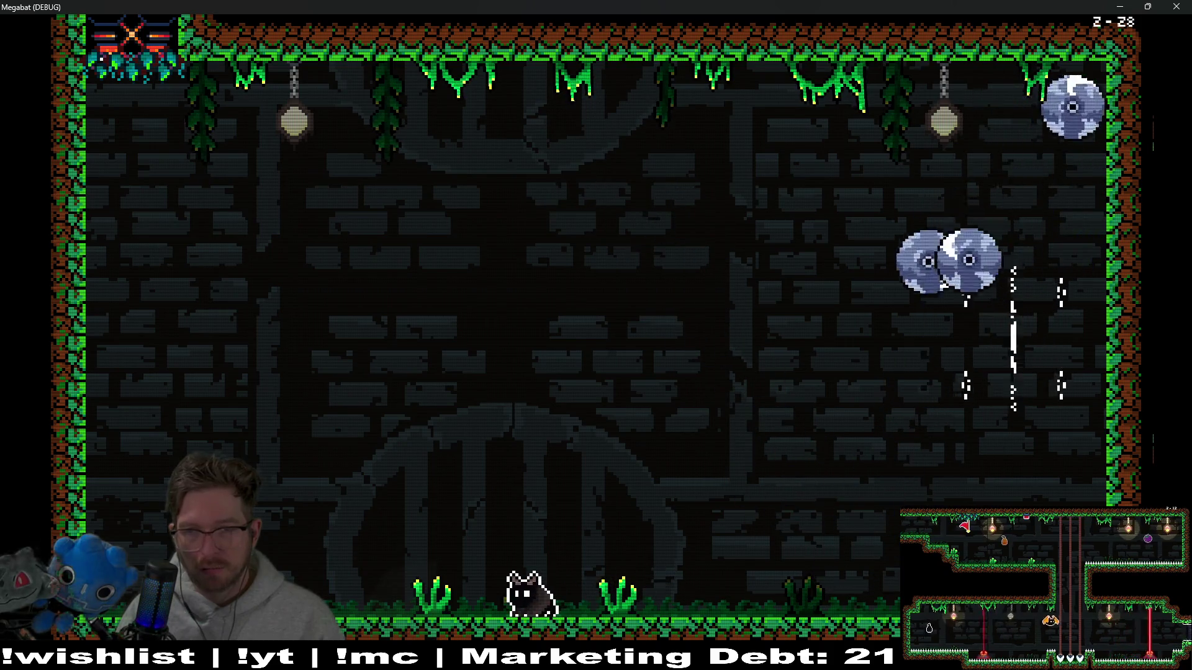
pyautogui.press('Right')
pyautogui.press('space')
pyautogui.press('Left')
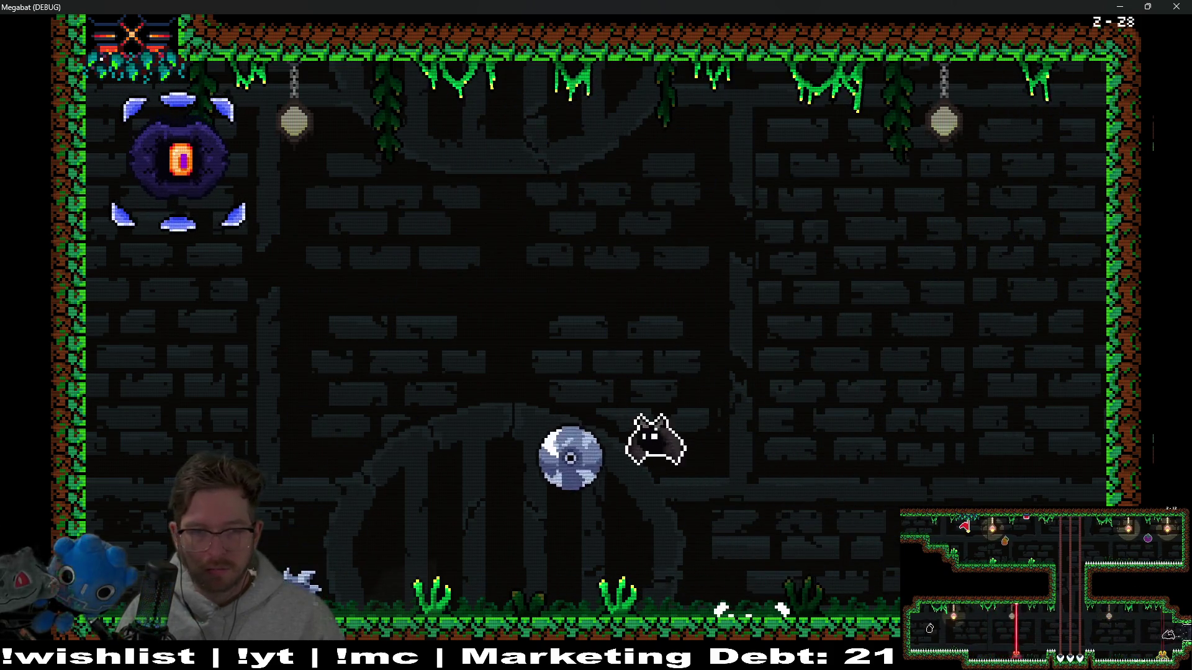
# - Strike the boss up-left, escape to the top right, then land and run until the charge hits
pyautogui.press('Left')
pyautogui.press('Right')
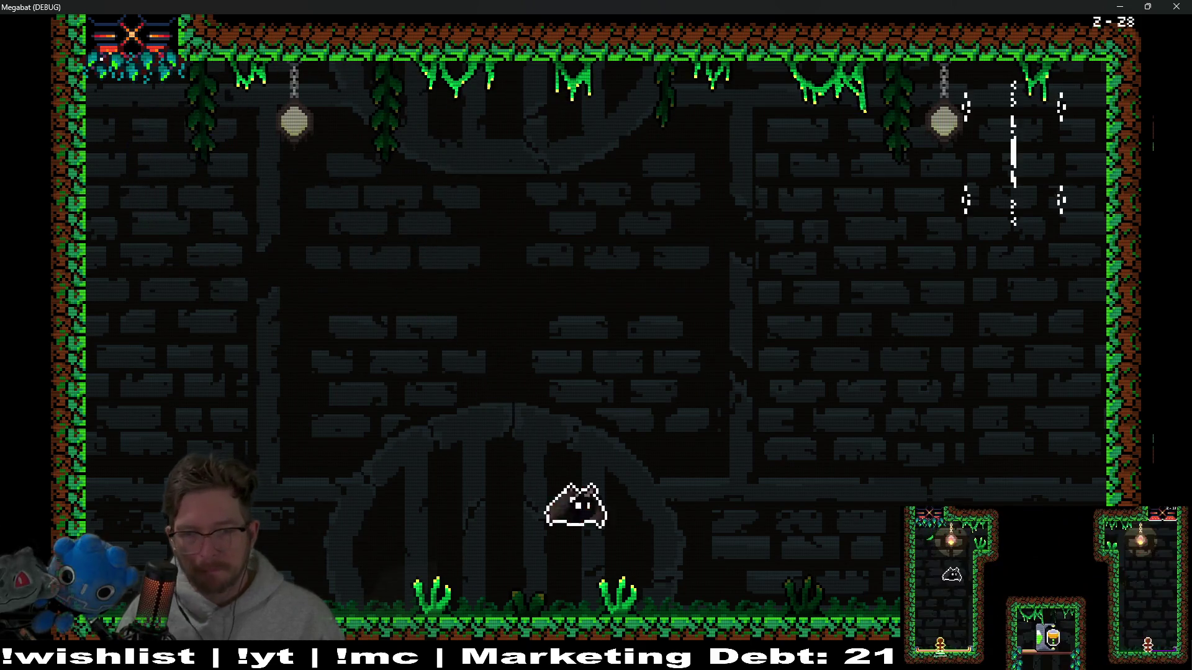
pyautogui.press('Right')
pyautogui.press('space')
pyautogui.press('Right')
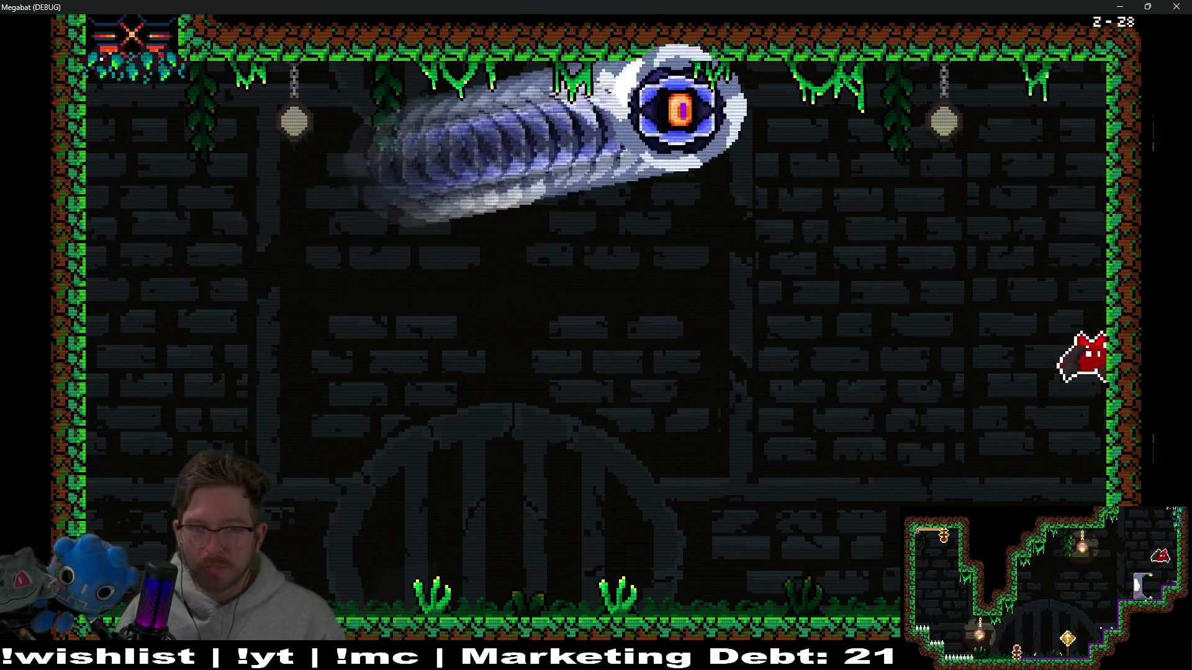
pyautogui.press('Left')
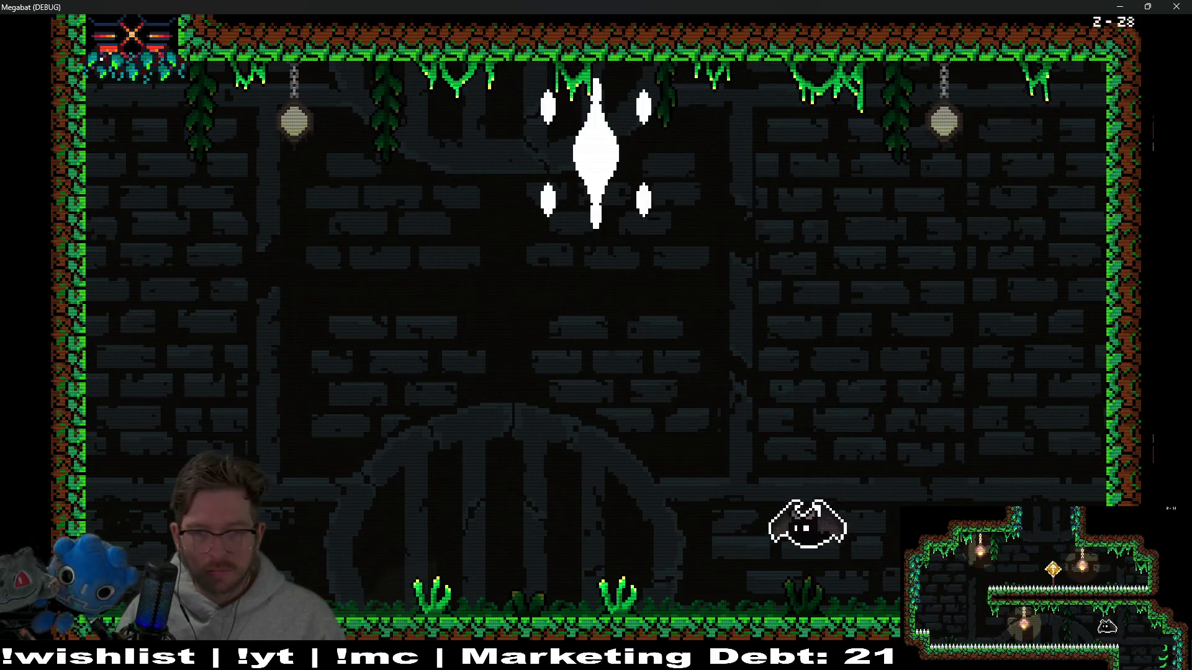
pyautogui.press('Right')
pyautogui.press('Right')
pyautogui.press('Left')
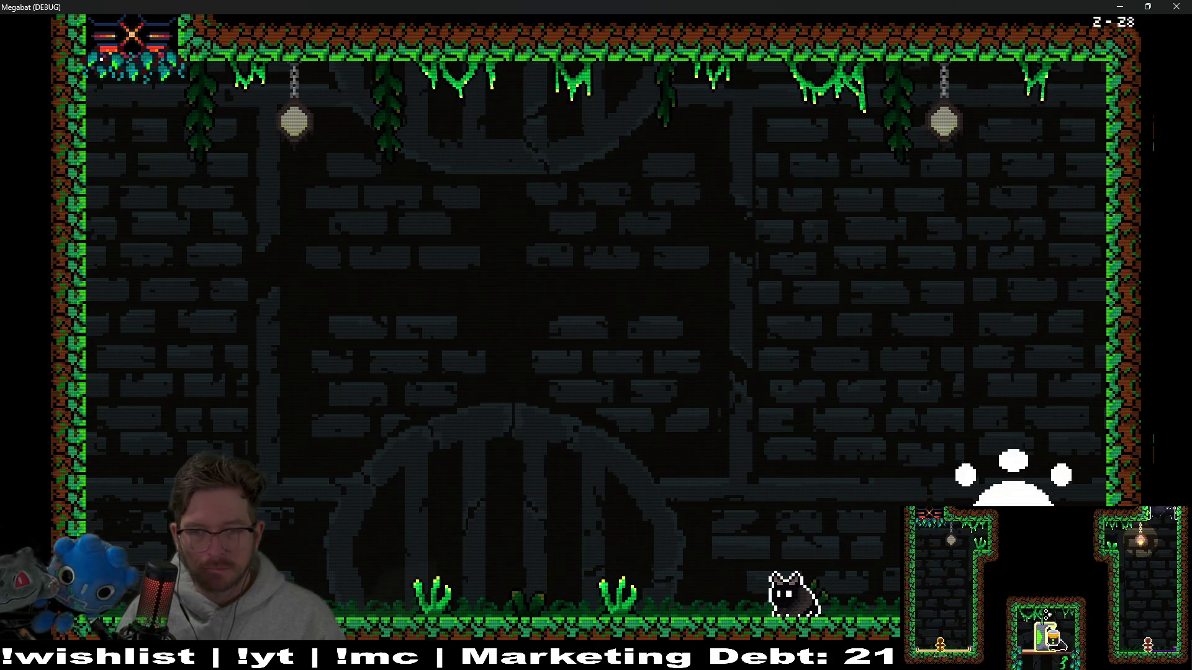
pyautogui.press('Left')
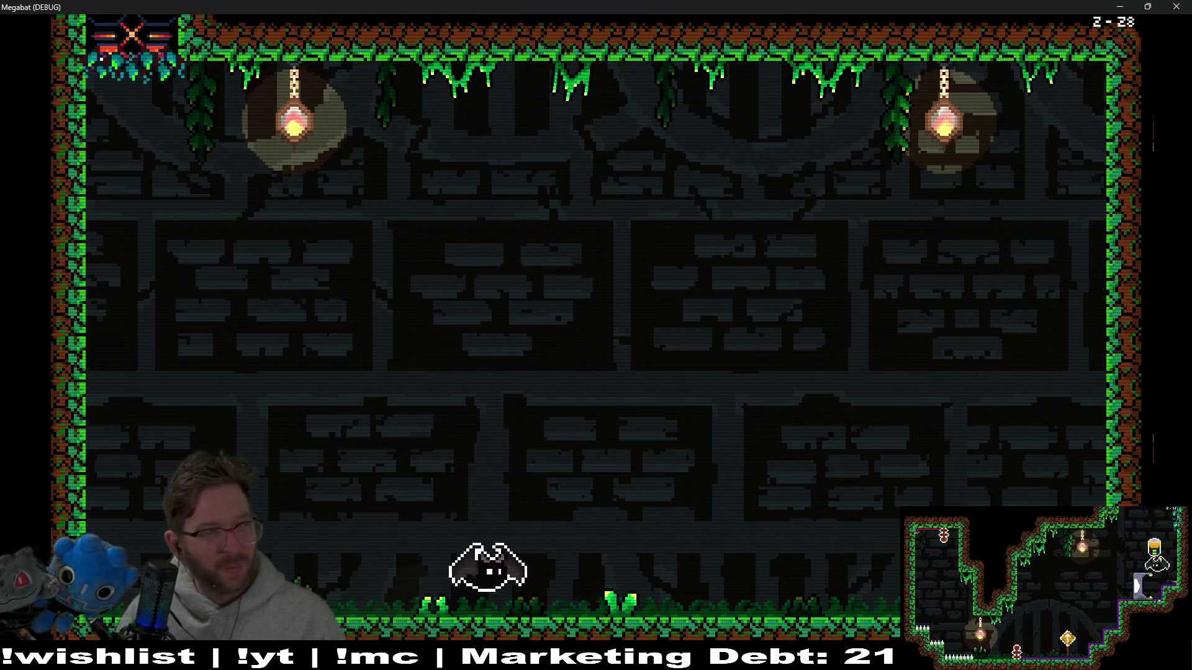
# - Run and jump around the floor to dodge the discs and the boss attack
pyautogui.press('Left')
pyautogui.press('Right')
pyautogui.press('space')
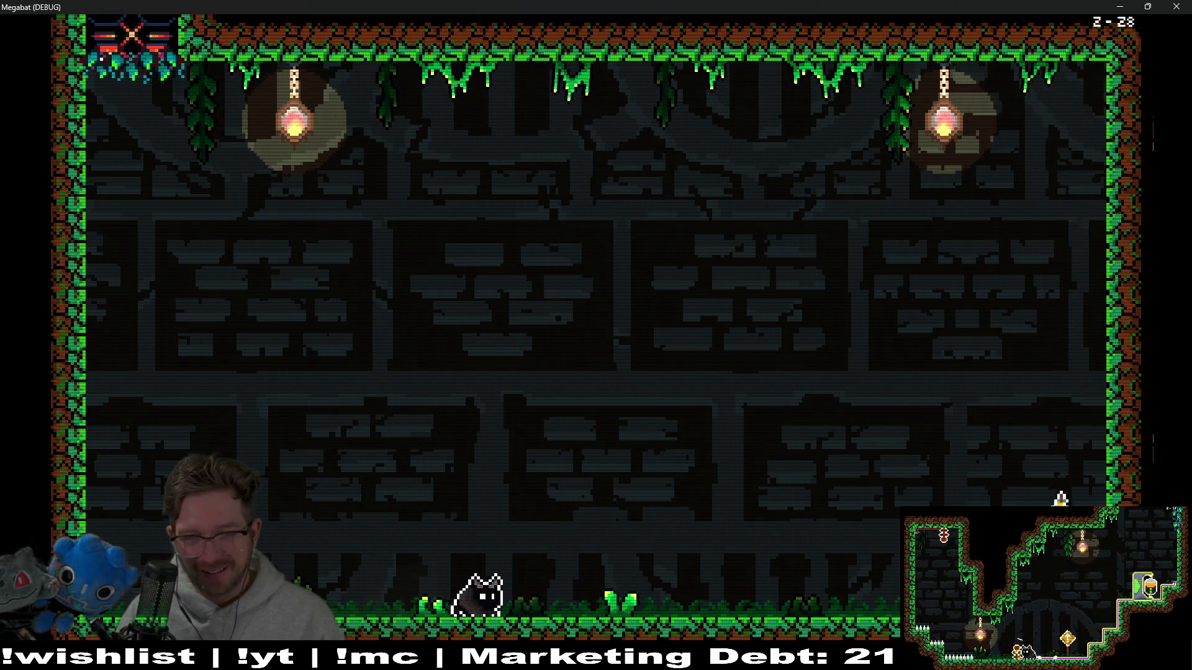
pyautogui.press('Right')
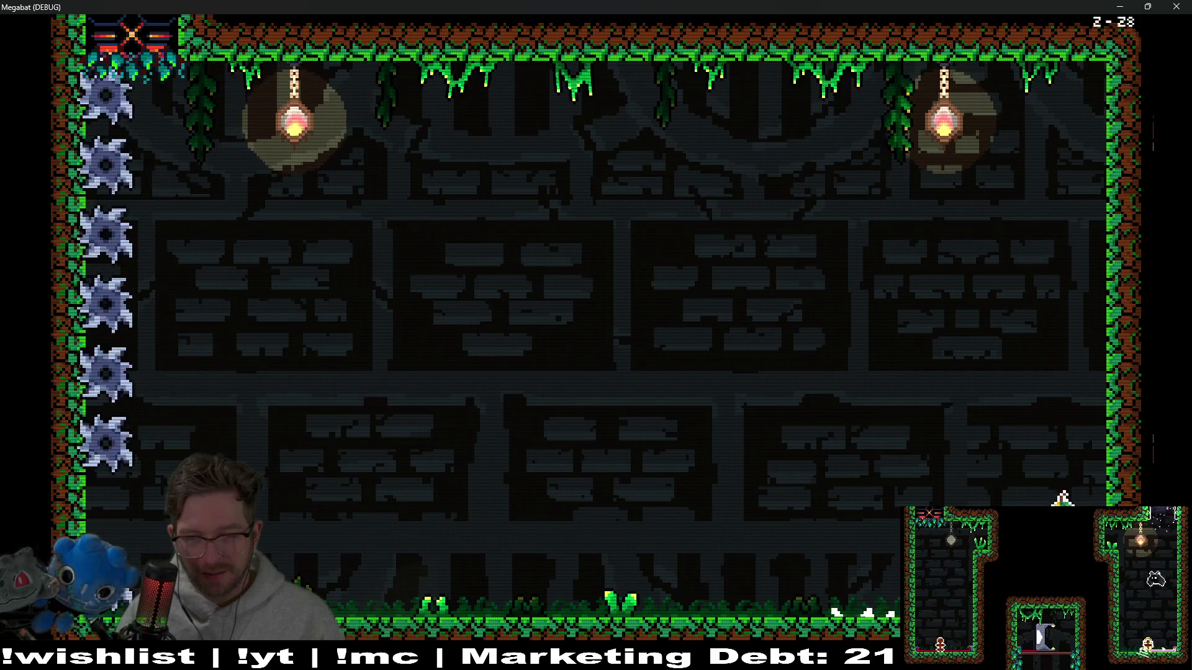
pyautogui.press('Left')
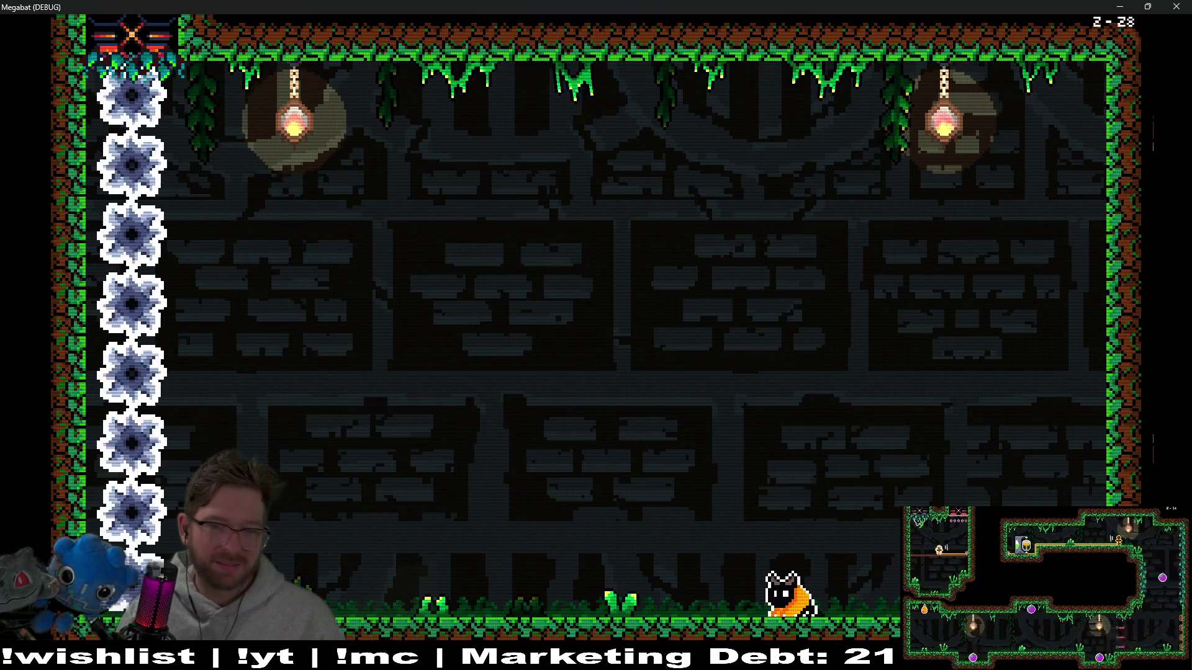
pyautogui.press('Right')
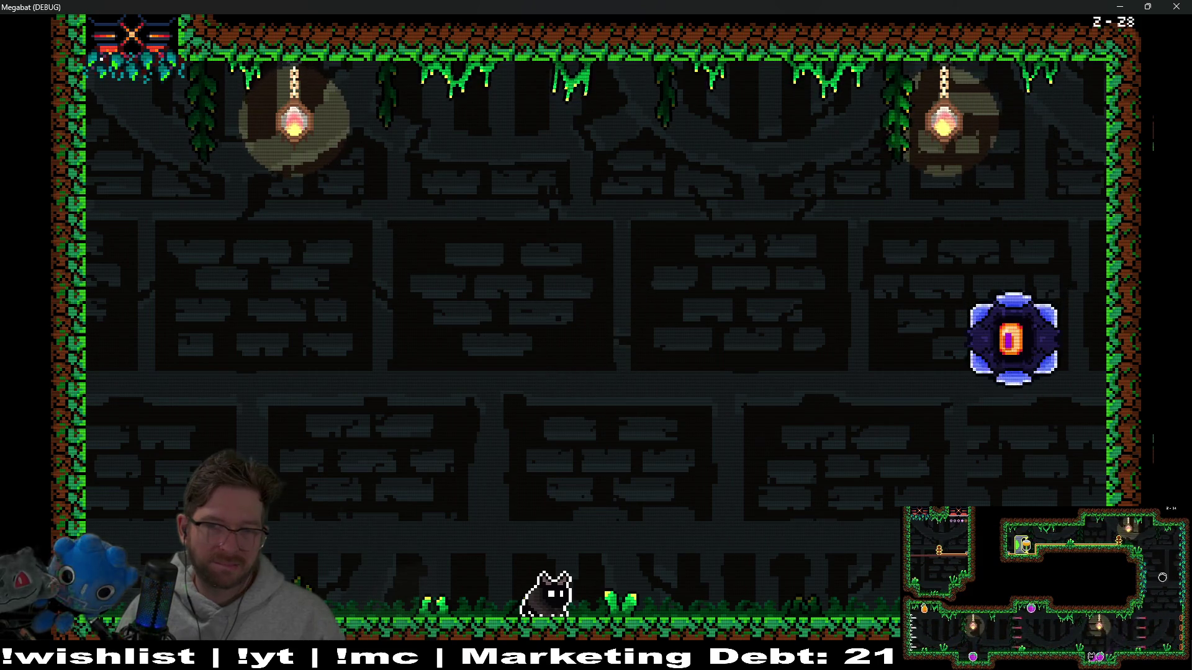
pyautogui.press('Right')
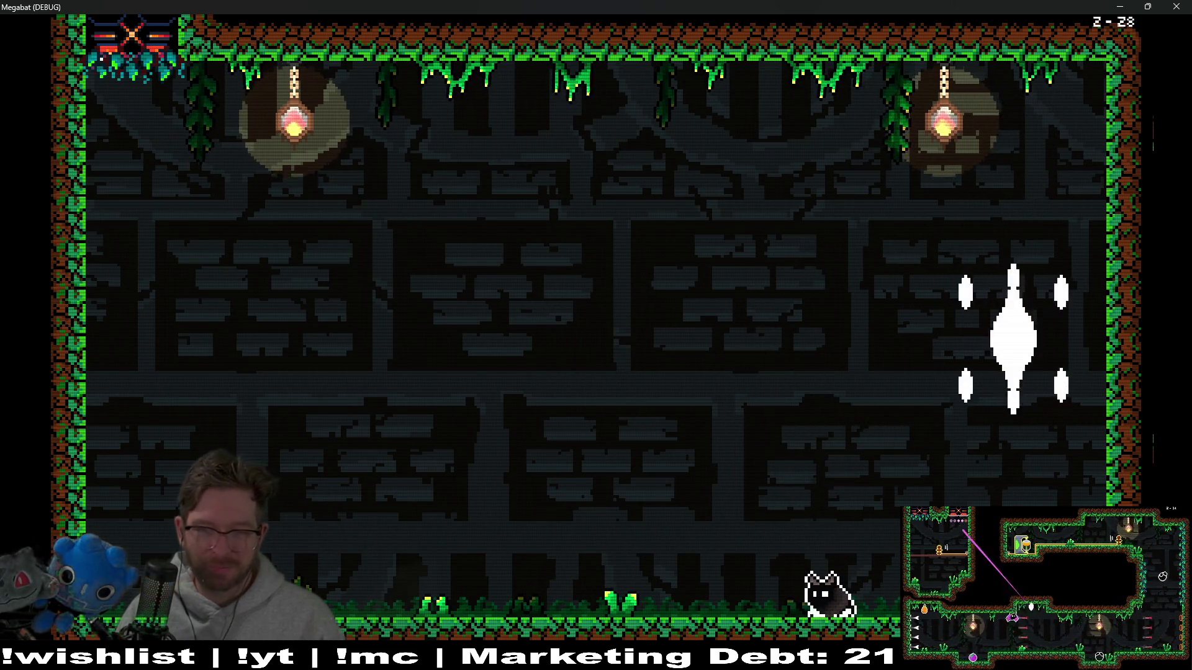
# - Fly up and dash into the boss orb twice to damage it
pyautogui.press('Left')
pyautogui.press('Right')
pyautogui.press('Right')
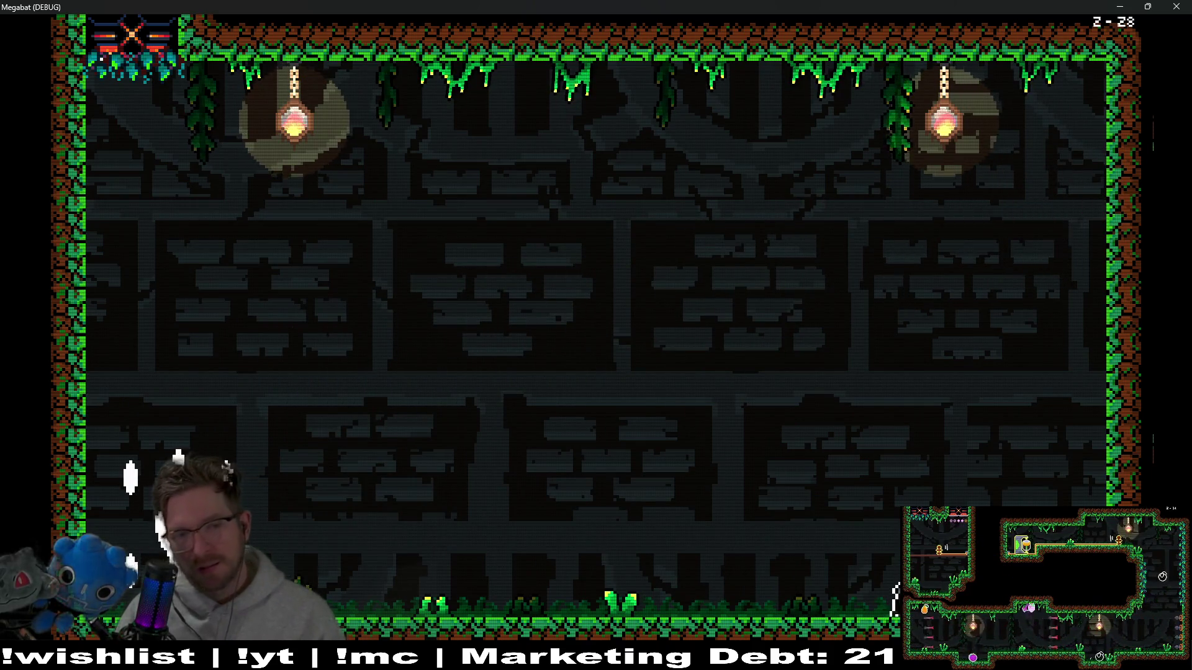
pyautogui.press('Left')
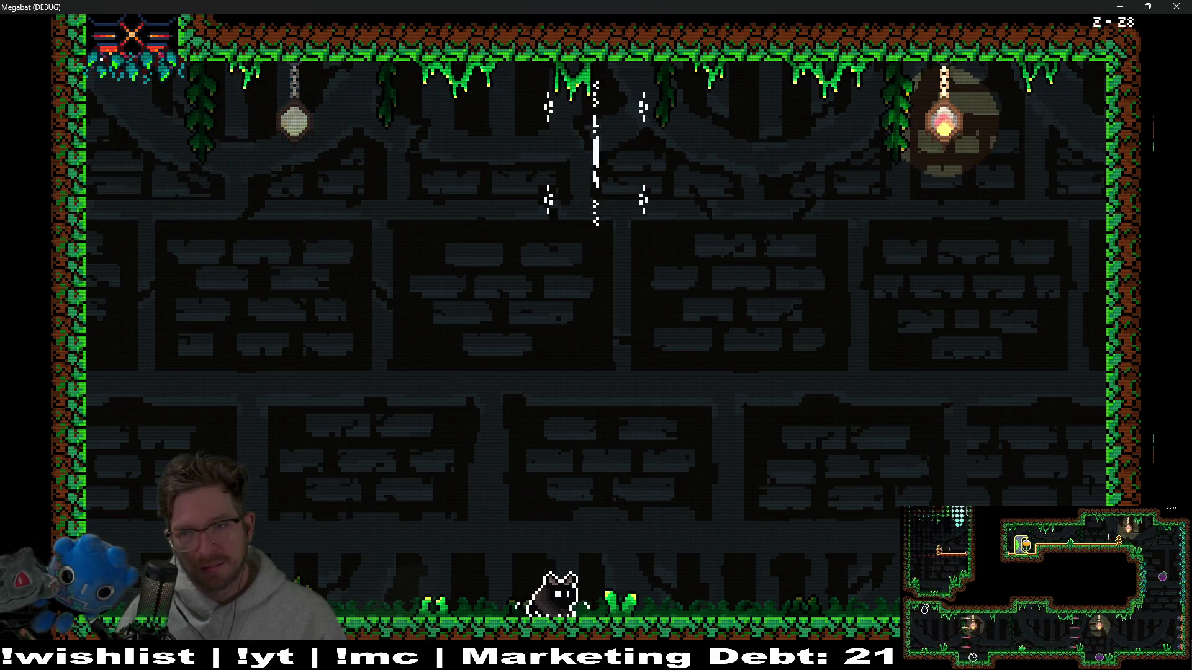
pyautogui.press('Up')
pyautogui.press('Right')
pyautogui.press('Left')
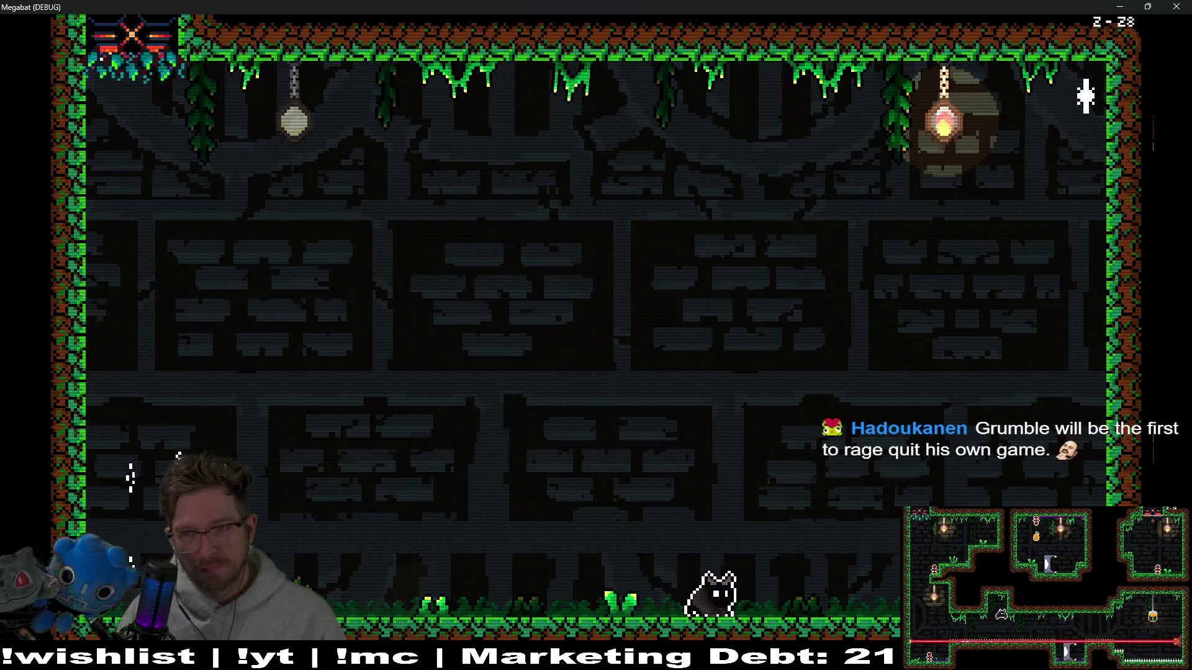
pyautogui.press('Left')
# - Keep flying up-left at the boss until a spinning disc kills the bat
pyautogui.press('Up')
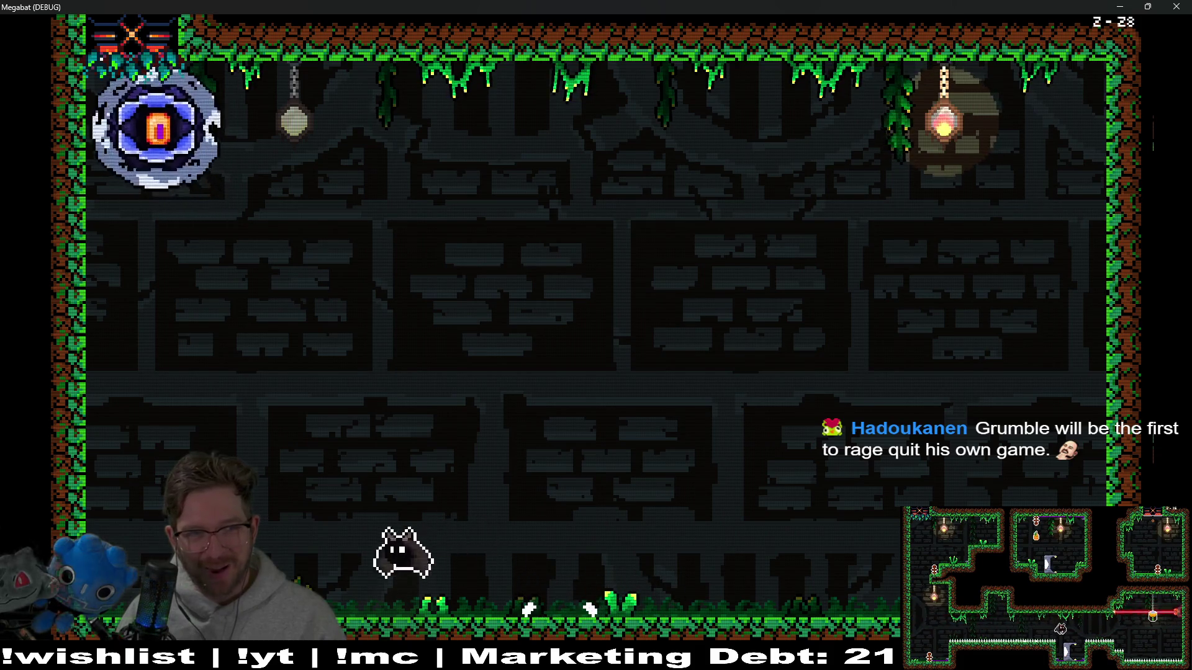
pyautogui.press('Right')
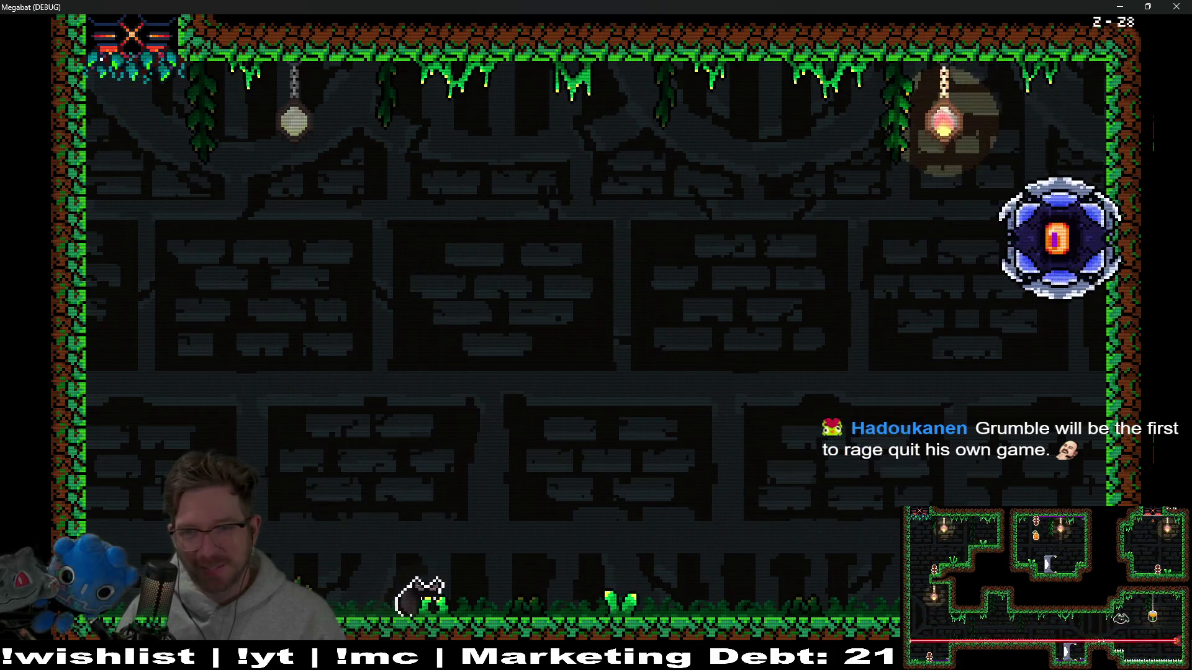
pyautogui.press('Left')
pyautogui.press('Up')
pyautogui.press('Right')
pyautogui.press('Right')
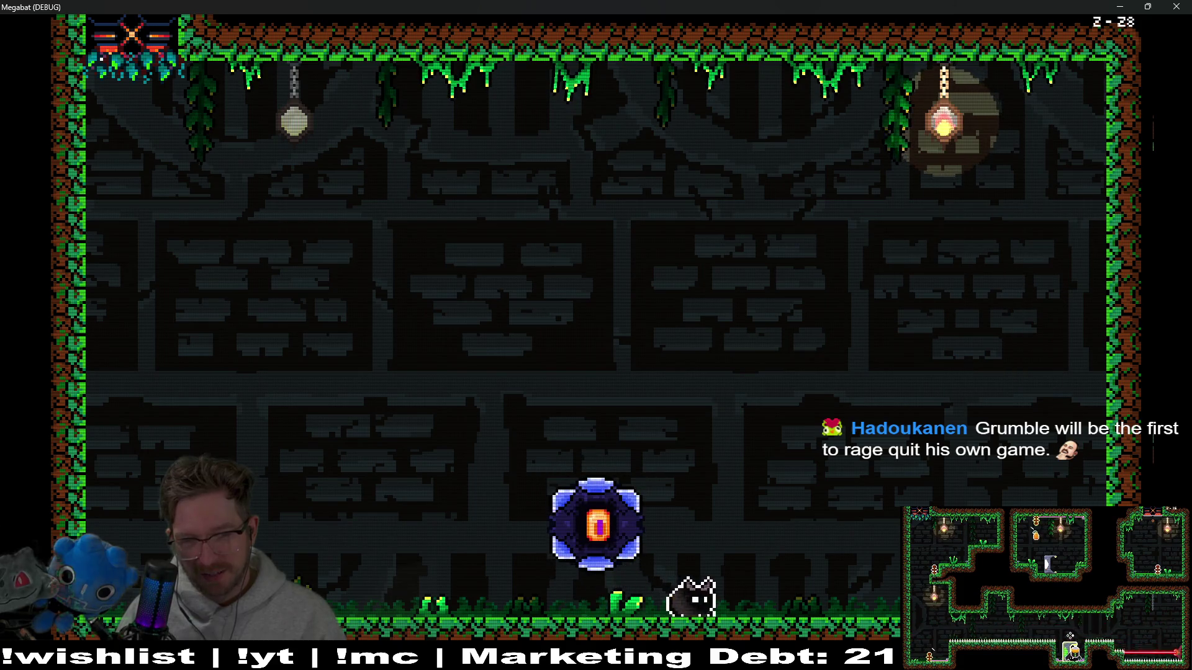
pyautogui.press('Up')
pyautogui.press('Left')
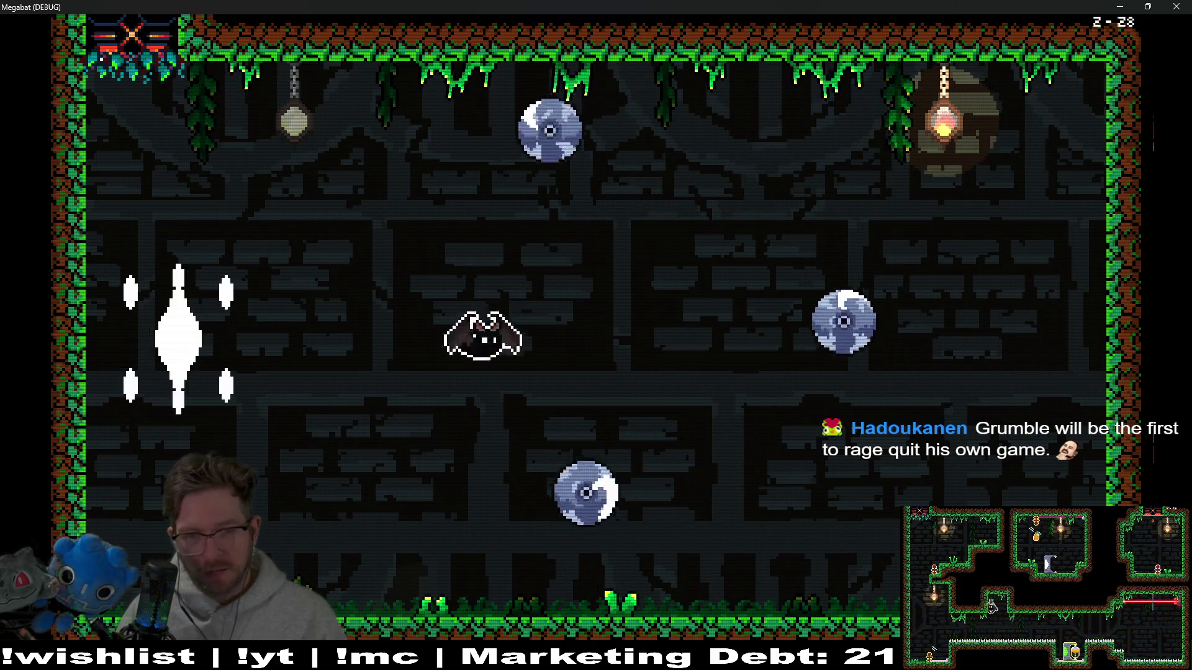
pyautogui.press('Right')
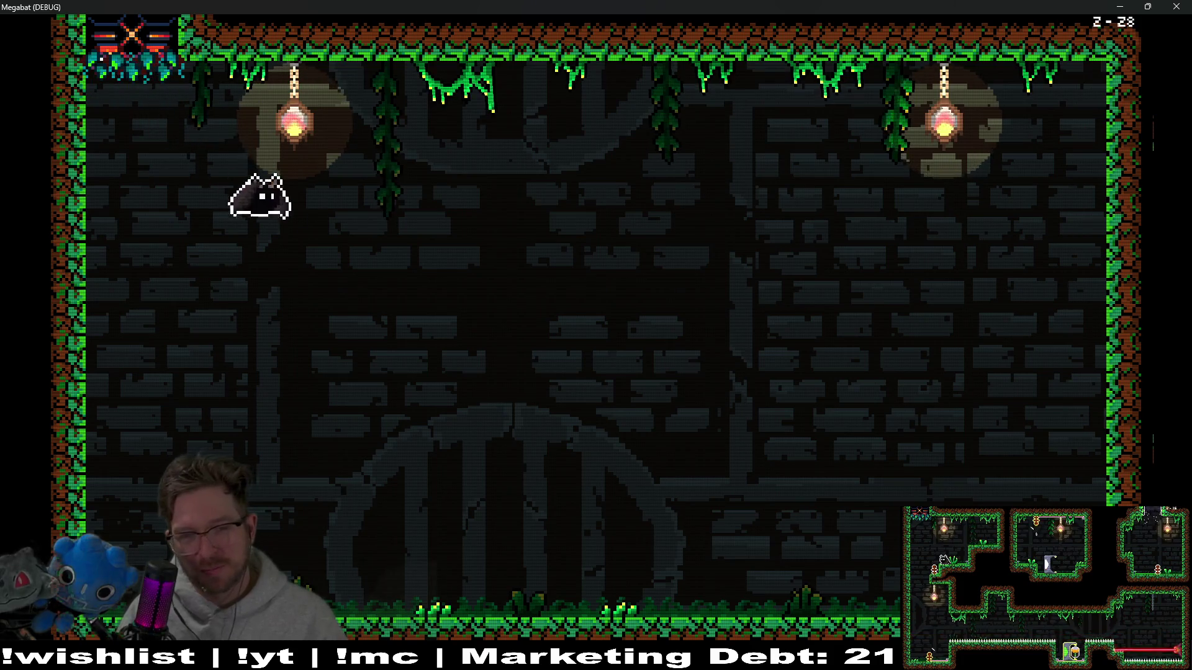
# - After respawning, dodge the swooping boss and dash at it with a shockwave
pyautogui.press('Right')
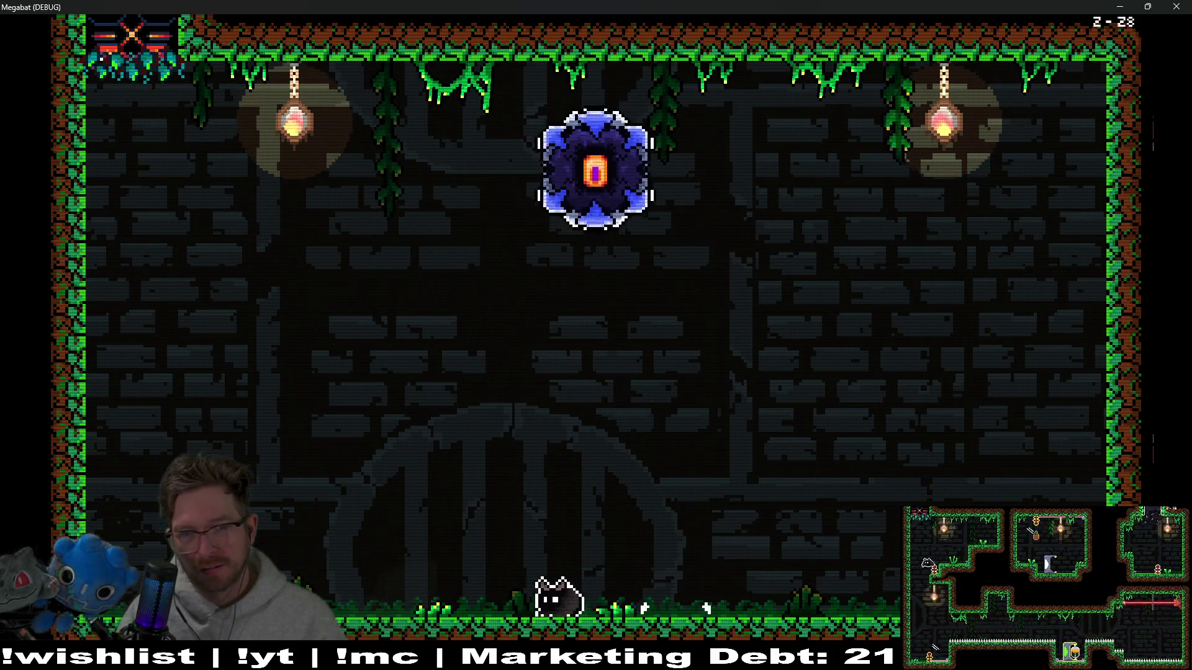
pyautogui.press('Left')
pyautogui.press('Right')
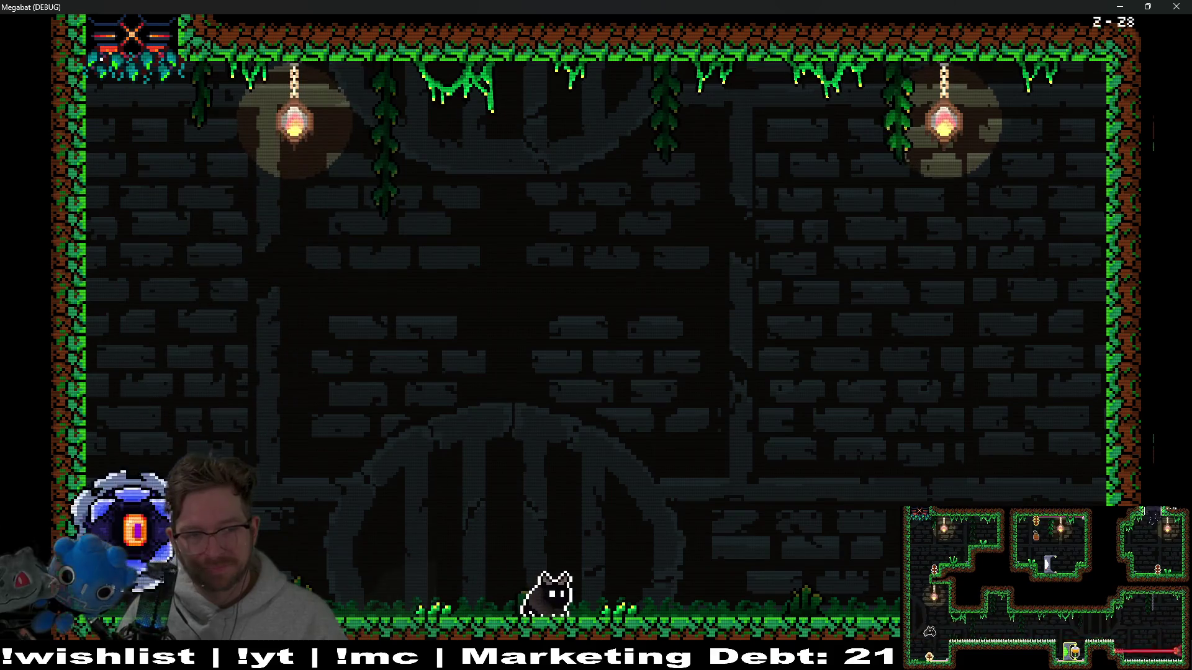
pyautogui.press('Left')
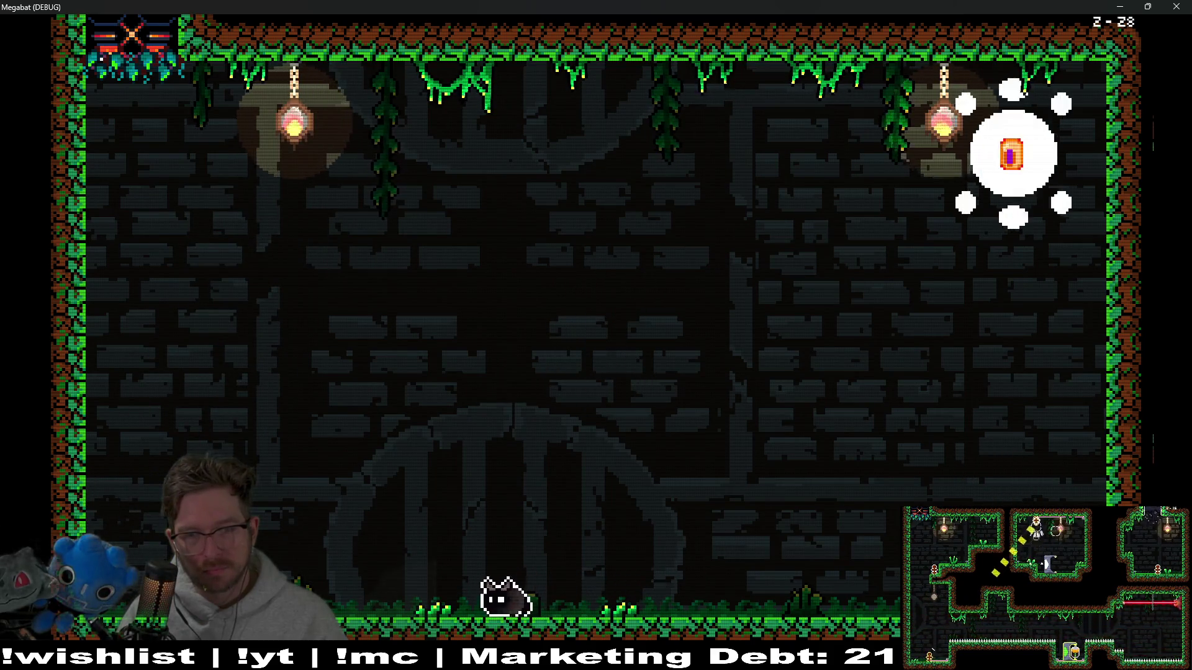
pyautogui.press('x')
pyautogui.press('Left')
pyautogui.press('Left')
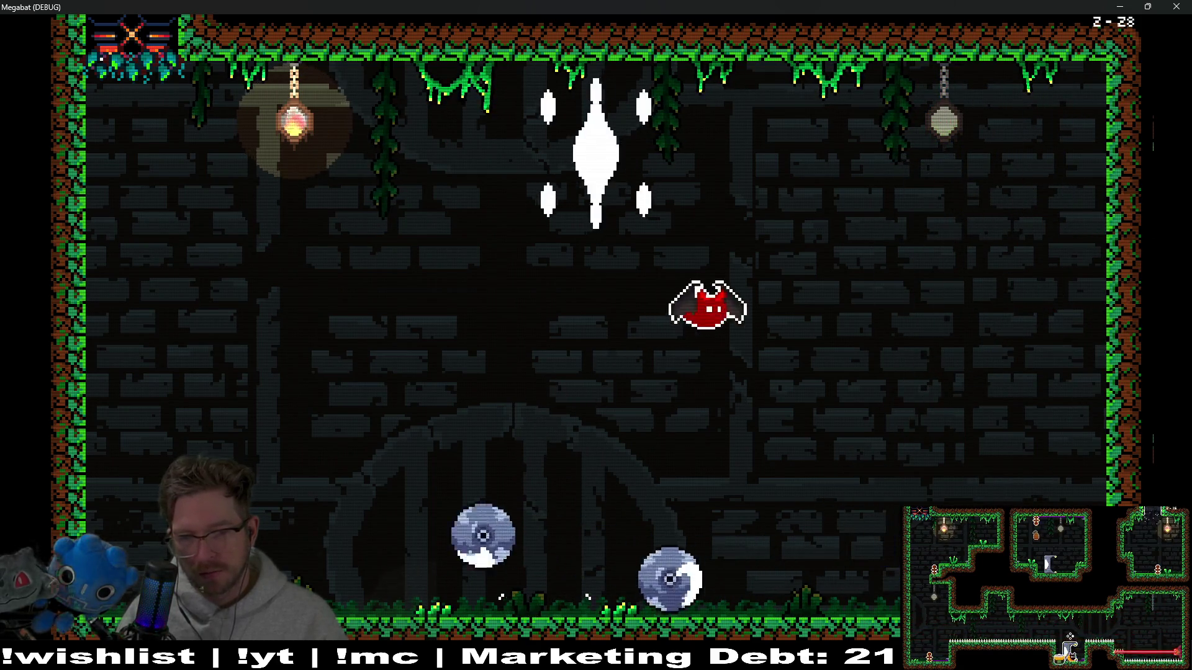
pyautogui.press('Left')
pyautogui.press('Left')
# - Fly up bursting a ring attack, then rise toward the boss again
pyautogui.press('x')
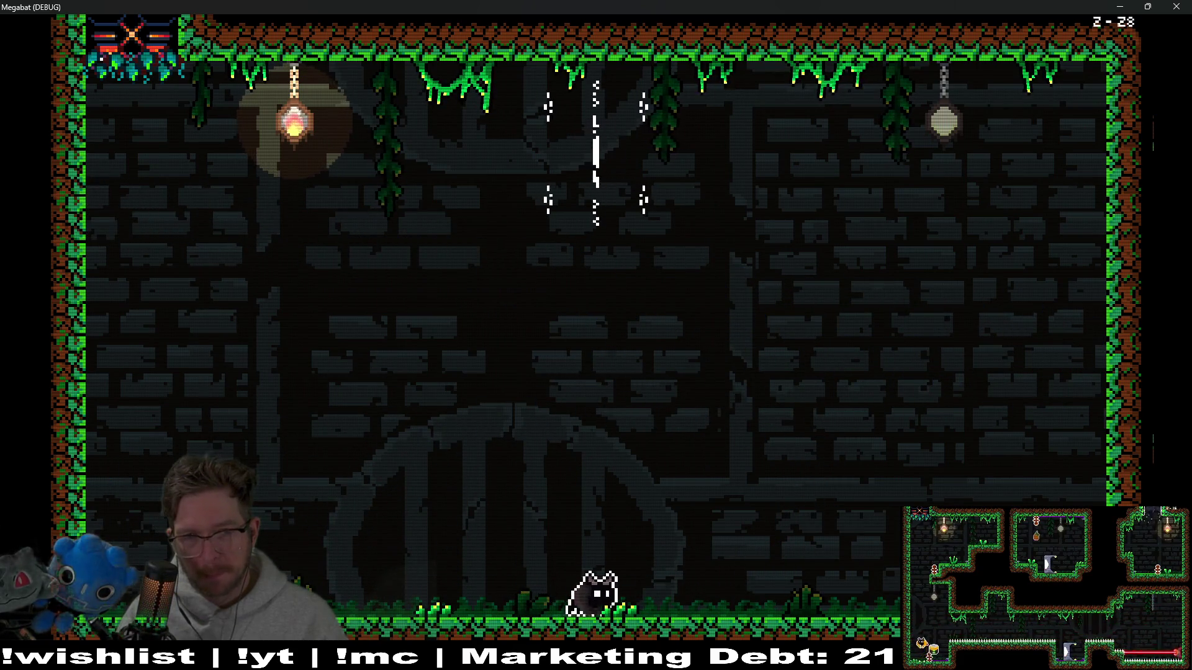
pyautogui.press('x')
pyautogui.press('Right')
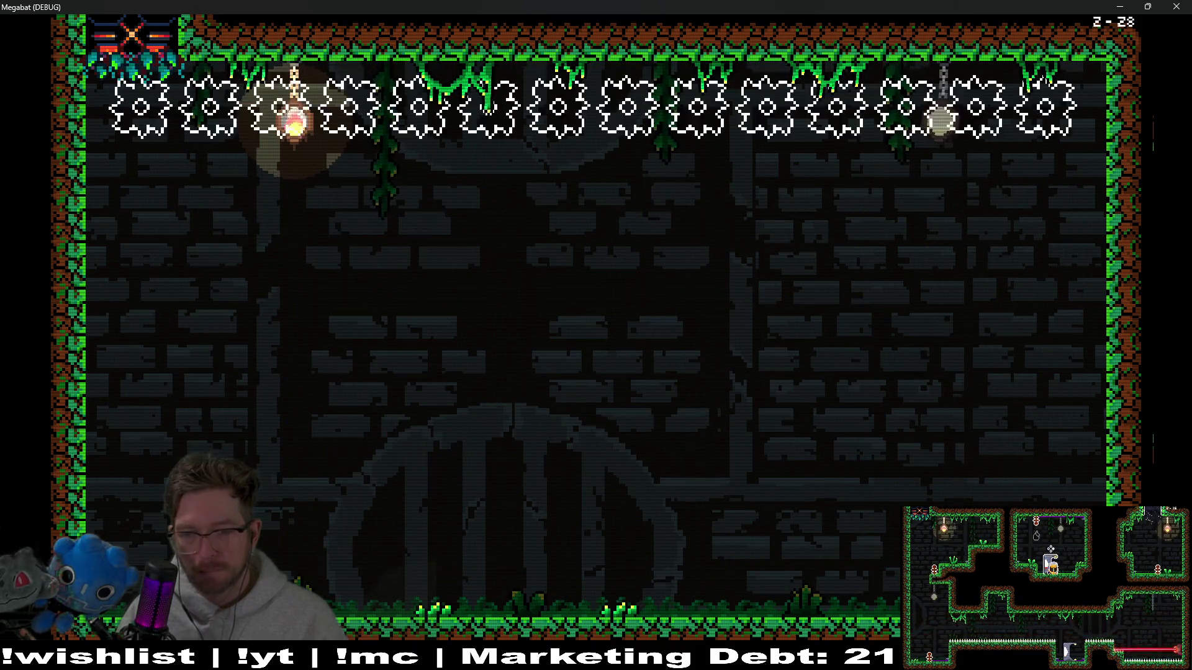
pyautogui.press('Left')
pyautogui.press('x')
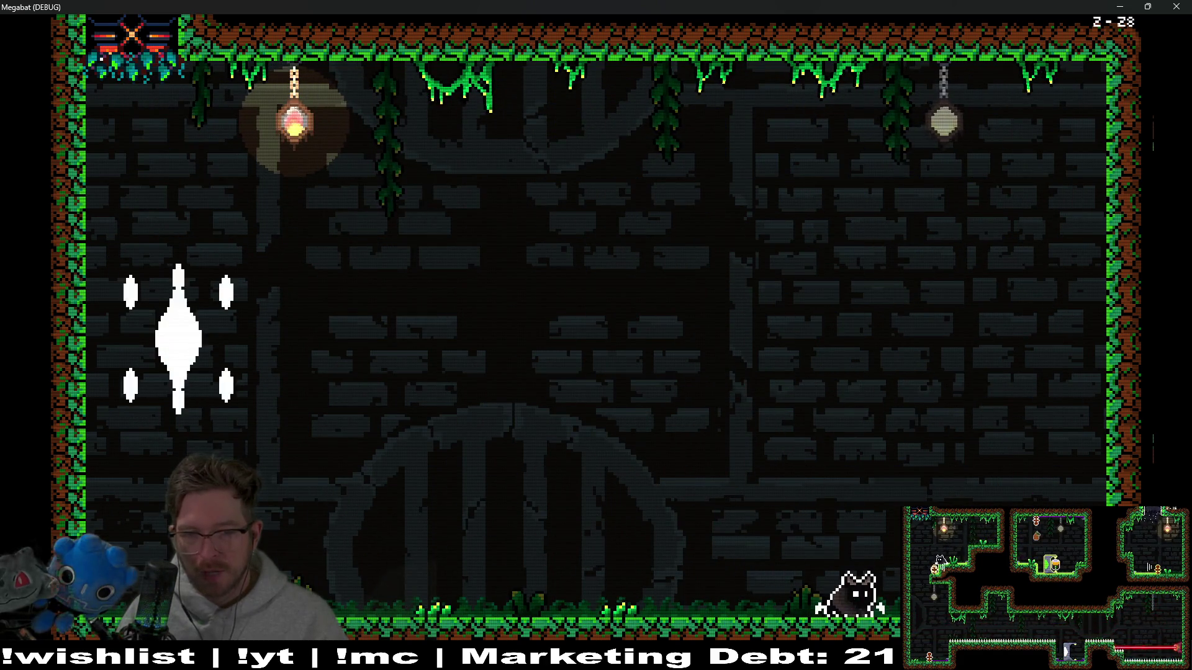
# - Fly at the orb boss and spring toward the ceiling blades until dying
pyautogui.press('Left')
pyautogui.press('x')
pyautogui.press('Right')
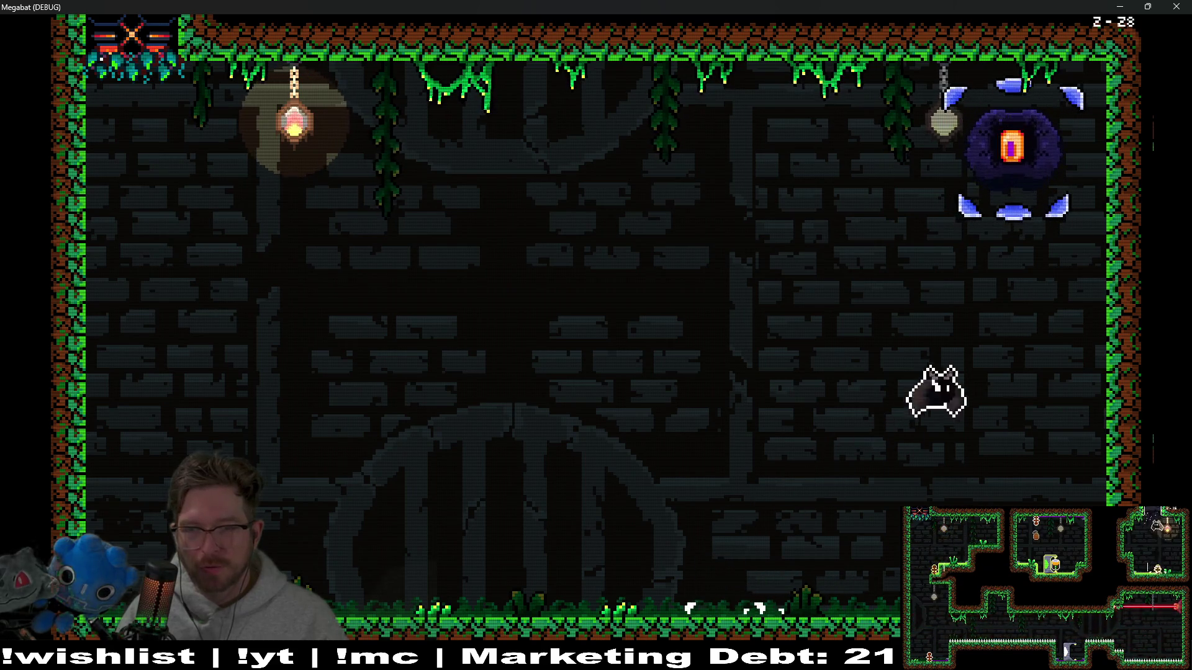
pyautogui.press('Left')
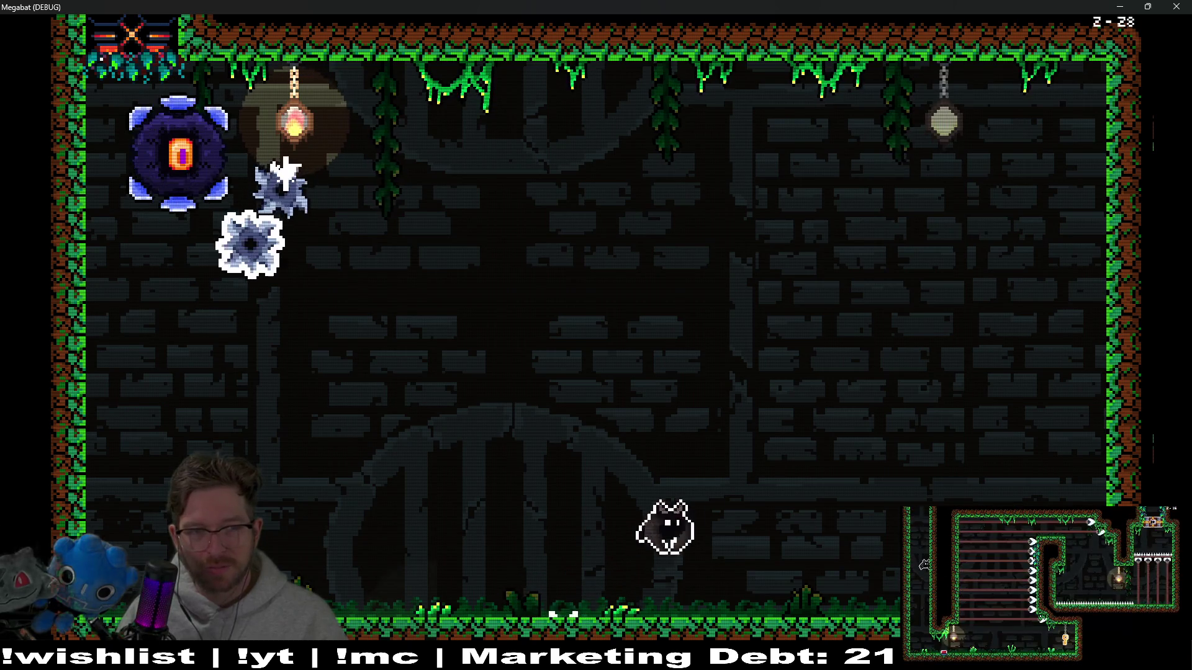
pyautogui.press('x')
pyautogui.press('Left')
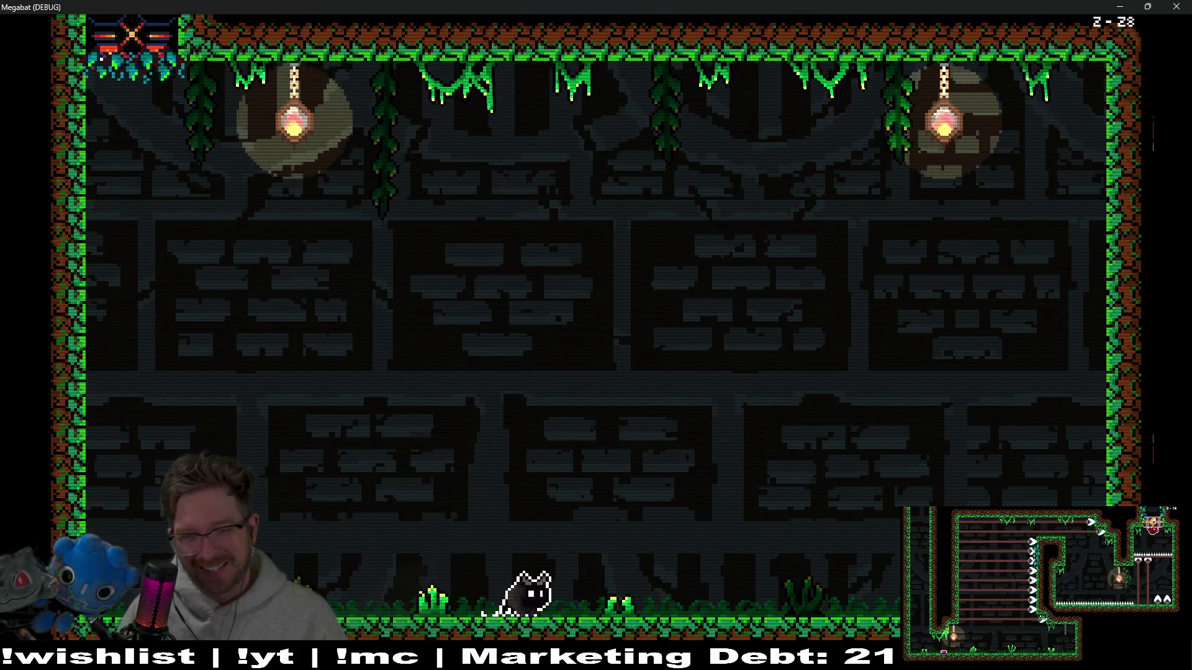
# - Fly over the floor saw blades, then dash at the boss orb mid-air before dying
pyautogui.press('Left')
pyautogui.press('x')
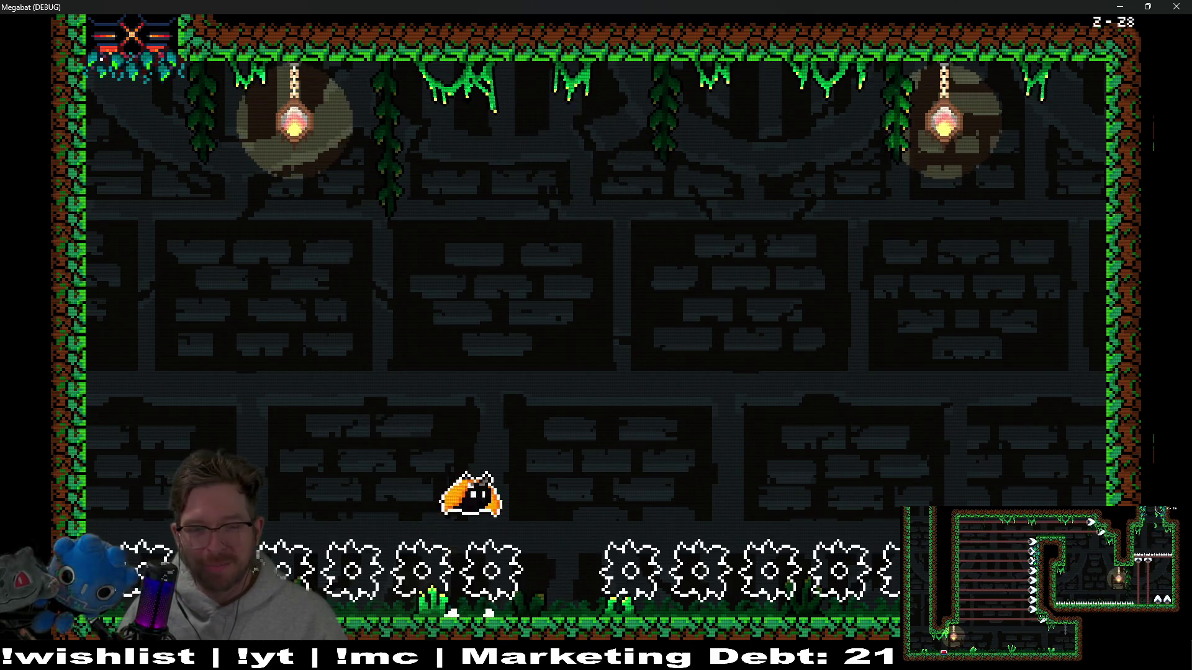
pyautogui.press('Right')
pyautogui.press('Right')
pyautogui.press('x')
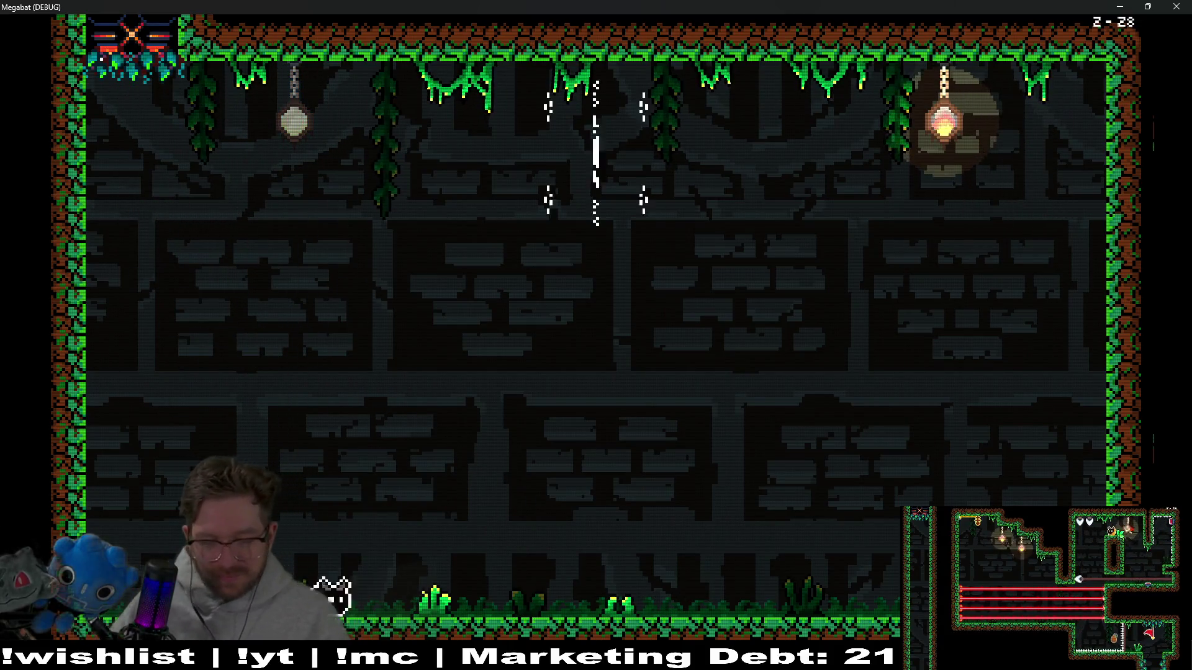
pyautogui.press('Right')
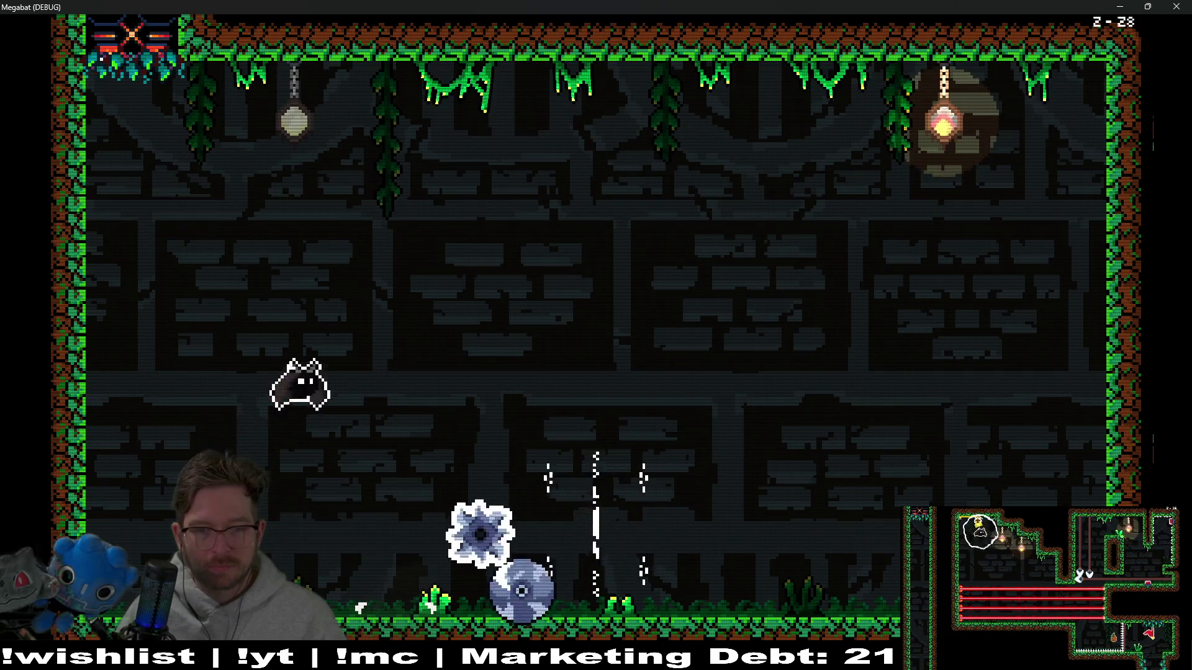
pyautogui.press('x')
pyautogui.press('Right')
pyautogui.press('Left')
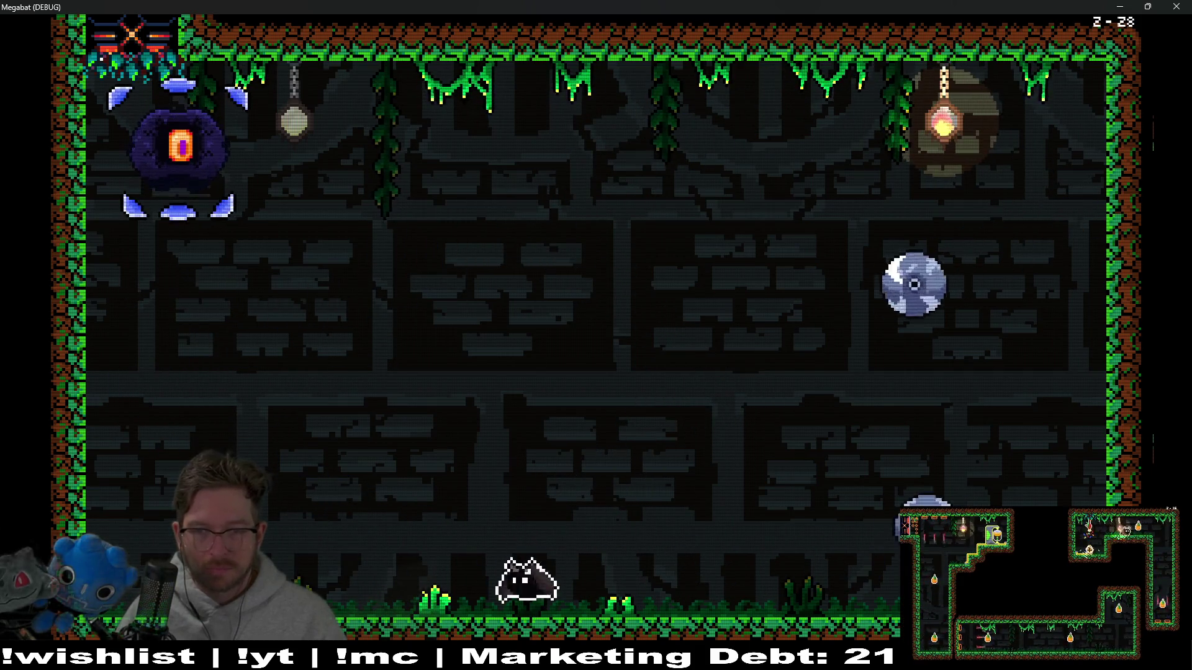
pyautogui.press('x')
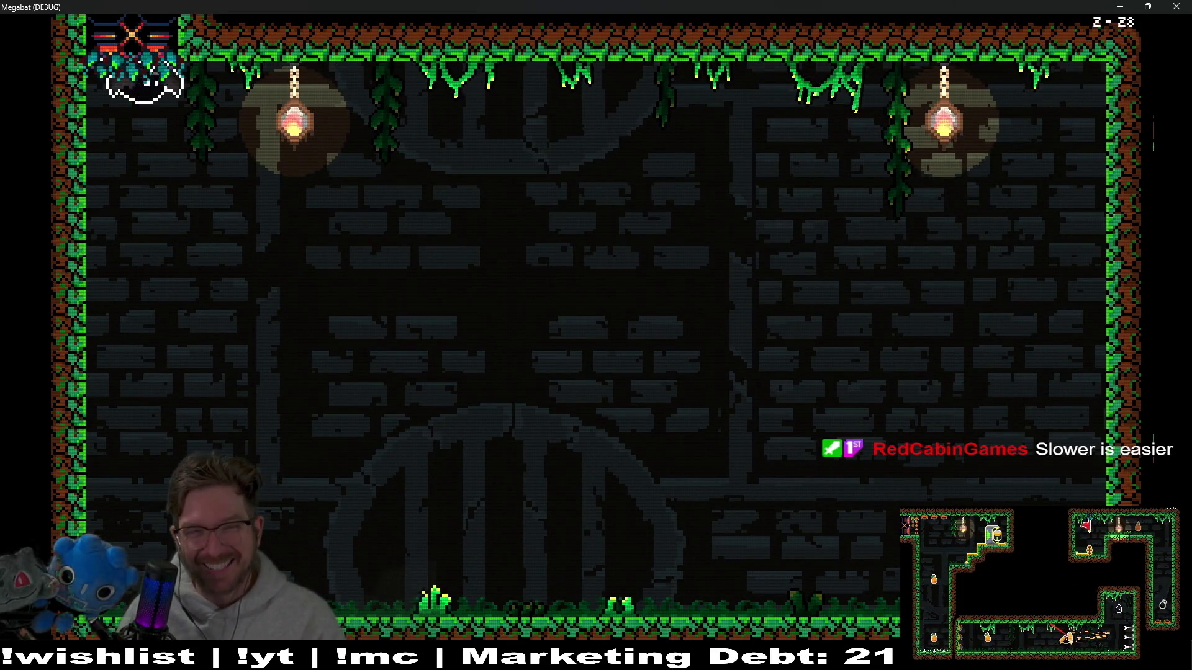
# - Dodge the slamming eye enemy and fly up-right to strike it
pyautogui.press('Right')
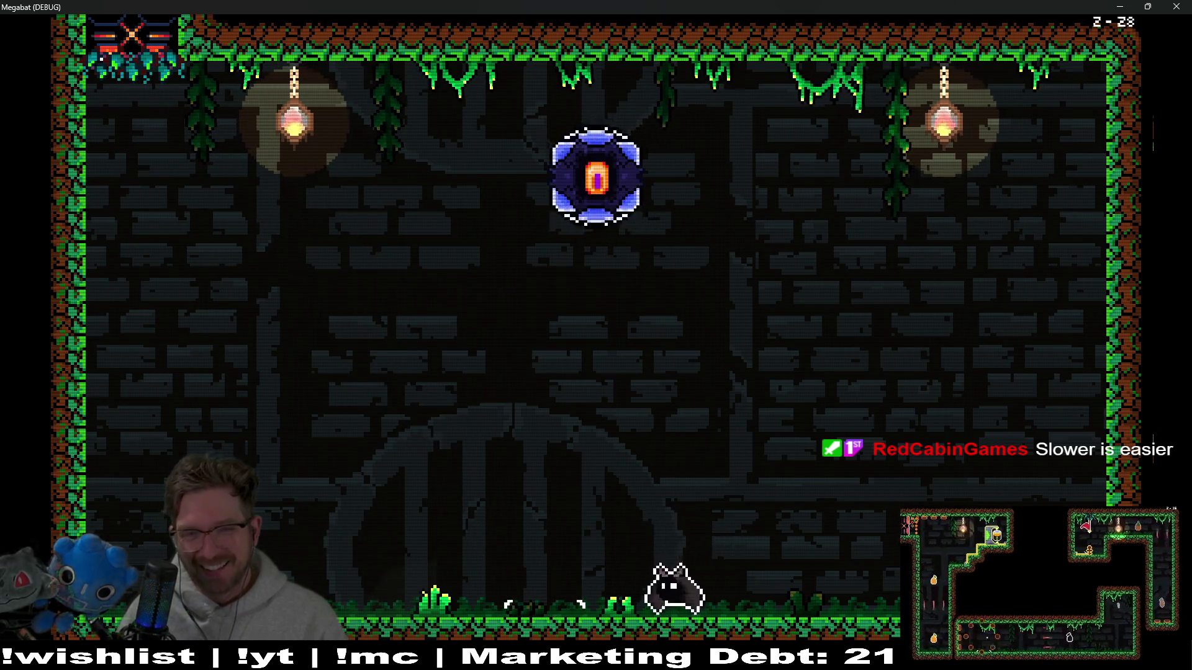
pyautogui.press('Left')
pyautogui.press('Right')
pyautogui.press('Right')
pyautogui.press('Right')
pyautogui.press('Left')
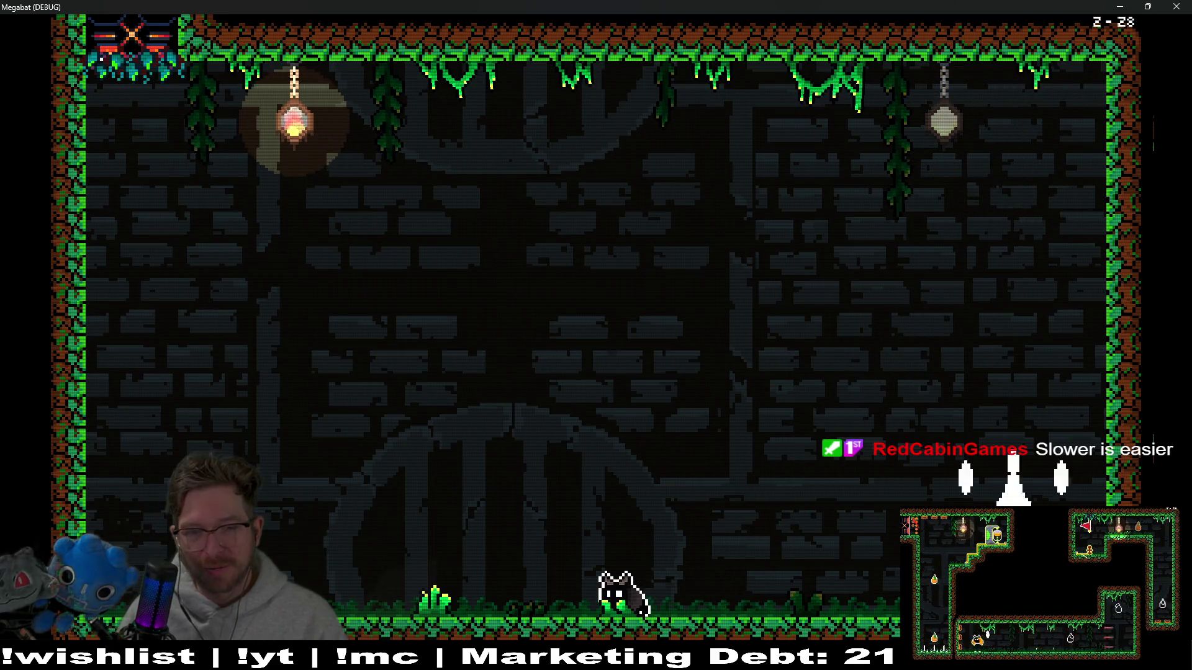
# - Avoid the rising spikes, collect the orange fruit, and launch up toward the orb boss
pyautogui.press('Left')
pyautogui.press('Right')
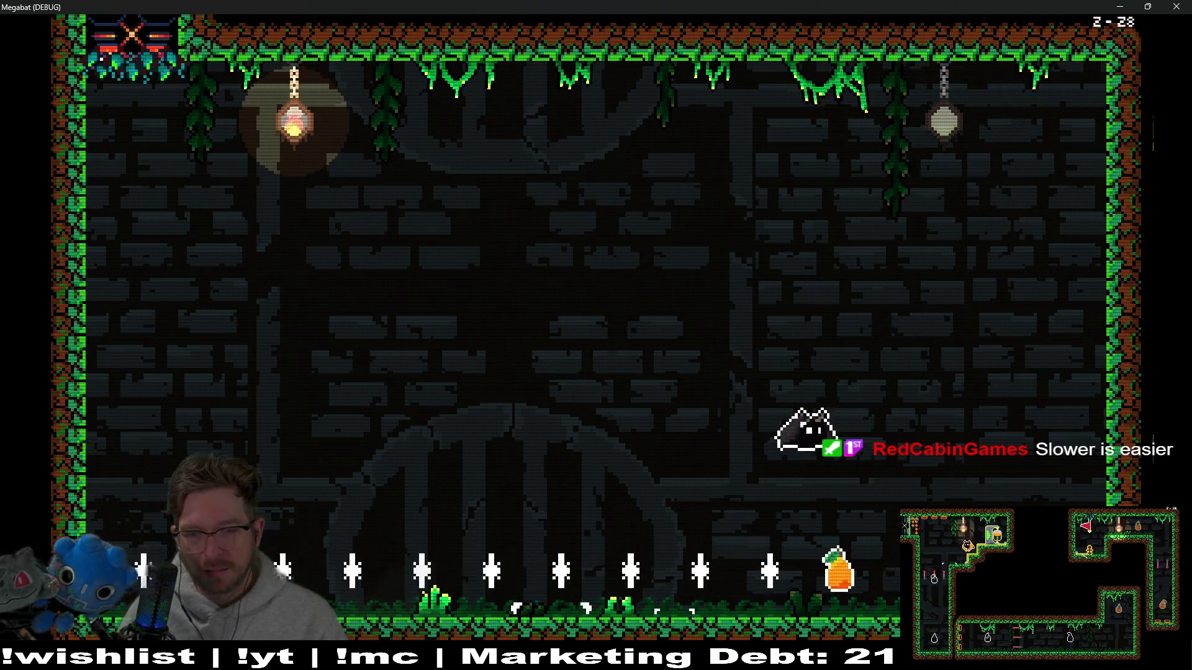
pyautogui.press('Left')
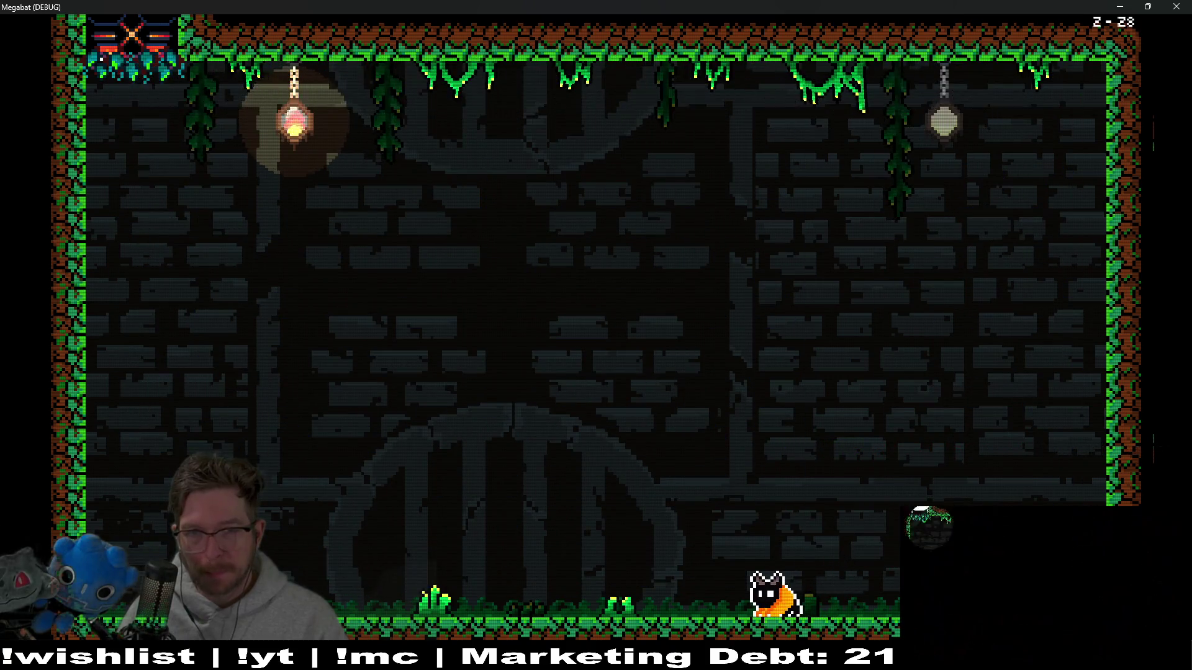
pyautogui.press('Up')
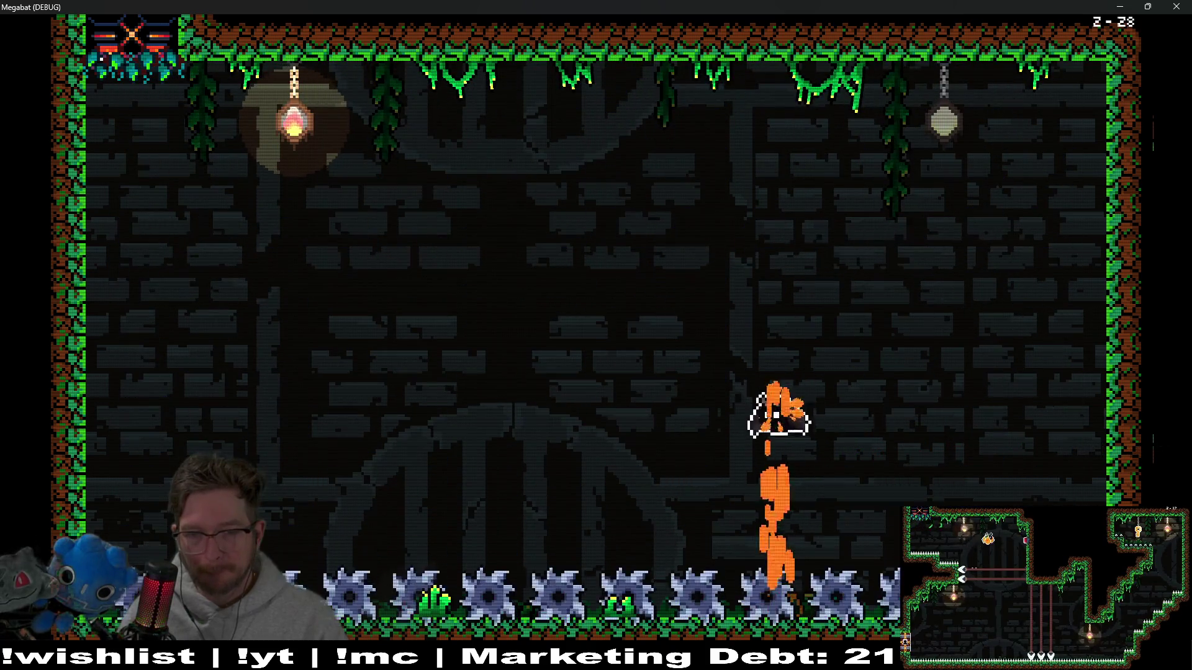
pyautogui.press('Left')
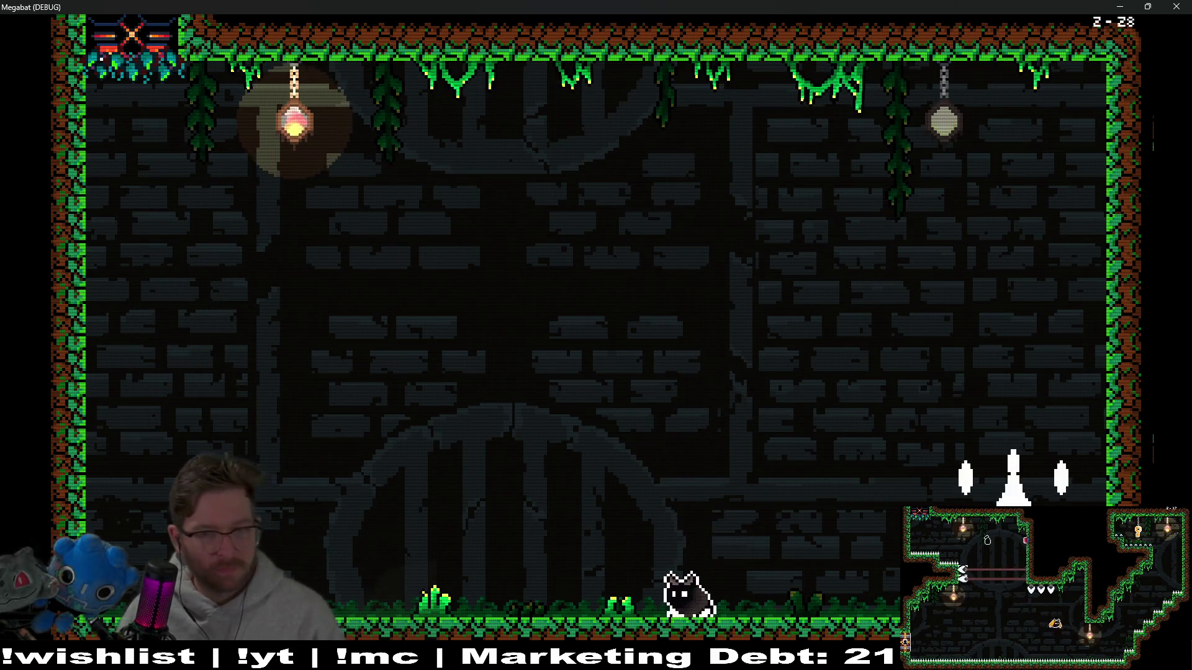
pyautogui.press('Up')
pyautogui.press('Right')
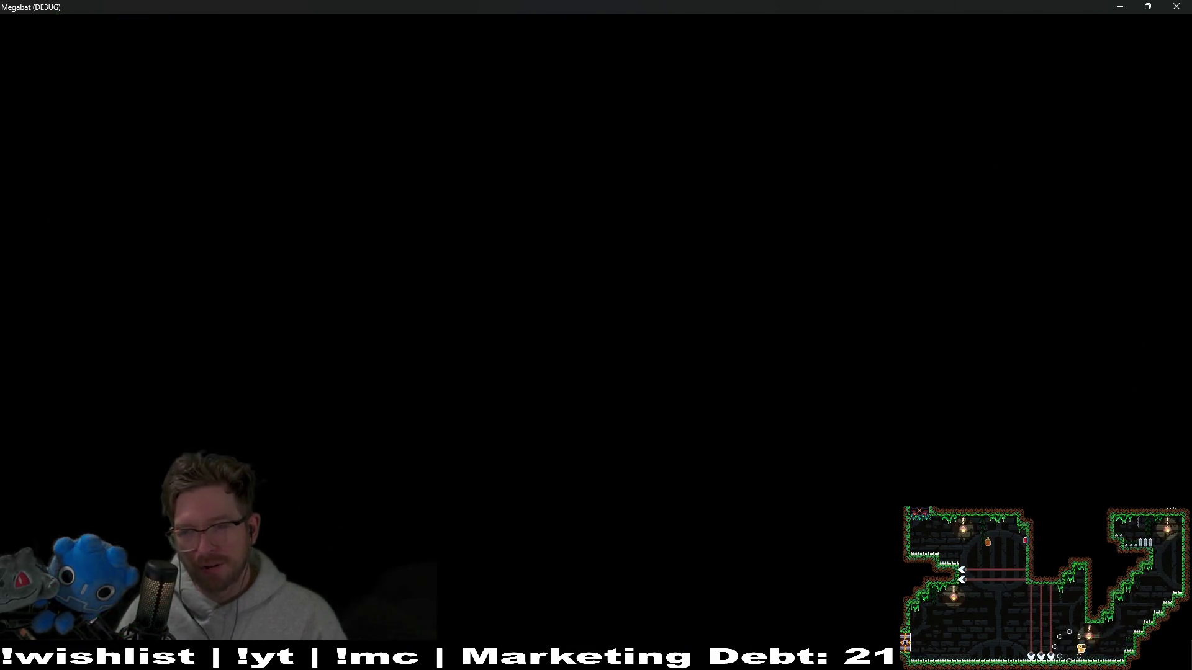
# - Steer the respawned bat up-right, pace the floor, and fly toward the blue enemy
pyautogui.press('Right')
pyautogui.press('Right')
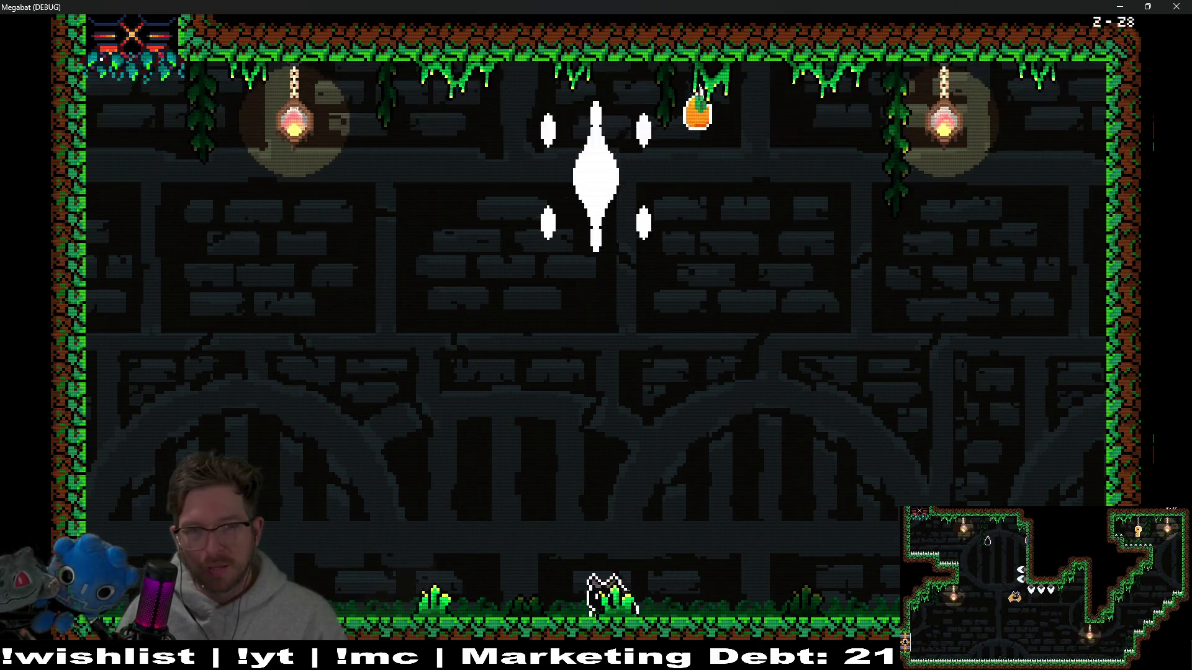
pyautogui.press('Right')
pyautogui.press('space')
pyautogui.press('space')
pyautogui.press('space')
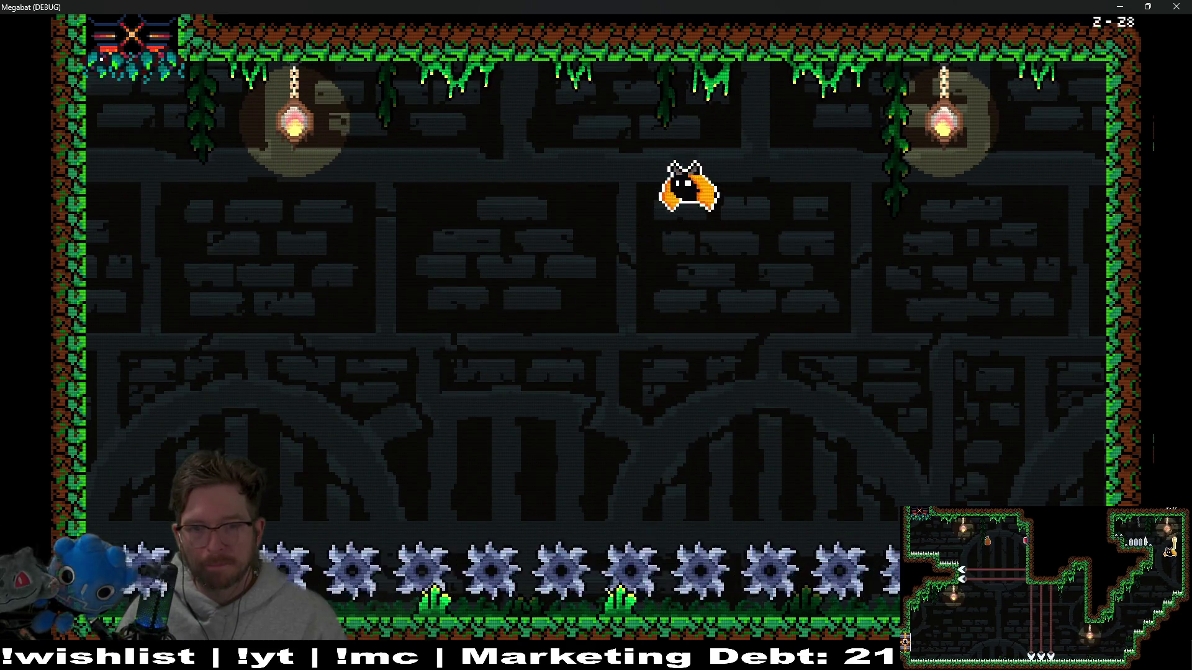
pyautogui.press('Left')
pyautogui.press('Right')
pyautogui.press('Left')
pyautogui.press('Right')
pyautogui.press('space')
pyautogui.press('Left')
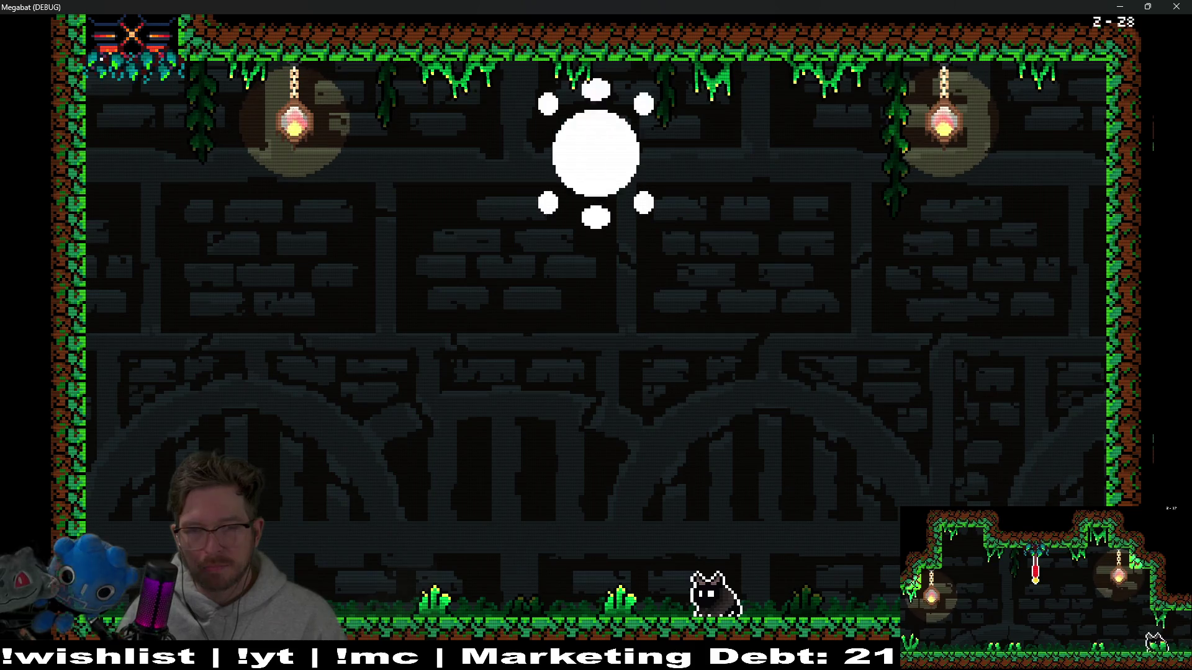
# - Fly to the right wall away from the eye and over it as it re-forms
pyautogui.press('Right')
pyautogui.press('Right')
pyautogui.press('space')
pyautogui.press('Left')
pyautogui.press('Right')
pyautogui.press('space')
pyautogui.press('Left')
pyautogui.press('Right')
pyautogui.press('Left')
pyautogui.press('Right')
pyautogui.press('Right')
# - Fly to the upper right, drop back, and walk left away from the saws
pyautogui.press('space')
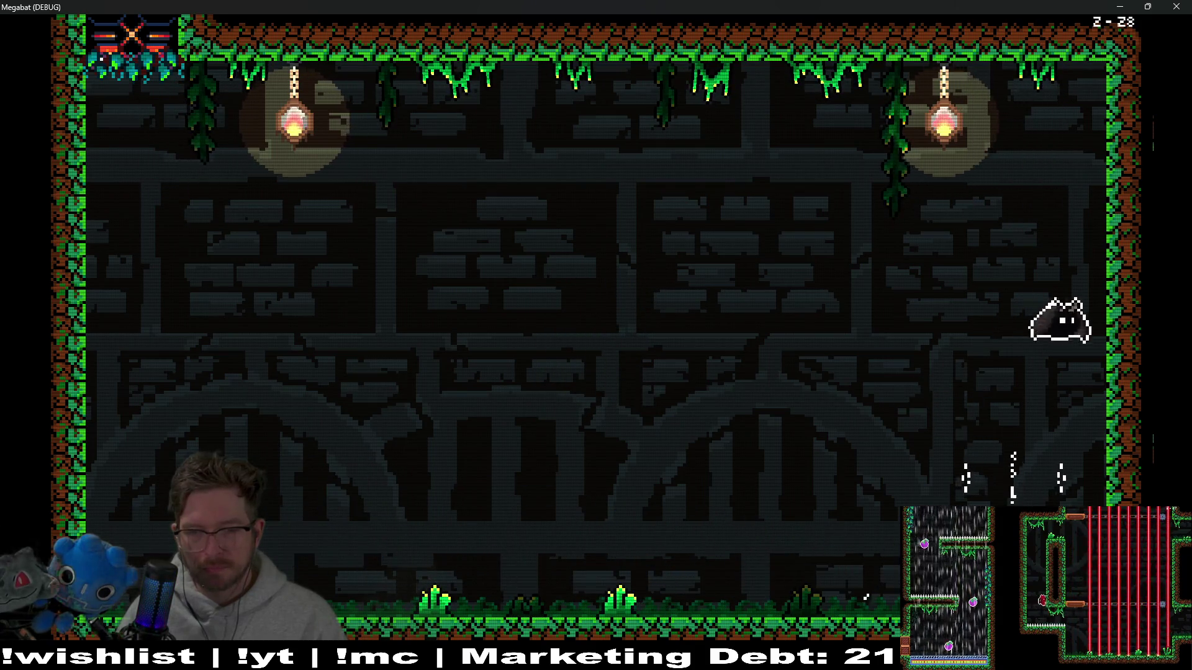
pyautogui.press('Left')
pyautogui.press('Right')
pyautogui.press('Left')
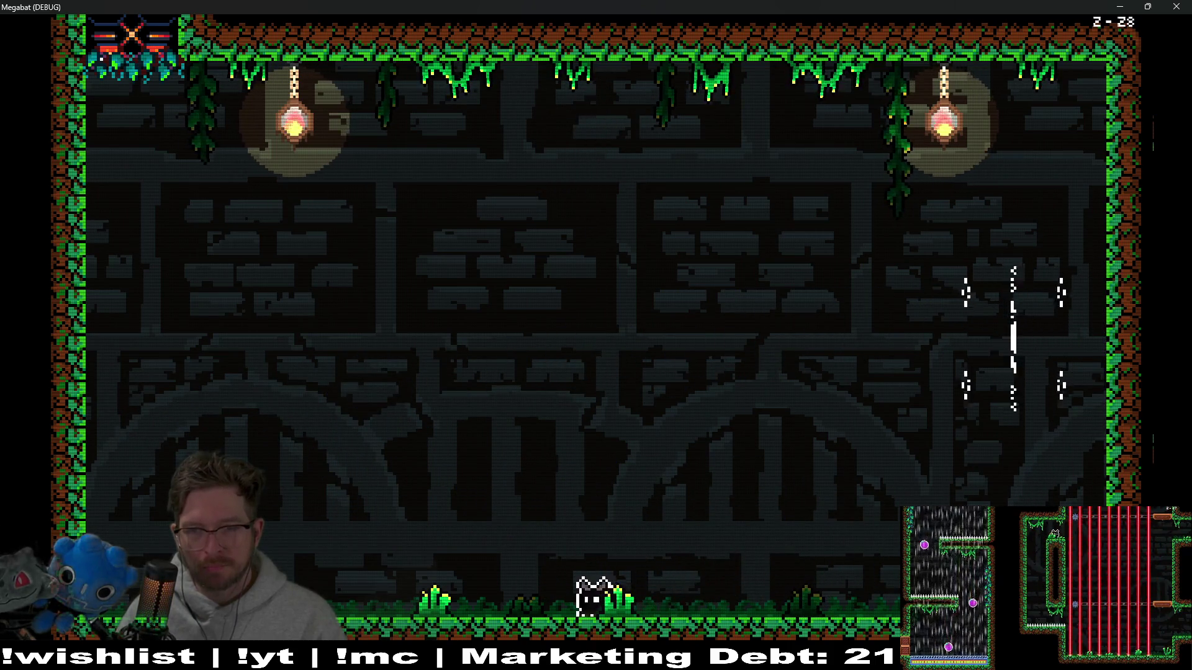
pyautogui.press('Right')
pyautogui.press('Left')
# - Rise and fly around the room's right side until the blade row ends the attempt
pyautogui.press('Left')
pyautogui.press('Right')
pyautogui.press('Left')
pyautogui.press('space')
pyautogui.press('Right')
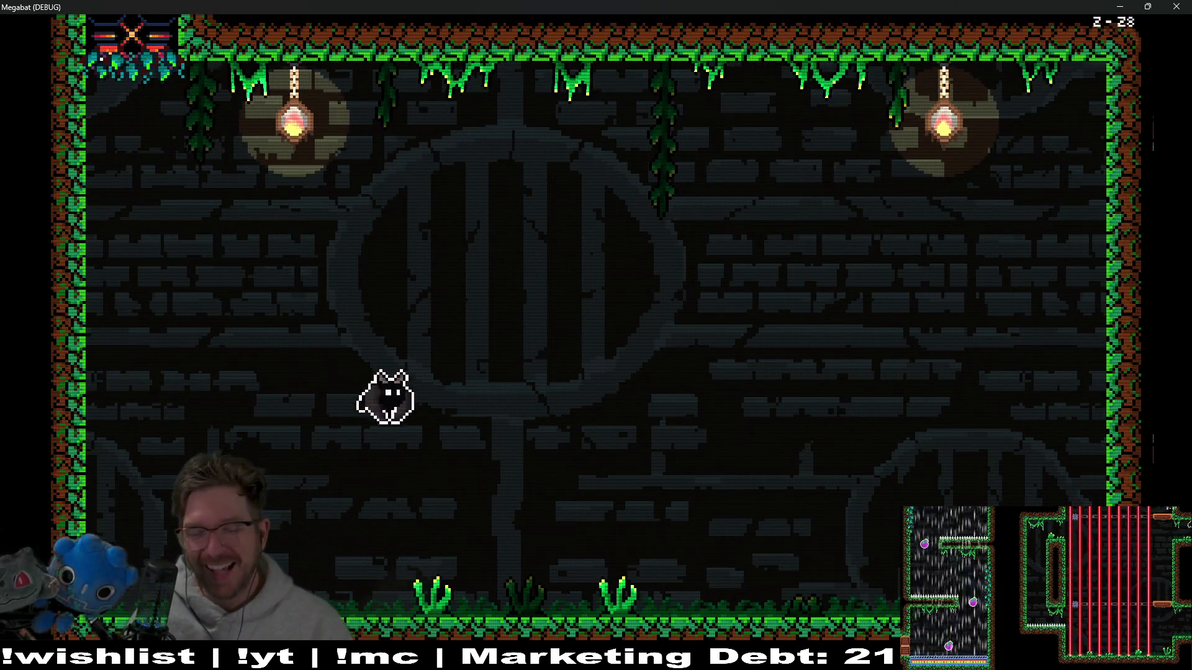
pyautogui.press('Right')
pyautogui.press('Left')
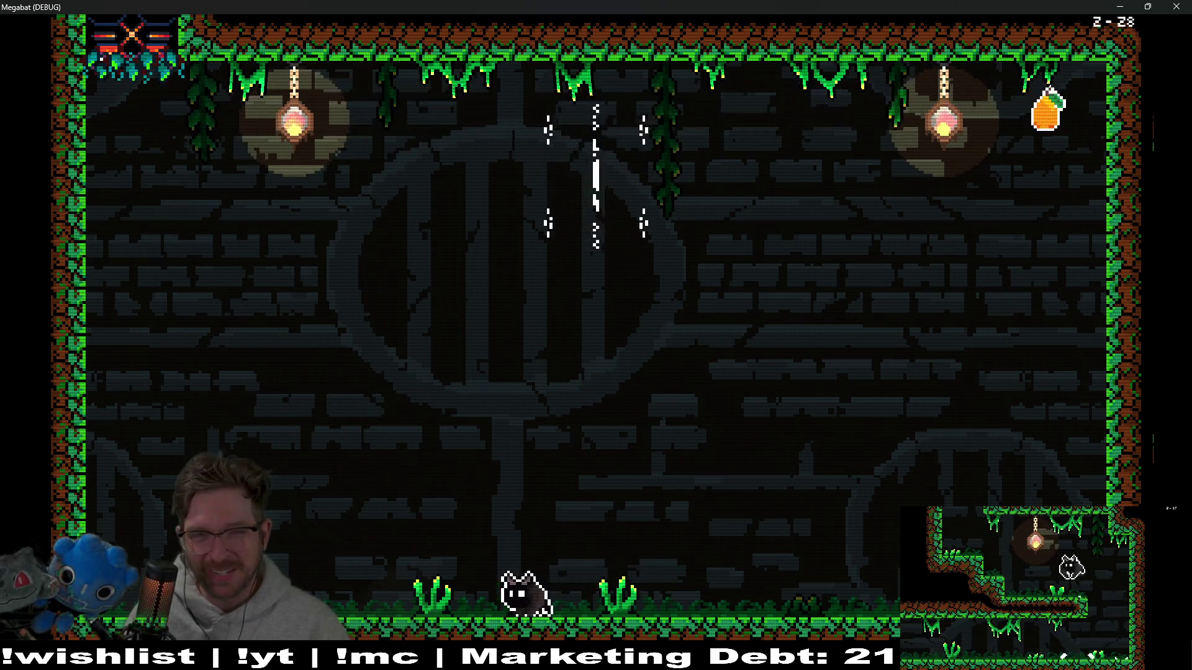
pyautogui.press('Right')
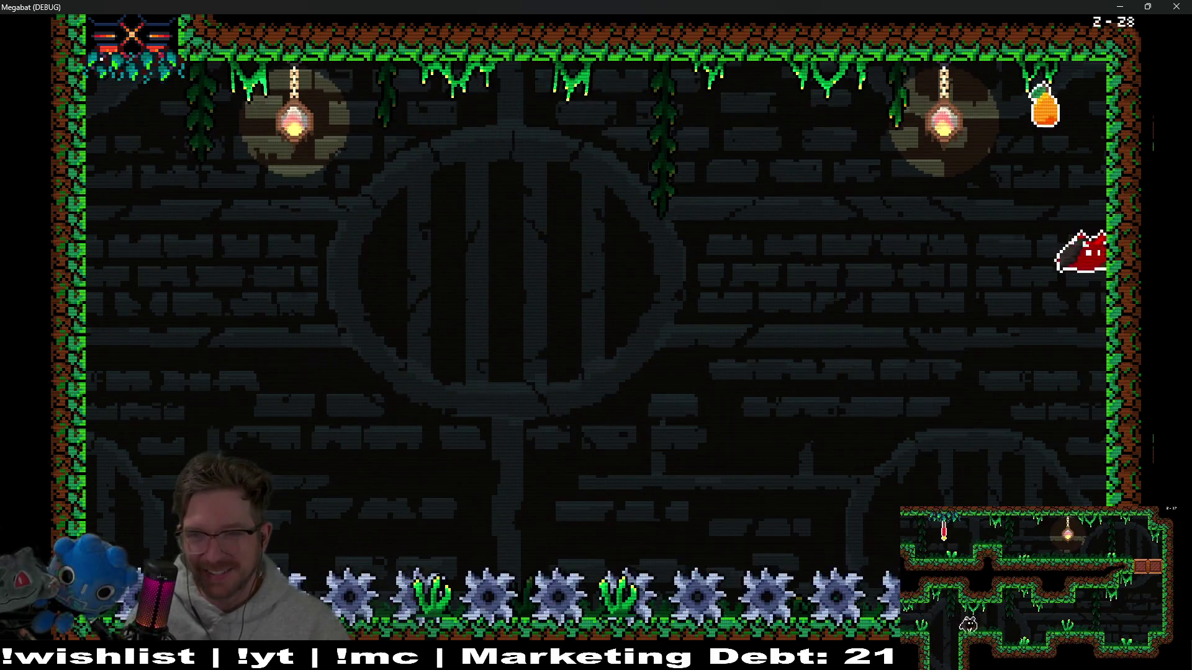
pyautogui.press('Left')
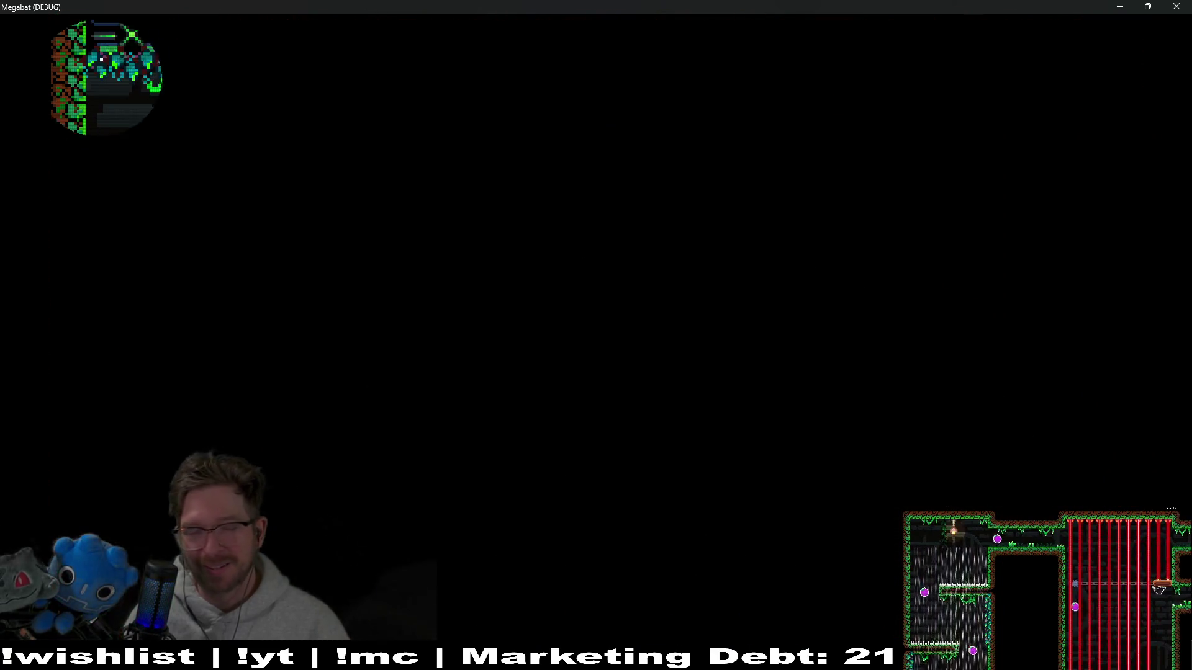
# - Land the respawned bat, dodge the dashing eye enemy, and hop right then back left
pyautogui.press('Right')
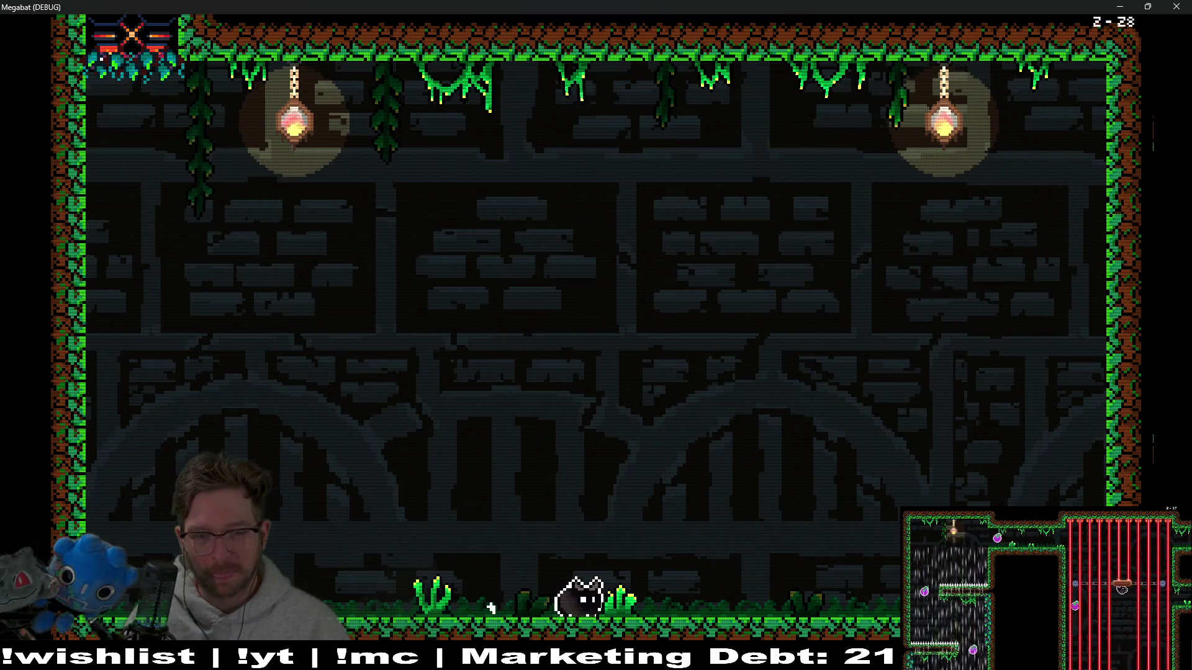
pyautogui.press('Left')
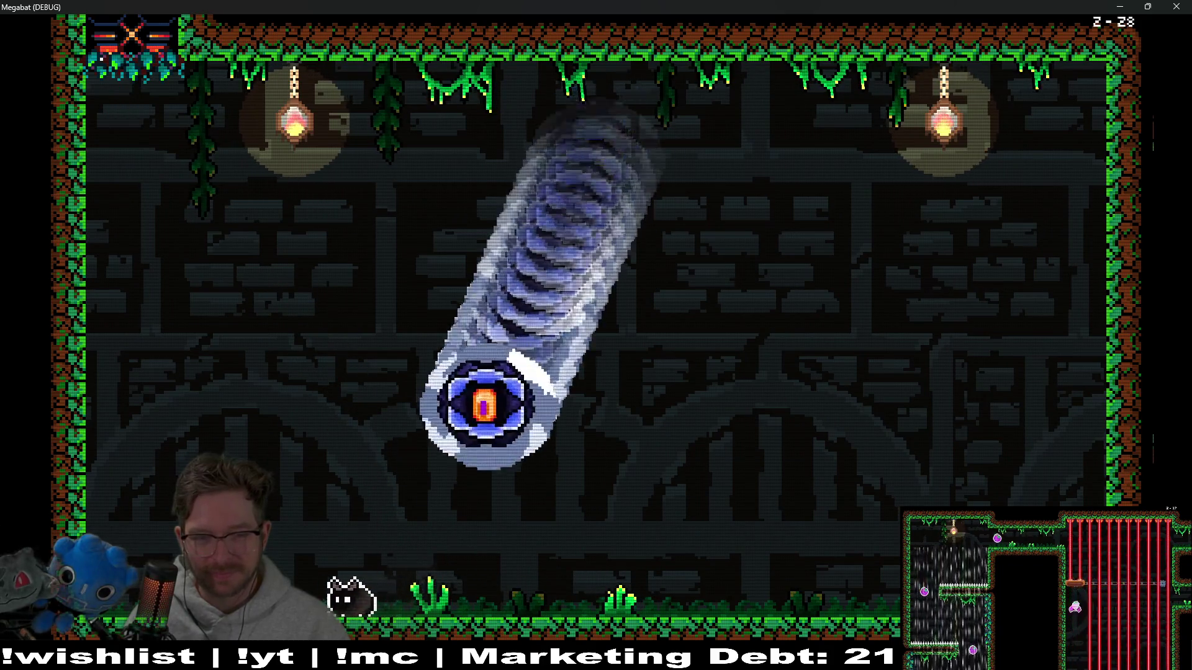
pyautogui.press('Right')
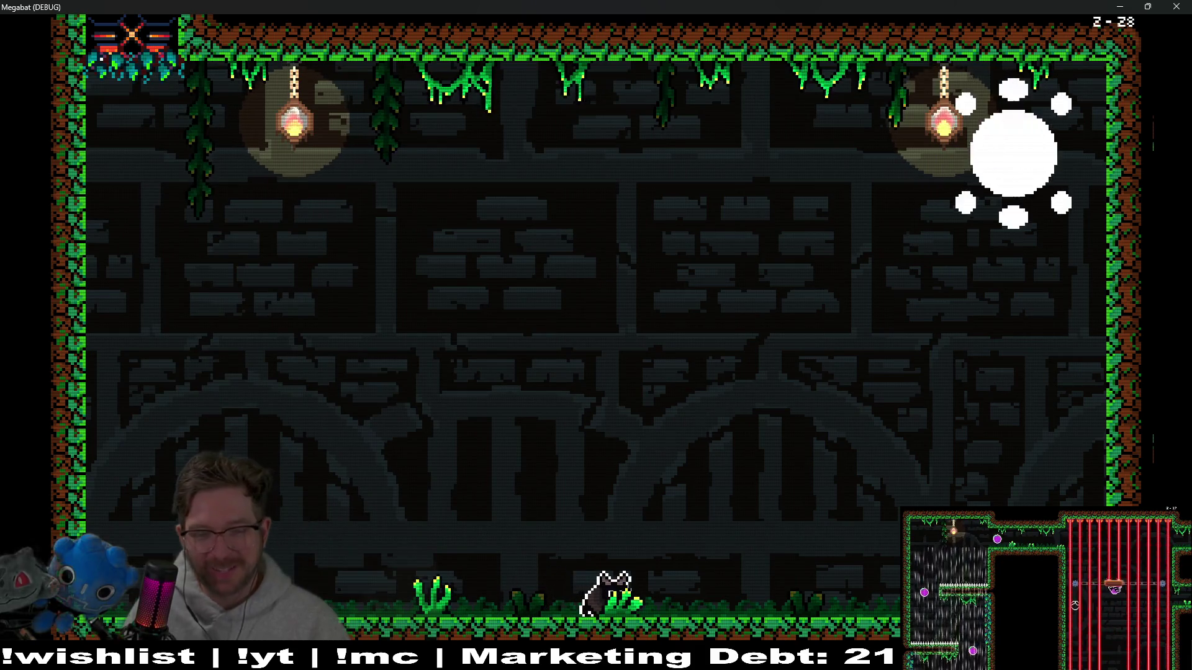
pyautogui.press('Right')
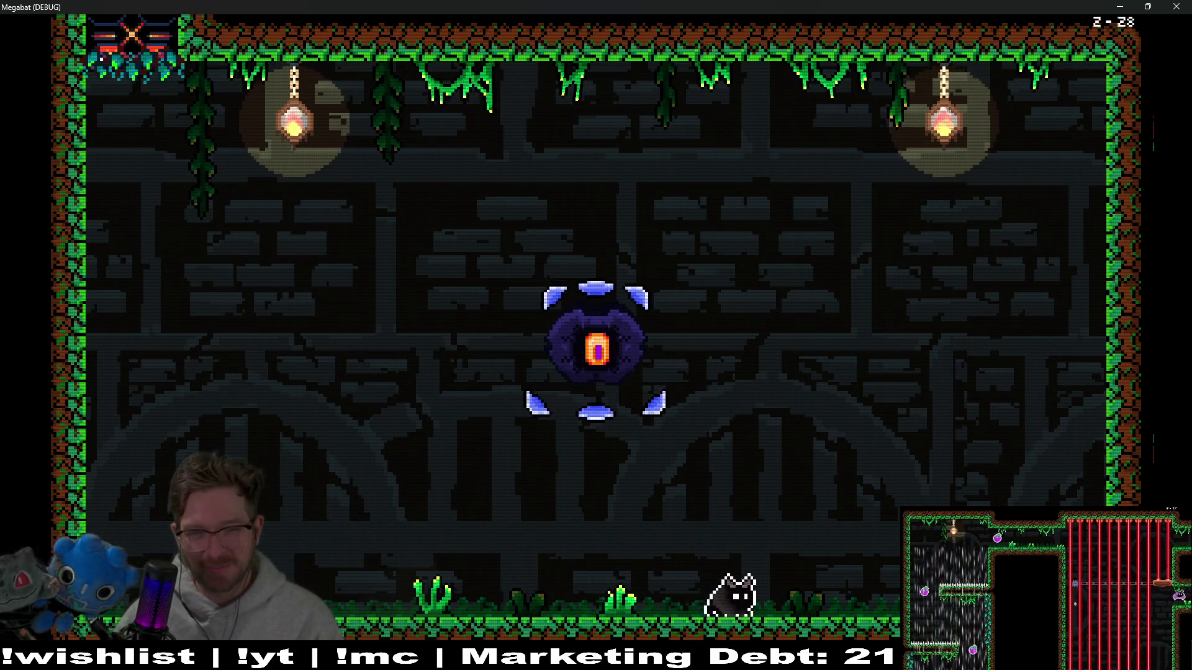
pyautogui.press('space')
pyautogui.press('Left')
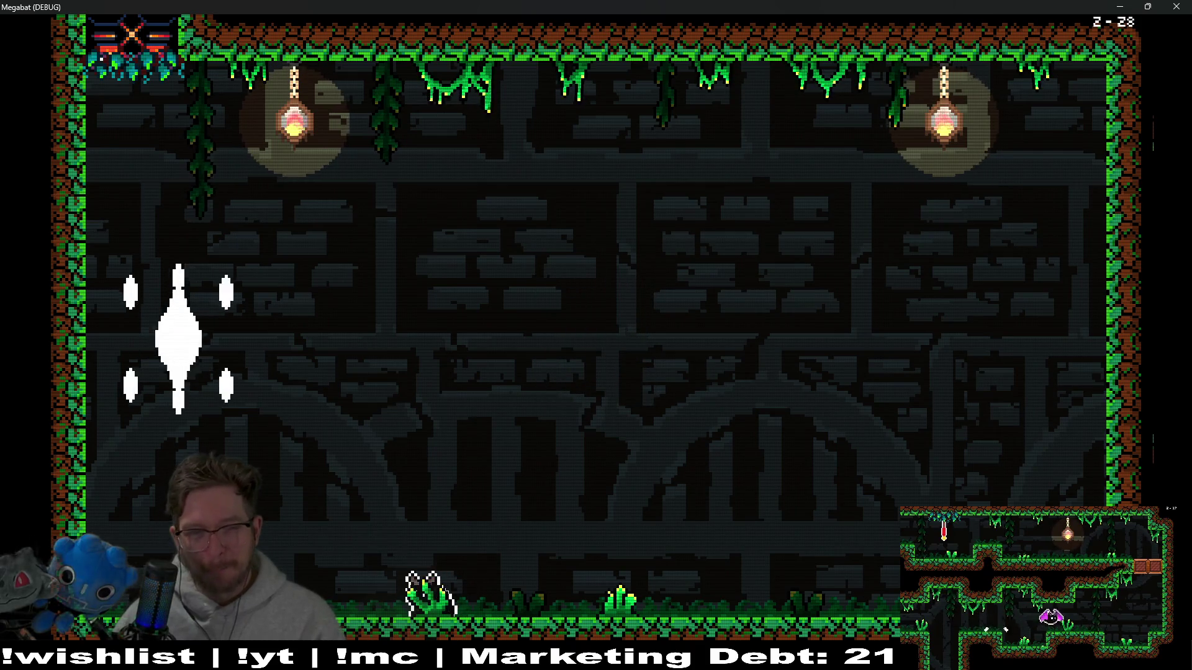
# - Rise high on the right to dodge, then drop left and hover up-left
pyautogui.press('Right')
pyautogui.press('space')
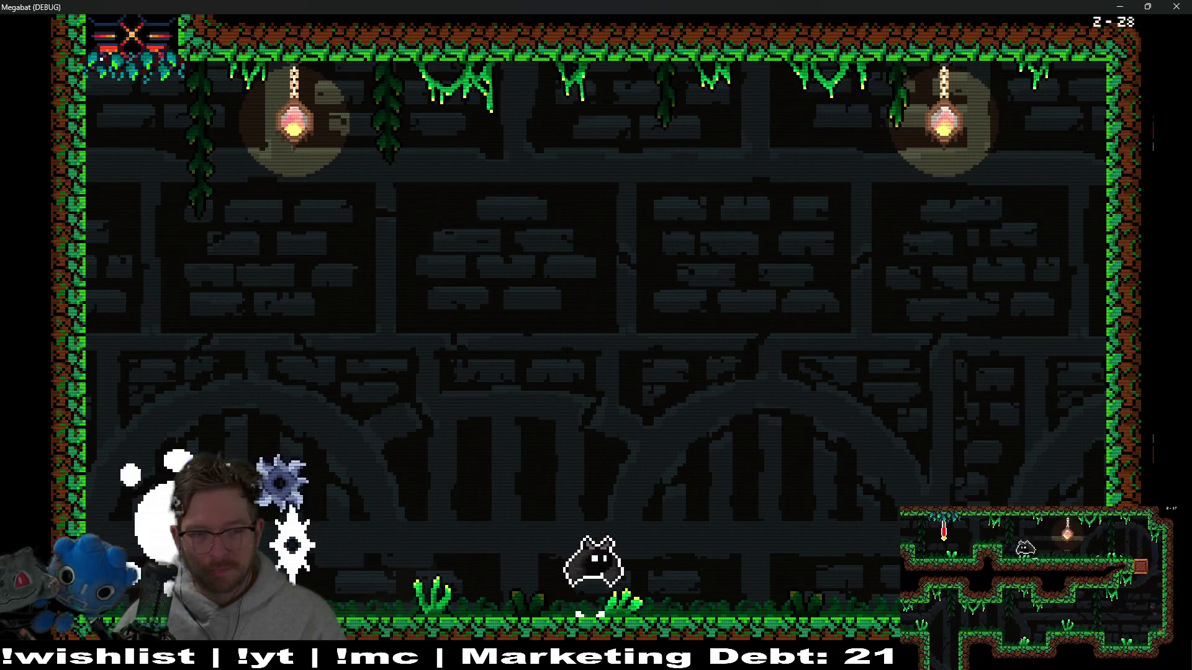
pyautogui.press('Left')
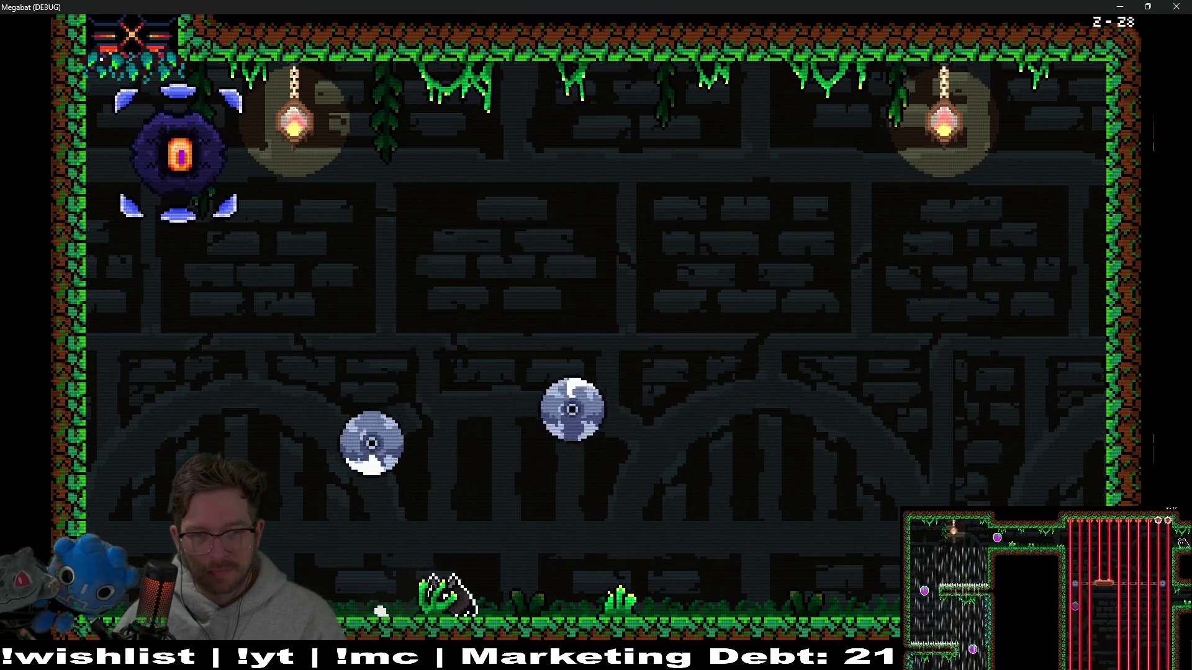
pyautogui.press('space')
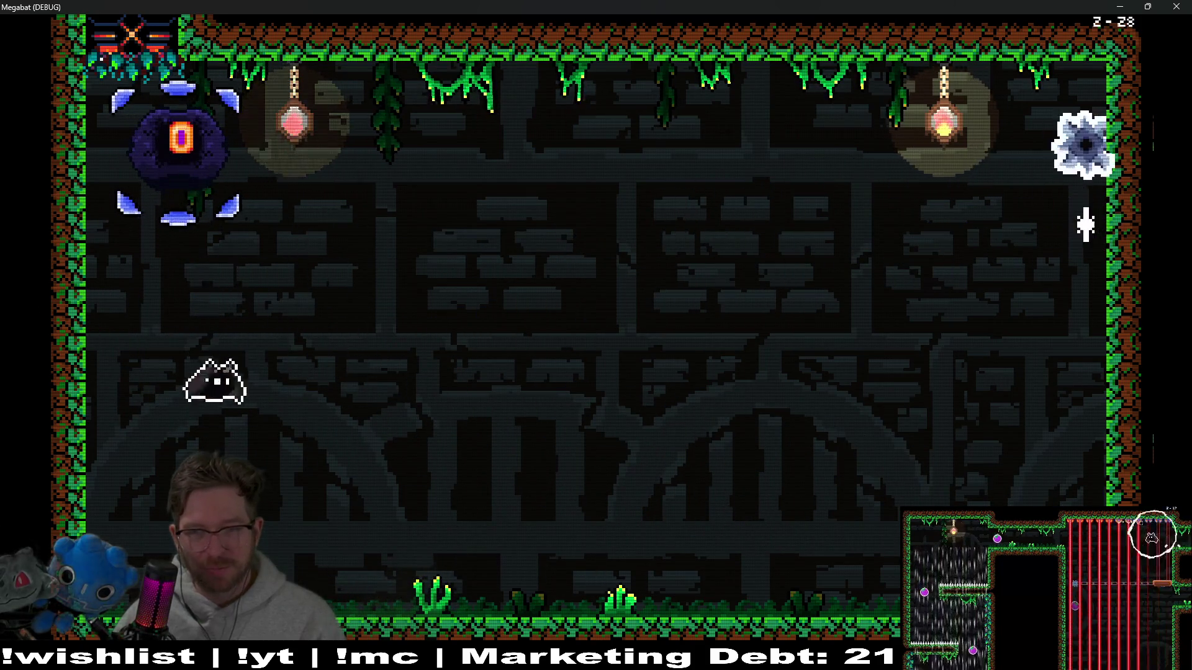
# - Escape the floor hazards up-left, then fly up-right to eat the orange fruit
pyautogui.press('Right')
pyautogui.press('Left')
pyautogui.press('space')
pyautogui.press('Left')
pyautogui.press('space')
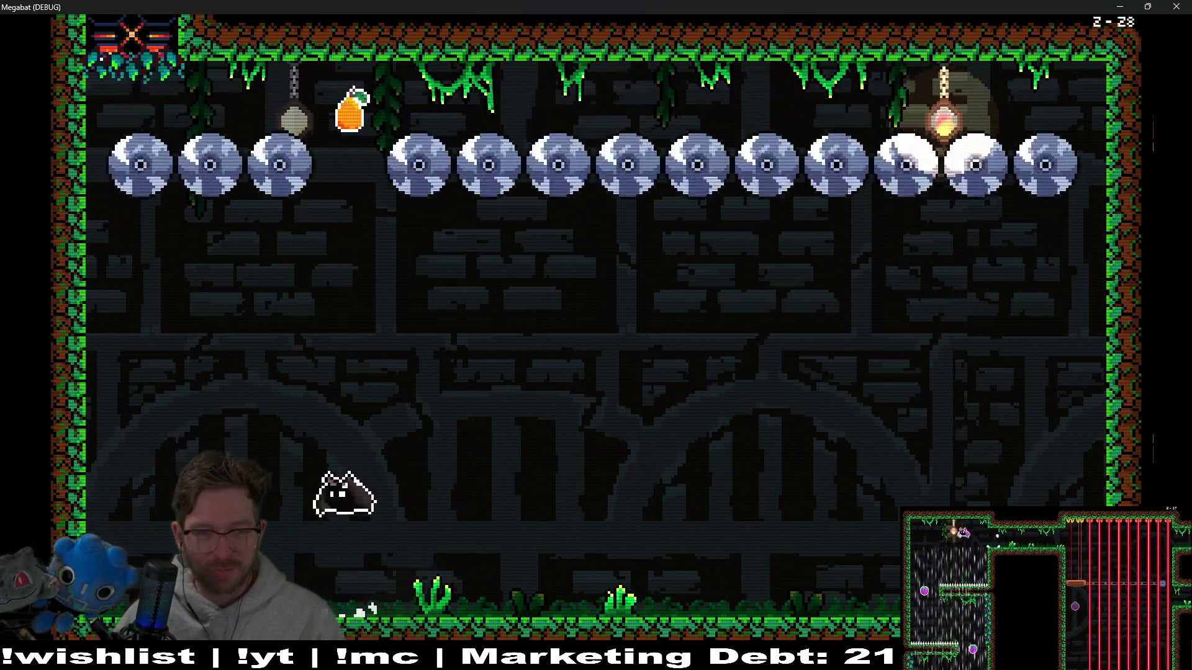
pyautogui.press('space')
pyautogui.press('space')
# - After falling, walk right, fly up and back left, then rise up-right
pyautogui.press('Right')
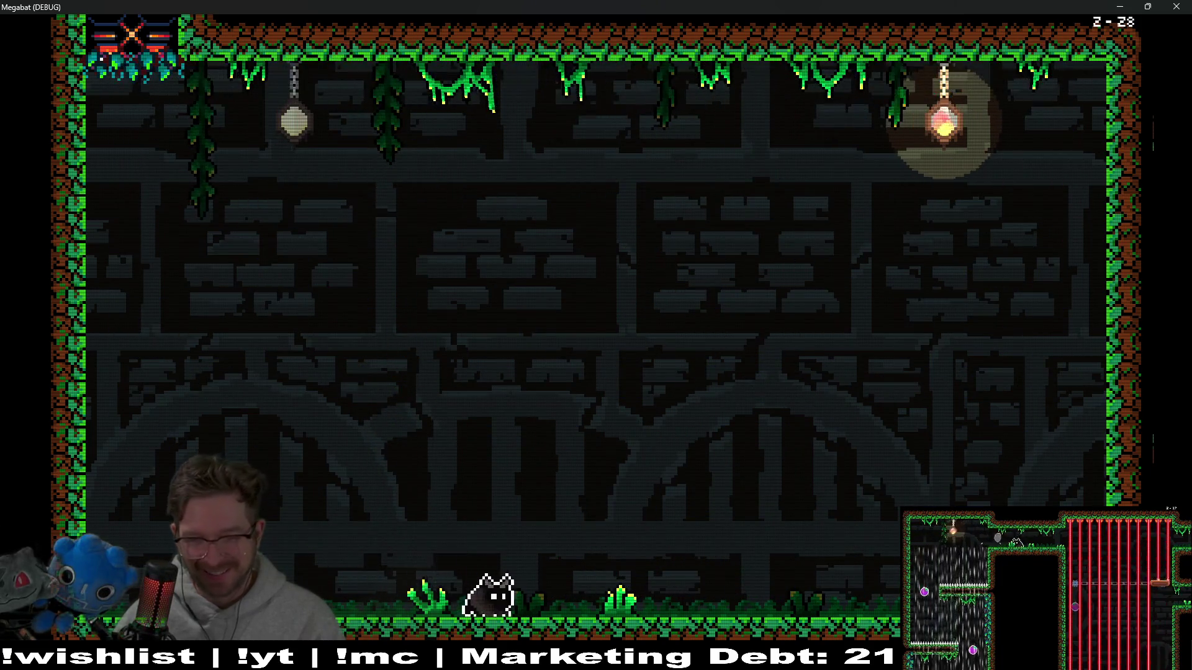
pyautogui.press('Right')
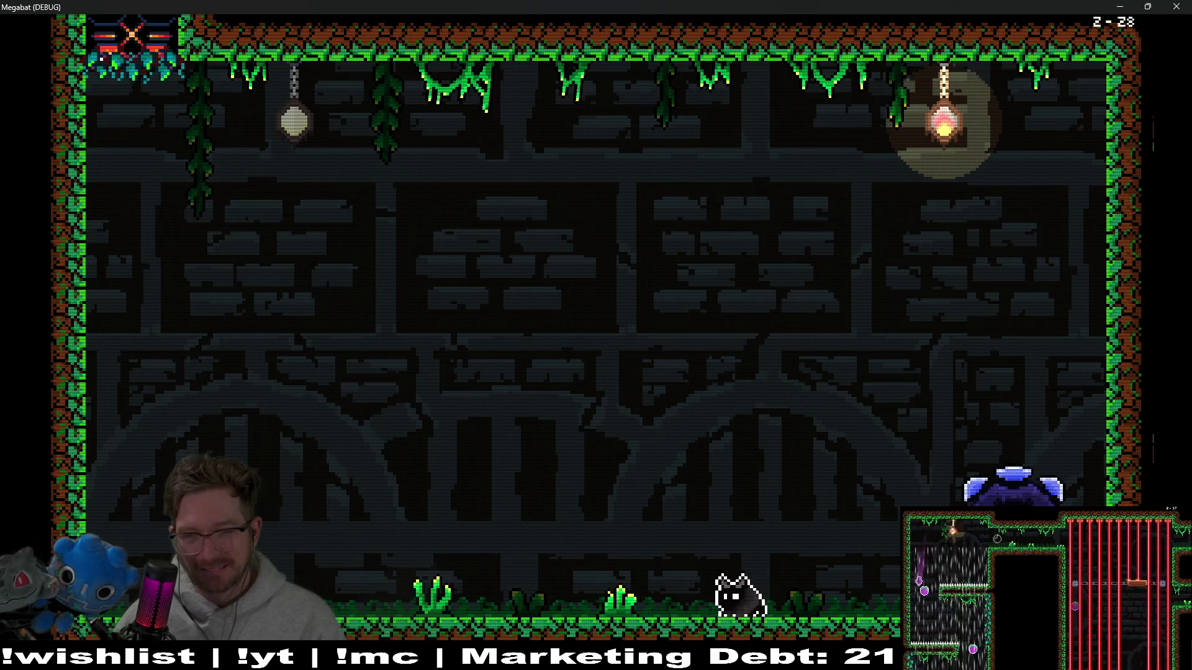
pyautogui.press('space')
pyautogui.press('Left')
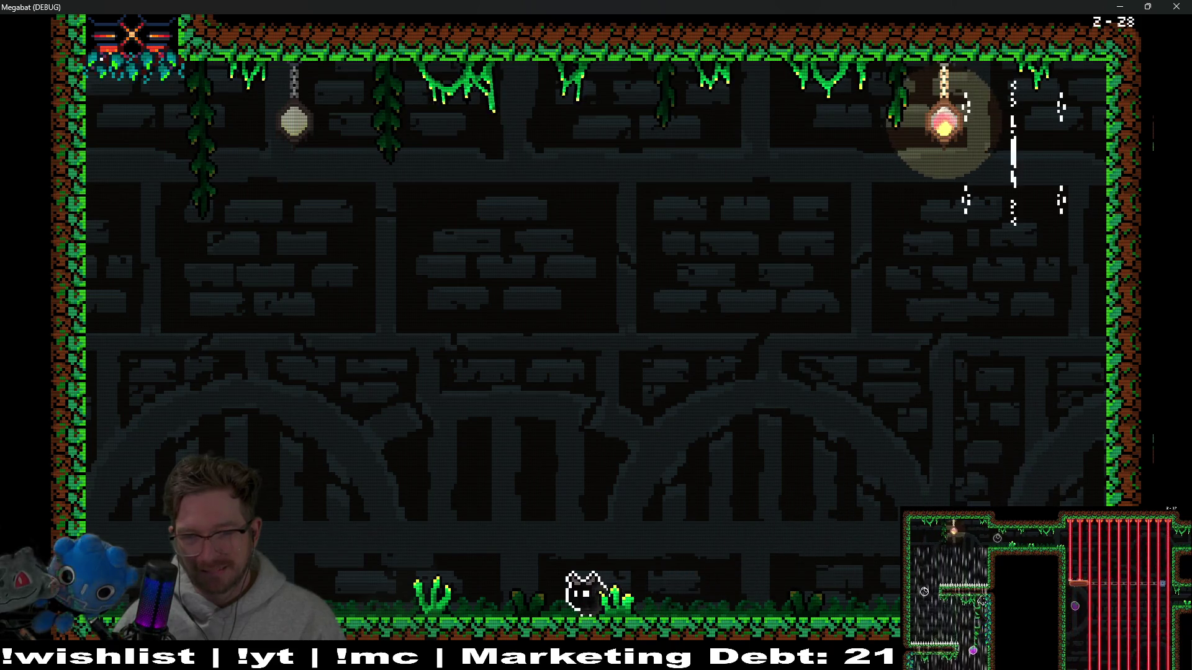
pyautogui.press('Right')
pyautogui.press('Left')
pyautogui.press('Right')
pyautogui.press('space')
# - Swing around to land on the right, then fly up-left away from the orb
pyautogui.press('space')
pyautogui.press('Left')
pyautogui.press('Right')
pyautogui.press('Right')
pyautogui.press('space')
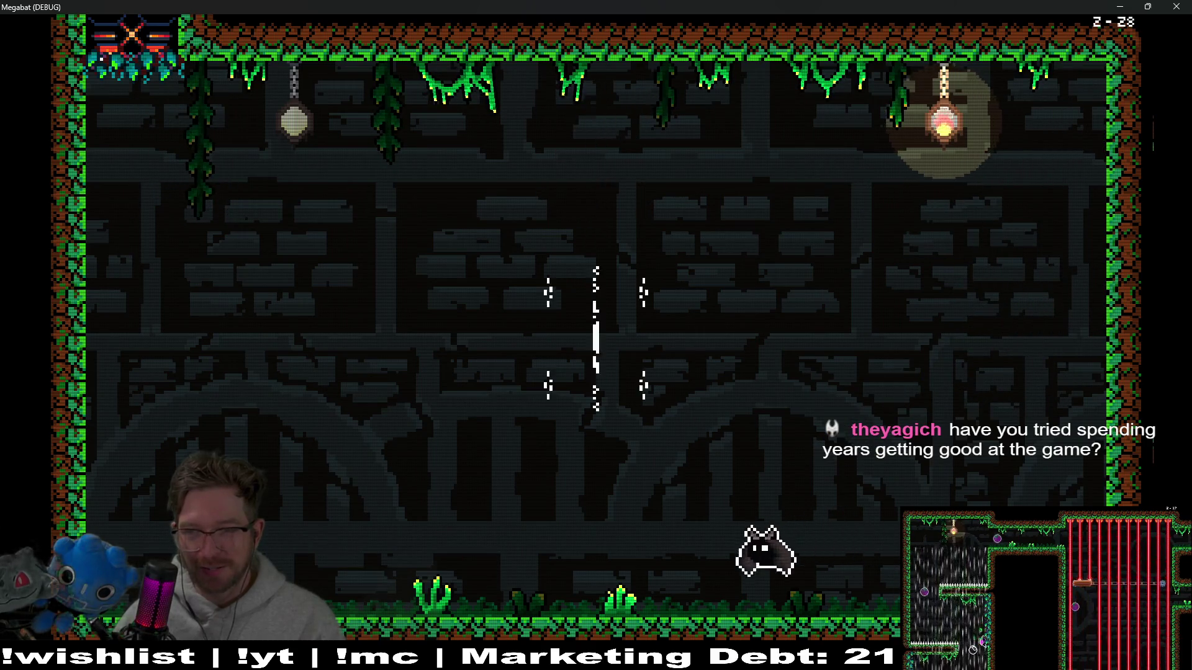
pyautogui.press('space')
pyautogui.press('Left')
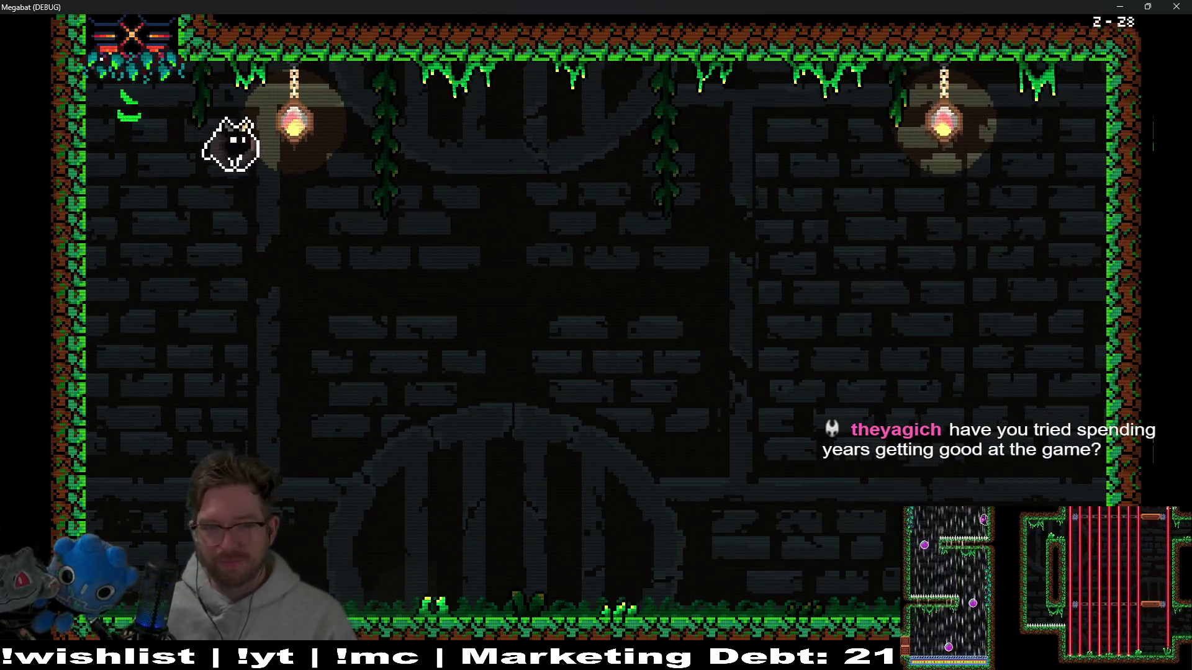
# - After respawning, shuffle left and right along the floor to dodge the blades
pyautogui.press('Right')
pyautogui.press('Left')
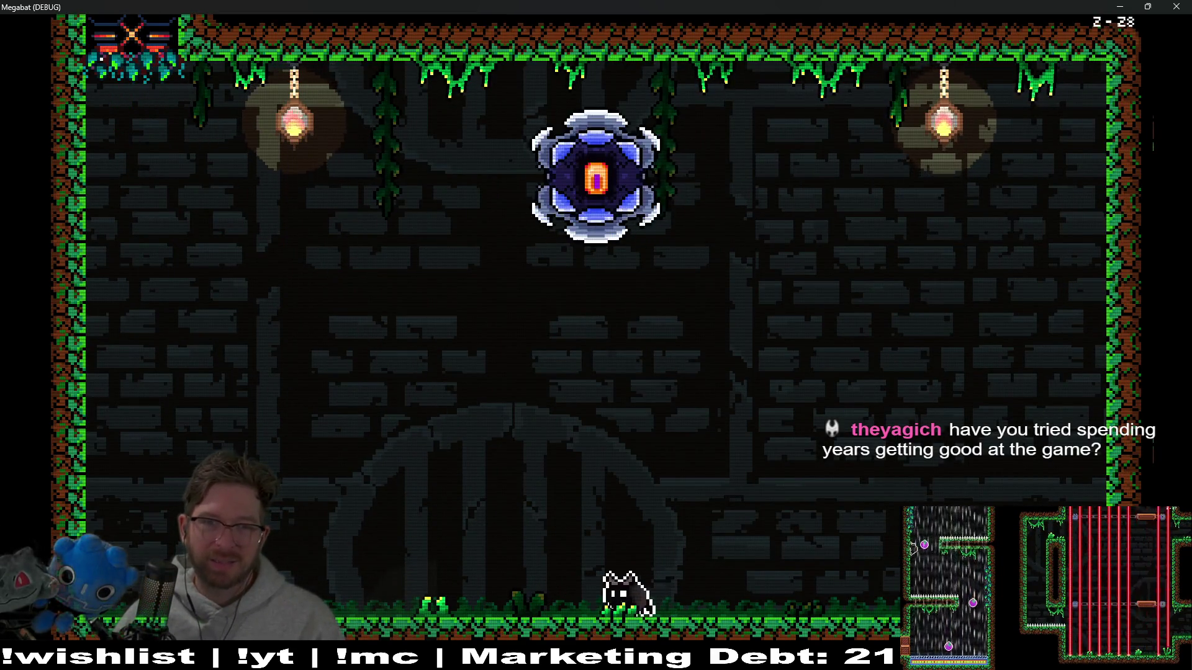
pyautogui.press('Left')
pyautogui.press('Right')
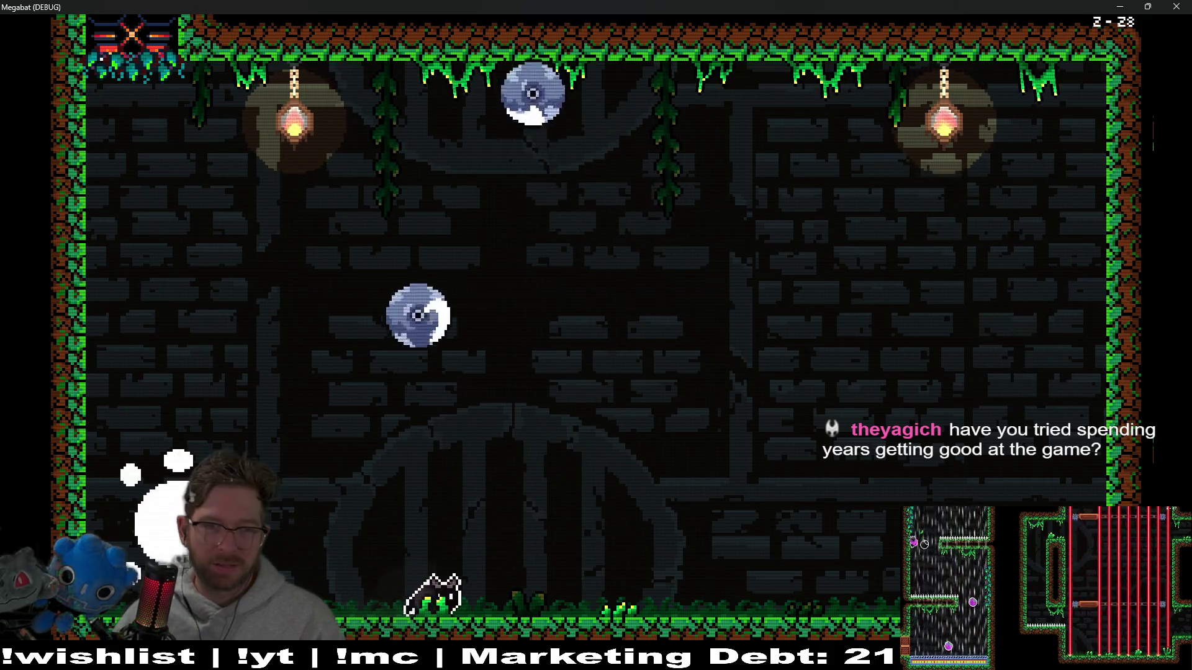
pyautogui.press('Right')
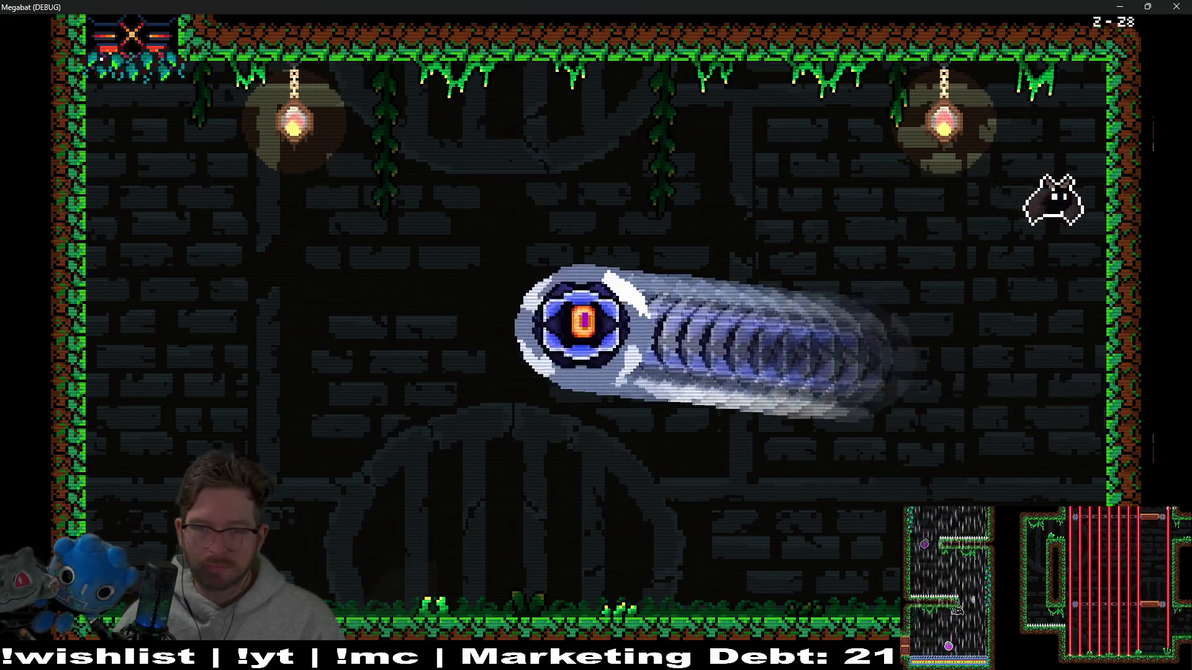
pyautogui.press('Left')
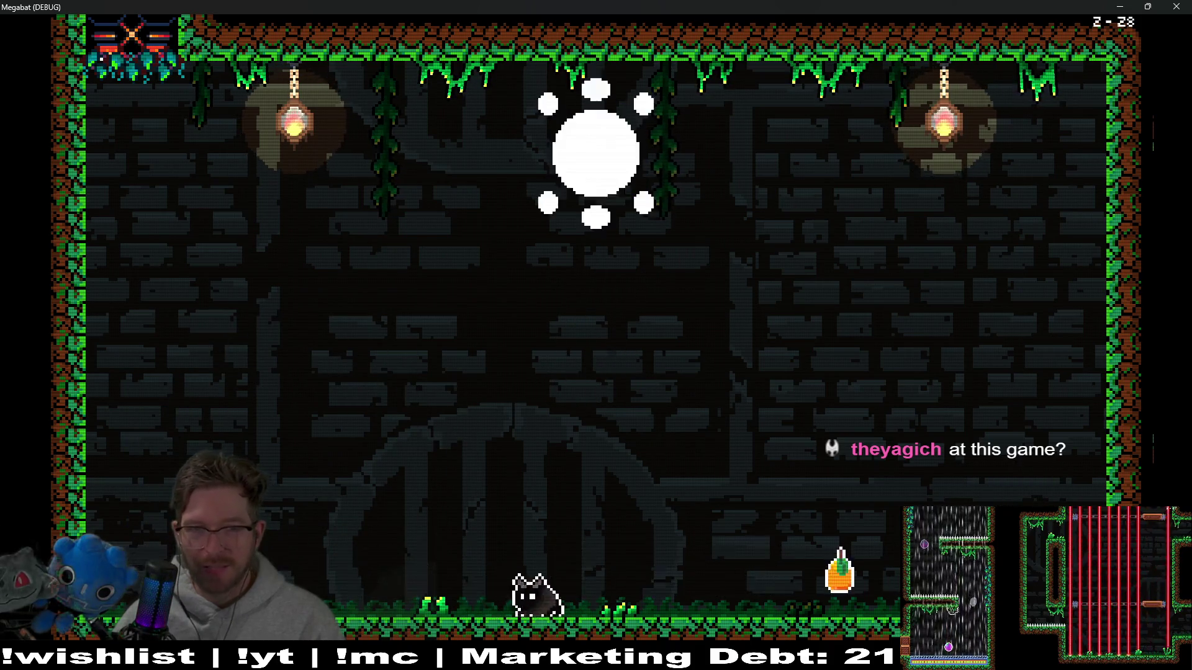
# - Head toward the orange fruit, rise above the floor spikes, and weave left and right
pyautogui.press('Right')
pyautogui.press('Left')
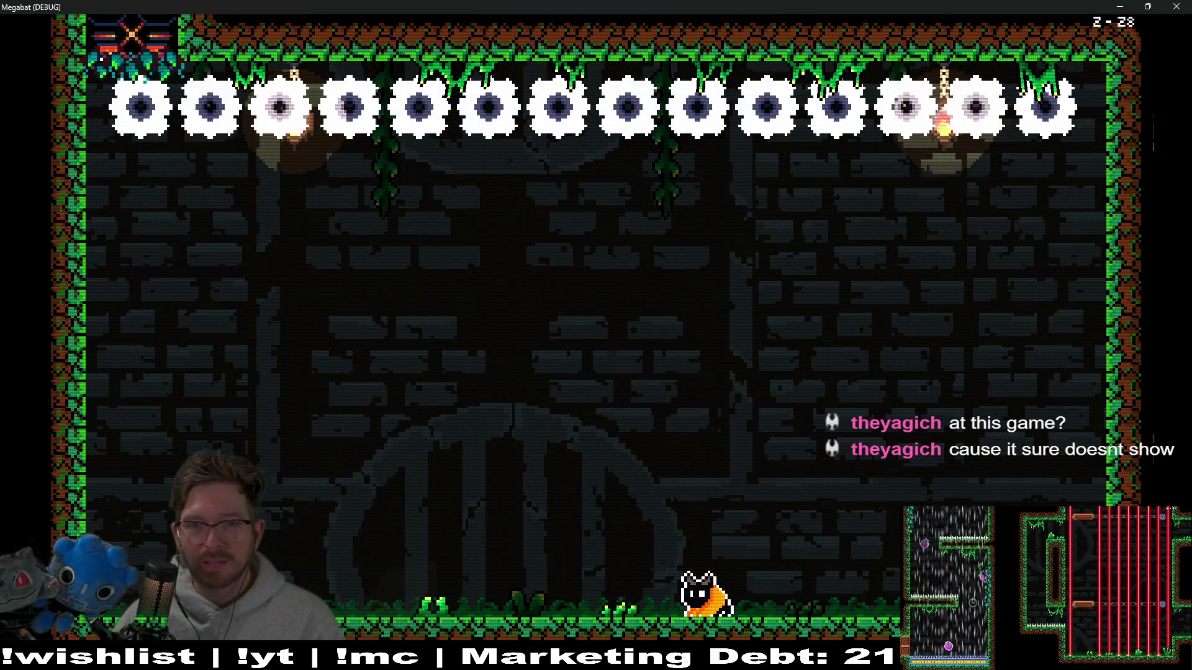
pyautogui.press('Up')
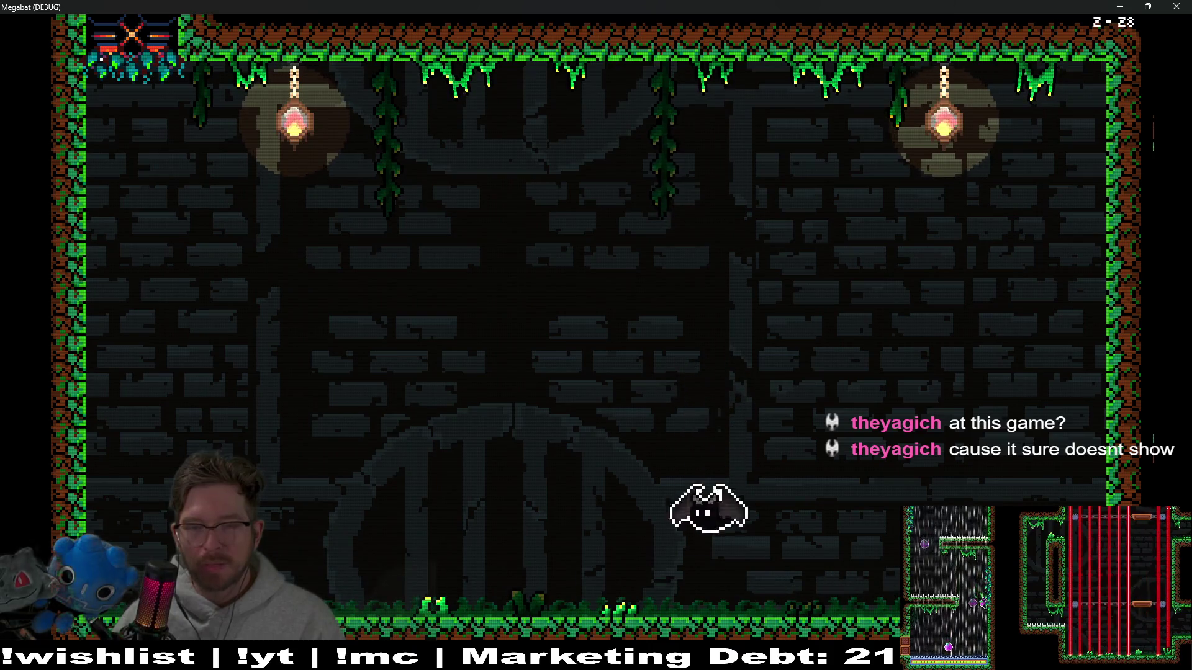
pyautogui.press('Left')
pyautogui.press('Up')
pyautogui.press('Right')
pyautogui.press('Left')
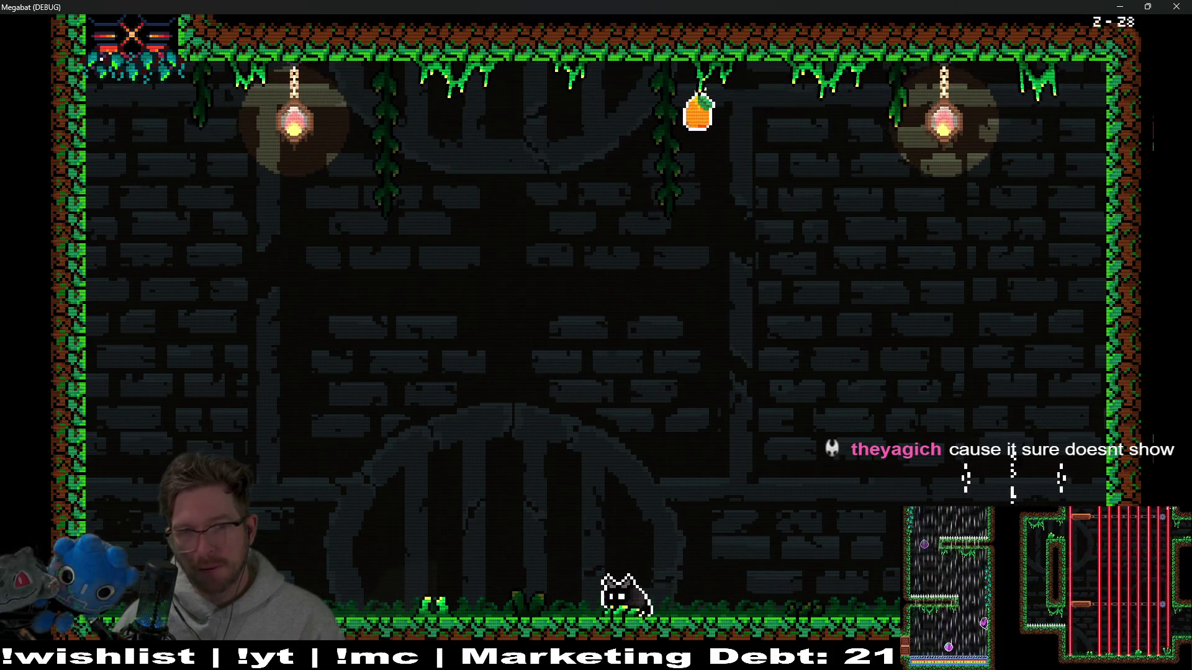
# - Fly up to the fruit by the ceiling, drop to mid-room, then run left and rise
pyautogui.press('Up')
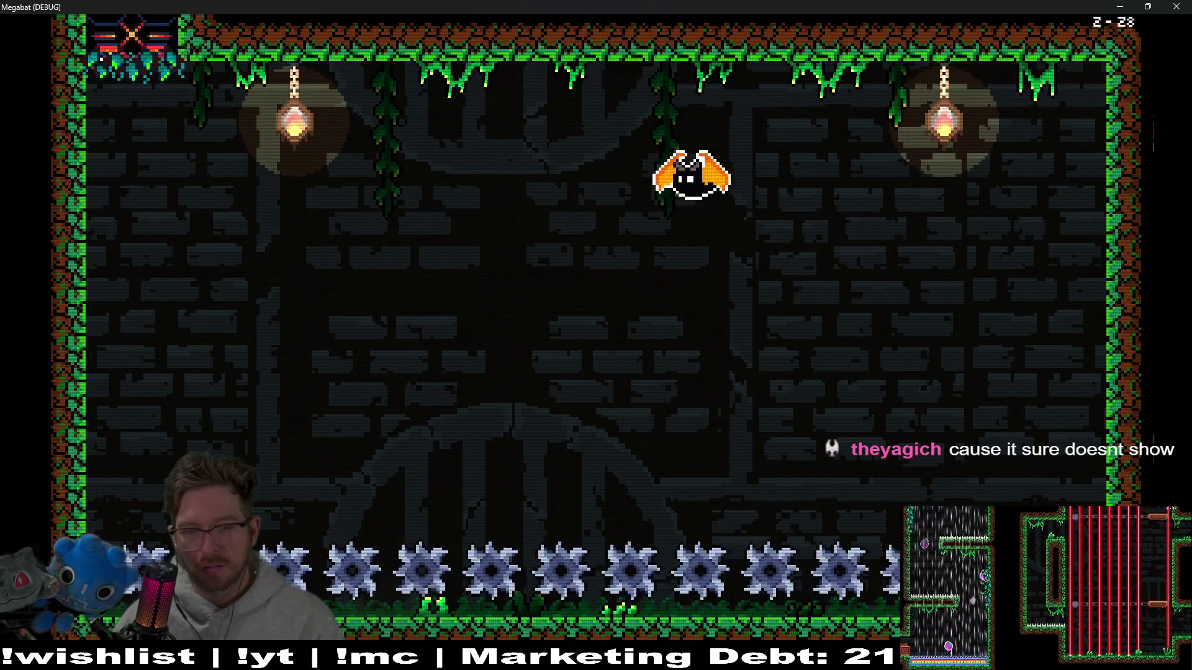
pyautogui.press('Down')
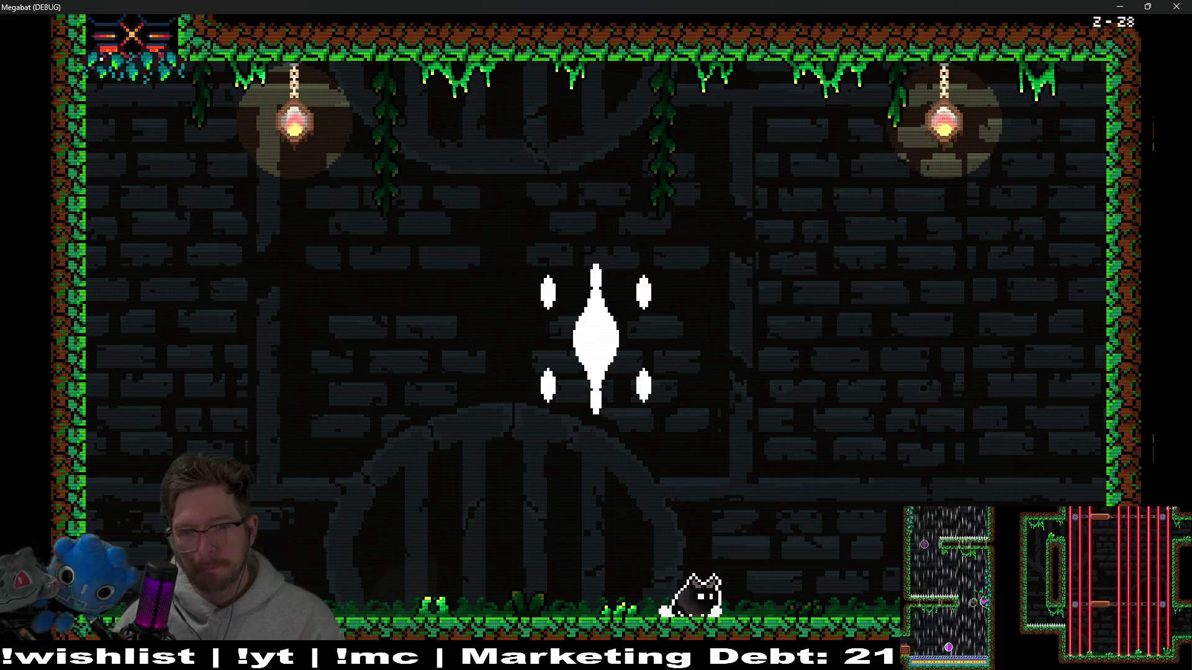
pyautogui.press('Left')
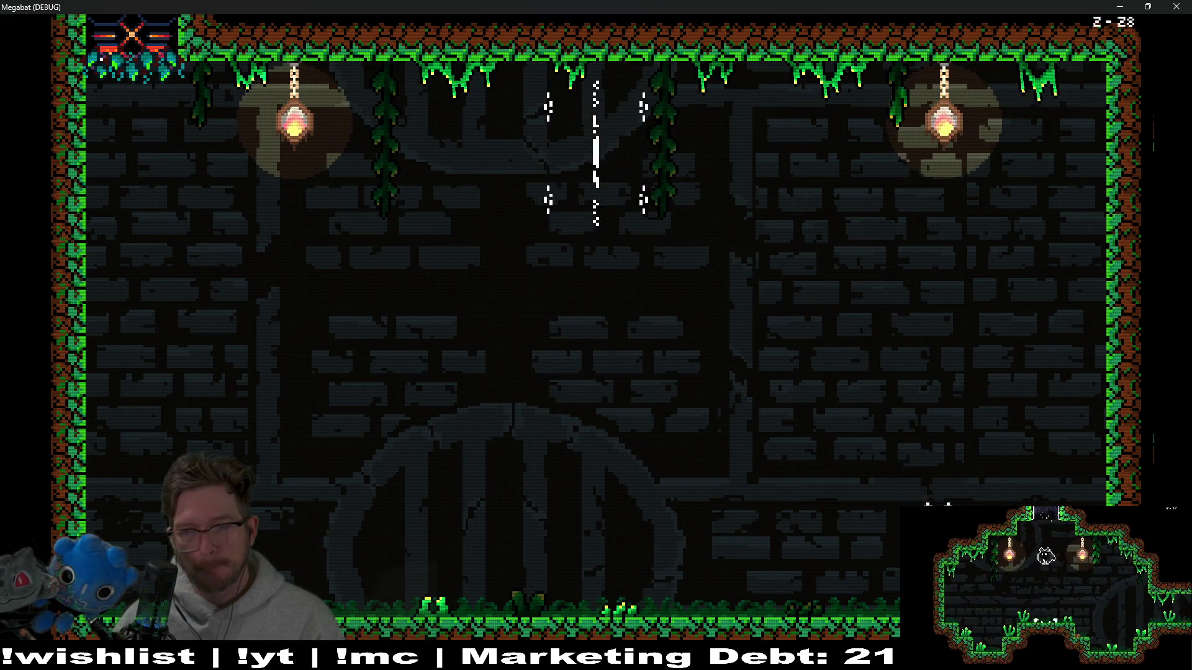
pyautogui.press('Left')
pyautogui.press('Up')
# - Fly toward the left wall, drop to the floor, then fly to the top-right corner
pyautogui.press('Left')
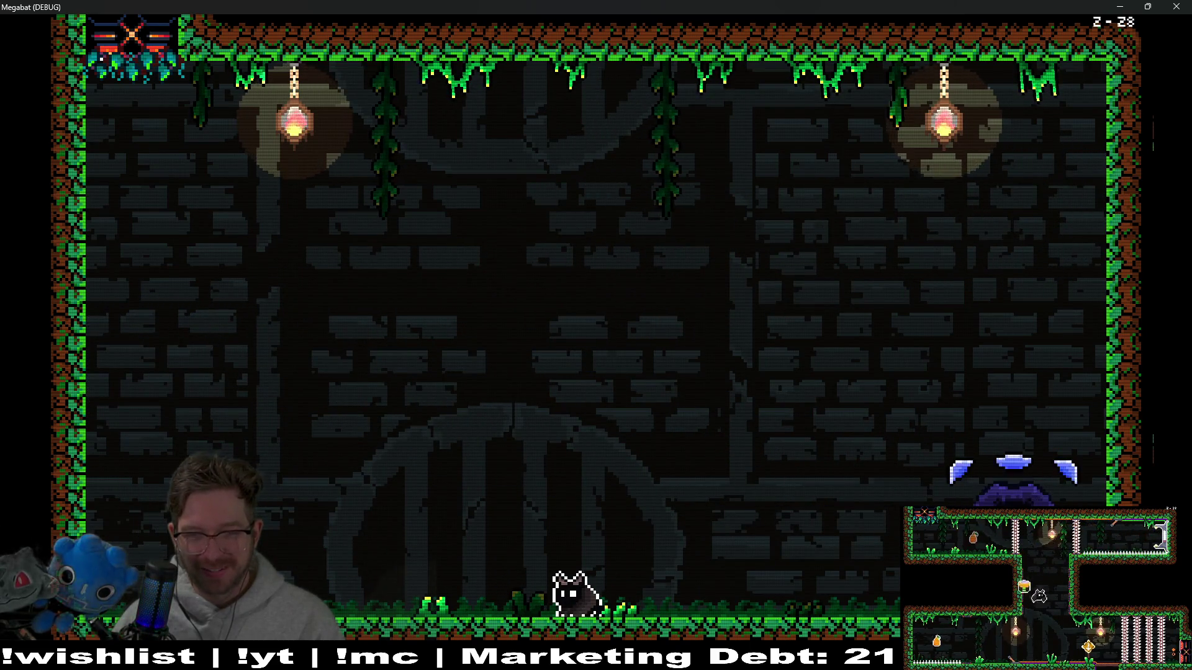
pyautogui.press('Left')
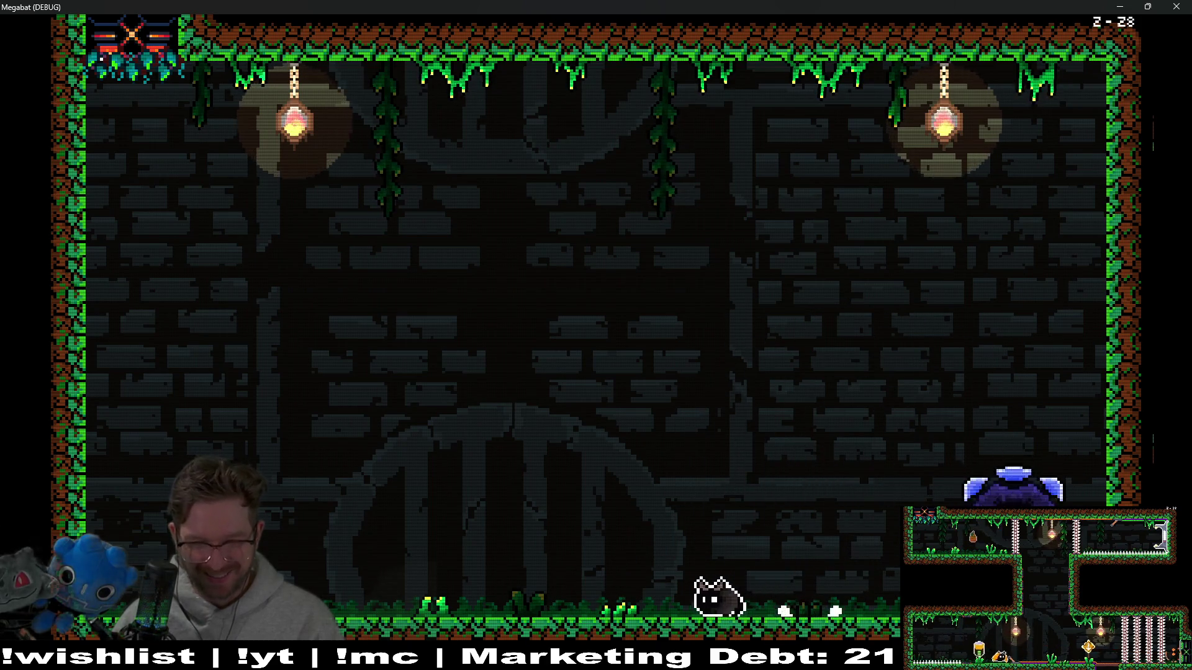
pyautogui.press('Left')
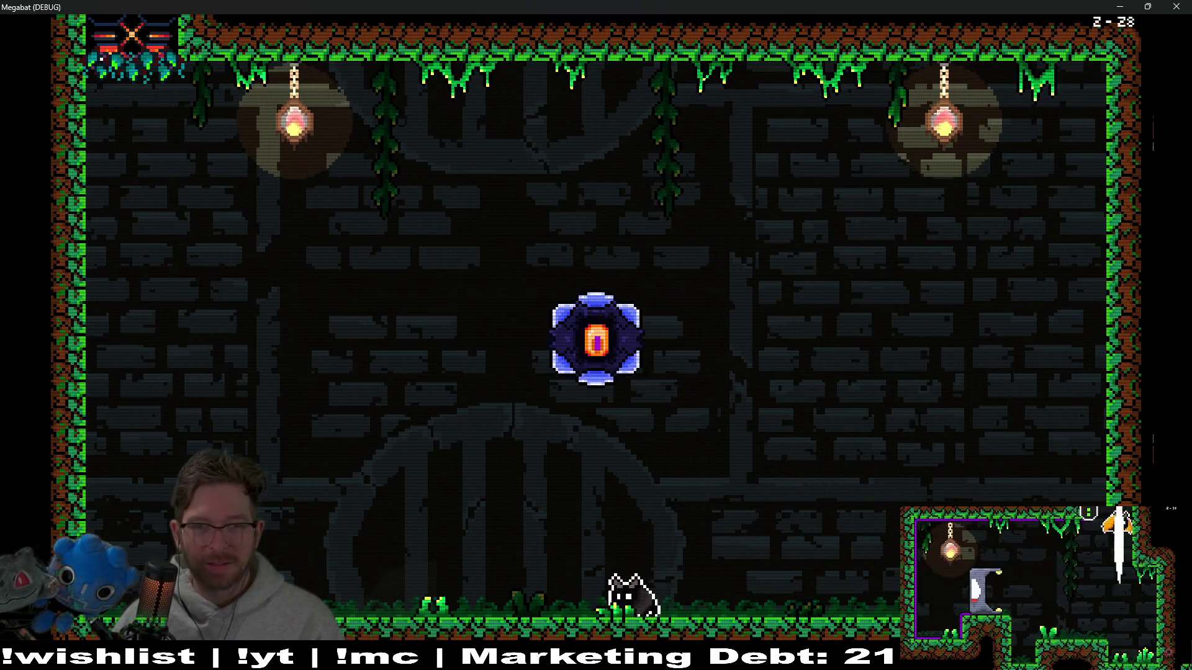
pyautogui.press('Right')
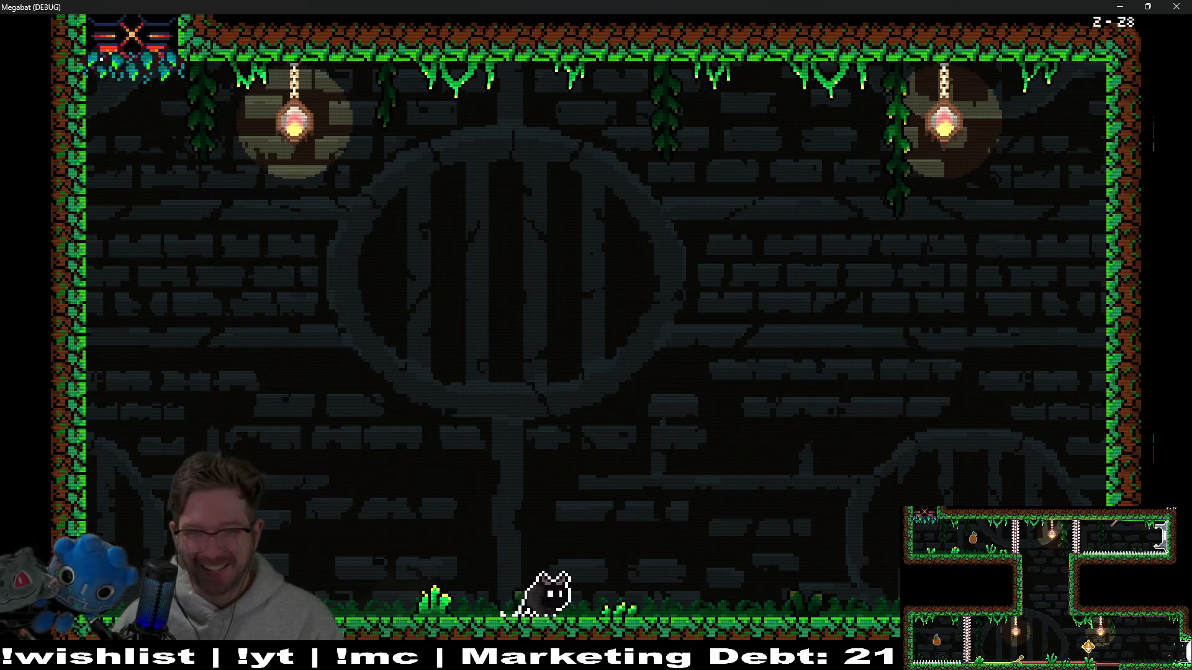
# - Run along the floor and fly above the saw row, moving right away from sweeping saws
pyautogui.press('Right')
pyautogui.press('Left')
pyautogui.press('Left')
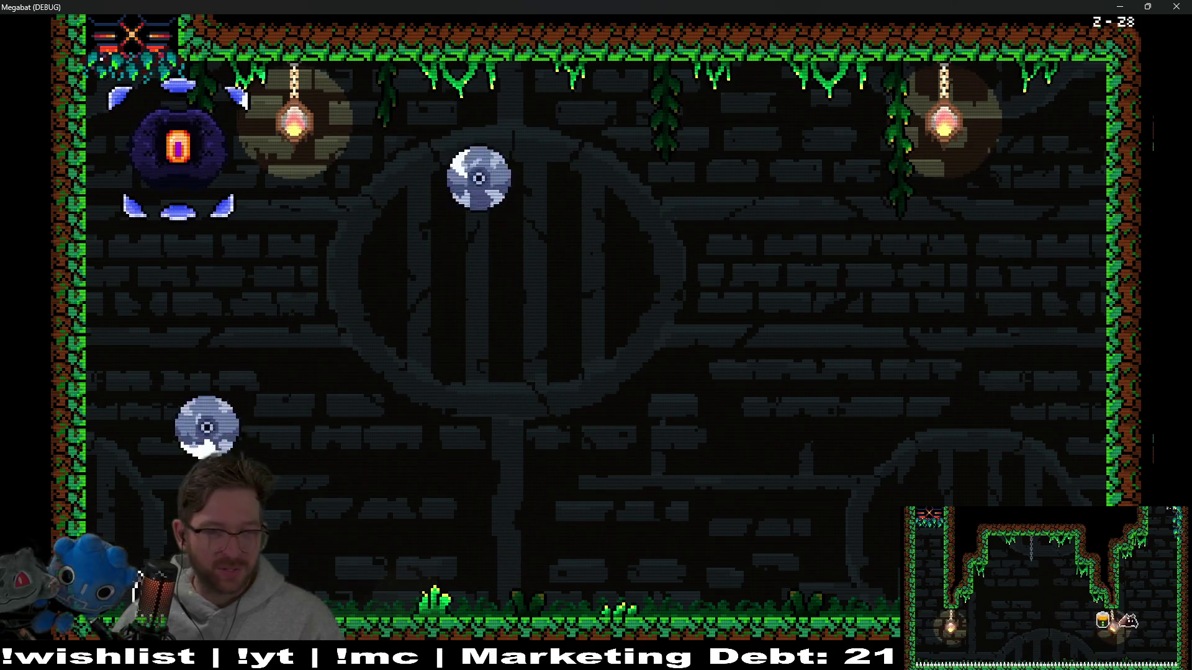
pyautogui.press('Left')
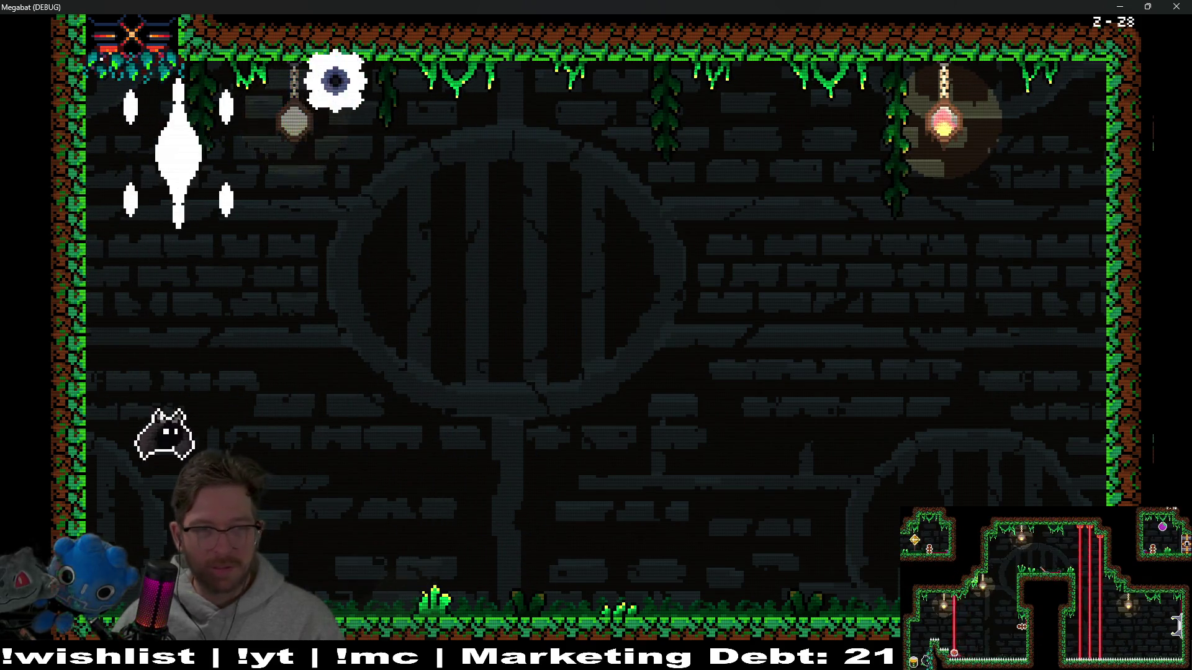
pyautogui.press('Right')
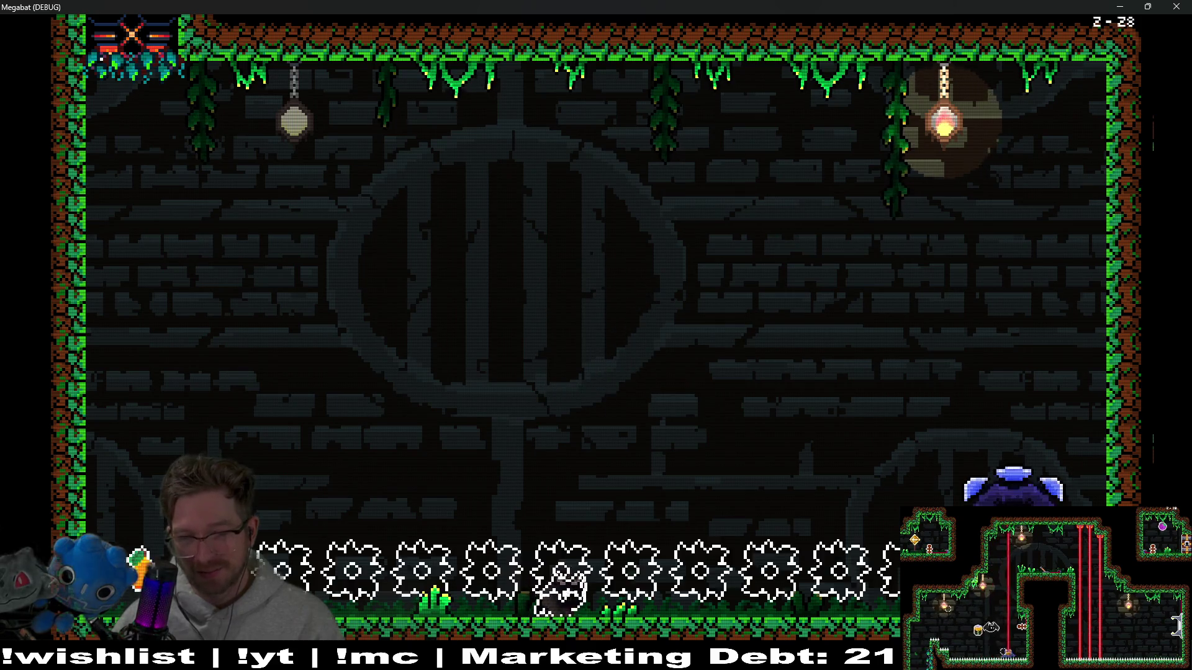
pyautogui.press('Left')
pyautogui.press('Right')
pyautogui.press('Right')
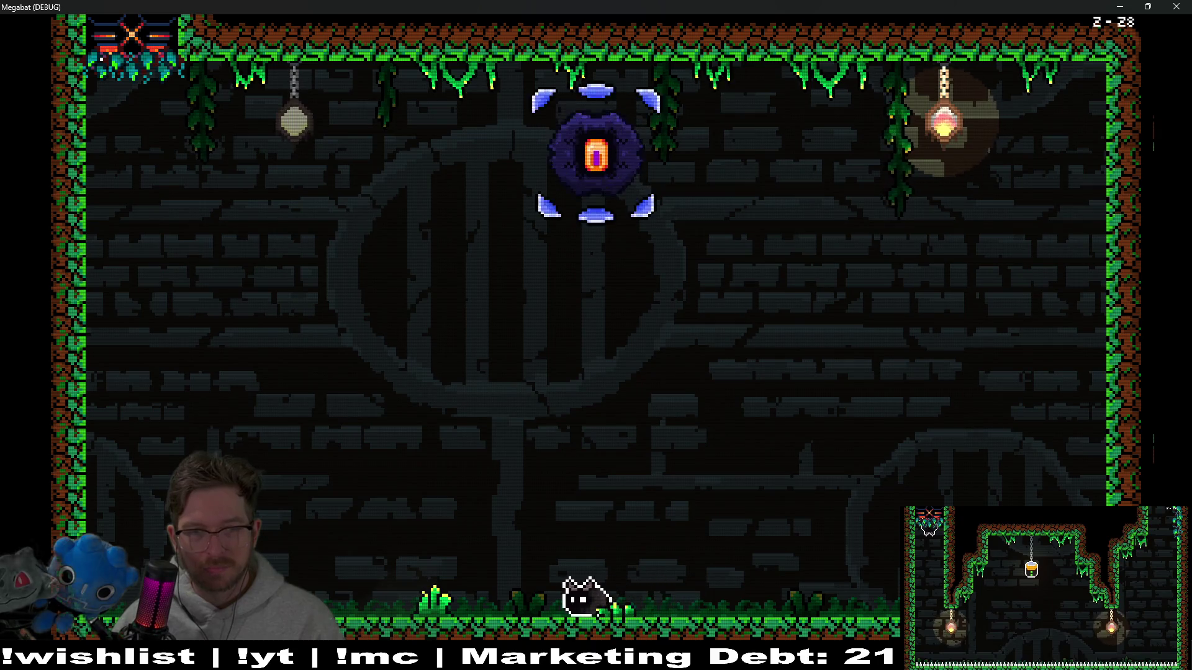
pyautogui.press('Right')
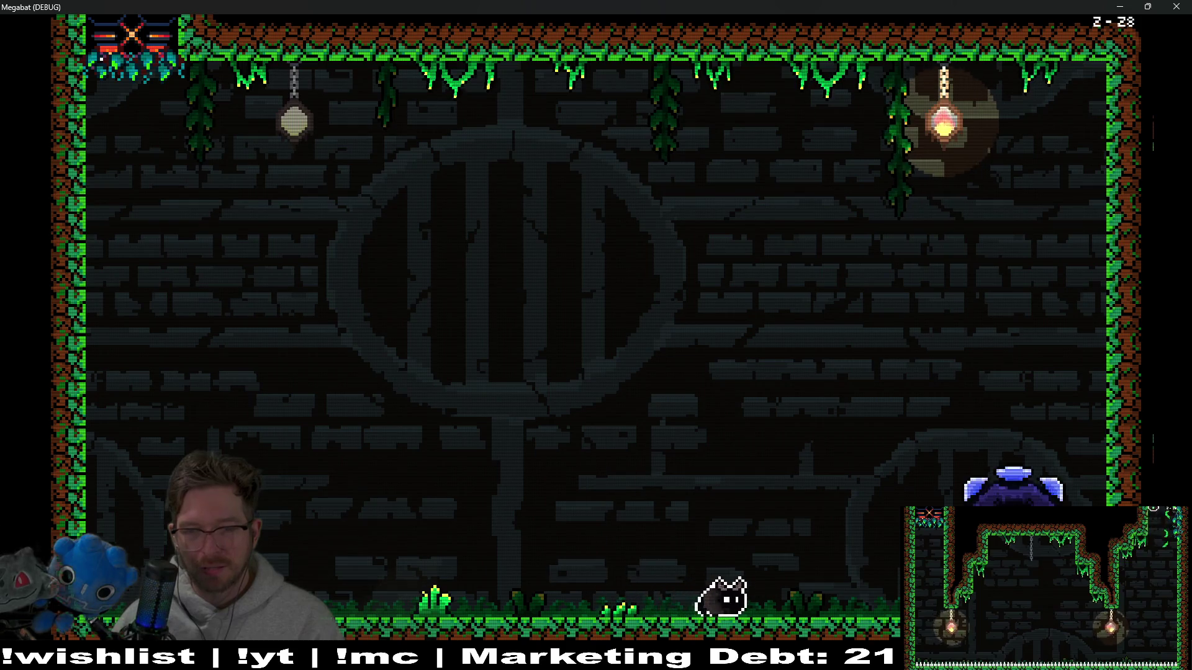
# - Retreat to the left wall, then fly up-left clear of the eye orb and dodge back right
pyautogui.press('Left')
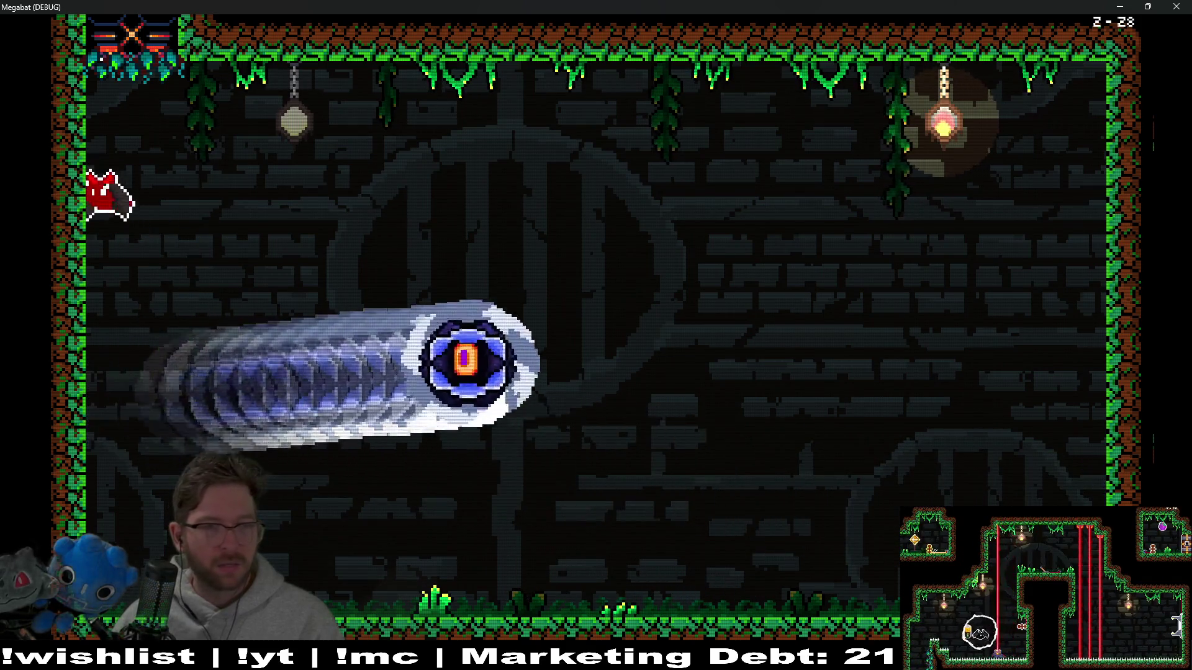
pyautogui.press('Right')
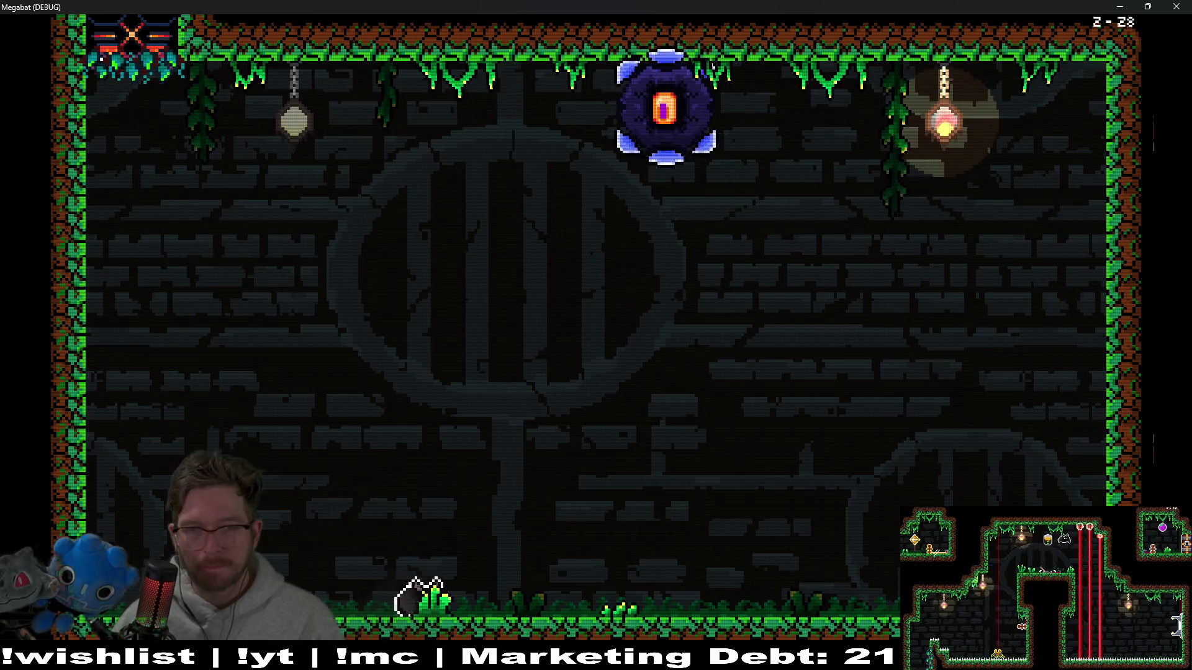
pyautogui.press('Left')
pyautogui.press('Right')
pyautogui.press('Right')
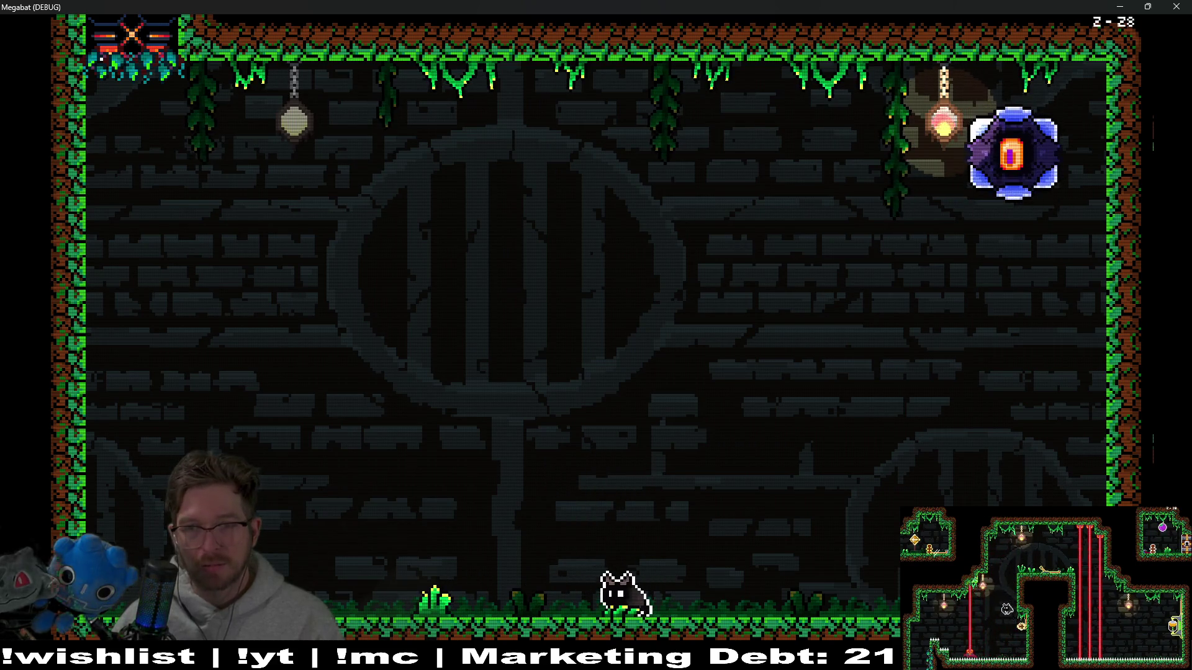
pyautogui.press('Left')
pyautogui.press('Right')
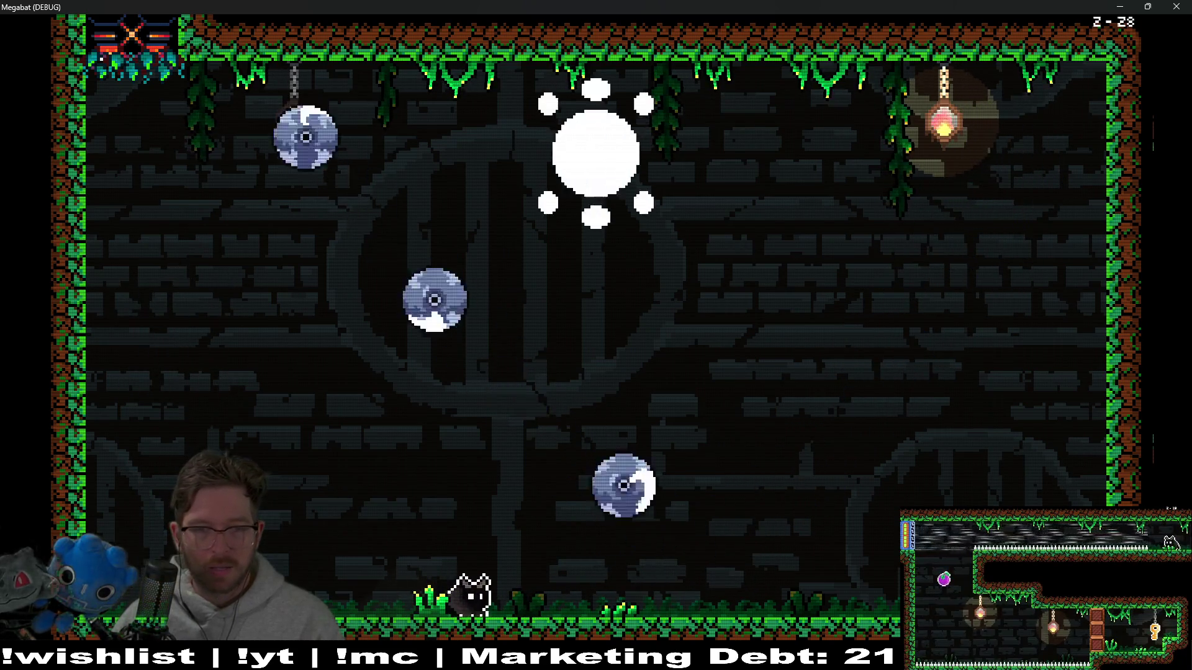
# - Fly up to mid-left, glide down toward the centre, and run left until the bat dies
pyautogui.press('Right')
pyautogui.press('Left')
pyautogui.press('Up')
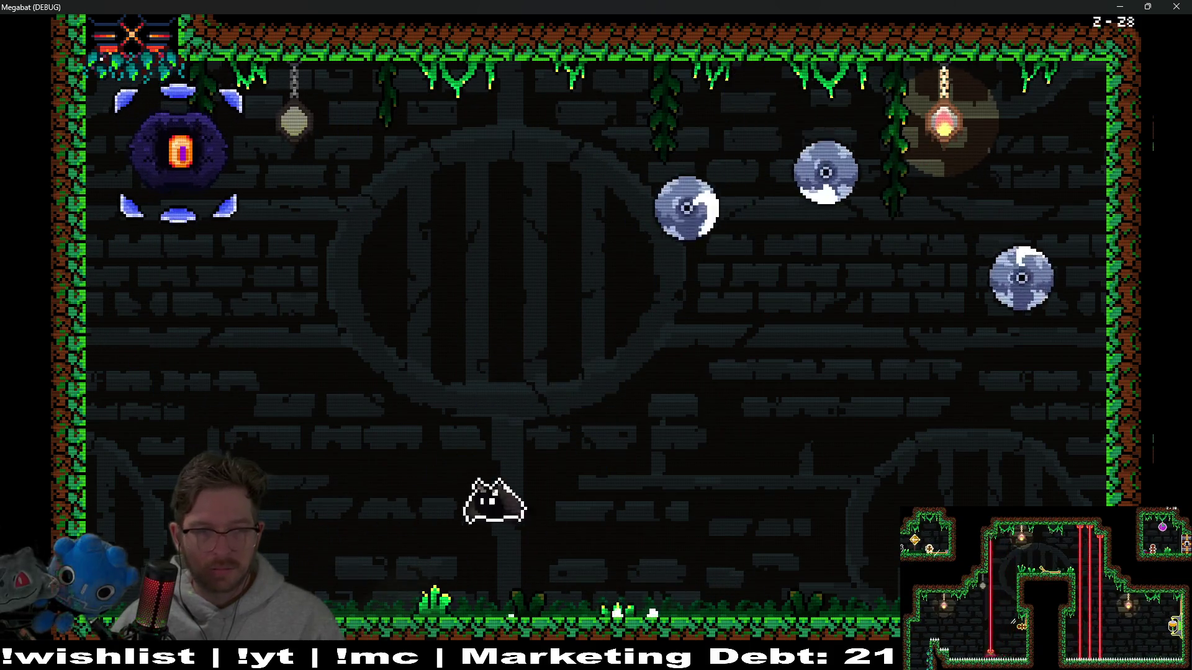
pyautogui.press('Right')
pyautogui.press('Down')
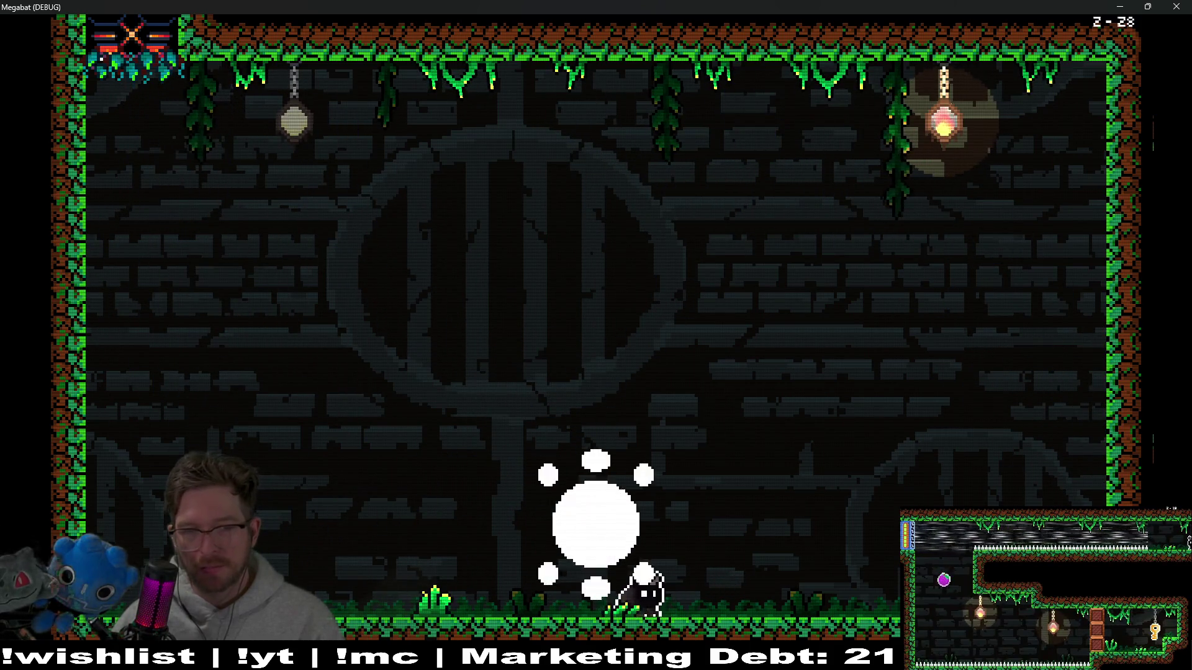
pyautogui.press('Left')
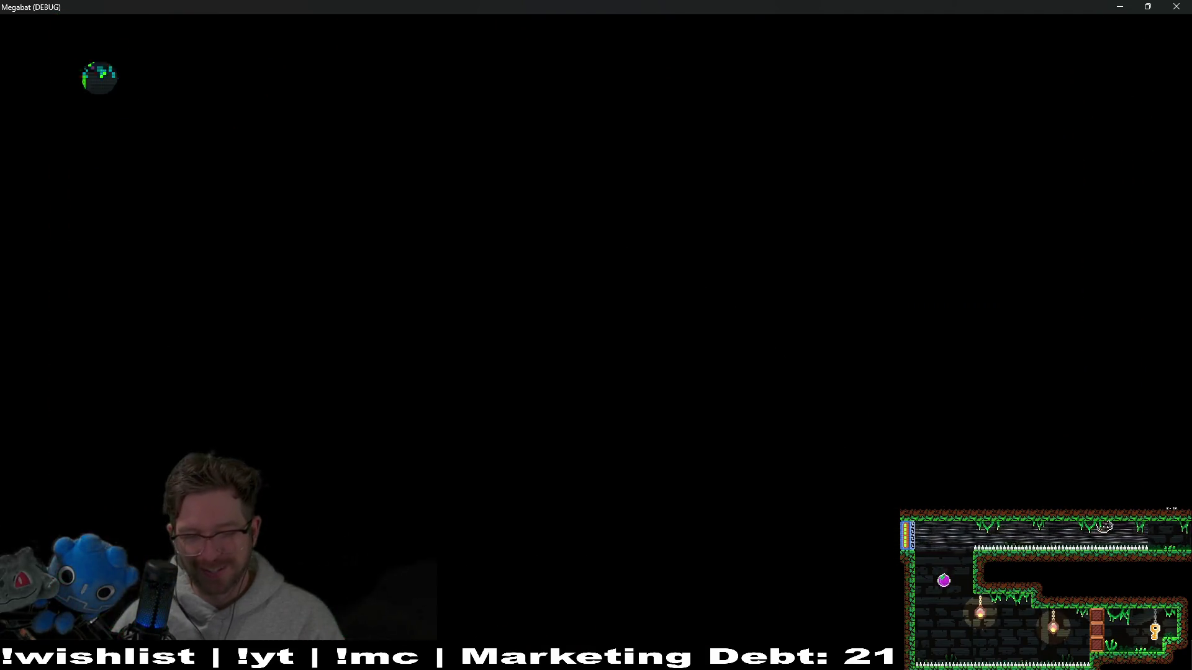
# - Move the respawned cat left and fly up to grab the fruit near the ceiling
pyautogui.press('Right')
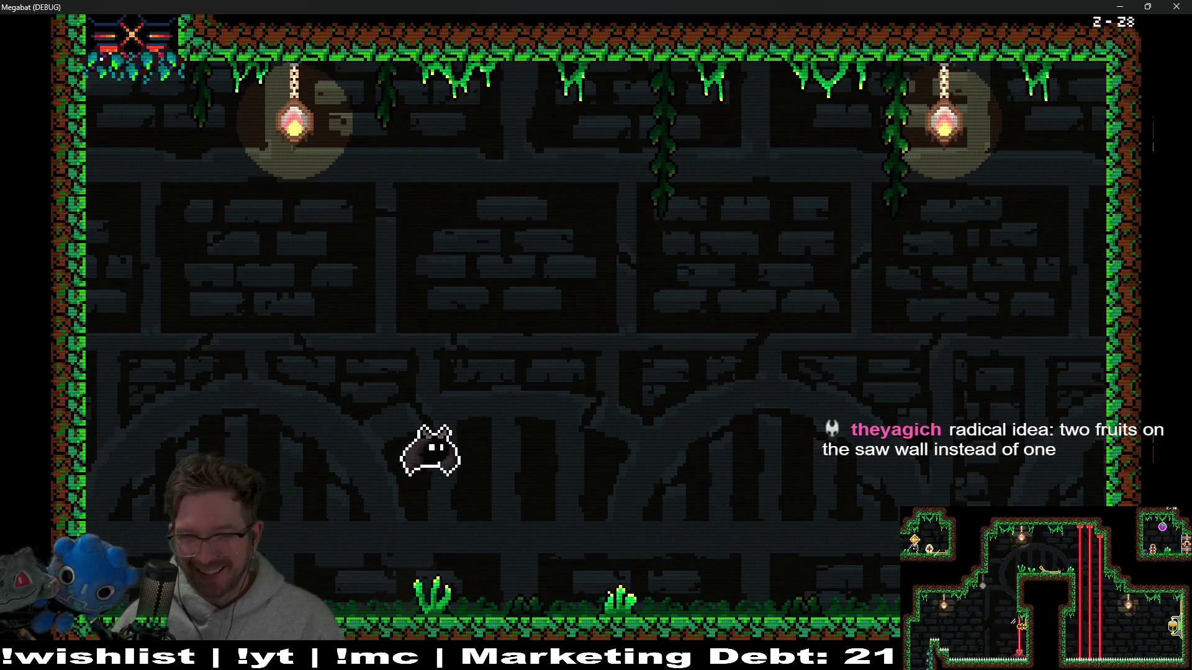
pyautogui.press('Left')
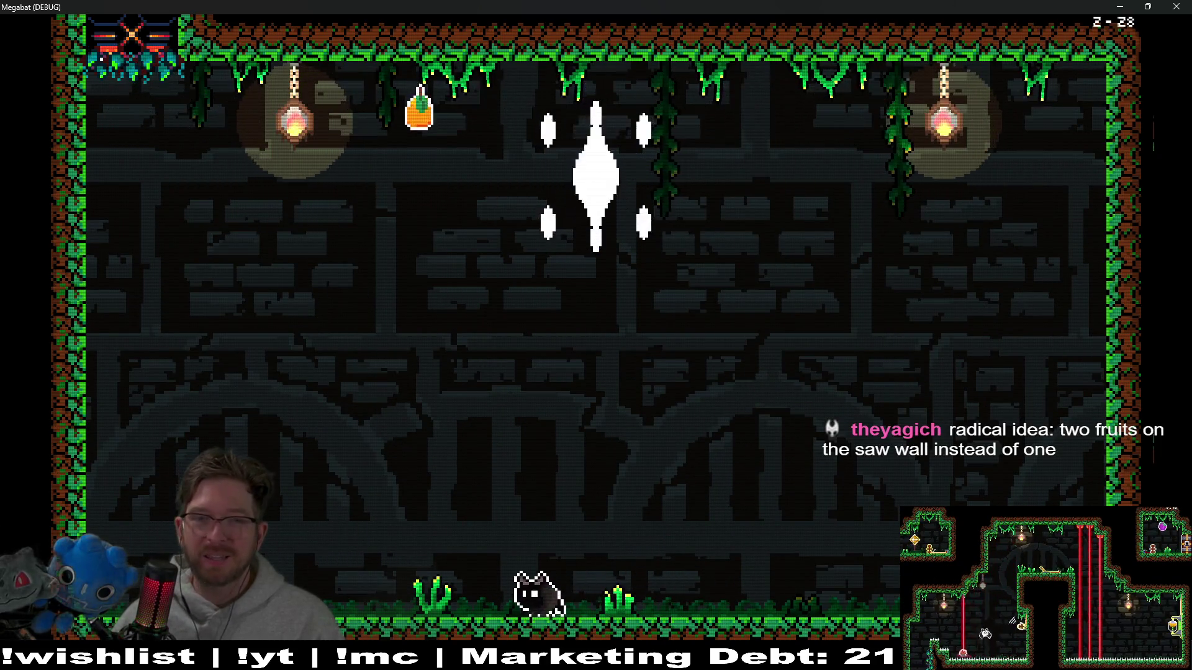
pyautogui.press('space')
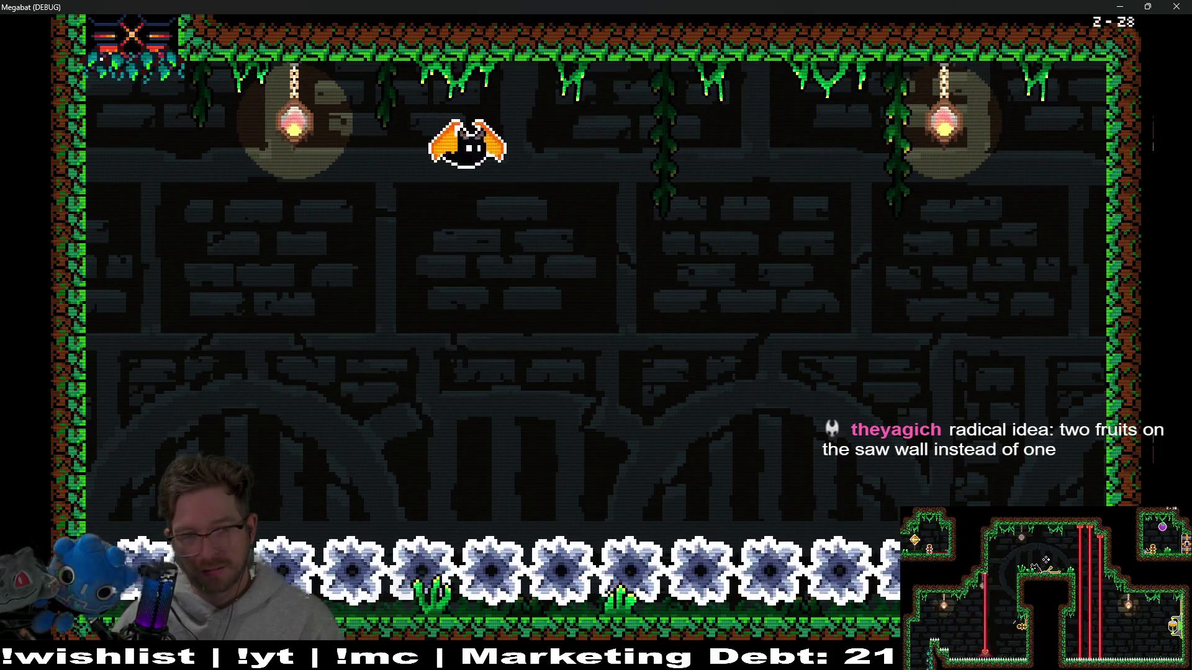
pyautogui.press('Right')
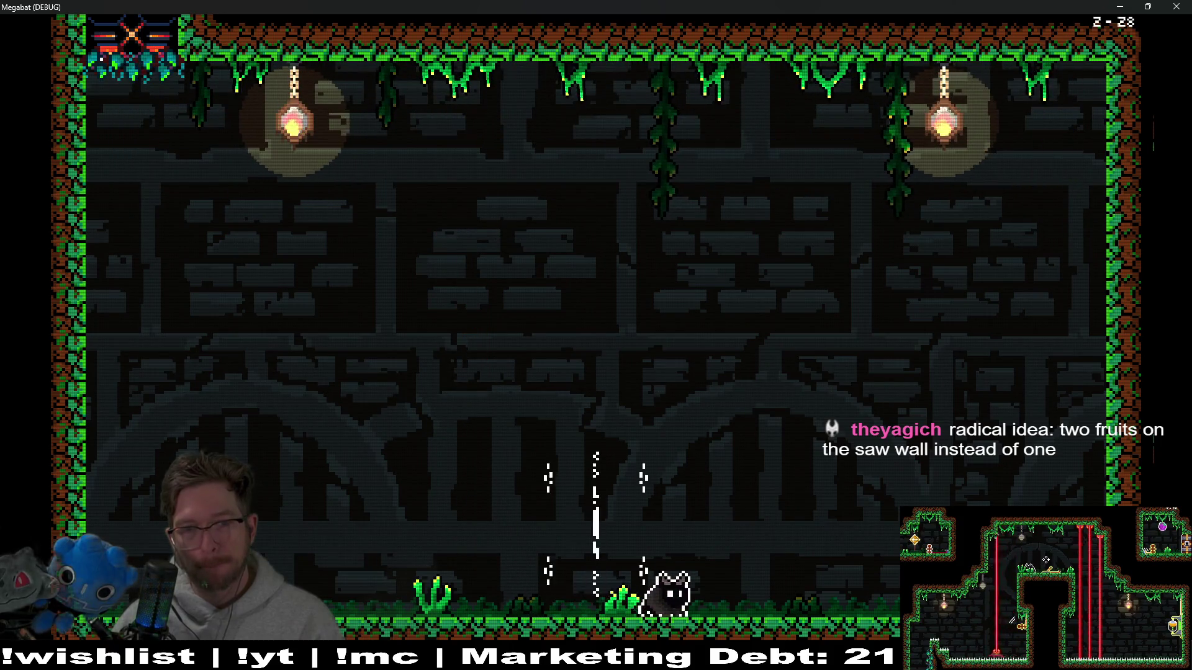
# - Swing right beneath the saw, fly into the right portal, then run left across the floor
pyautogui.press('Left')
pyautogui.press('space')
pyautogui.press('Right')
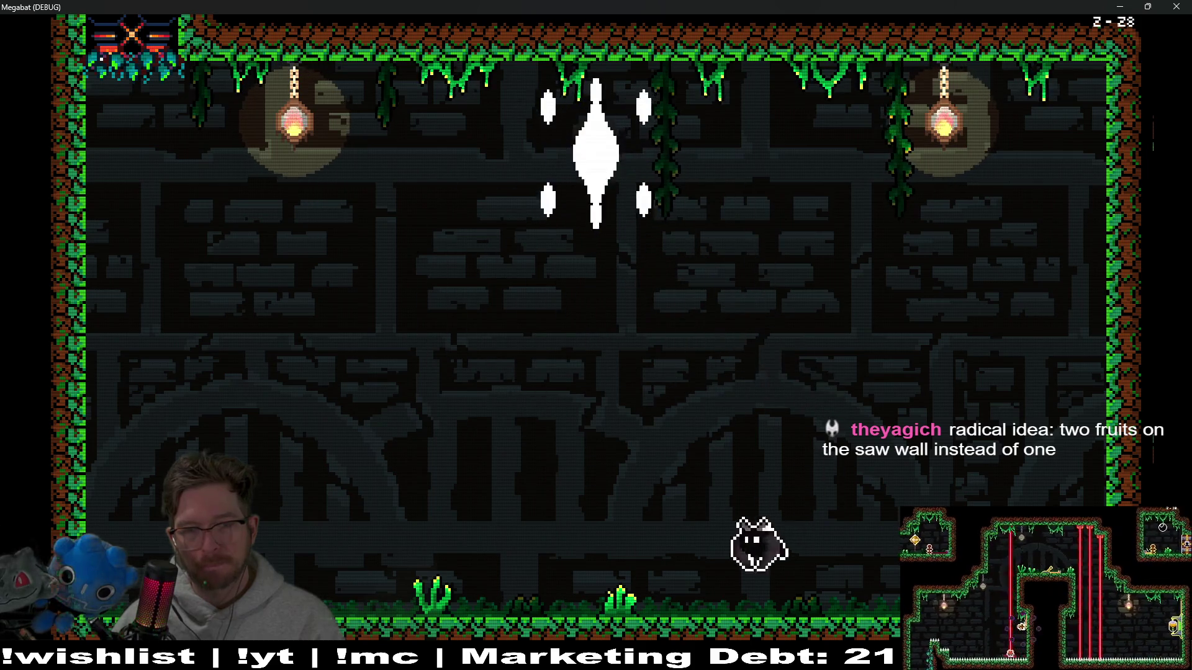
pyautogui.press('space')
pyautogui.press('Right')
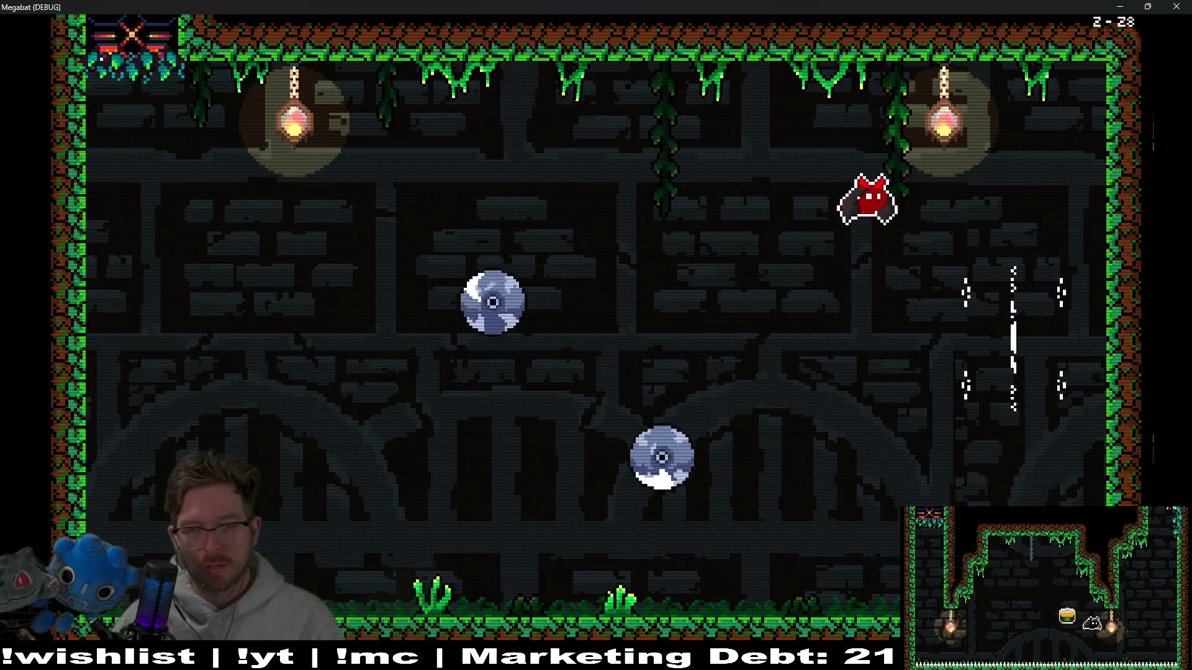
pyautogui.press('space')
pyautogui.press('Right')
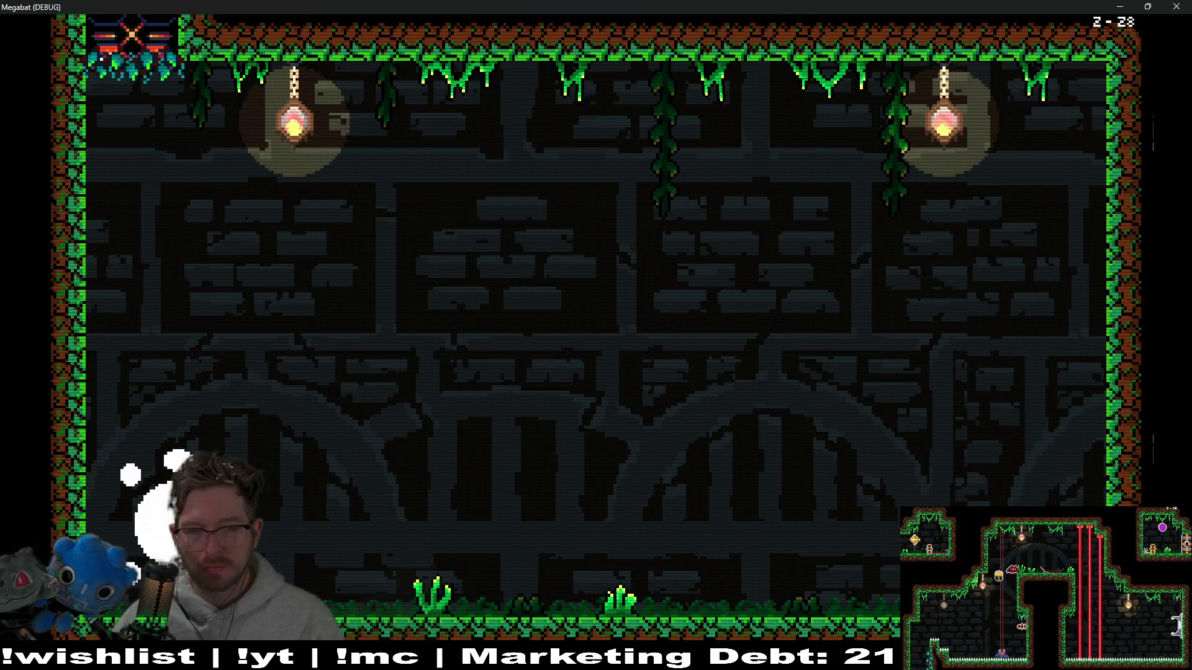
pyautogui.press('Left')
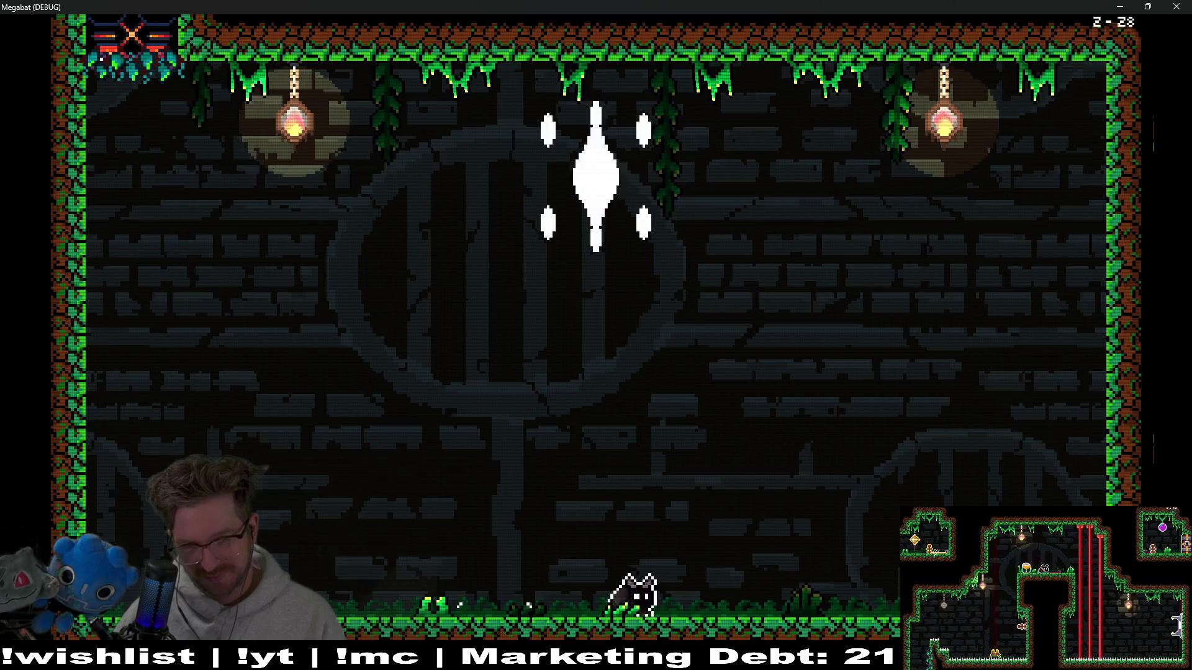
# - Back away from the saw discs, then jump at the boss and drop back left
pyautogui.press('Left')
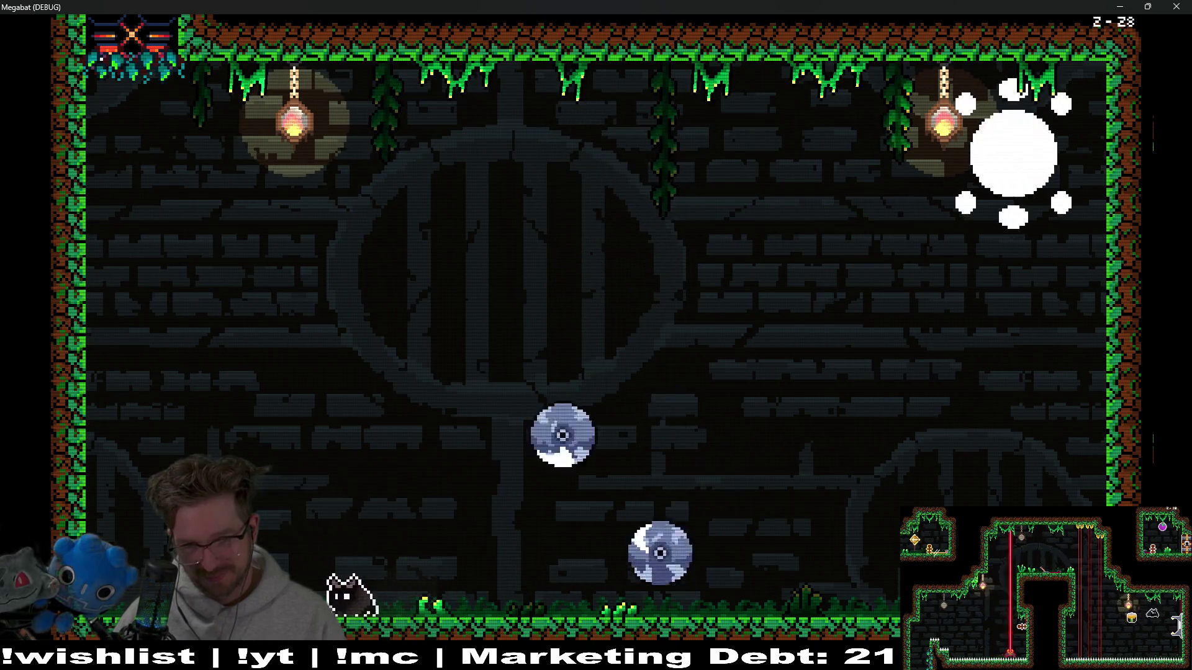
pyautogui.press('Right')
pyautogui.press('Left')
pyautogui.press('Right')
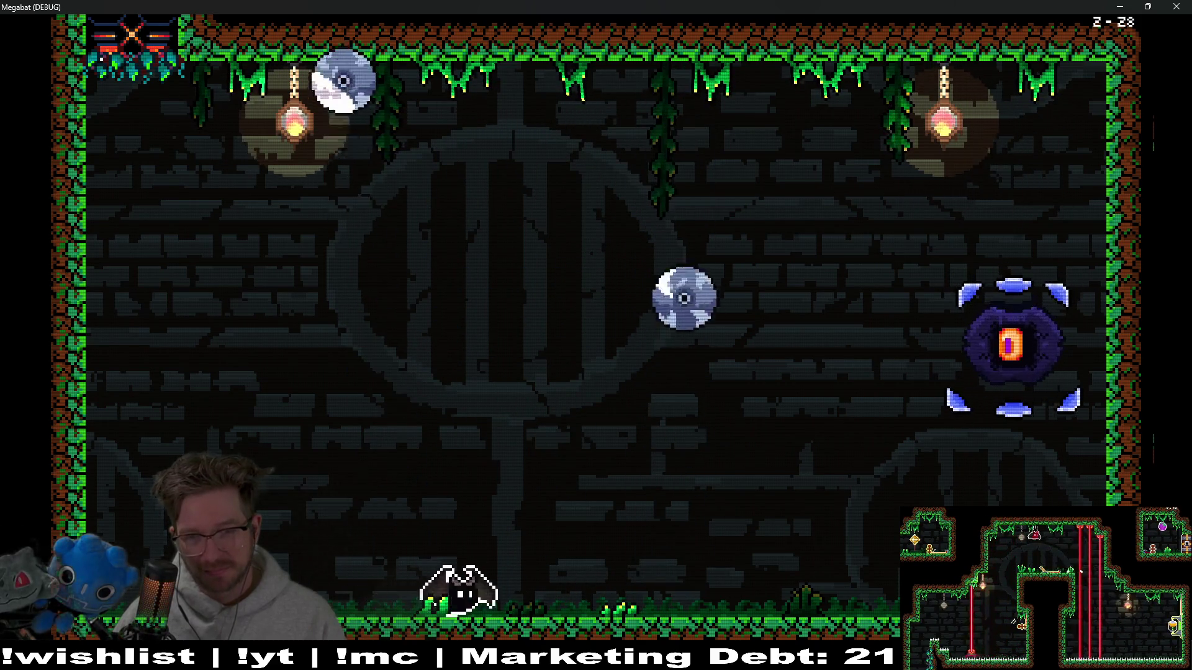
pyautogui.press('space')
pyautogui.press('Right')
pyautogui.press('Left')
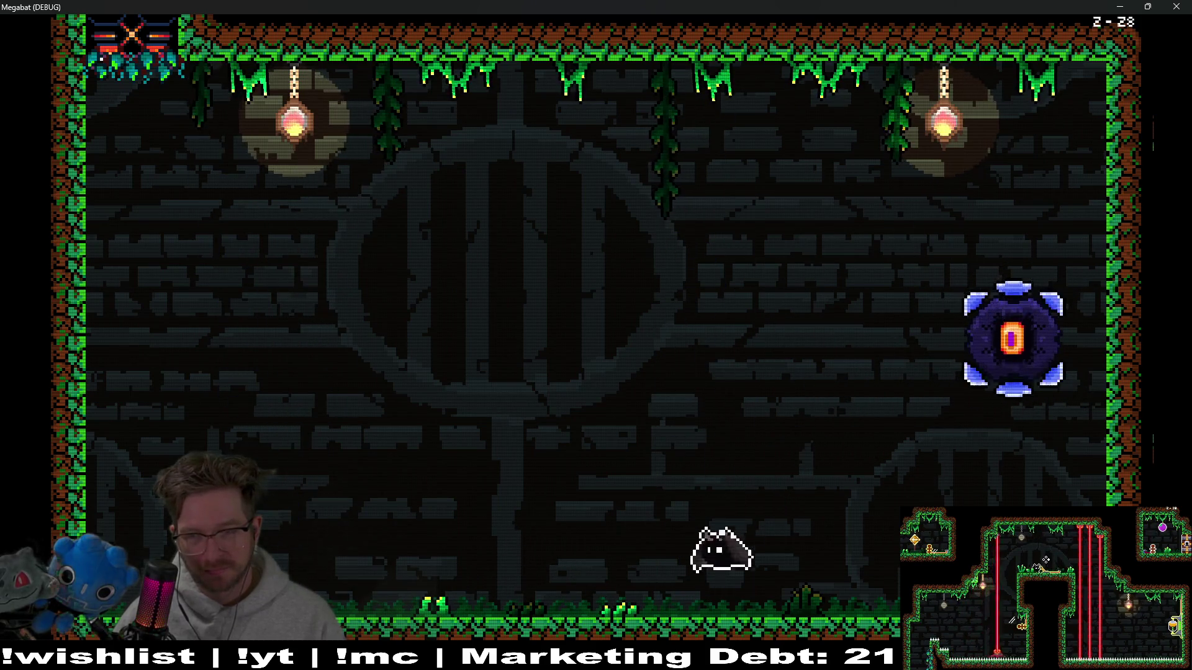
pyautogui.press('Left')
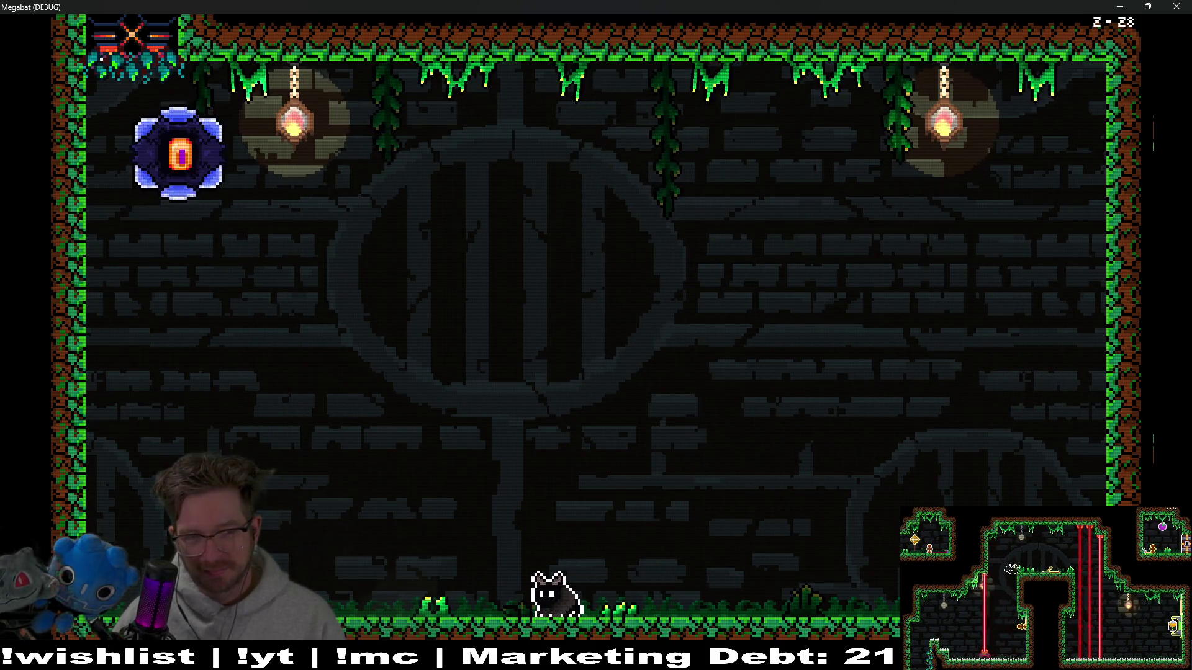
# - Jump up to the right wall, run left, and weave around the boss orb
pyautogui.press('Right')
pyautogui.press('space')
pyautogui.press('Left')
pyautogui.press('Left')
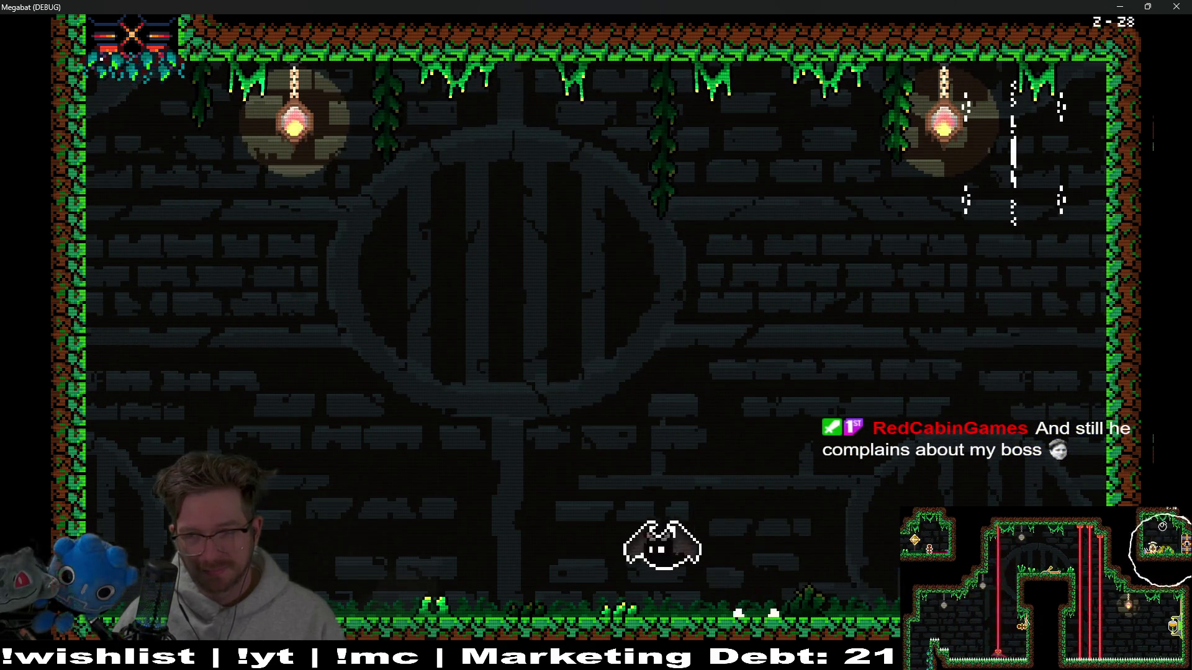
pyautogui.press('Right')
pyautogui.press('space')
pyautogui.press('Left')
pyautogui.press('space')
pyautogui.press('Right')
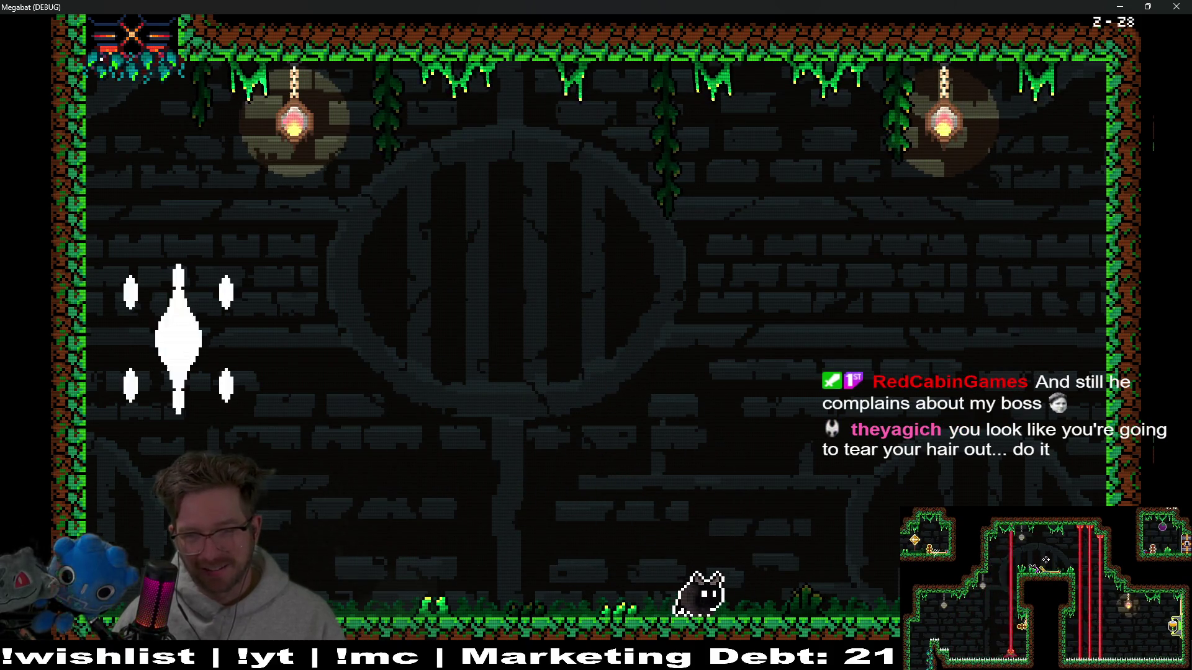
# - Fly left to collect the pear, then dash right and return left to the floor
pyautogui.press('space')
pyautogui.press('Left')
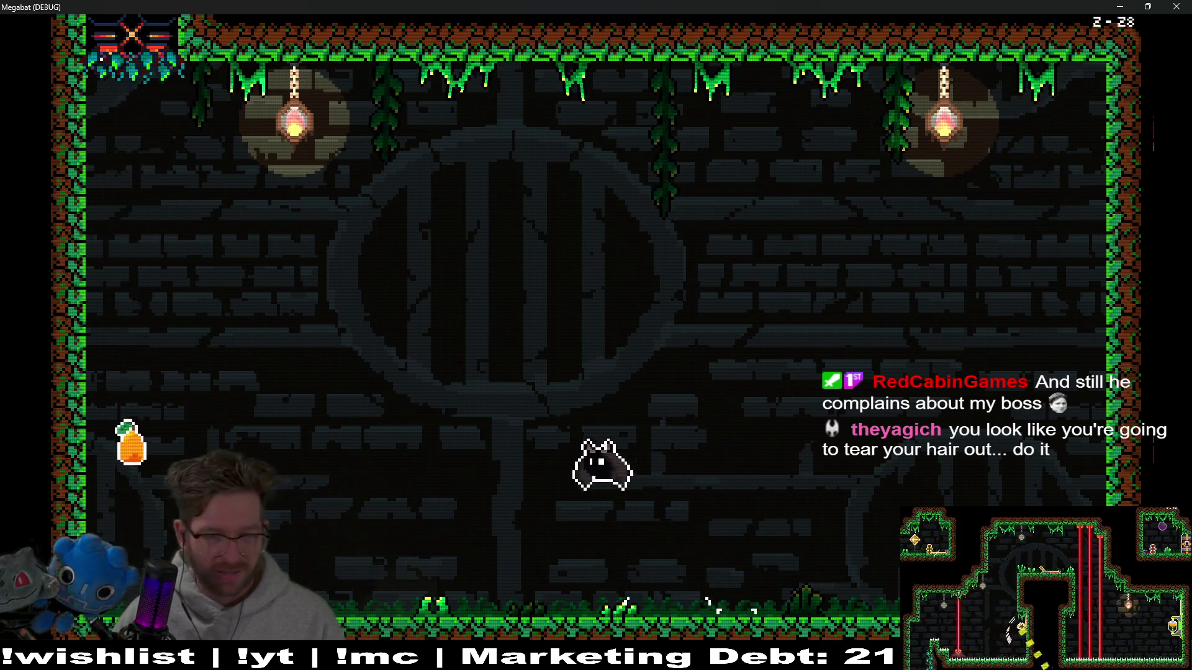
pyautogui.press('Left')
pyautogui.press('space')
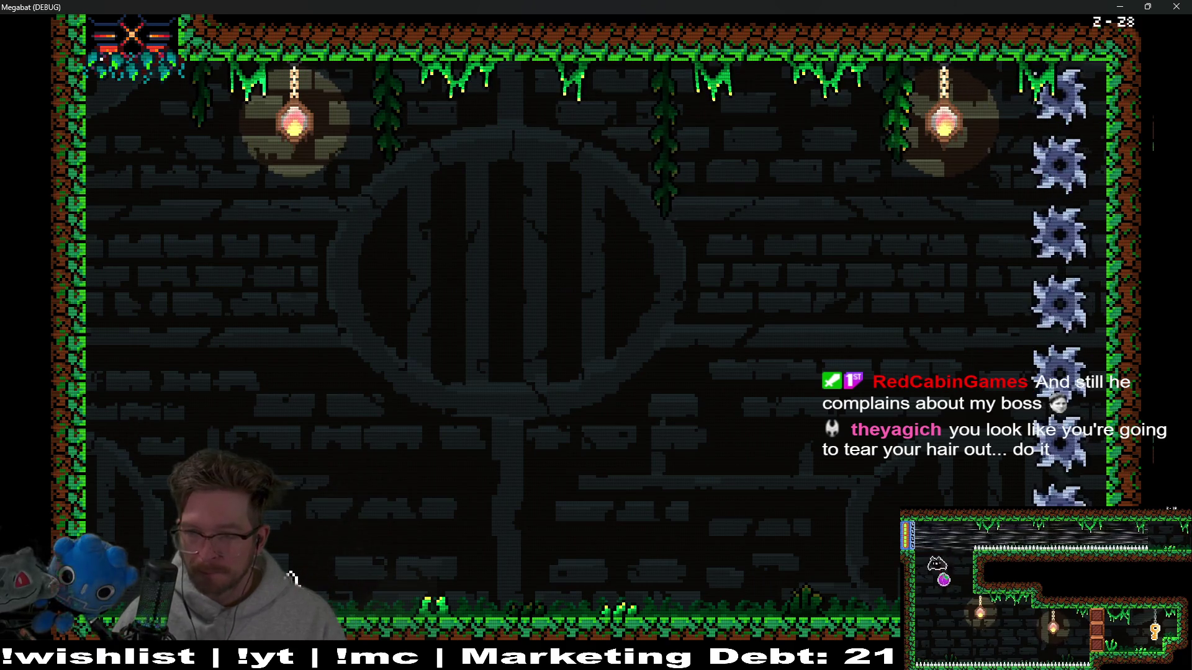
pyautogui.press('Right')
pyautogui.press('Right')
pyautogui.press('space')
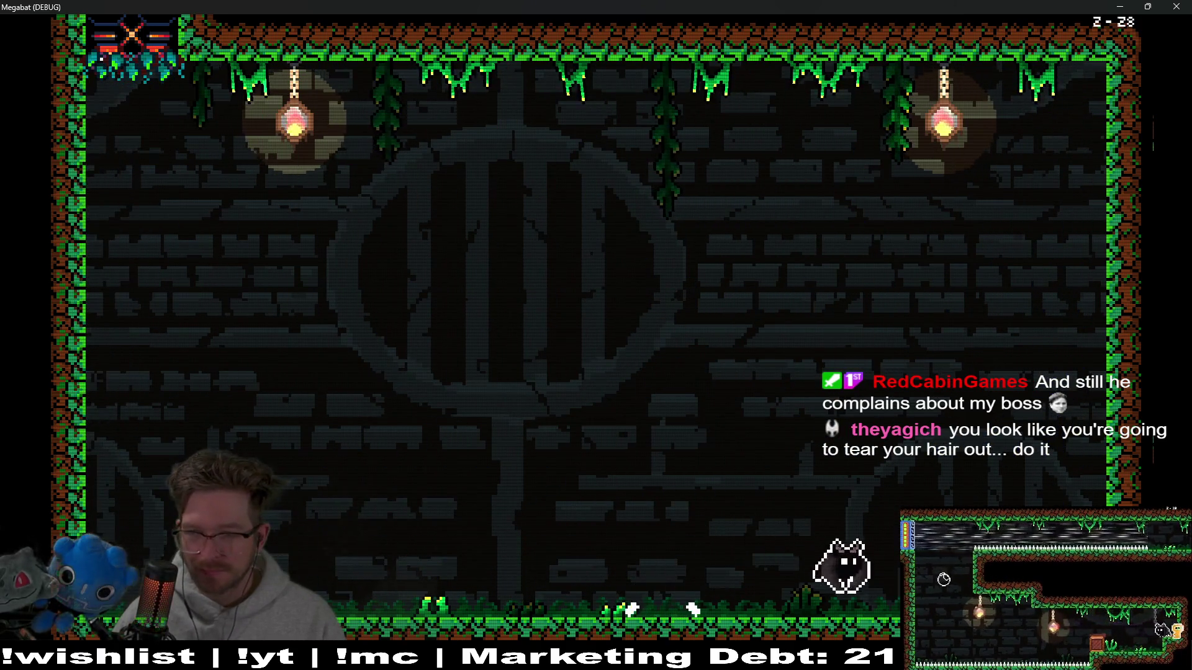
pyautogui.press('Left')
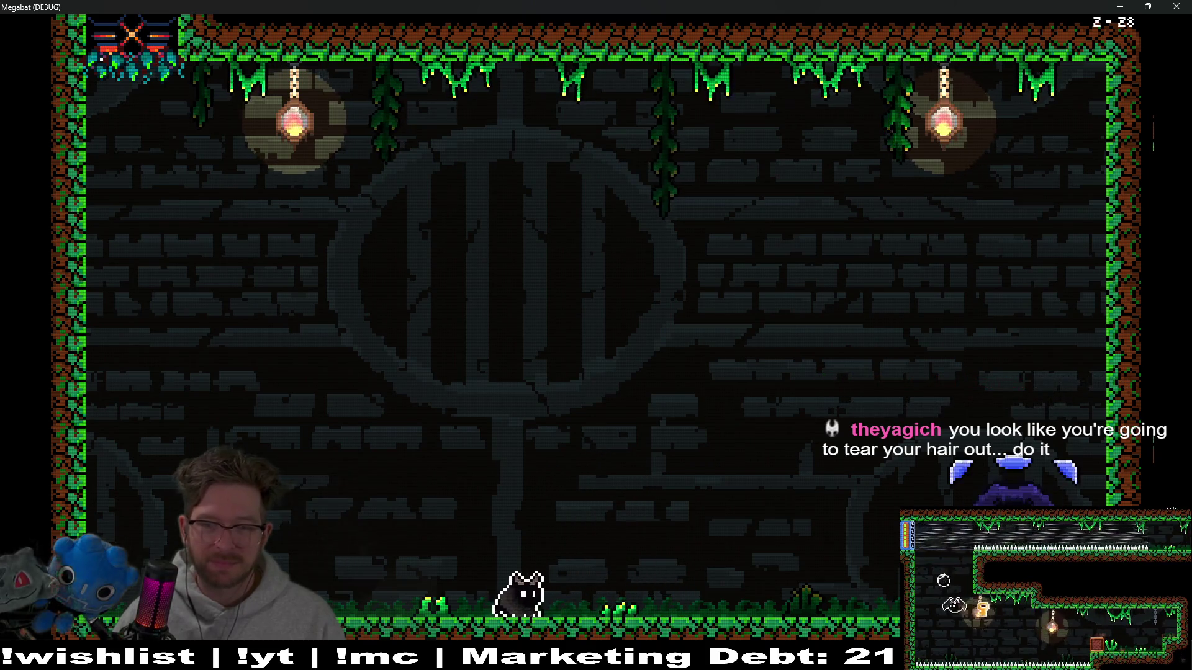
# - Rise above the incoming saw blades, dive down, and smash the eye enemy with an x shockwave
pyautogui.press('Left')
pyautogui.press('space')
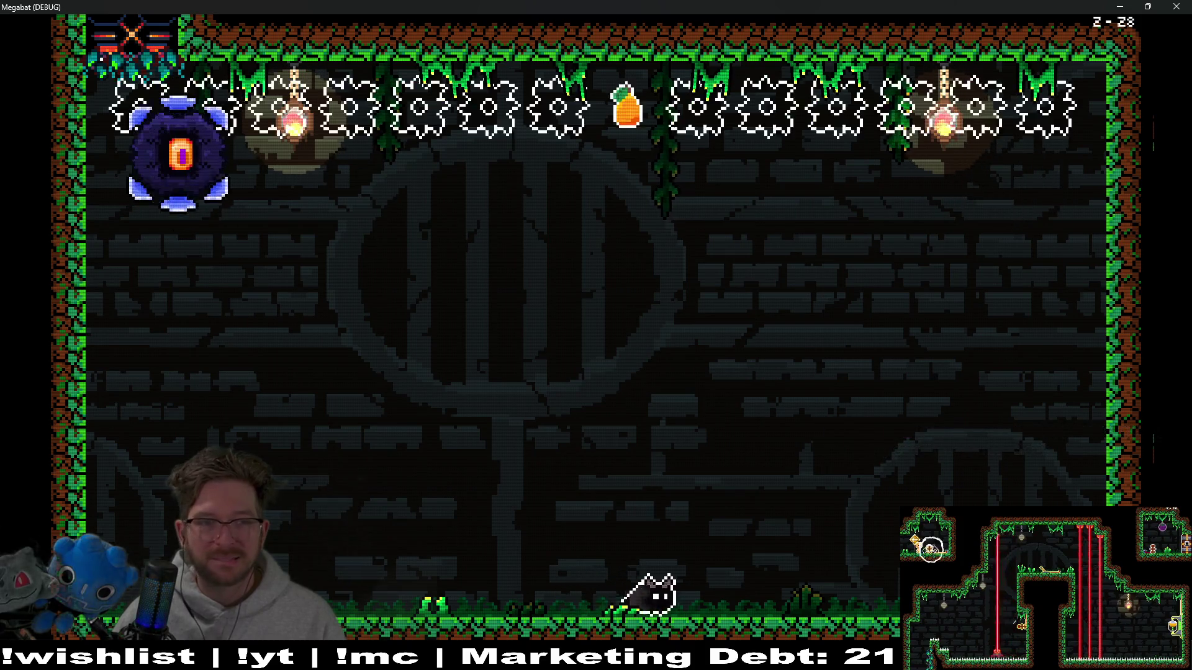
pyautogui.press('space')
pyautogui.press('space')
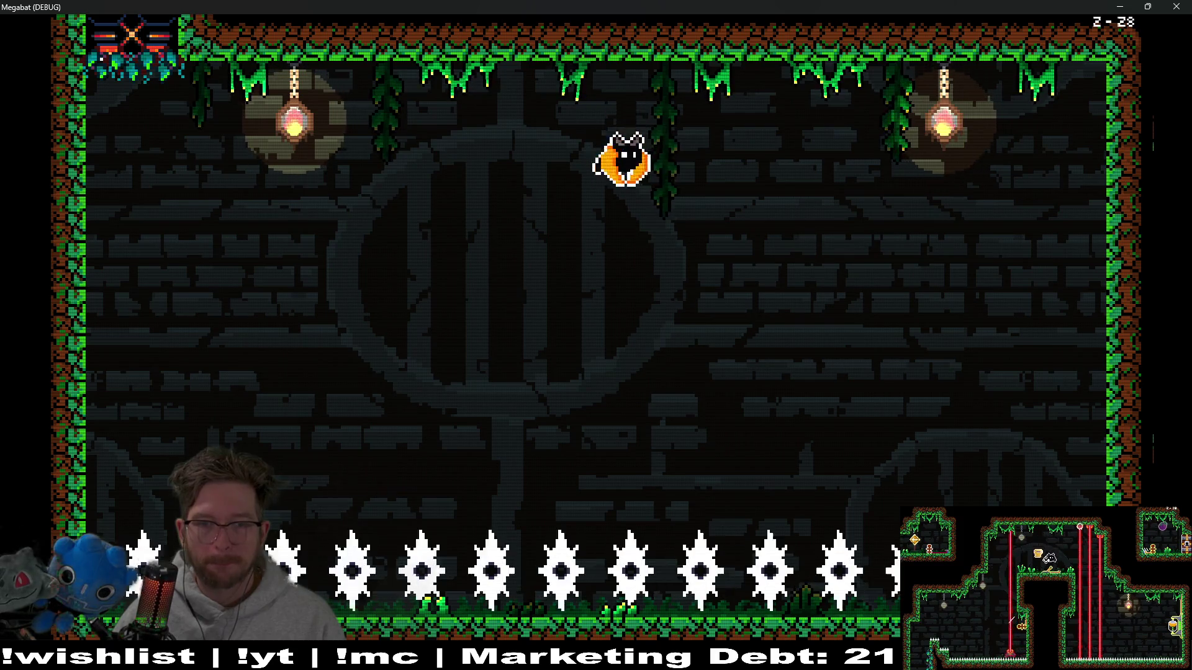
pyautogui.press('Down')
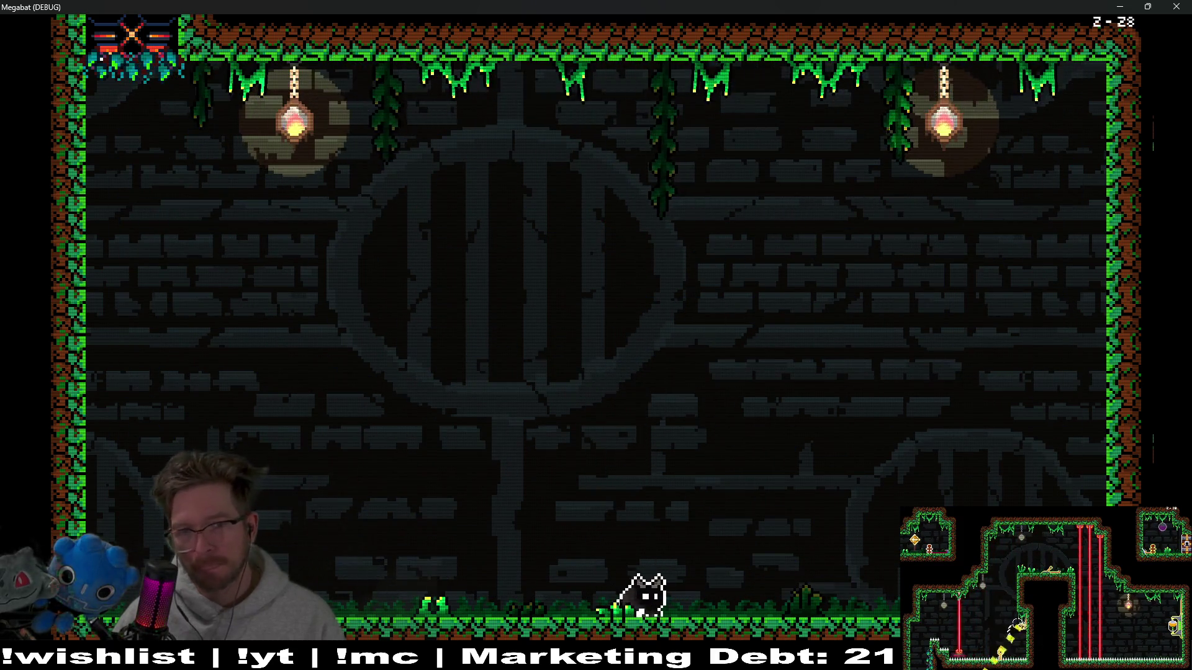
pyautogui.press('space')
pyautogui.press('Left')
pyautogui.press('x')
pyautogui.press('Right')
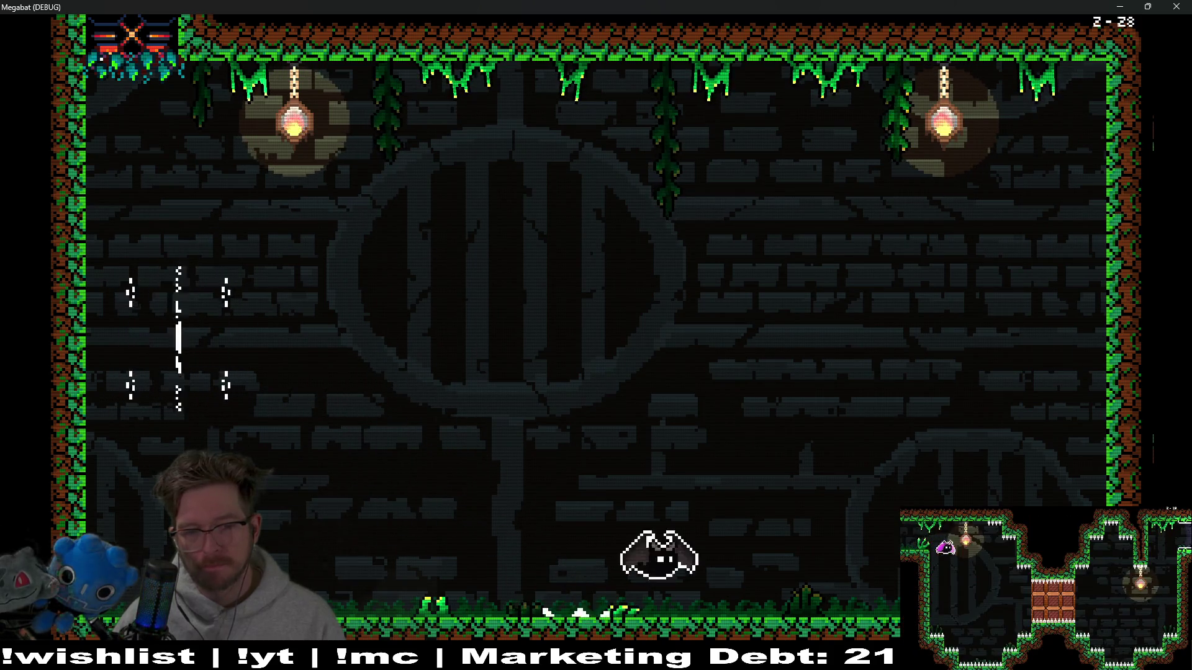
# - Escape the charge up-left to the wall, run right along the floor, then fly up-left and back
pyautogui.press('Left')
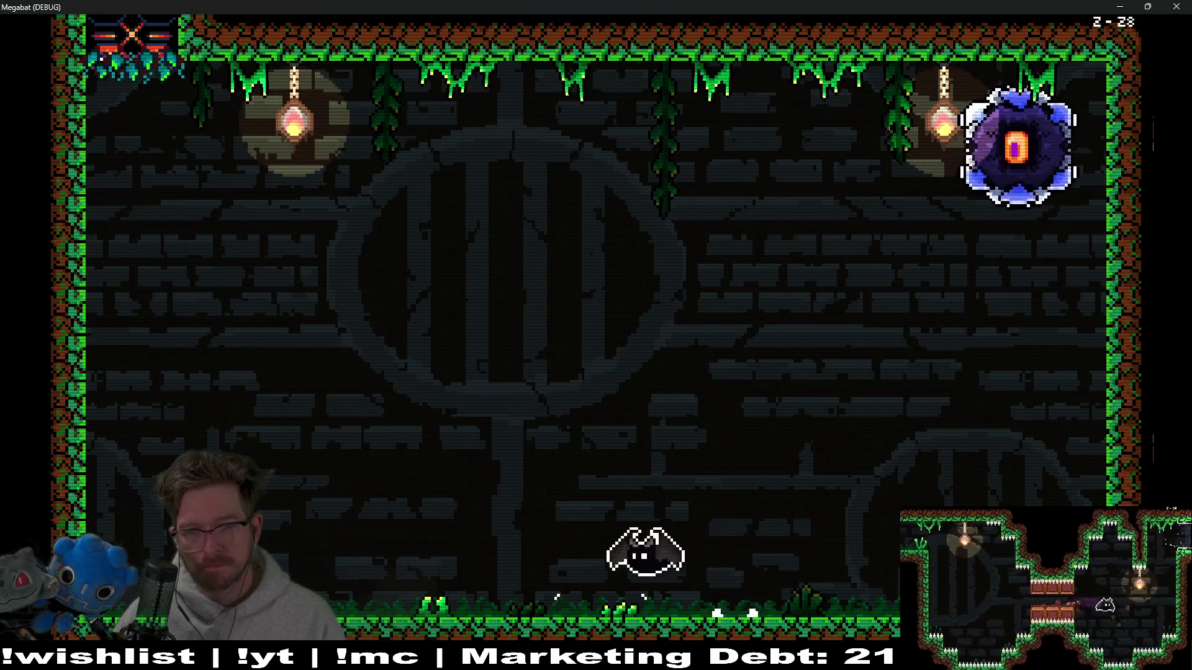
pyautogui.press('space')
pyautogui.press('Left')
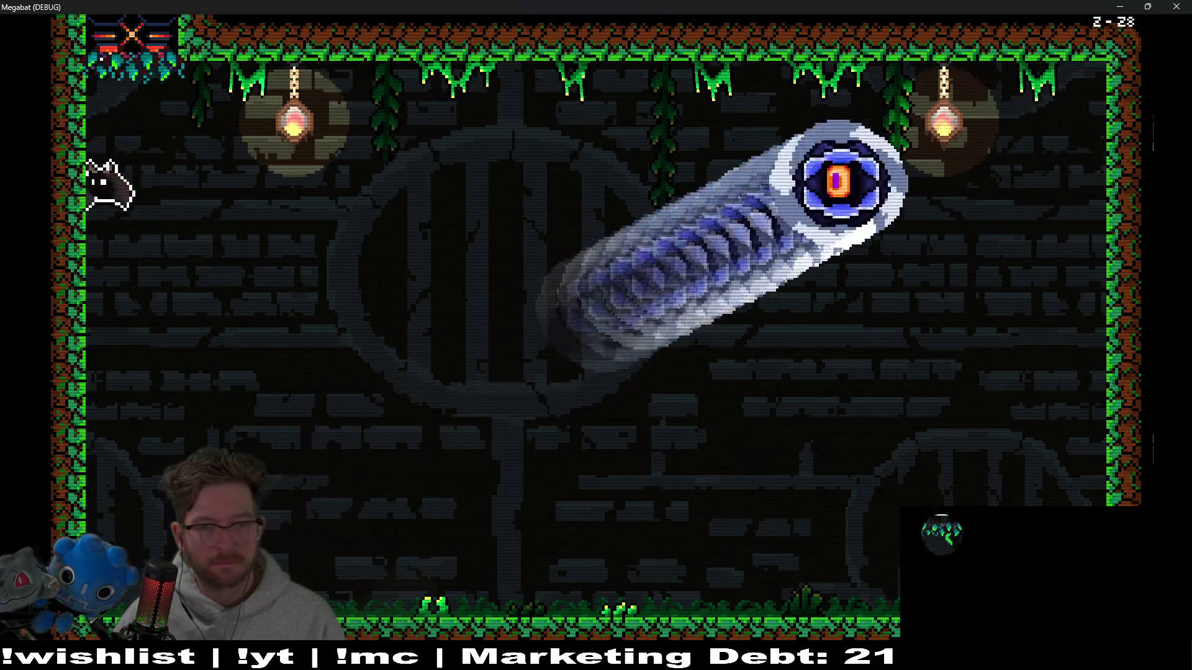
pyautogui.press('Right')
pyautogui.press('Right')
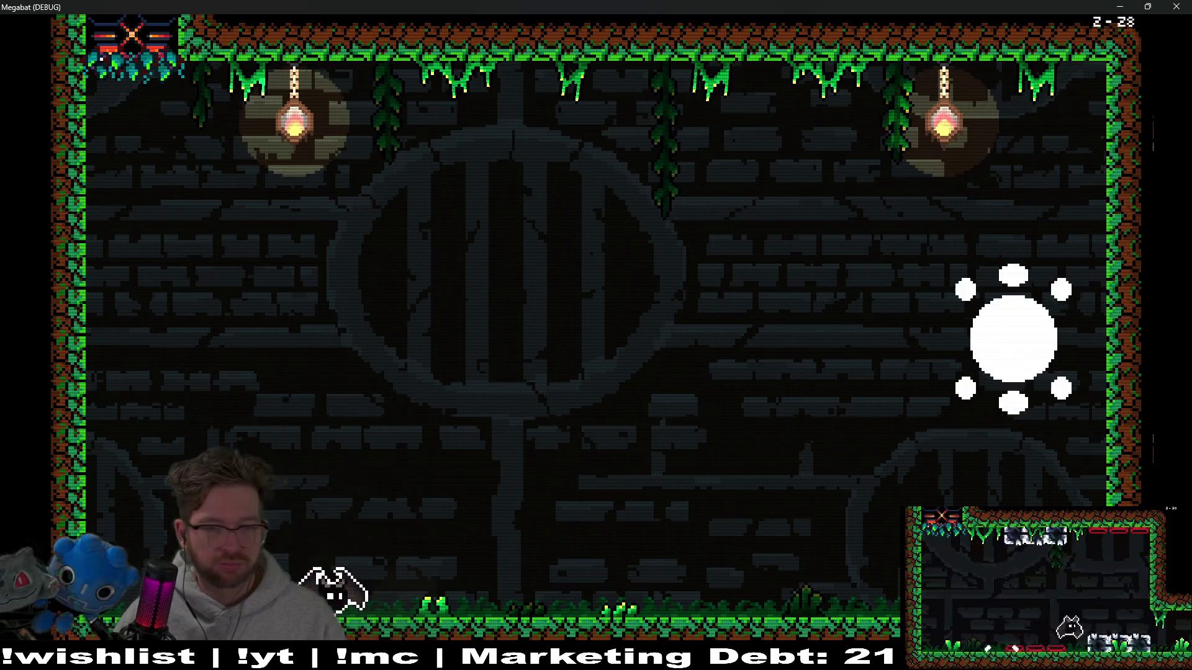
pyautogui.press('Right')
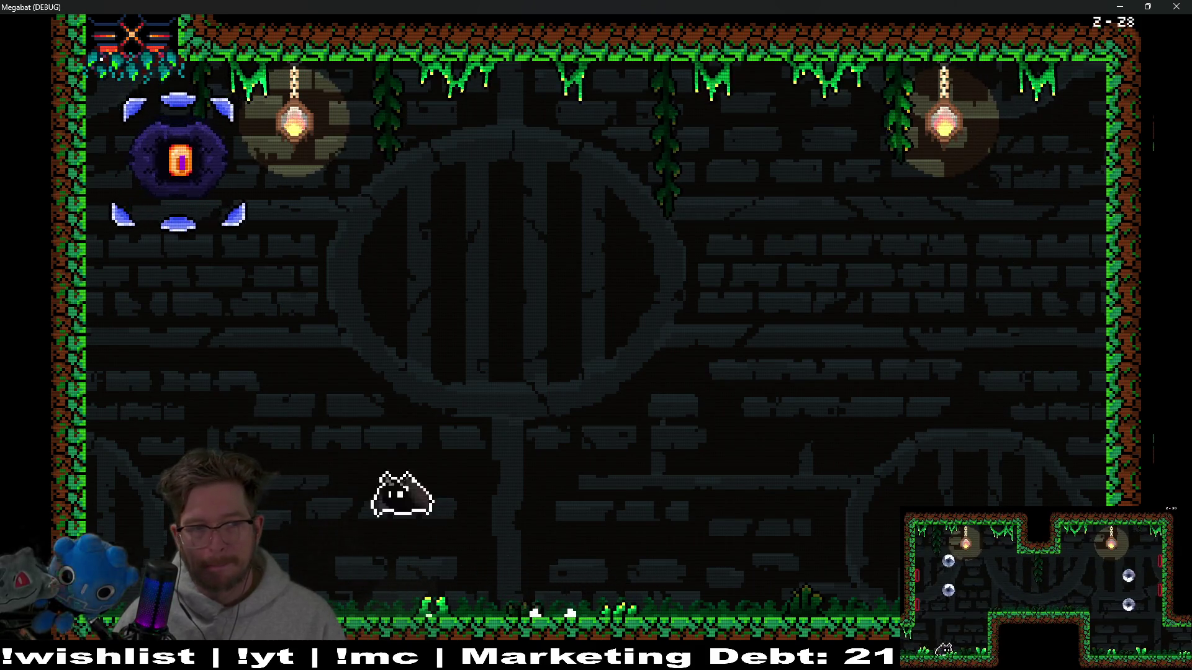
pyautogui.press('Right')
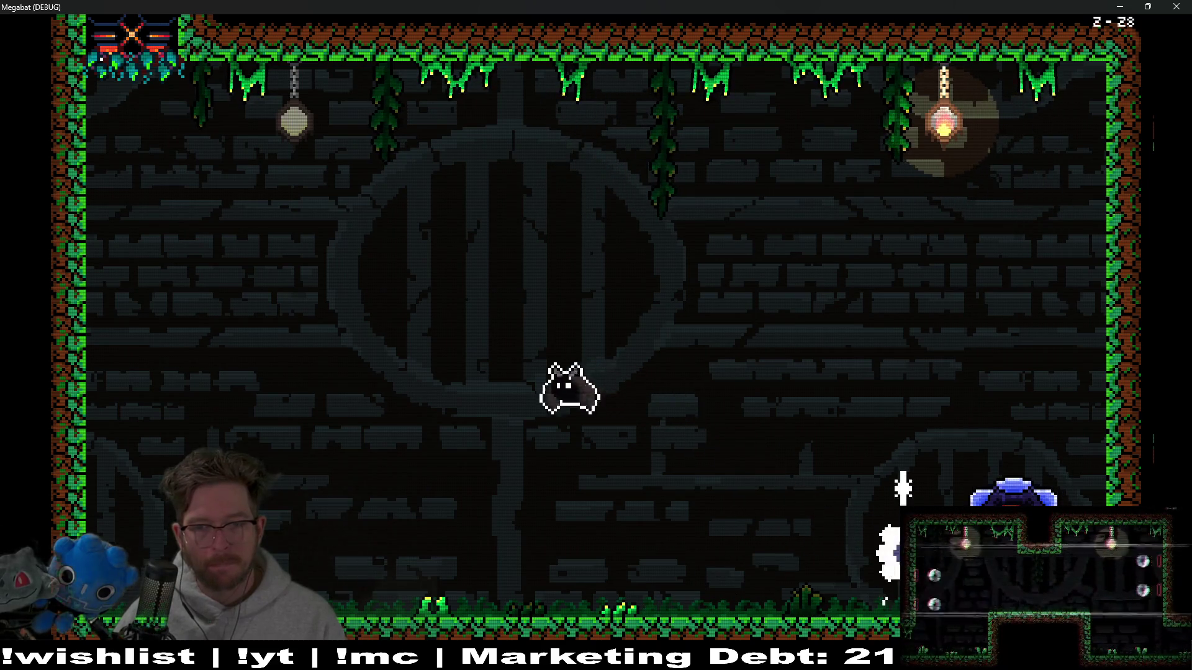
pyautogui.press('Left')
pyautogui.press('Right')
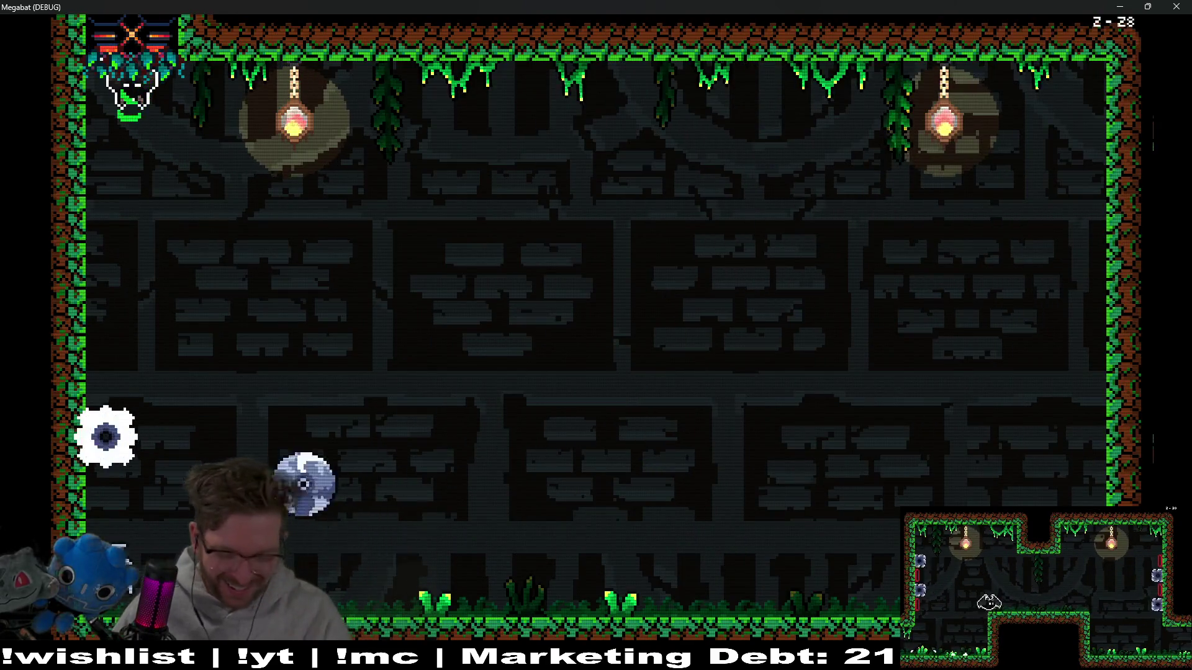
# - Fly briefly right and back left, then drop to the floor and run left
pyautogui.press('Right')
pyautogui.press('Left')
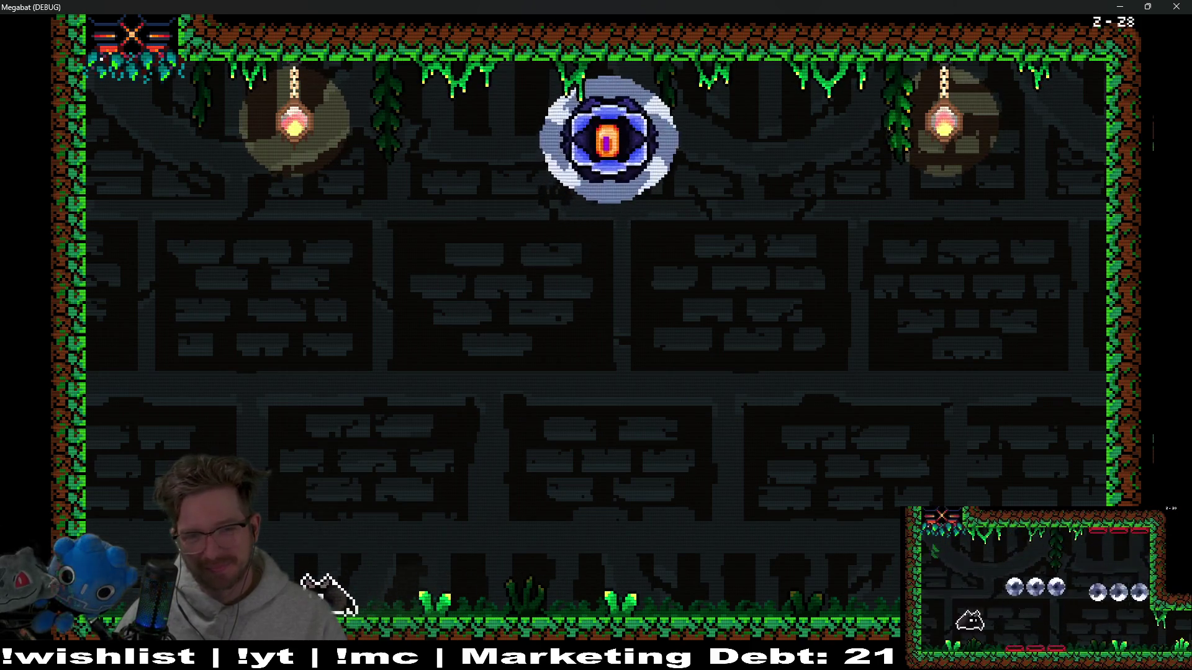
pyautogui.press('Right')
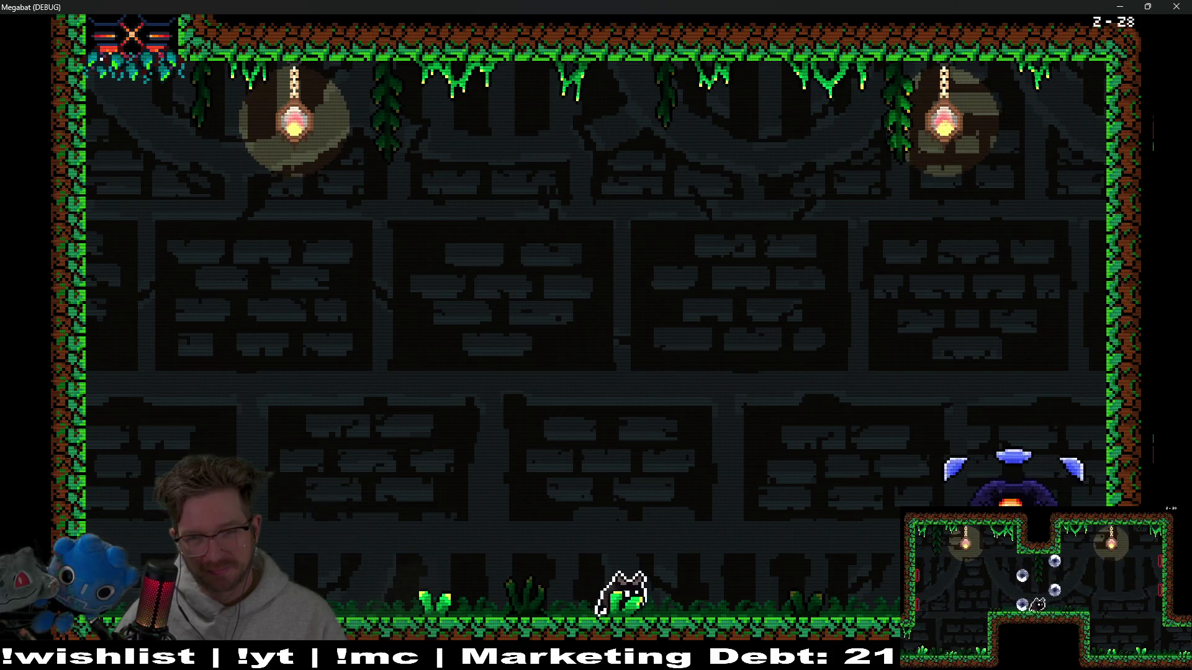
pyautogui.press('Left')
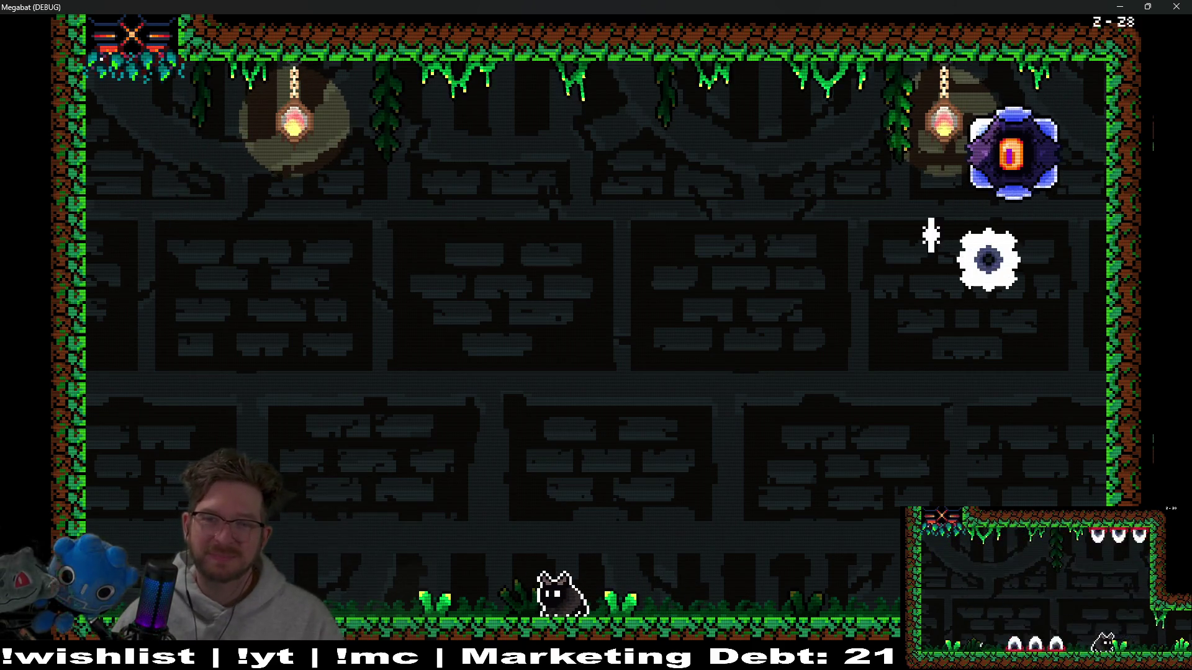
pyautogui.press('Left')
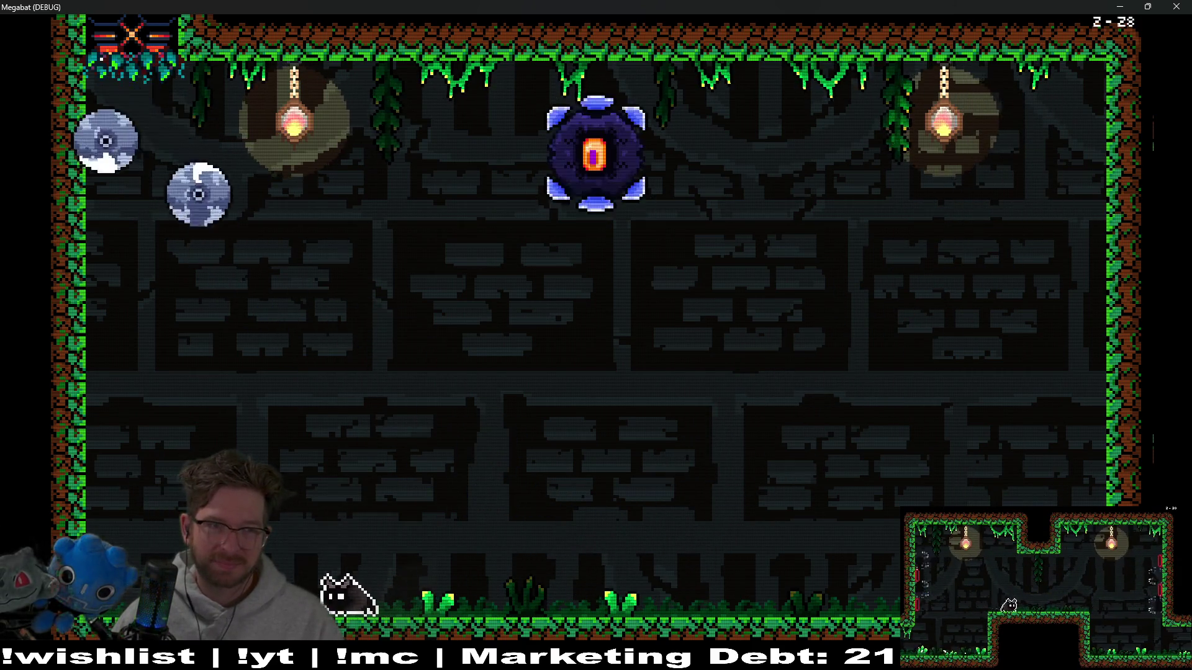
# - Take off as a bat flying up-right, then land as a cat and run right
pyautogui.press('Right')
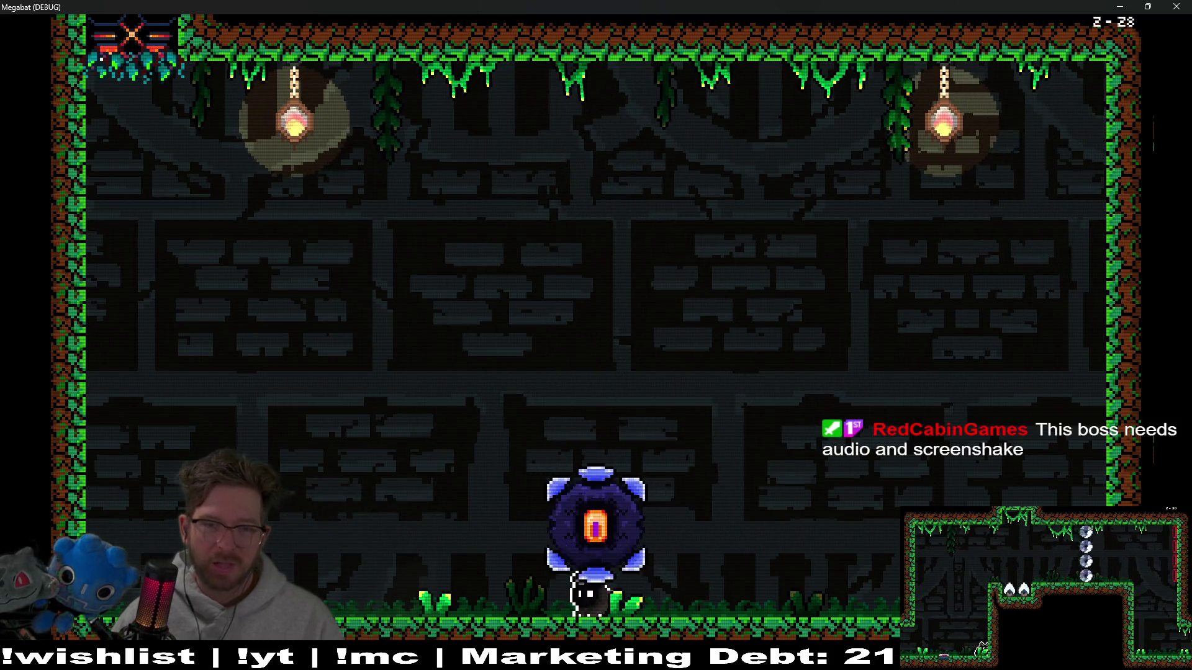
pyautogui.press('Left')
pyautogui.press('Right')
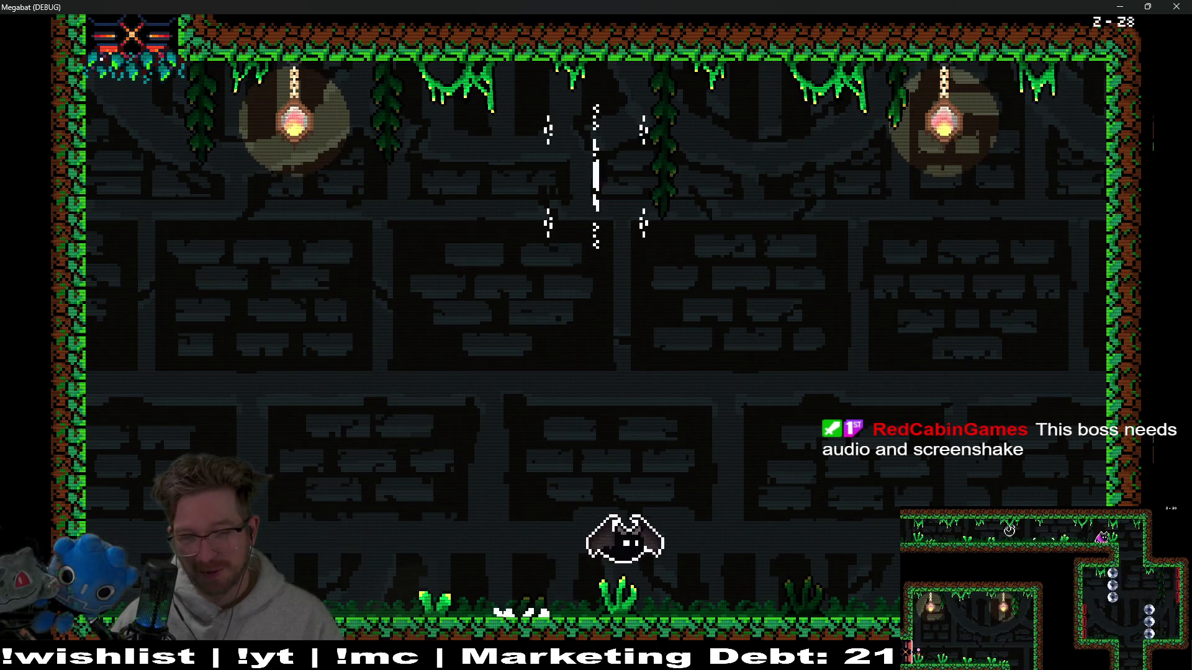
pyautogui.press('Right')
# - Dodge the saw orbs running left and right, fly at the boss, then drop back down
pyautogui.press('Left')
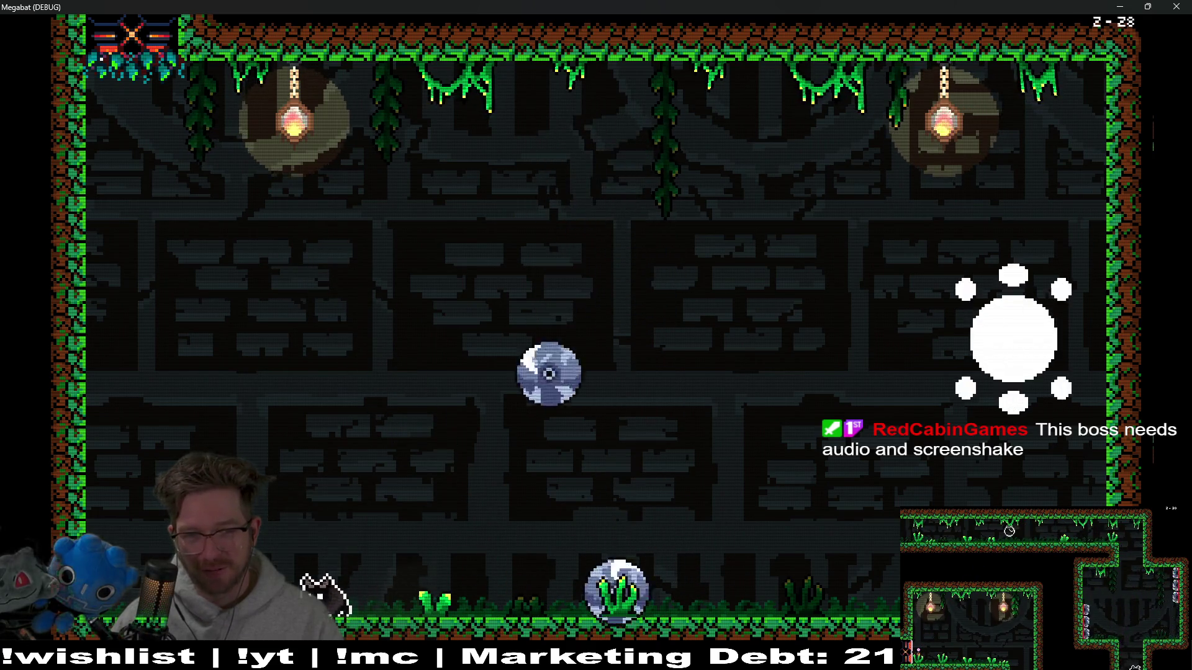
pyautogui.press('Right')
pyautogui.press('Right')
pyautogui.press('space')
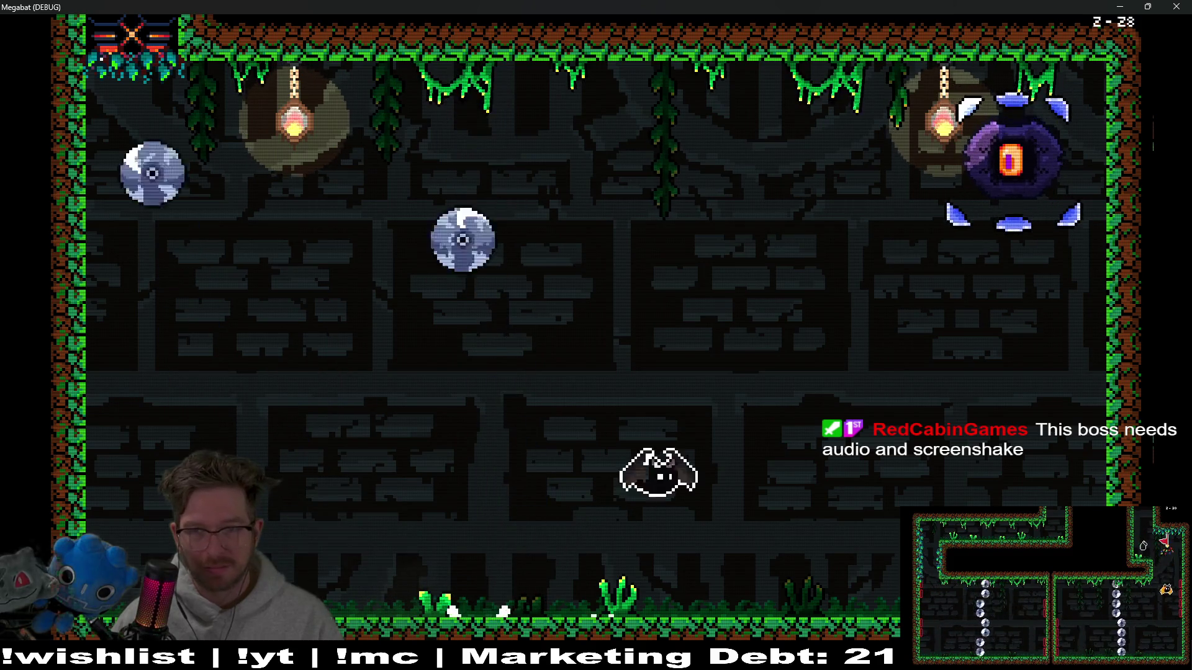
pyautogui.press('Right')
pyautogui.press('Left')
pyautogui.press('Right')
# - Jump and fly to the top right, drop and run left, then fly up-right again
pyautogui.press('space')
pyautogui.press('Left')
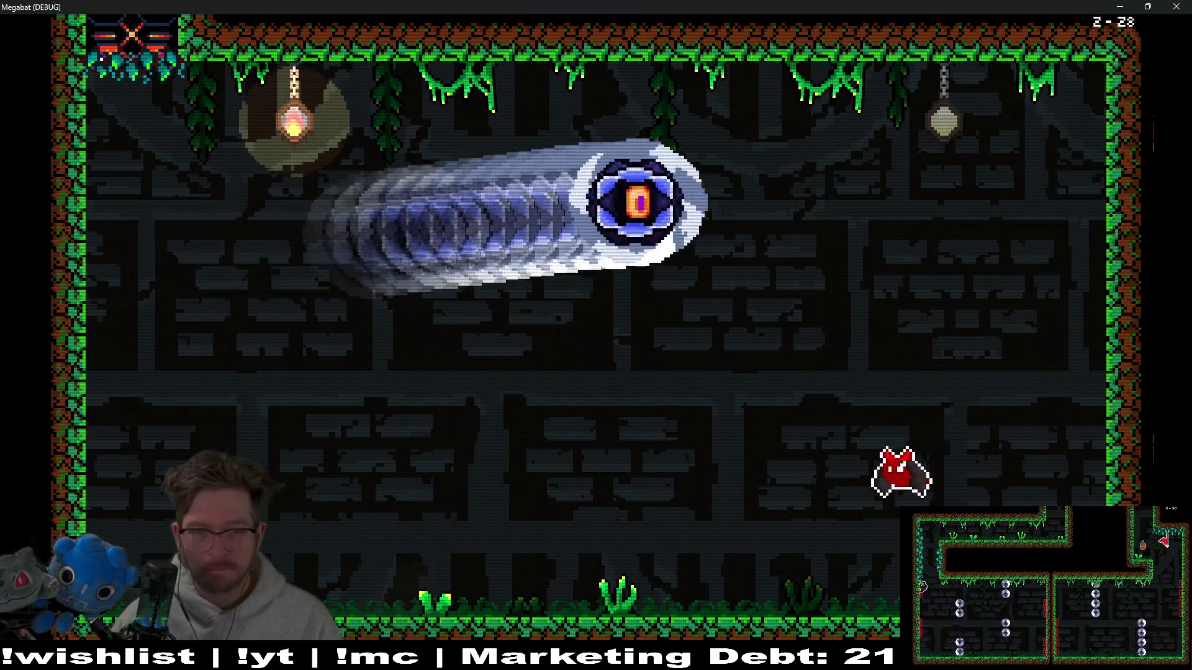
pyautogui.press('Left')
pyautogui.press('Left')
pyautogui.press('space')
pyautogui.press('Right')
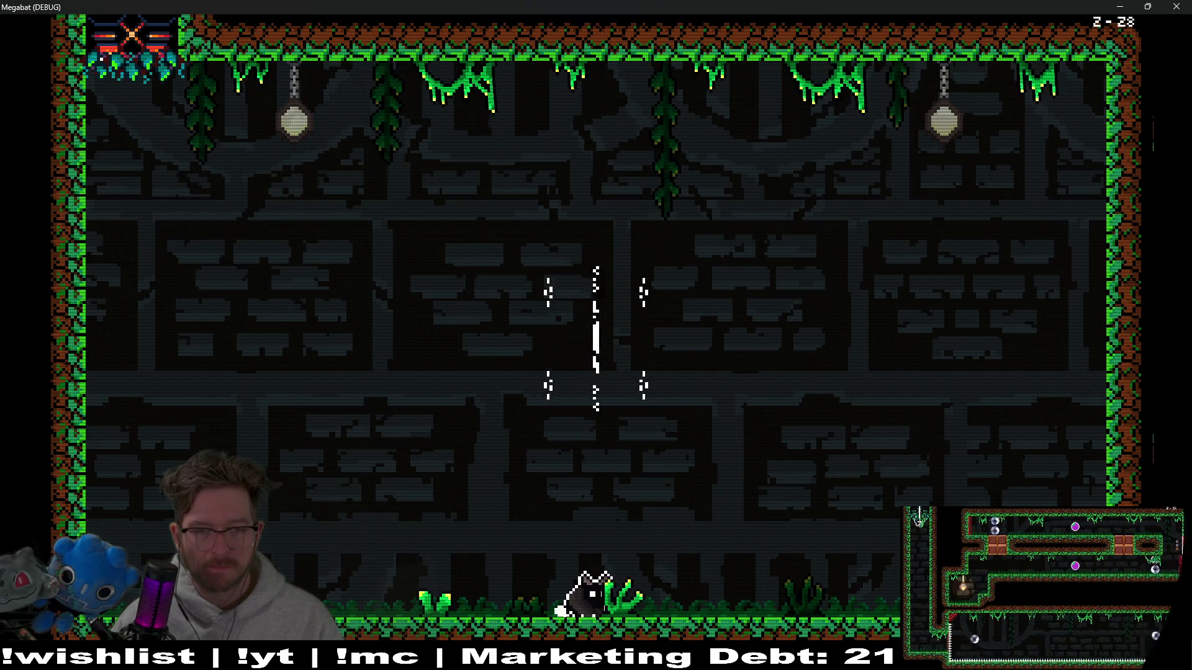
# - Run left, jump over the falling saw row, and land moving right
pyautogui.press('Left')
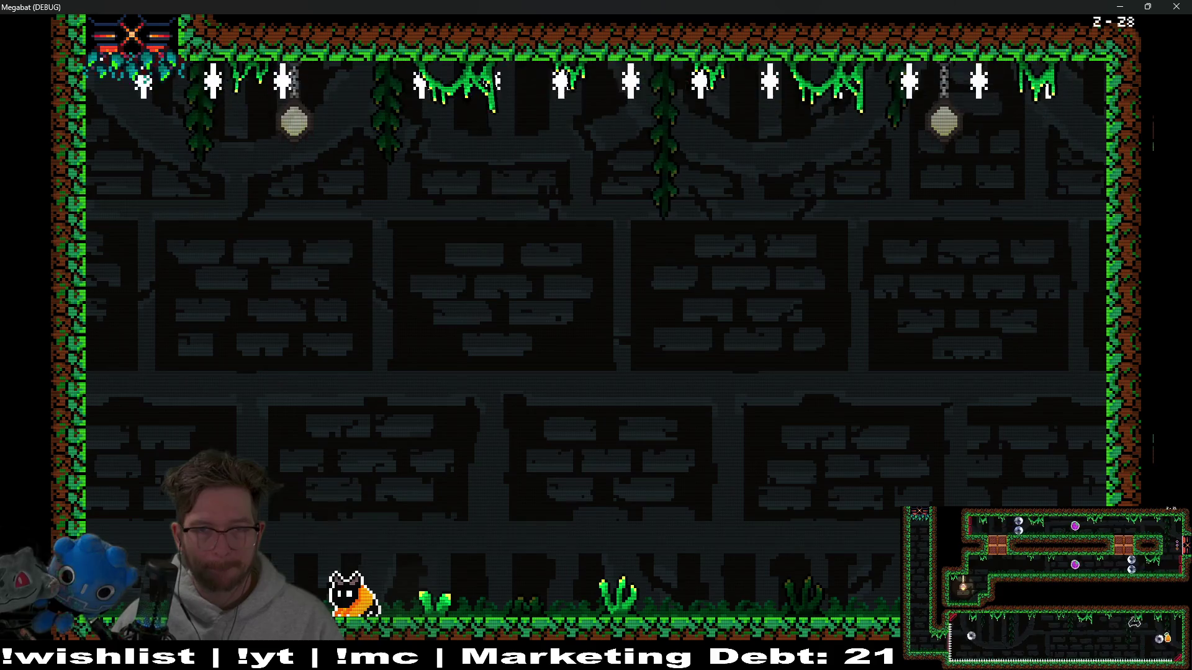
pyautogui.press('space')
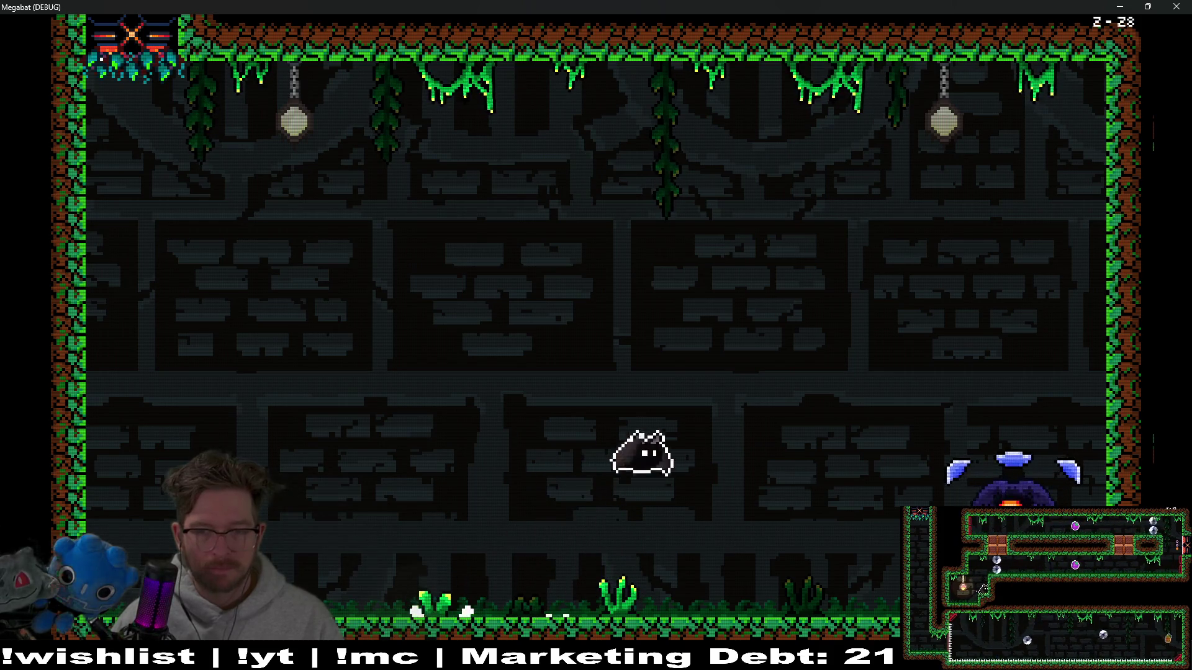
pyautogui.press('Right')
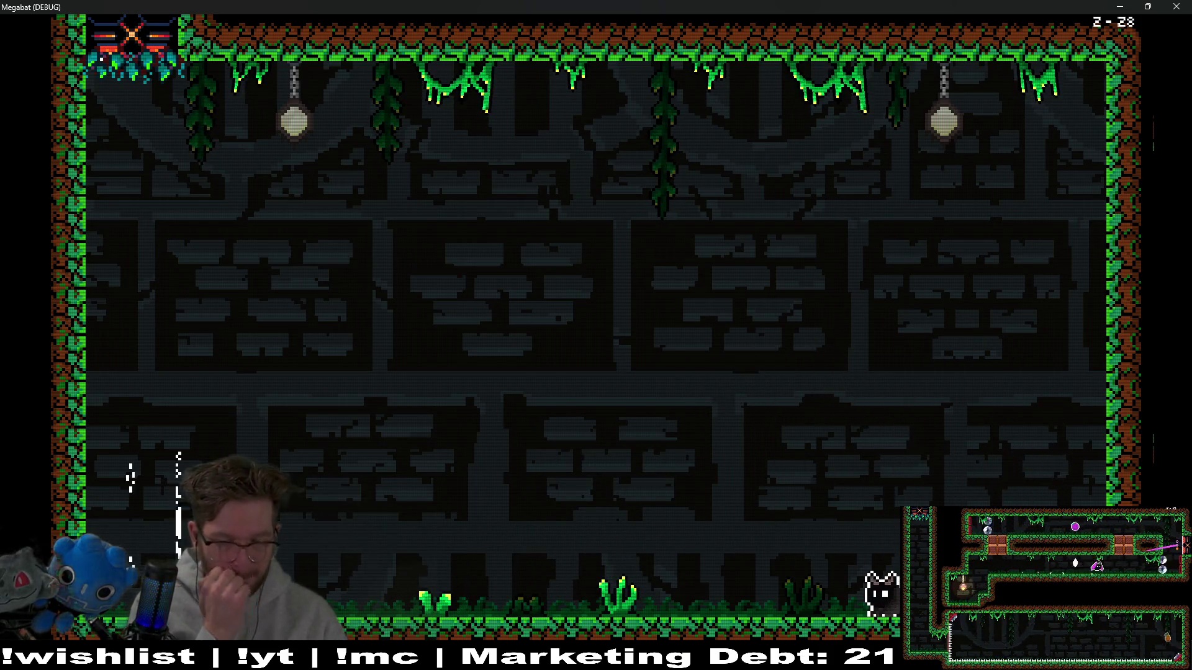
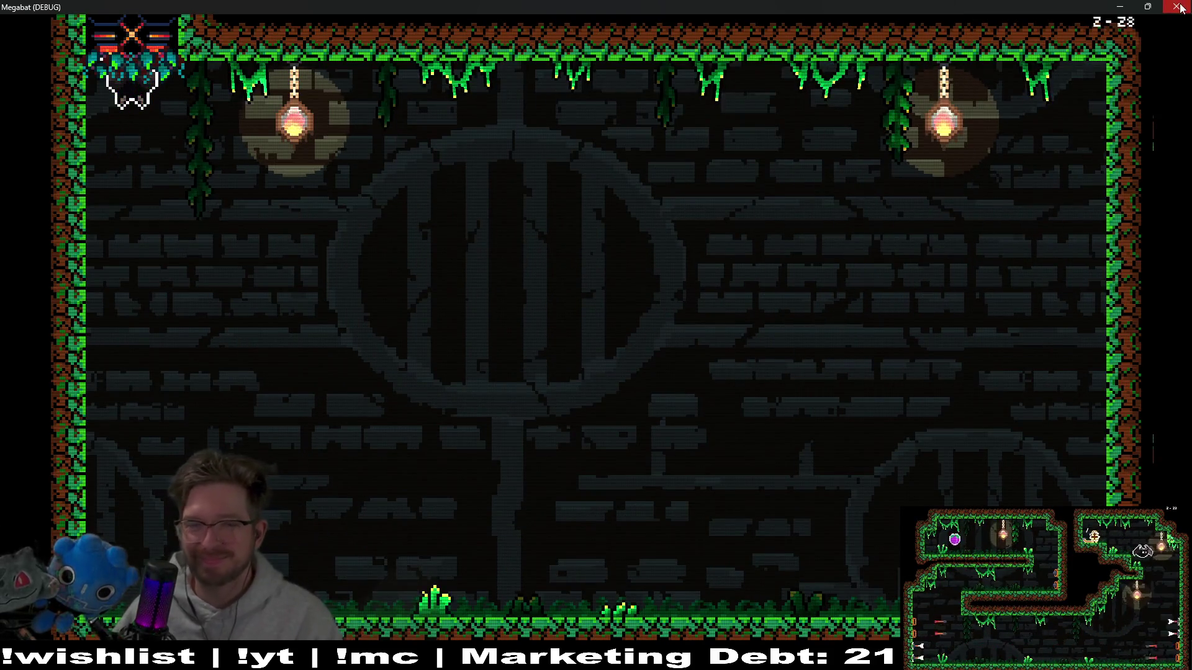
# - Close the running game and jump to the blade_wall_attack_state definition in the boss script
pyautogui.click(1180, 7)
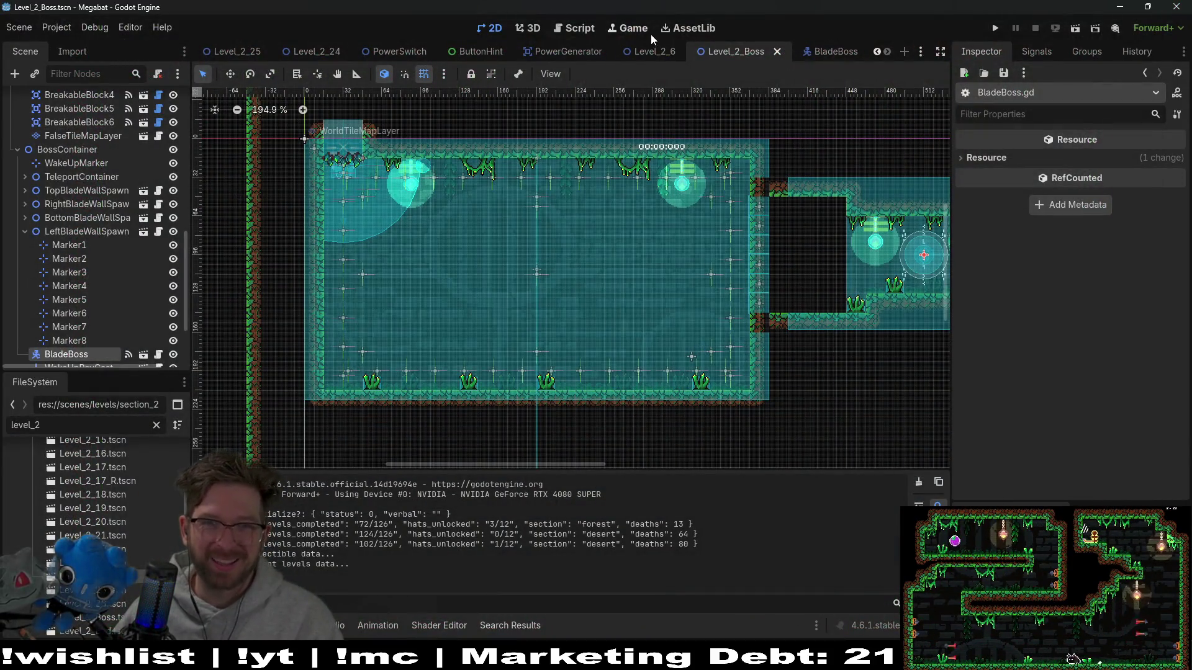
pyautogui.click(581, 28)
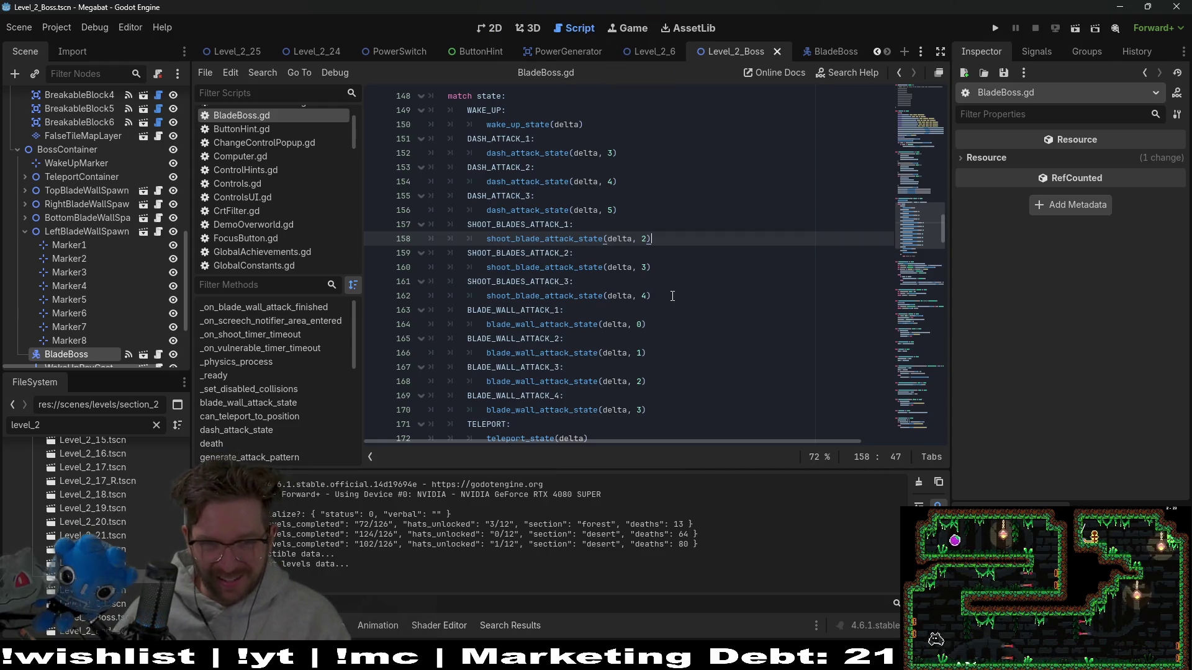
pyautogui.doubleClick(540, 209)
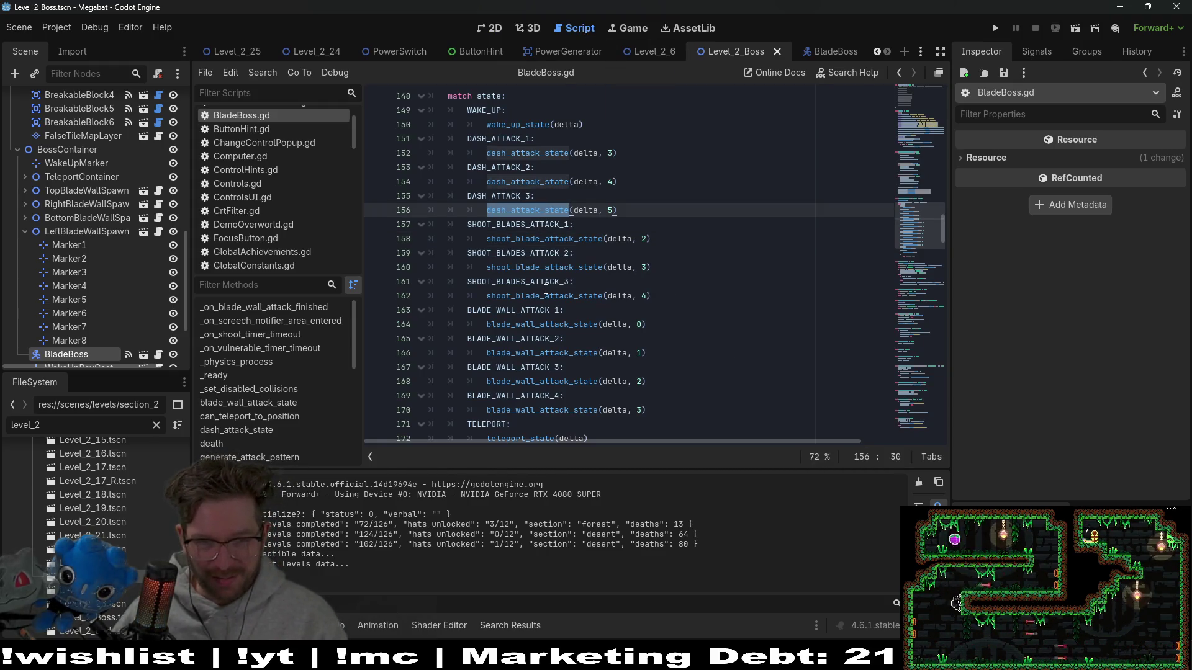
pyautogui.doubleClick(554, 325)
pyautogui.keyDown('ctrl'); pyautogui.click(562, 322); pyautogui.keyUp('ctrl')
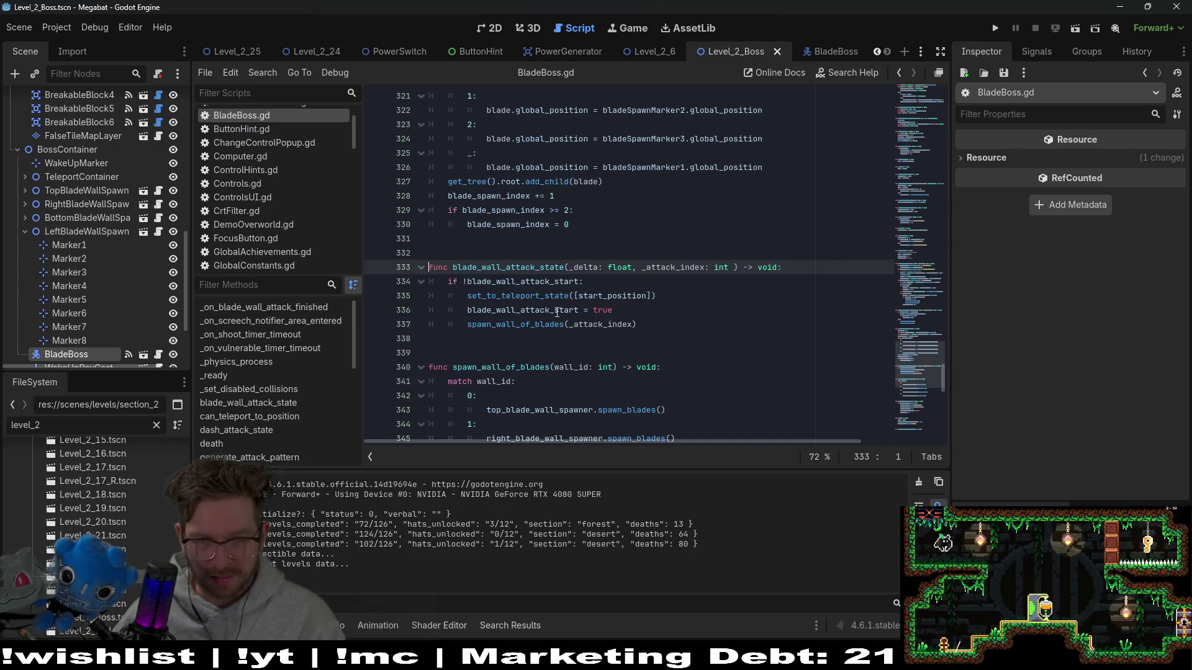
# - Inspect the spawn_wall_of_blades code and jump to the top_blade_wall_spawner declaration
pyautogui.click(539, 325)
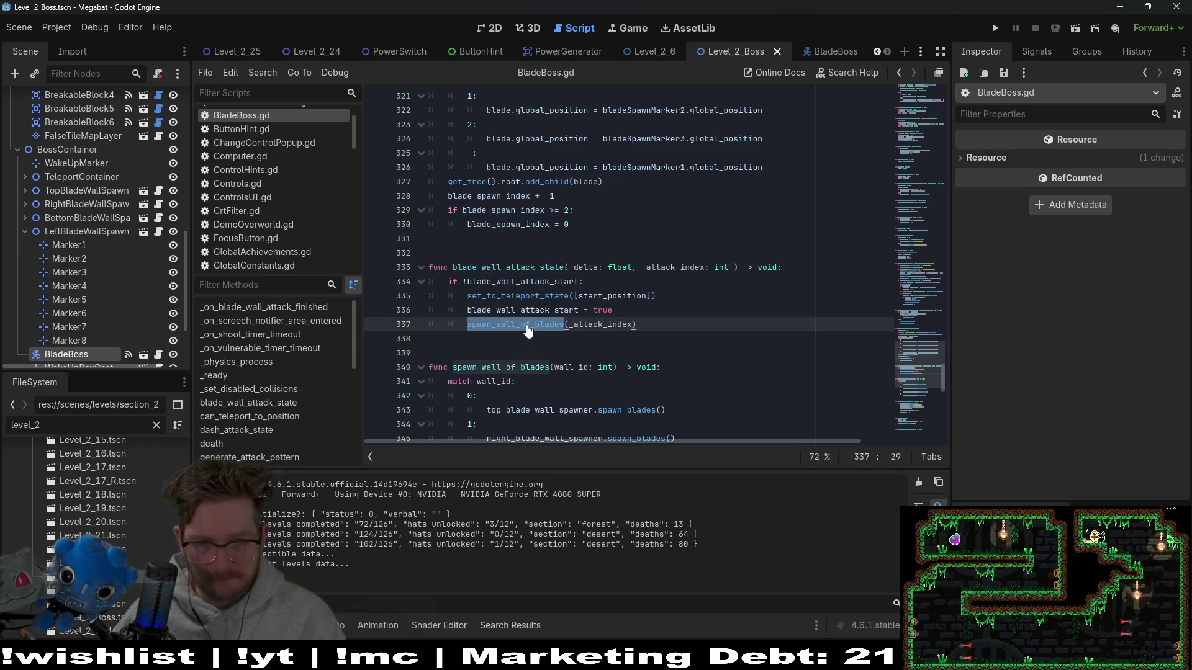
pyautogui.scroll(-4, 527, 331)
pyautogui.scroll(2, 614, 227)
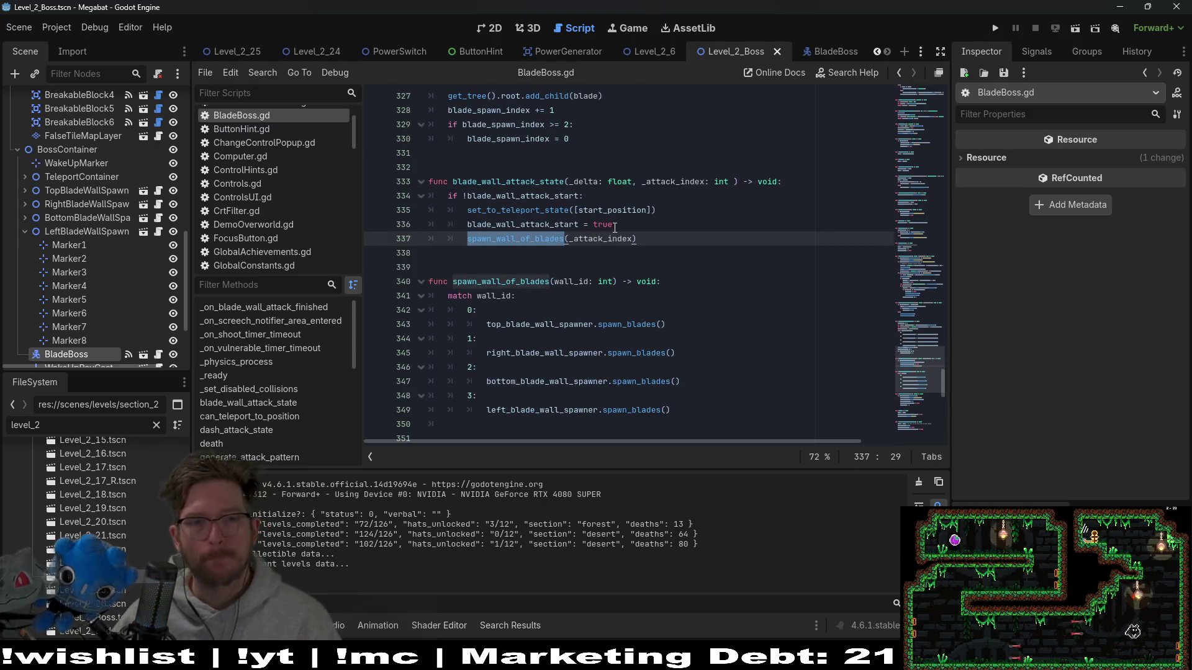
pyautogui.doubleClick(531, 225)
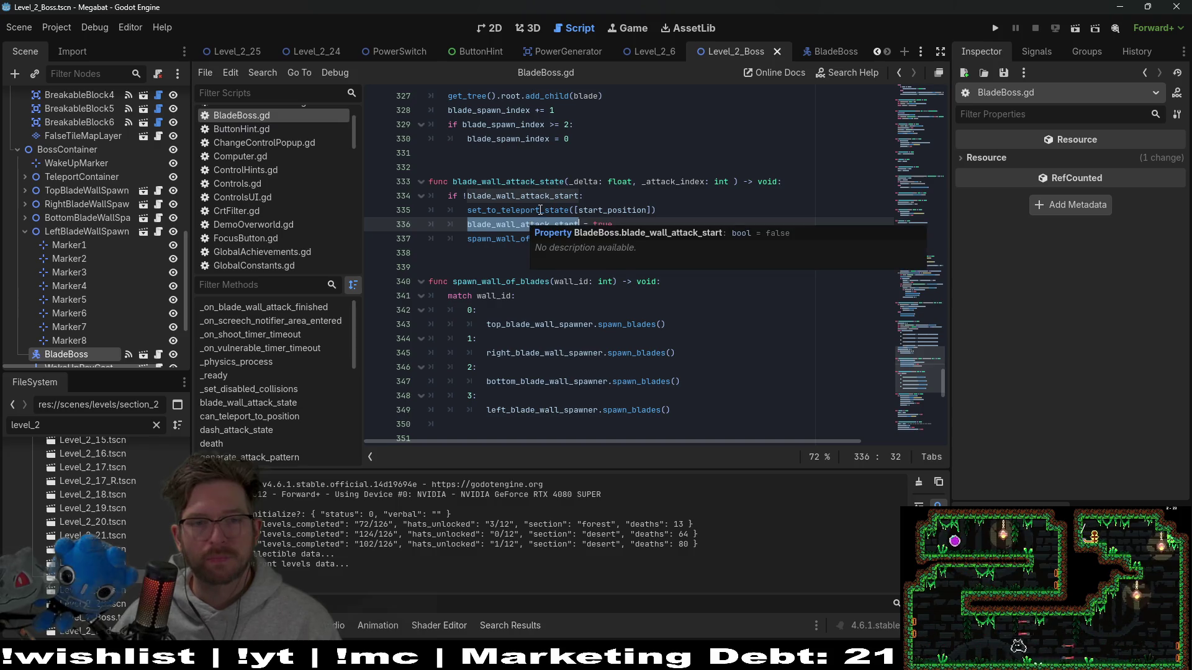
pyautogui.click(540, 210)
pyautogui.click(535, 219)
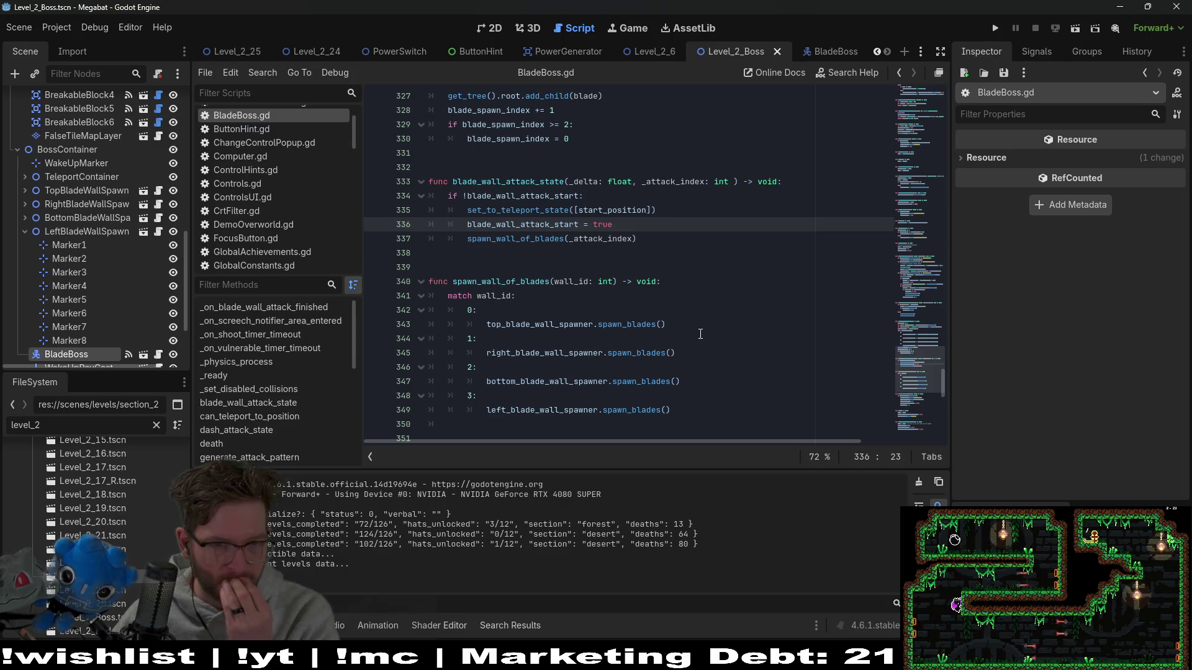
pyautogui.scroll(-4, 700, 334)
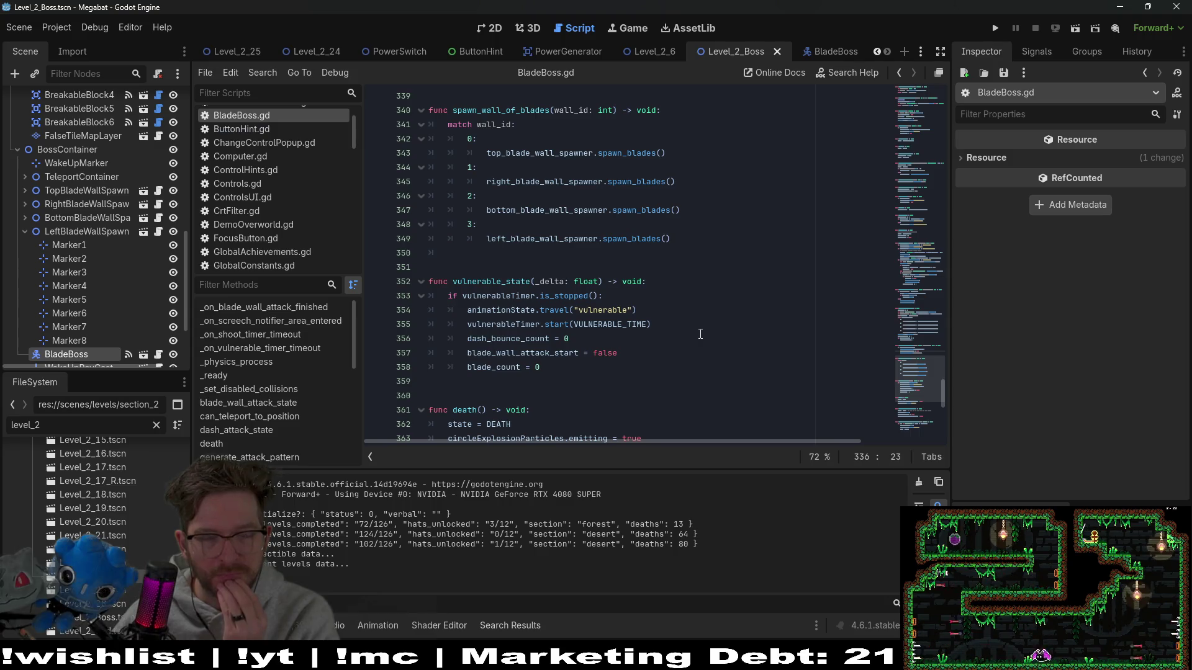
pyautogui.scroll(2, 701, 334)
pyautogui.click(516, 241)
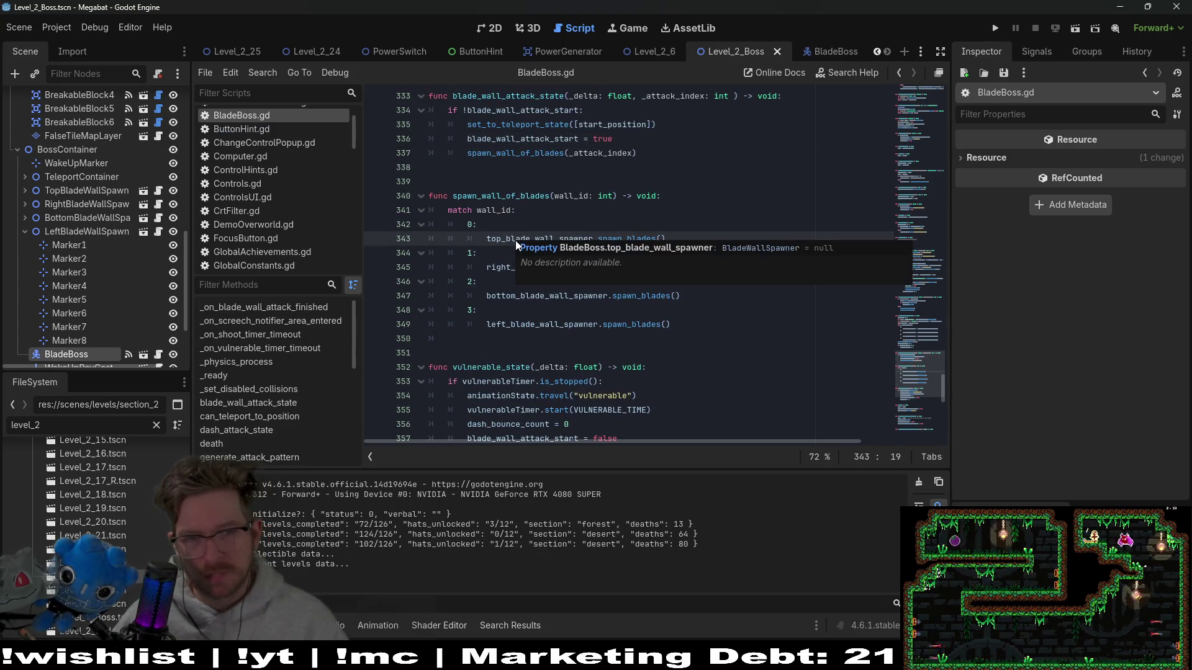
pyautogui.keyDown('ctrl'); pyautogui.click(523, 240); pyautogui.keyUp('ctrl')
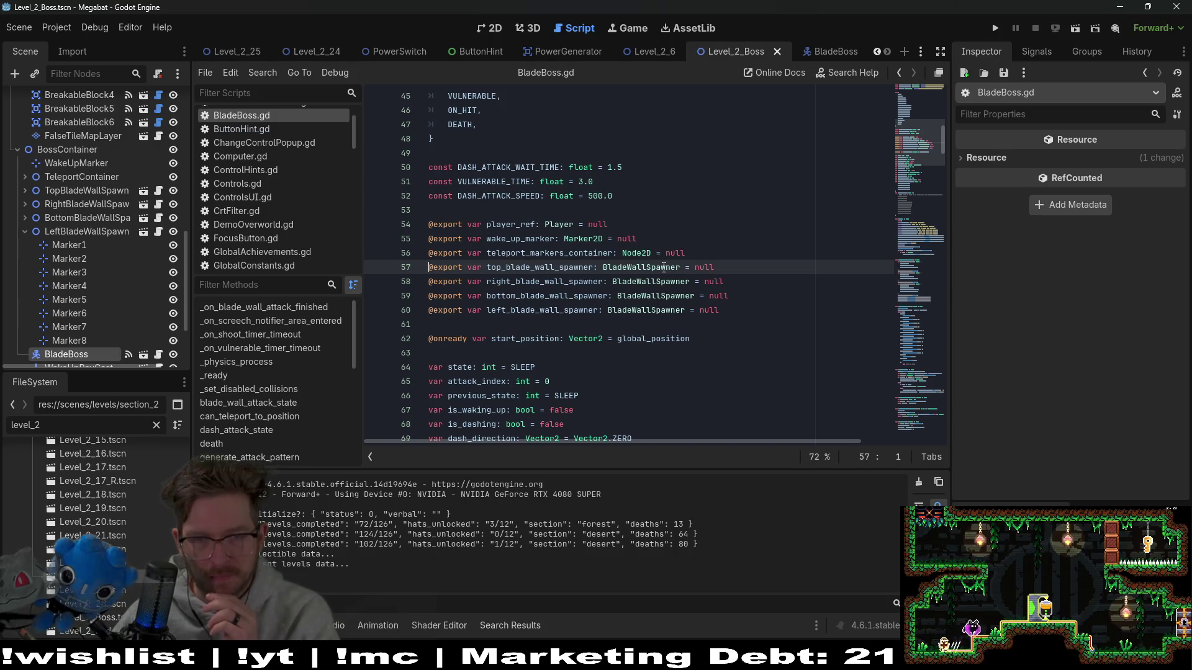
# - Open the BladeWallSpawner script to review its timer setup
pyautogui.keyDown('ctrl'); pyautogui.click(651, 274); pyautogui.keyUp('ctrl')
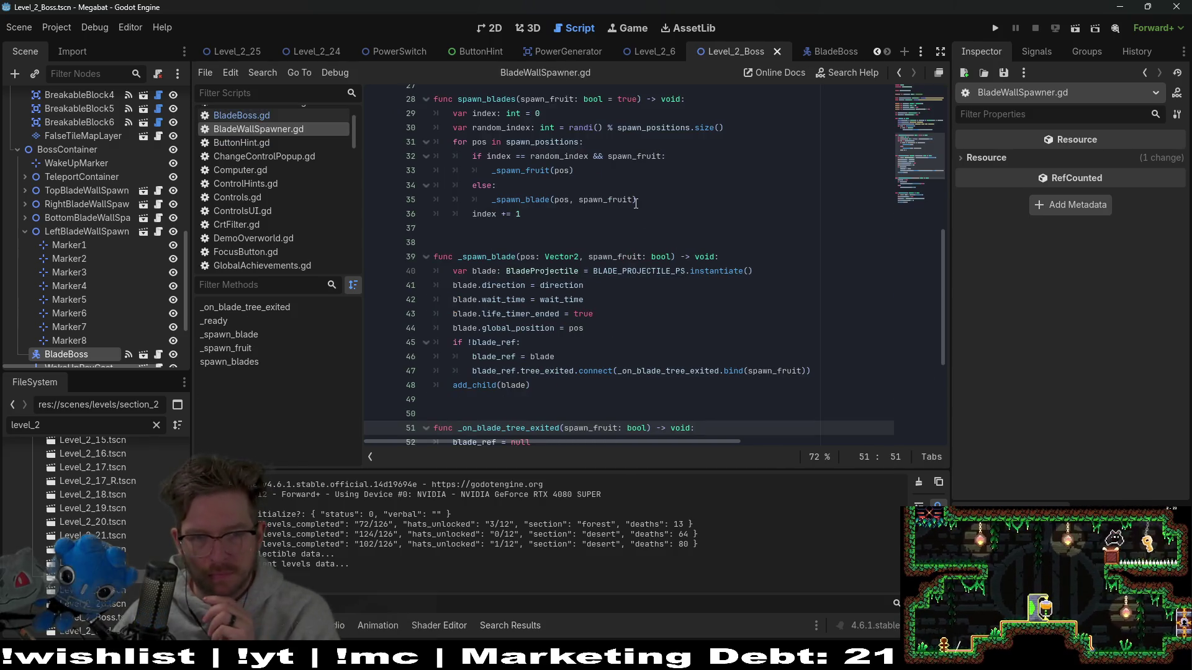
pyautogui.scroll(7, 636, 204)
pyautogui.scroll(3, 70, 256)
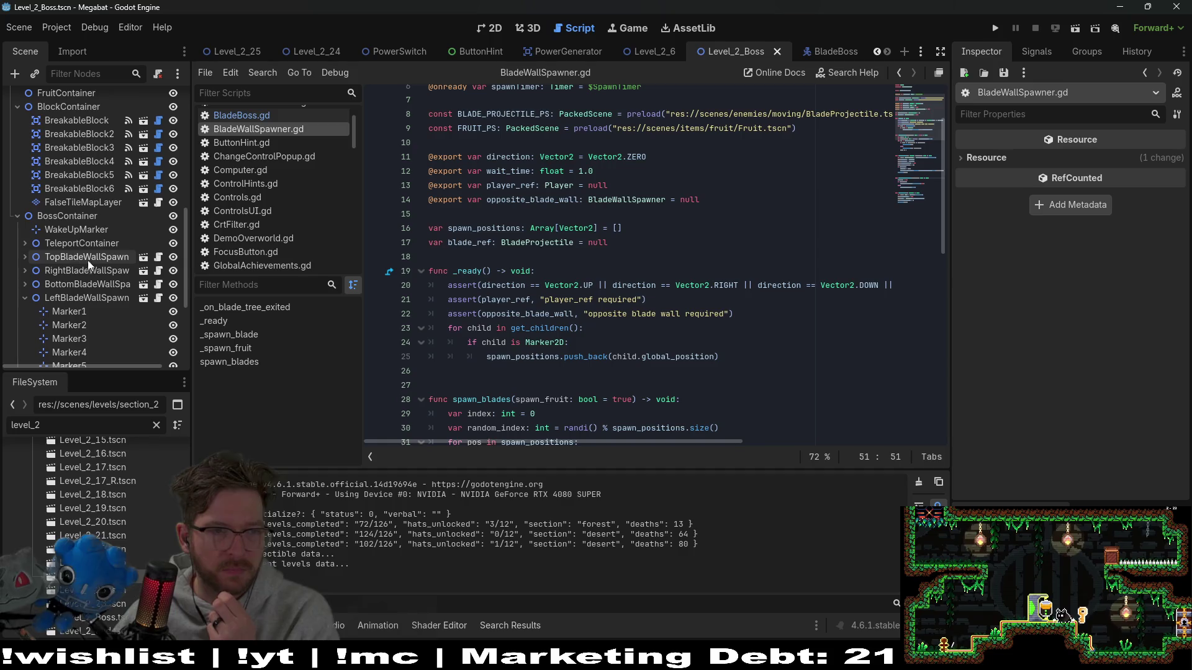
# - Give all four blade wall spawner nodes Wait Time 2.0, save Level_2_Boss and run it
pyautogui.click(92, 259)
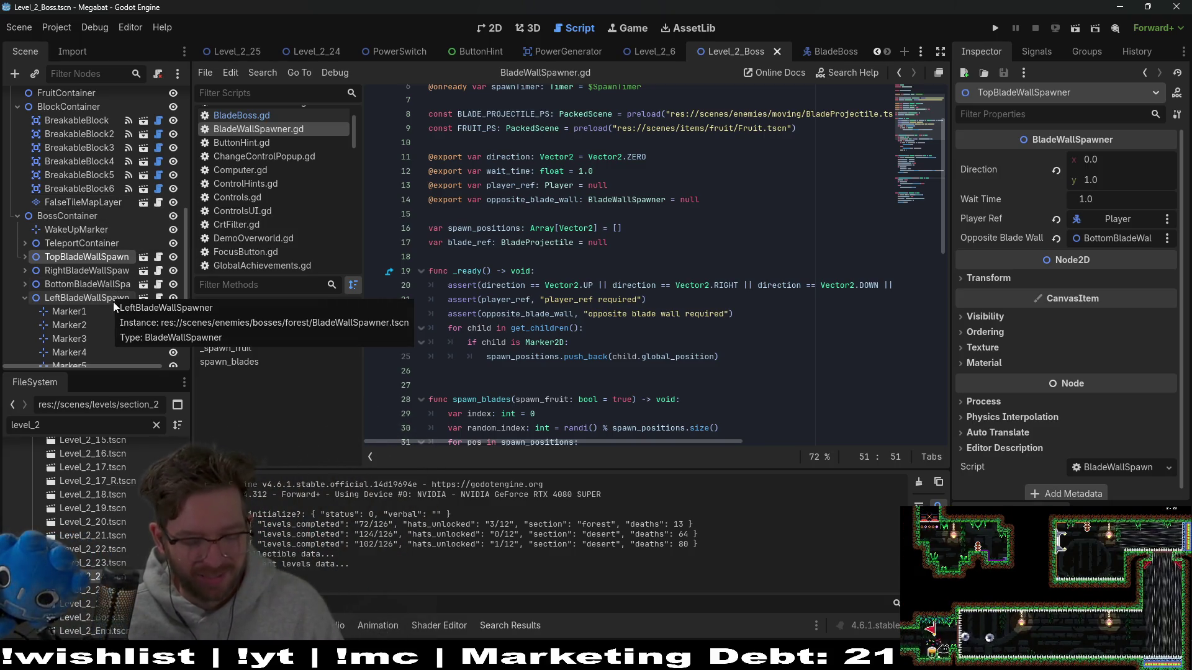
pyautogui.keyDown('shift'); pyautogui.click(114, 304); pyautogui.keyUp('shift')
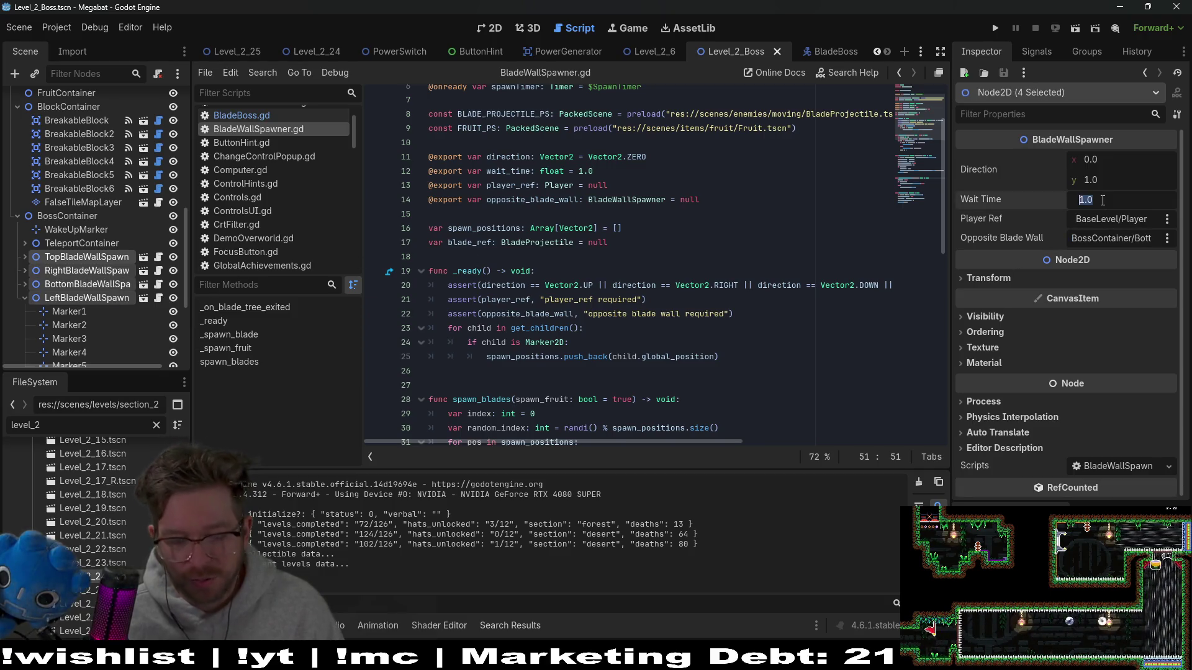
pyautogui.hotkey('ctrl', 's')
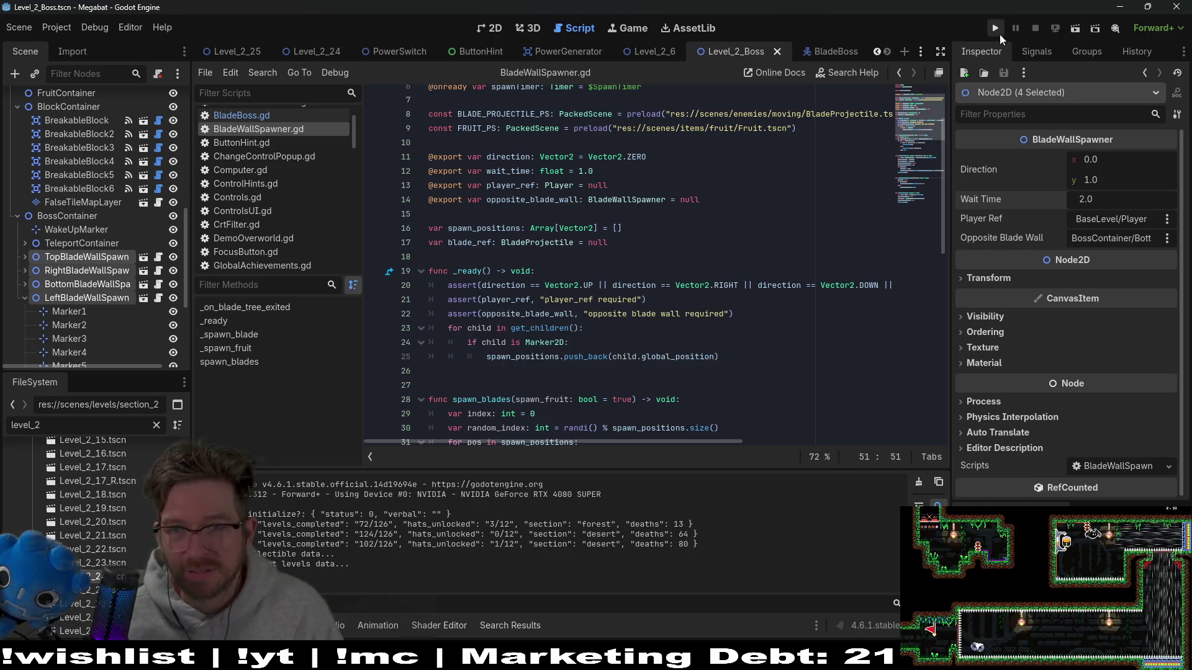
pyautogui.click(1073, 29)
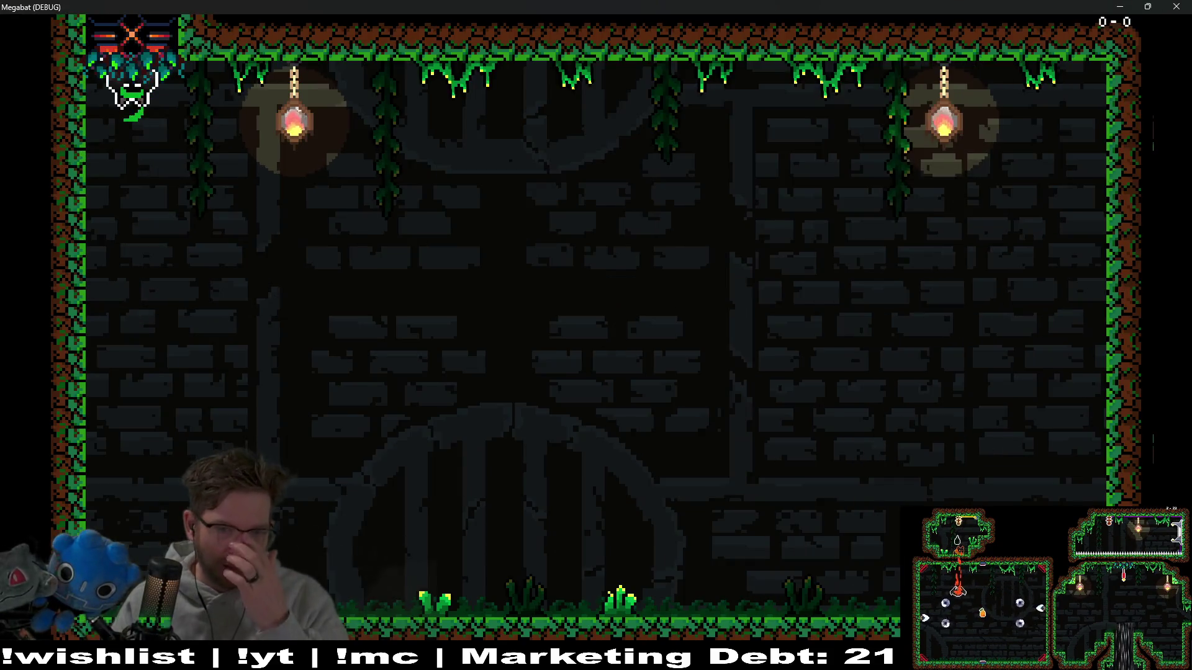
# - Fly the cat near the ceiling to dodge the saw blades, retrying after respawns
pyautogui.press('Right')
pyautogui.press('Left')
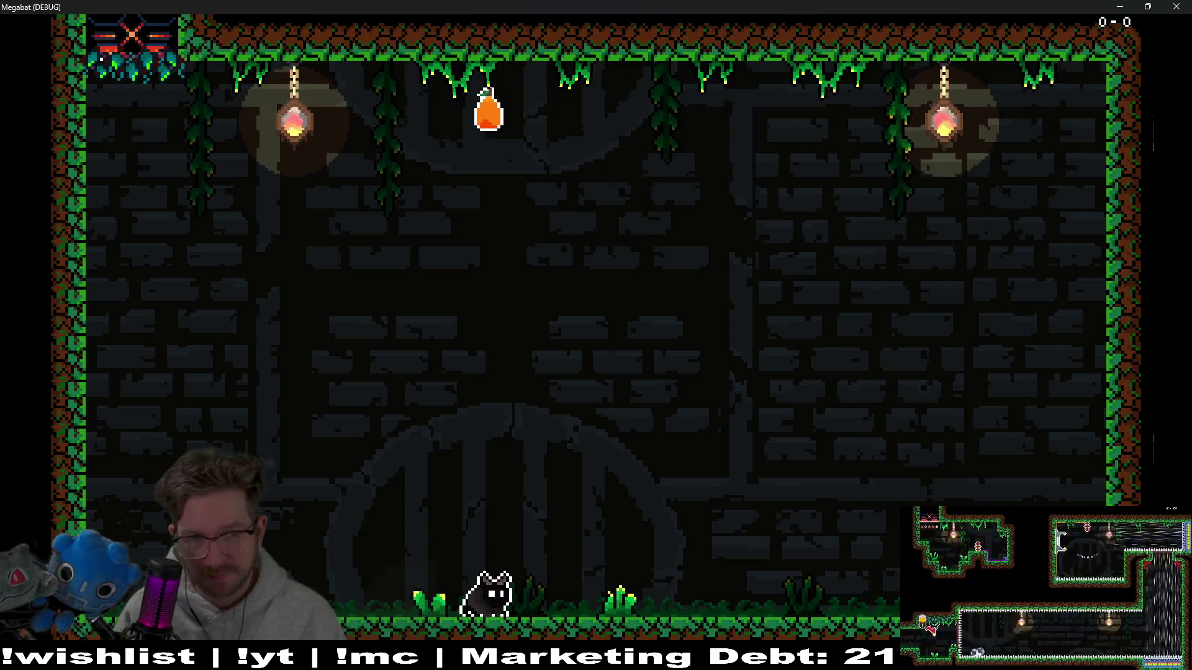
pyautogui.press('space')
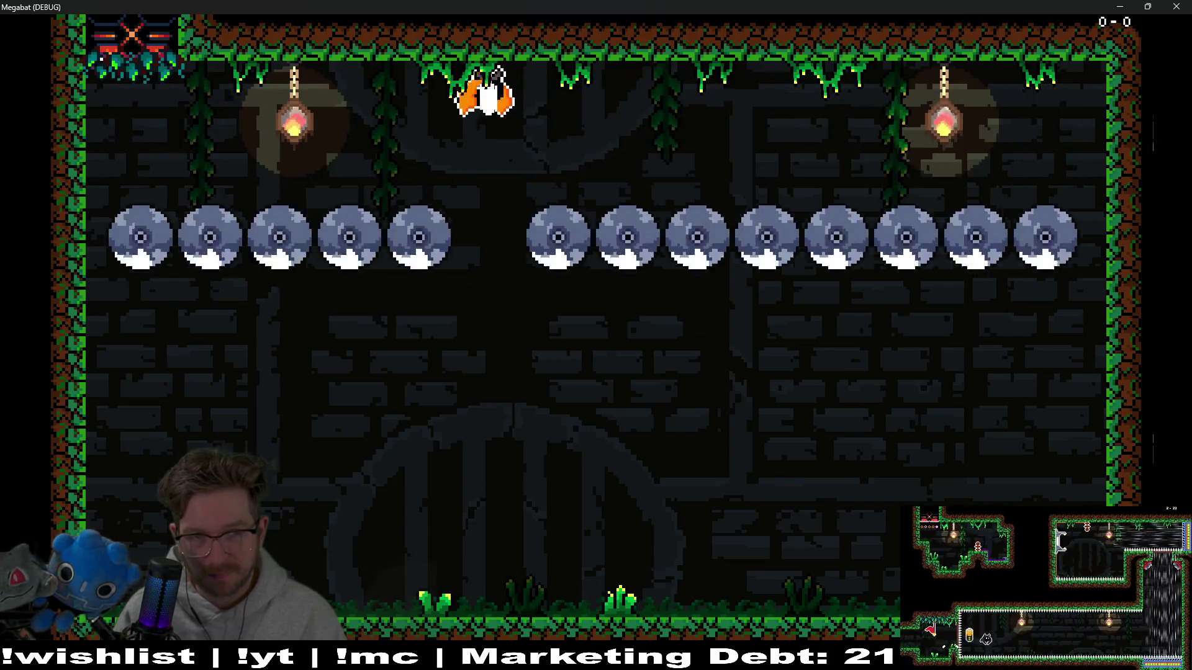
pyautogui.press('Right')
pyautogui.press('space')
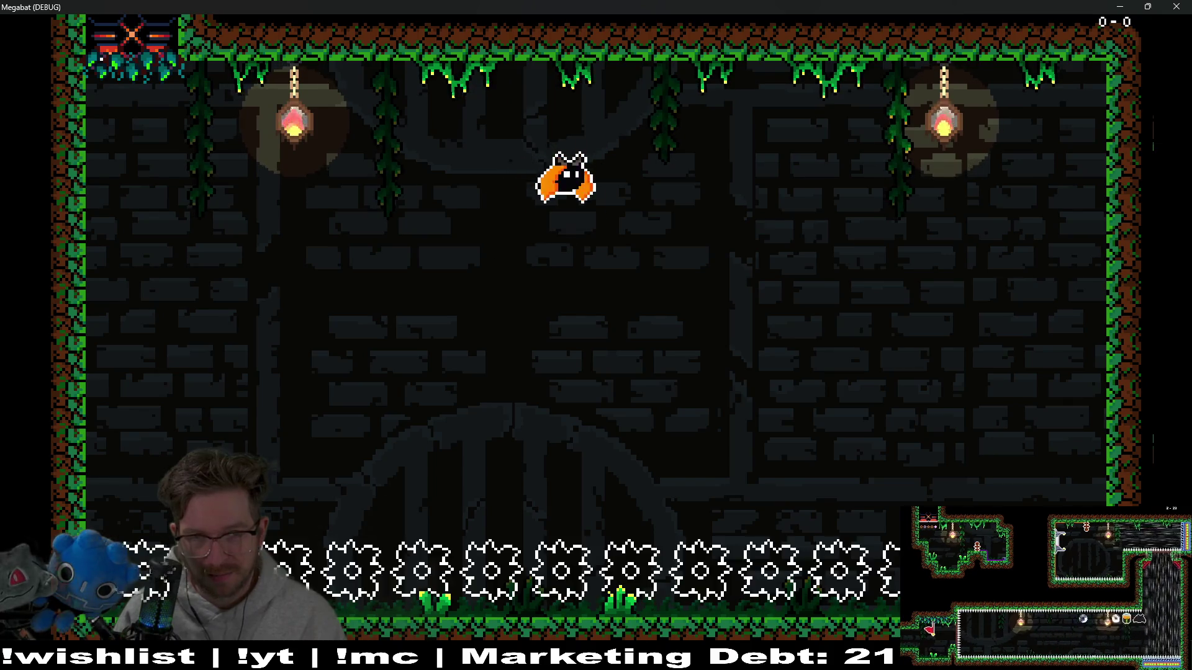
pyautogui.press('space')
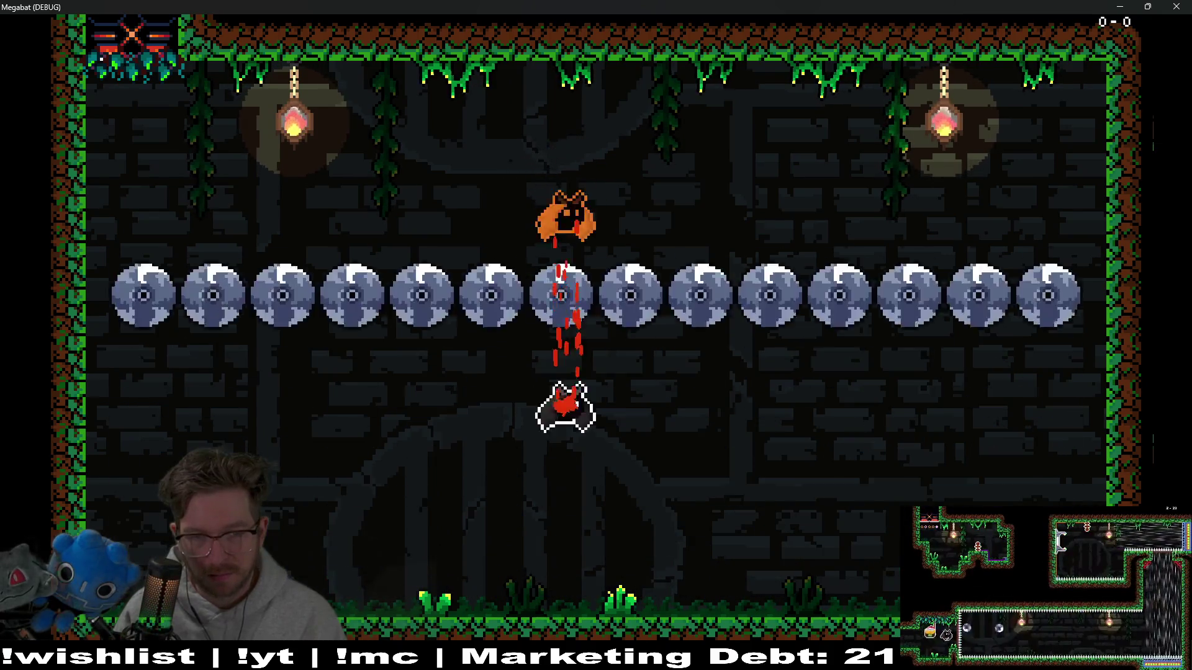
pyautogui.press('Right')
pyautogui.press('Left')
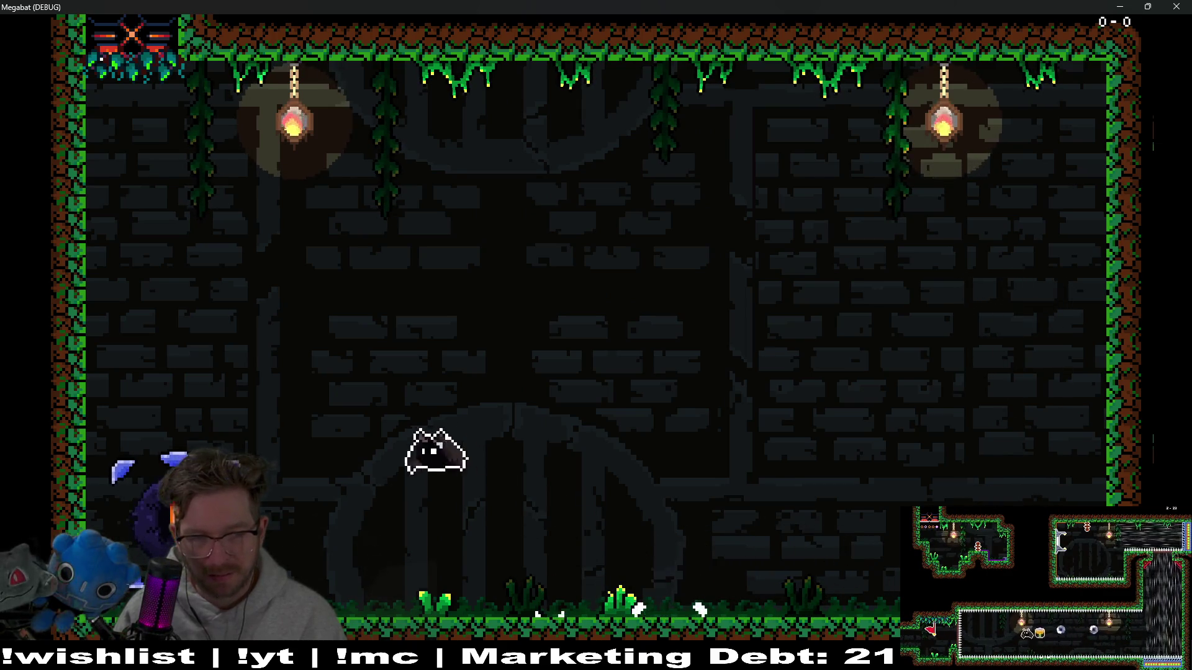
pyautogui.press('Left')
pyautogui.press('Right')
pyautogui.press('space')
pyautogui.press('Right')
pyautogui.press('space')
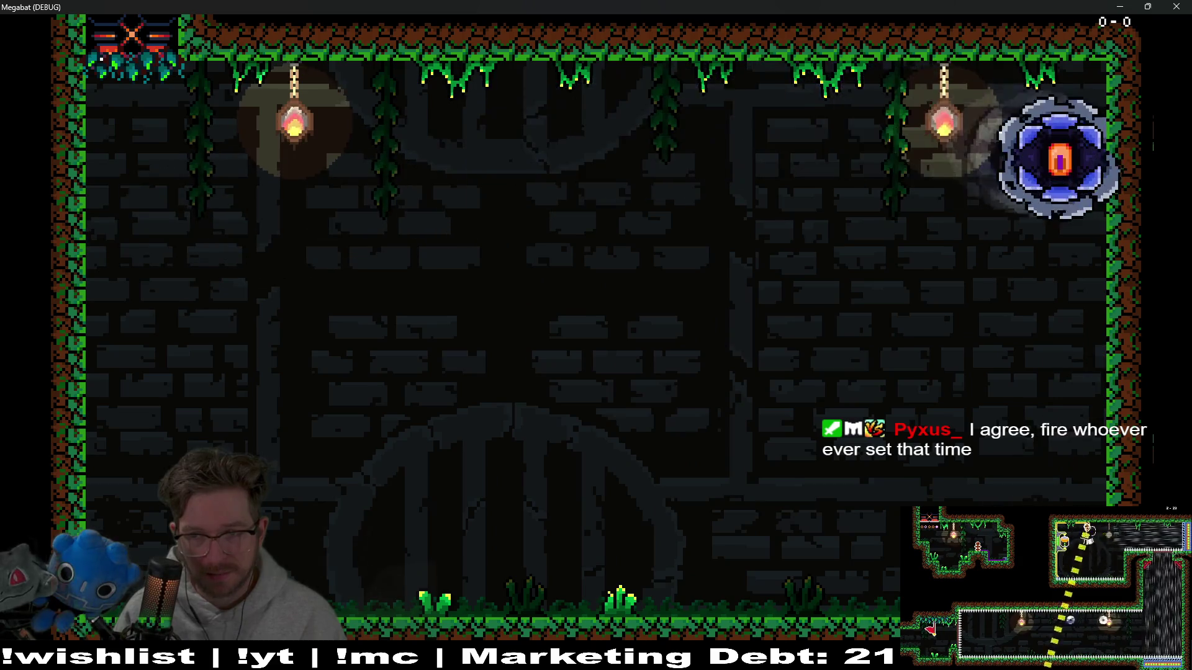
pyautogui.press('Left')
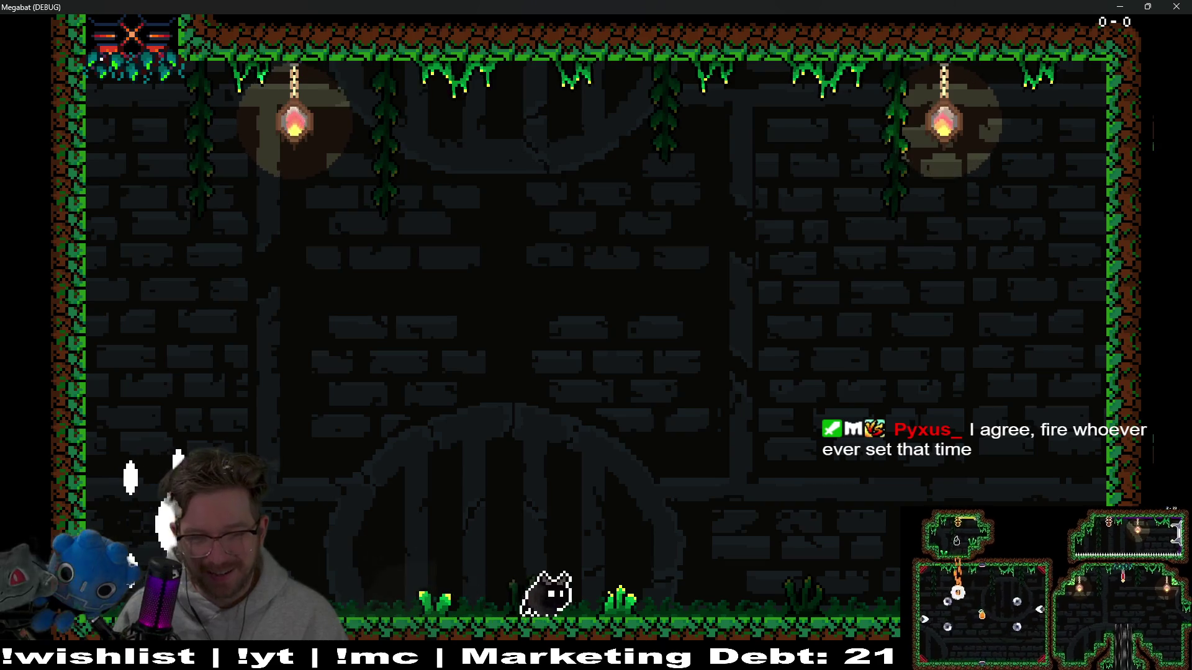
# - Run along the floor, fly to the top-right corner and strike the eye enemy
pyautogui.press('Right')
pyautogui.press('Left')
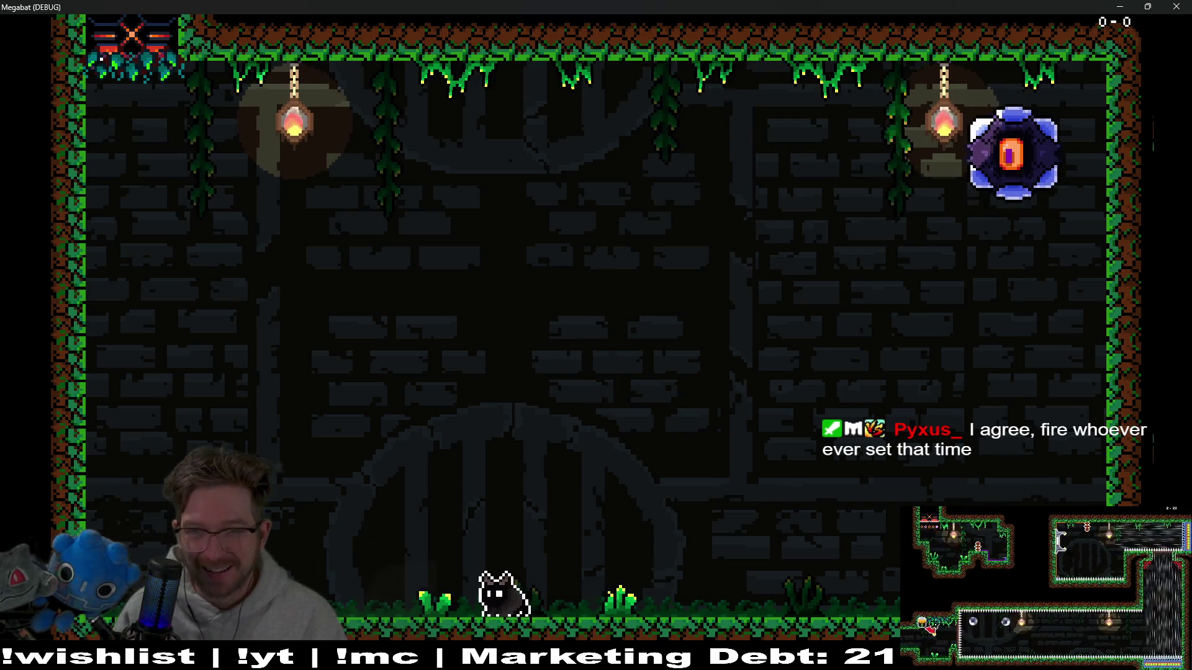
pyautogui.press('Left')
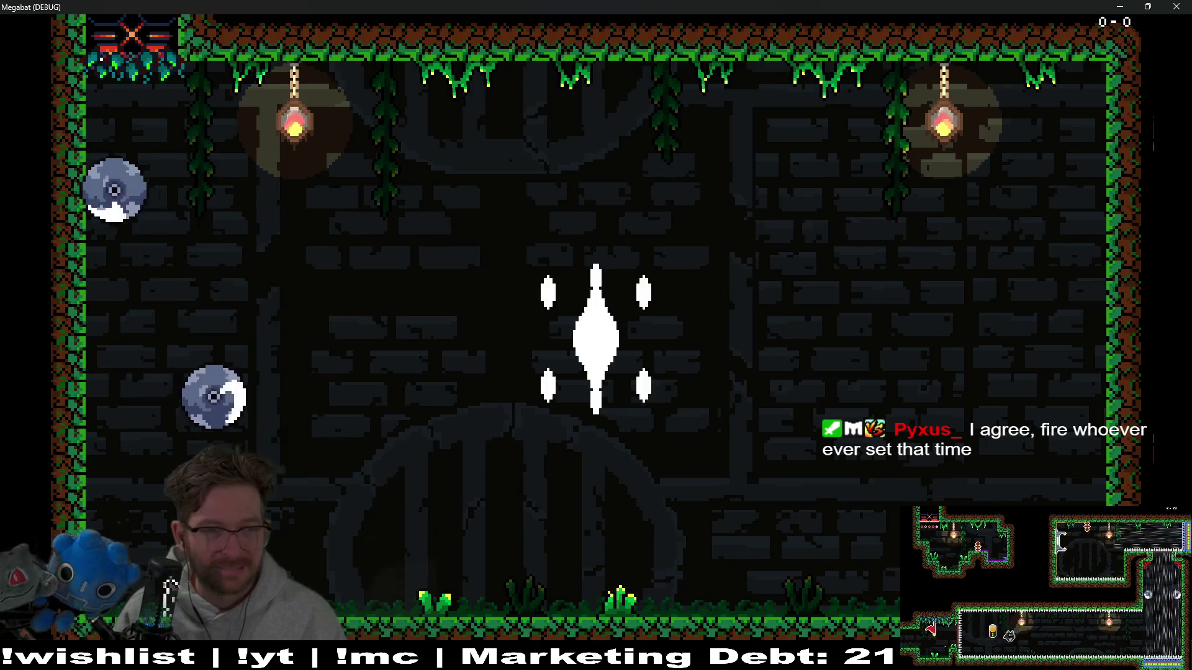
pyautogui.press('Right')
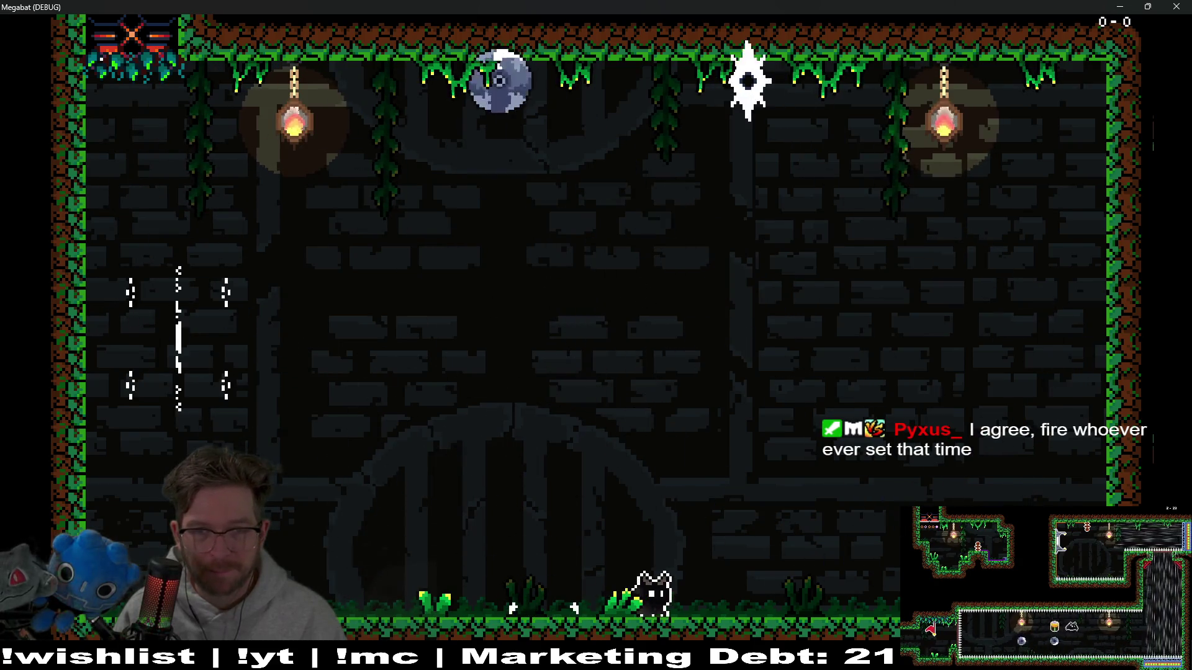
pyautogui.press('Left')
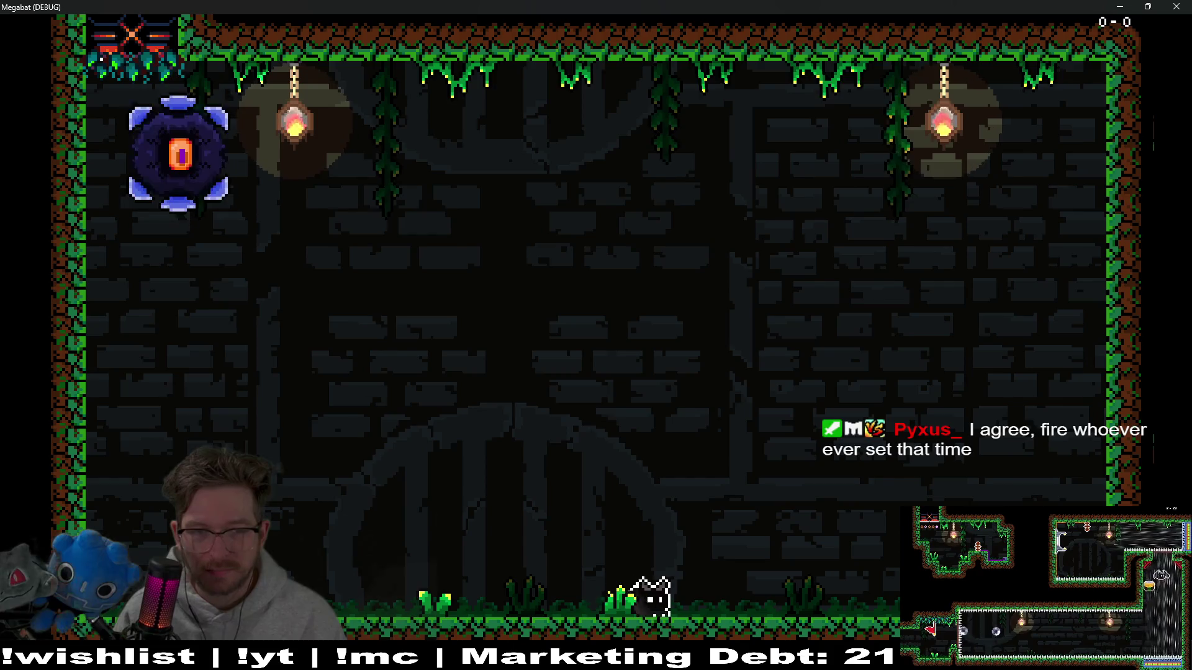
pyautogui.press('Left')
pyautogui.press('space')
pyautogui.press('Right')
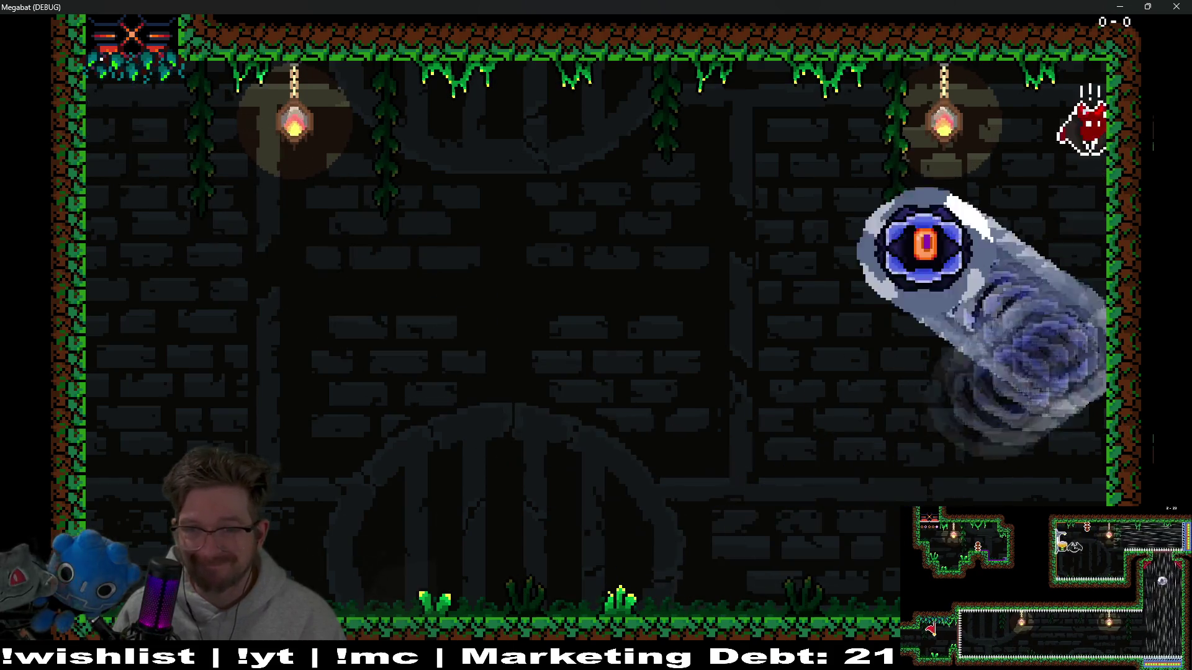
pyautogui.press('Left')
pyautogui.press('Left')
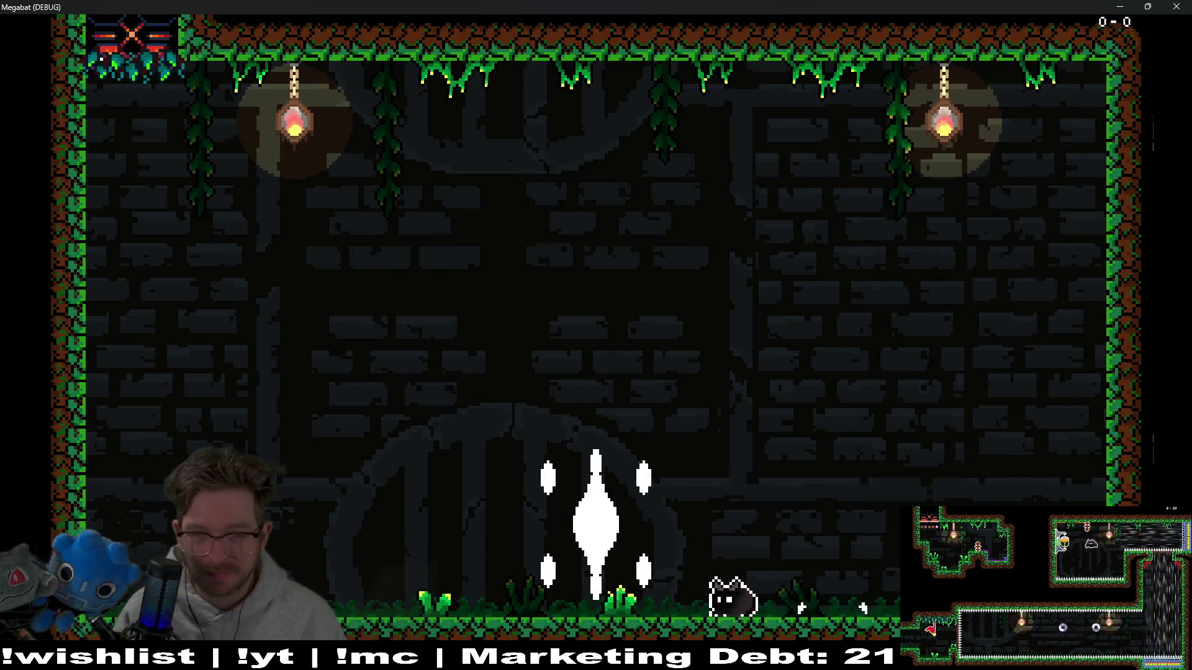
pyautogui.press('Right')
pyautogui.press('space')
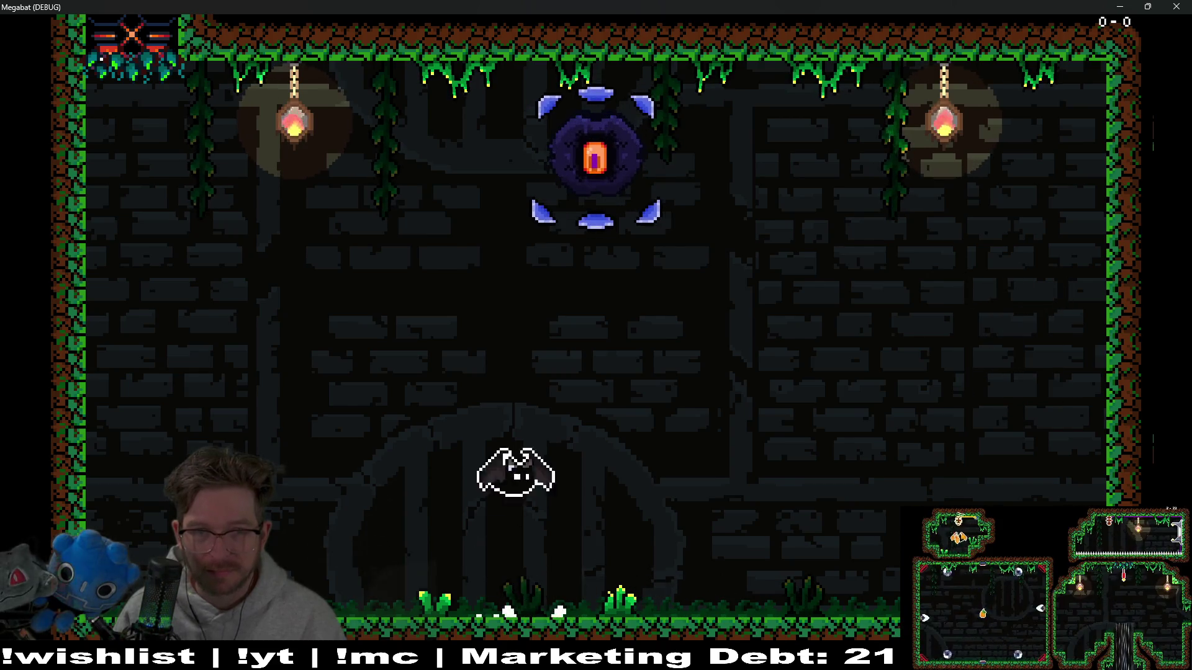
pyautogui.press('Left')
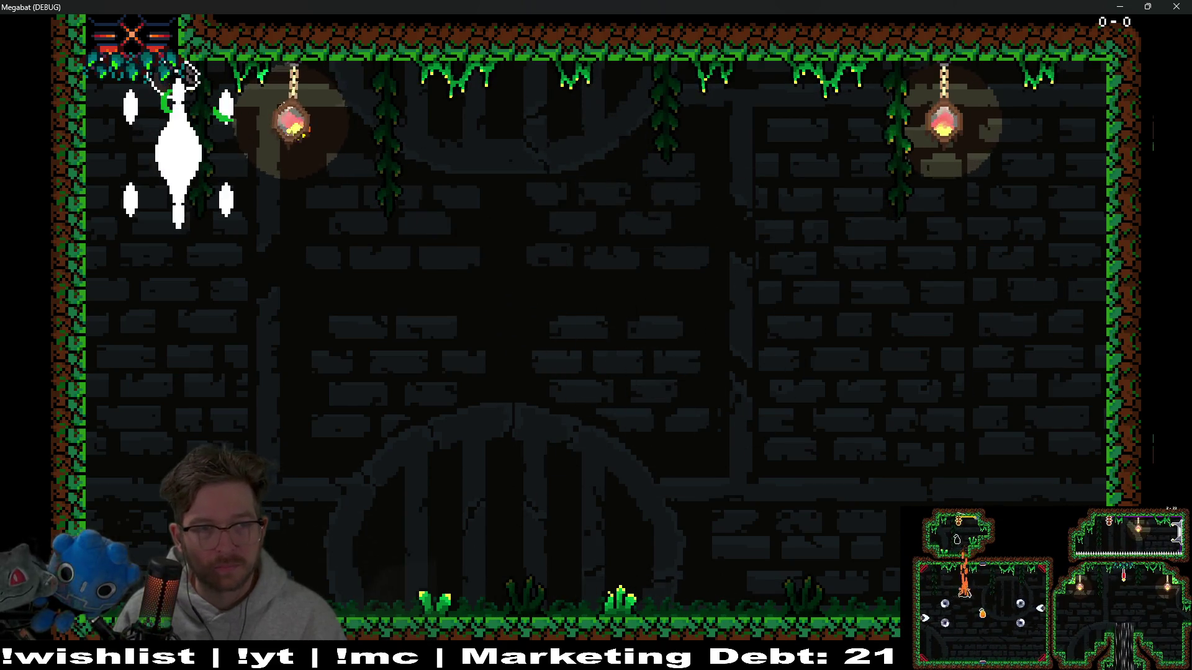
pyautogui.press('Right')
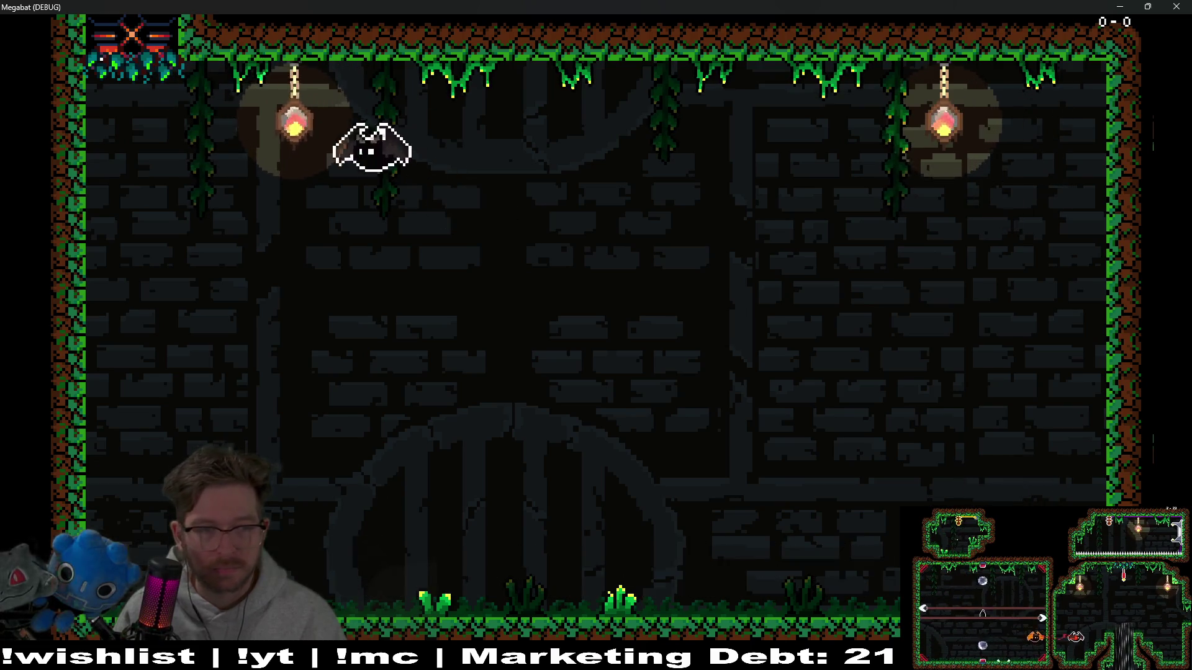
pyautogui.press('Left')
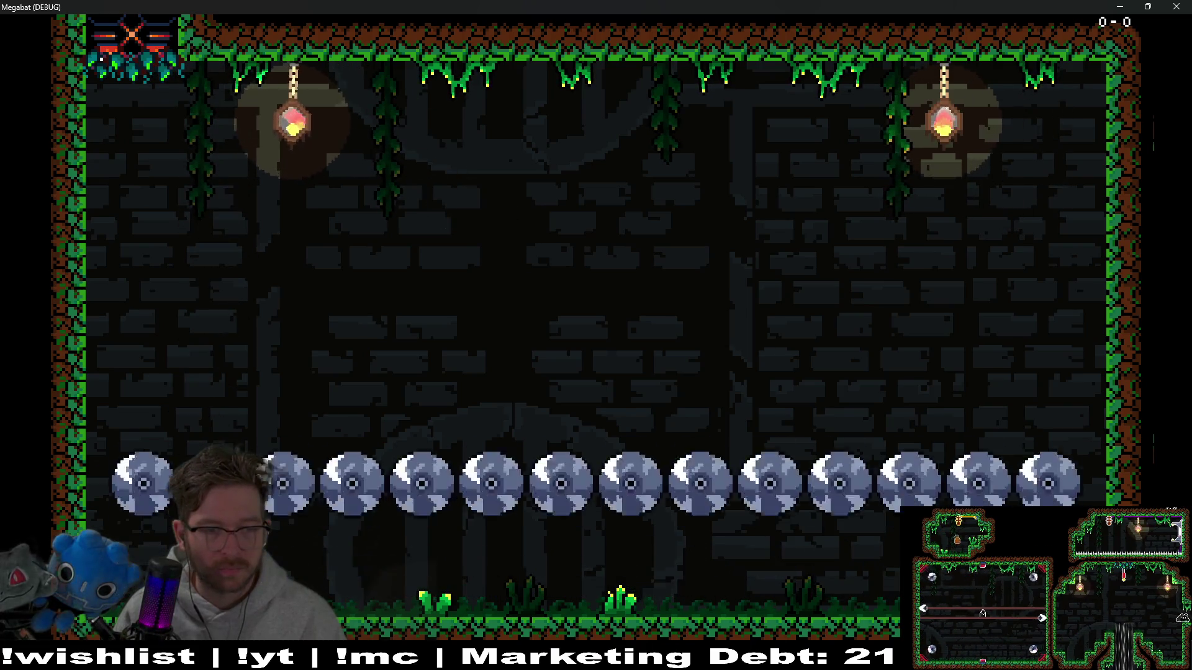
pyautogui.press('Right')
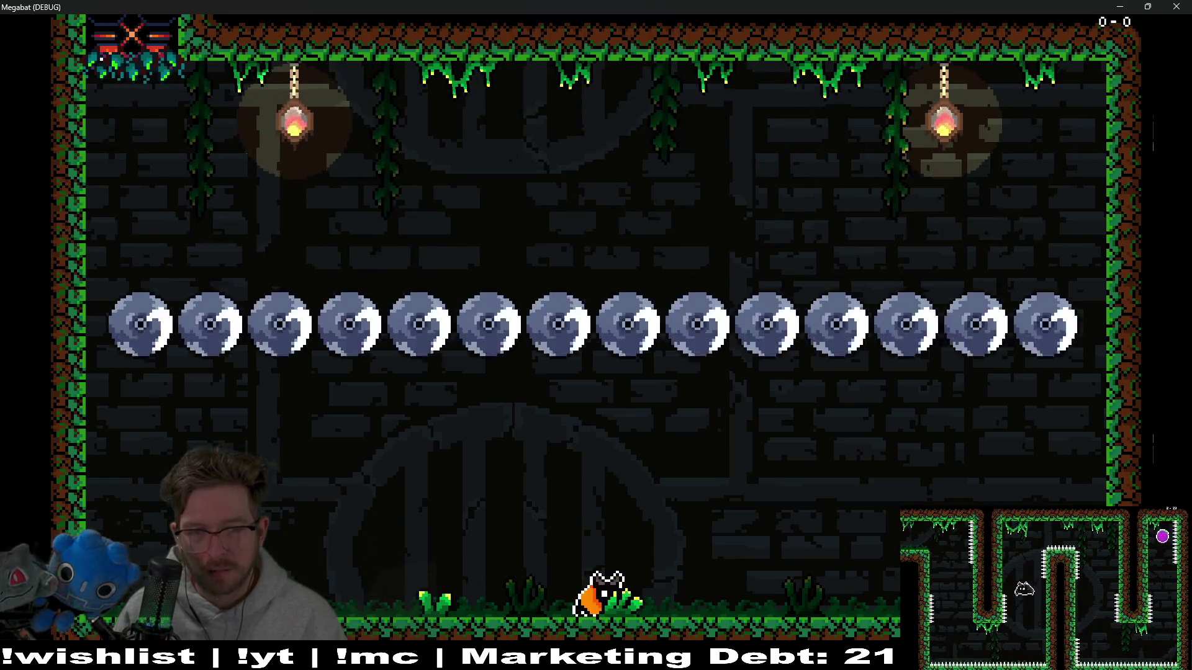
# - Dodge the blade walls on the floor and fly at the boss to attack it
pyautogui.press('Right')
pyautogui.press('Left')
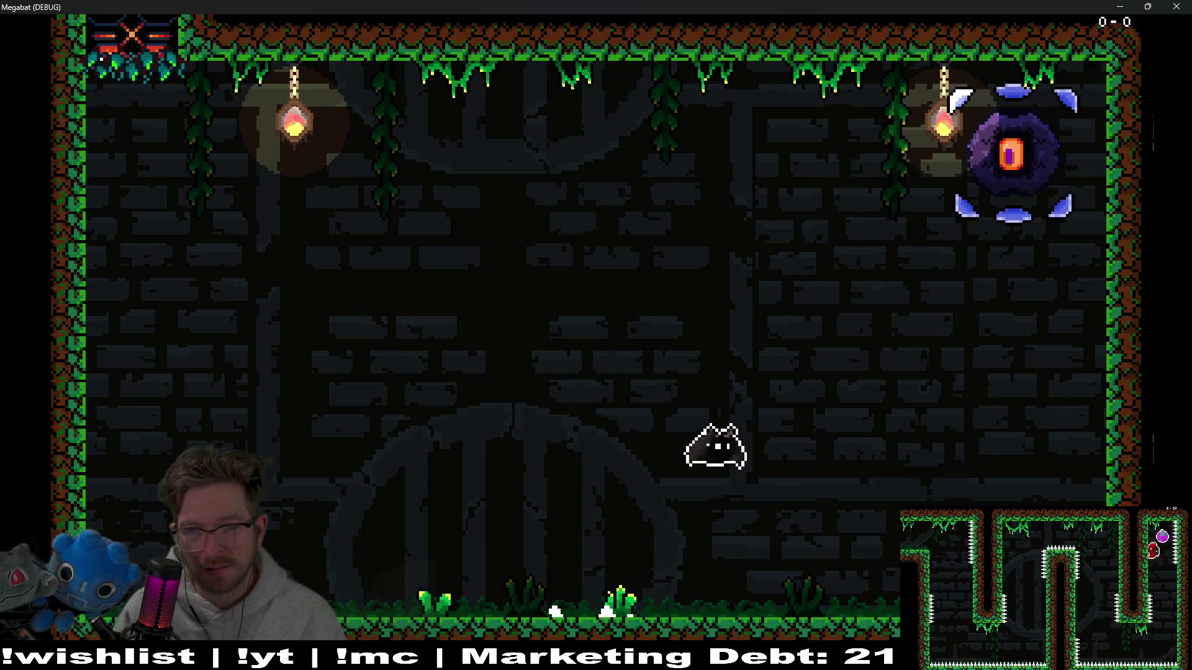
pyautogui.press('Left')
pyautogui.press('Right')
pyautogui.press('Left')
pyautogui.press('Right')
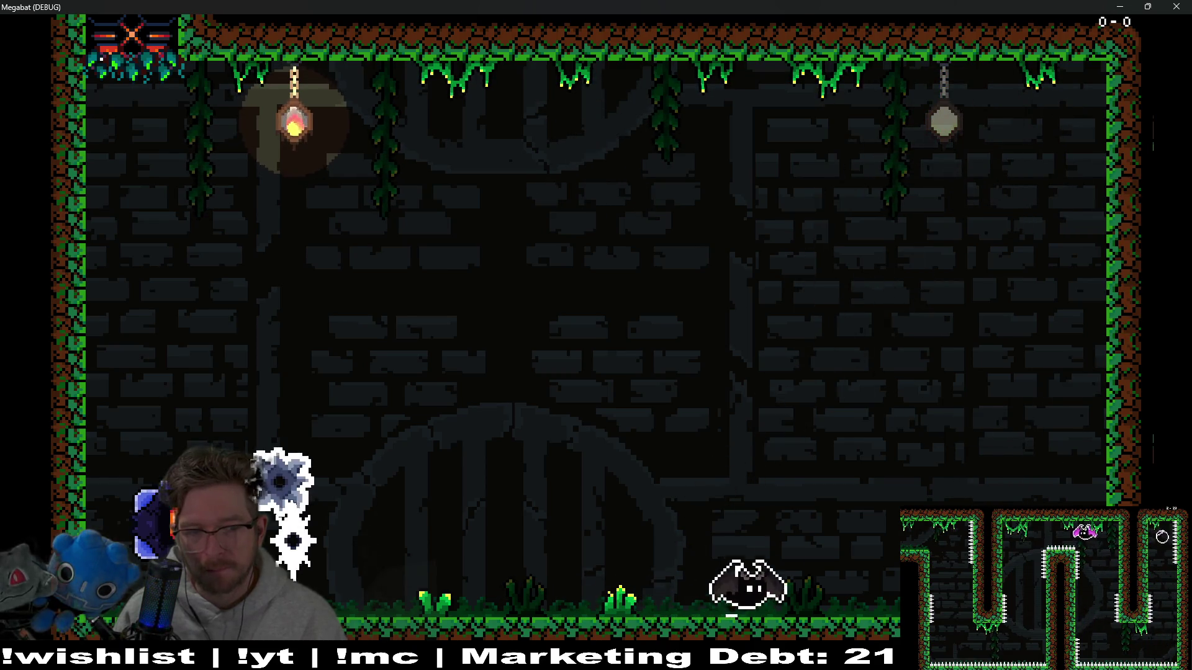
pyautogui.press('Up')
pyautogui.press('Left')
pyautogui.press('Left')
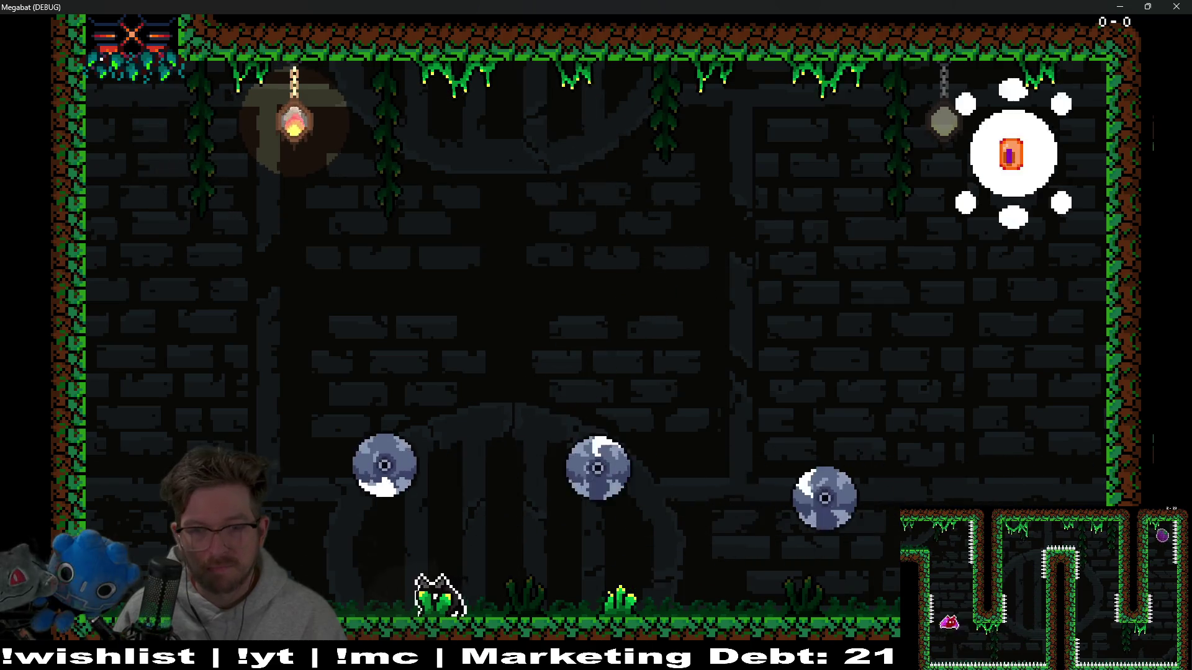
pyautogui.press('Right')
pyautogui.press('Left')
pyautogui.press('Right')
pyautogui.press('Right')
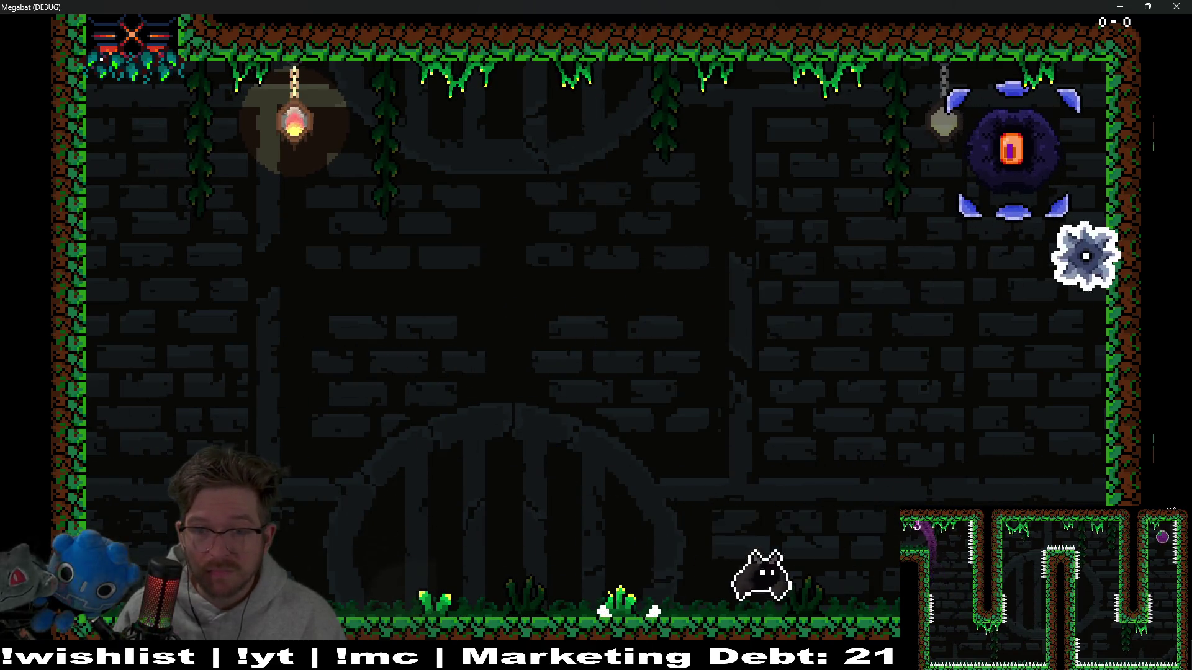
pyautogui.press('Up')
pyautogui.press('Left')
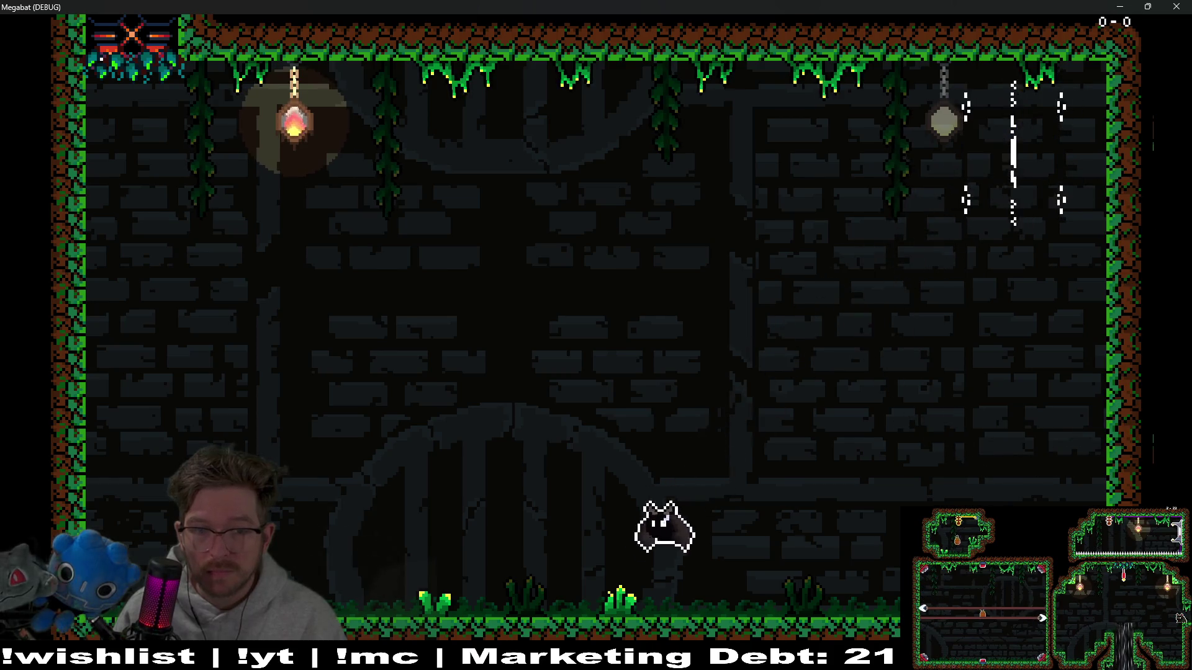
pyautogui.press('Right')
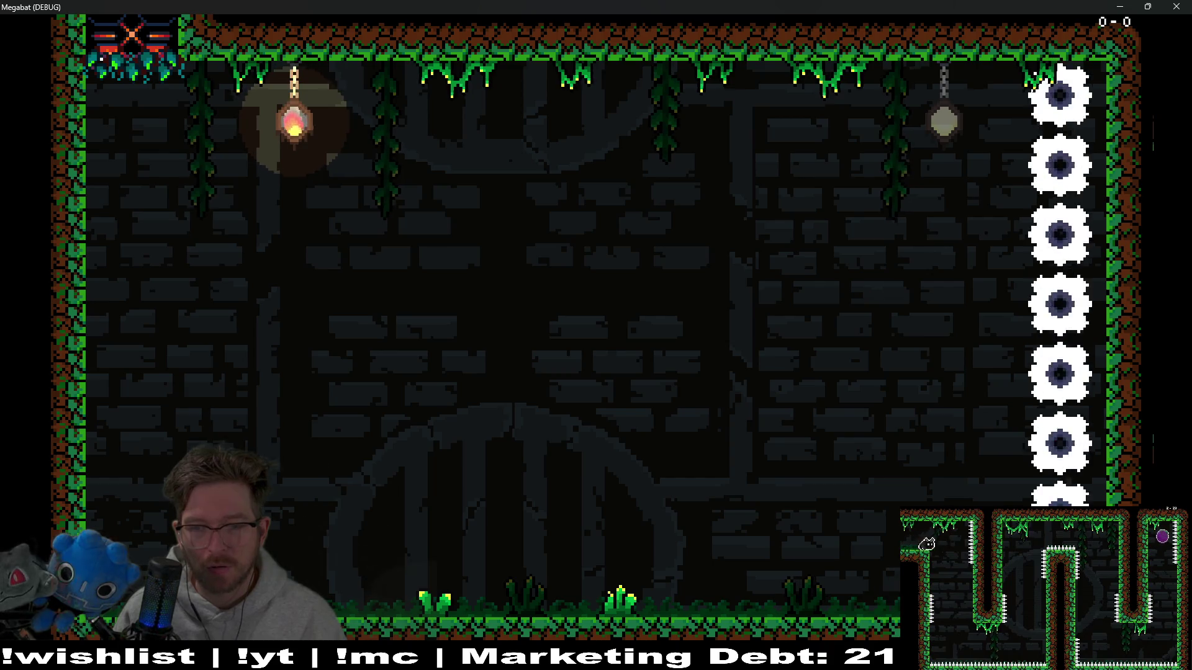
# - Climb the right wall, dash left, then fly back to the right wall until the screen fades
pyautogui.press('Left')
pyautogui.press('Up')
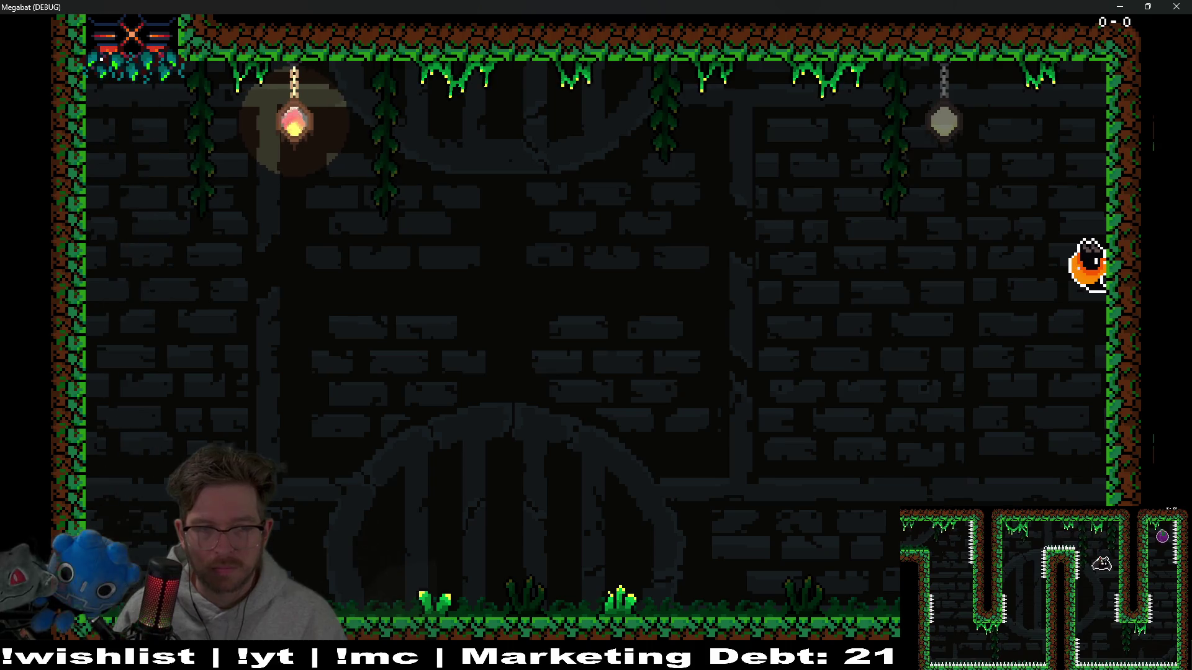
pyautogui.press('Left')
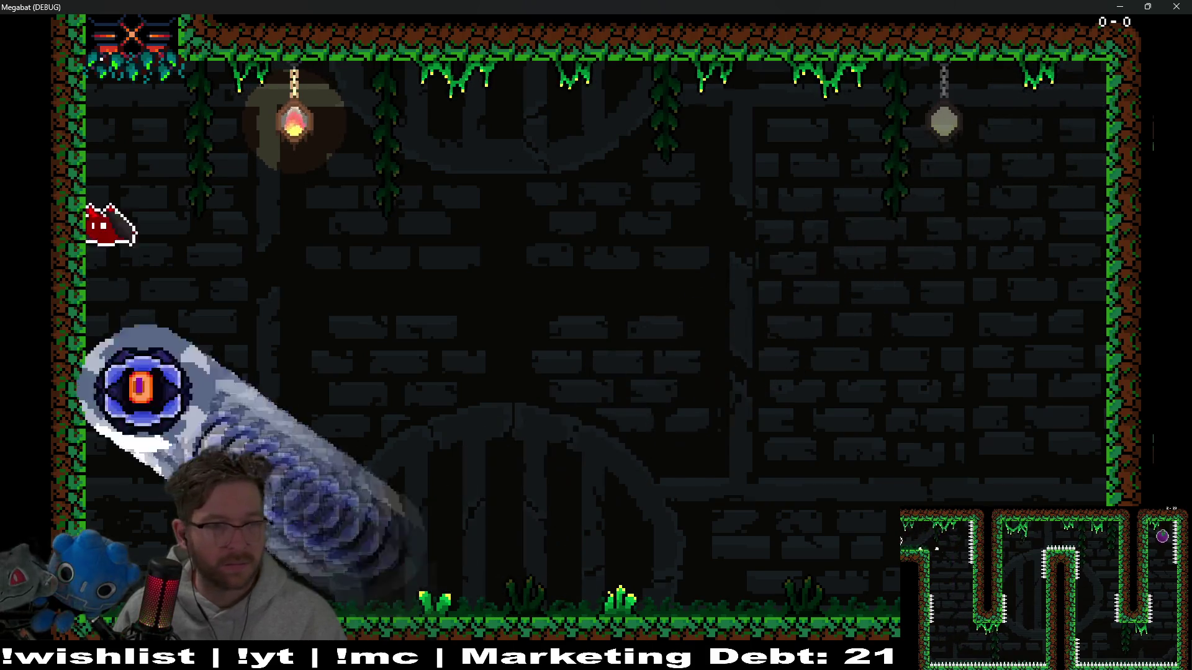
pyautogui.press('Right')
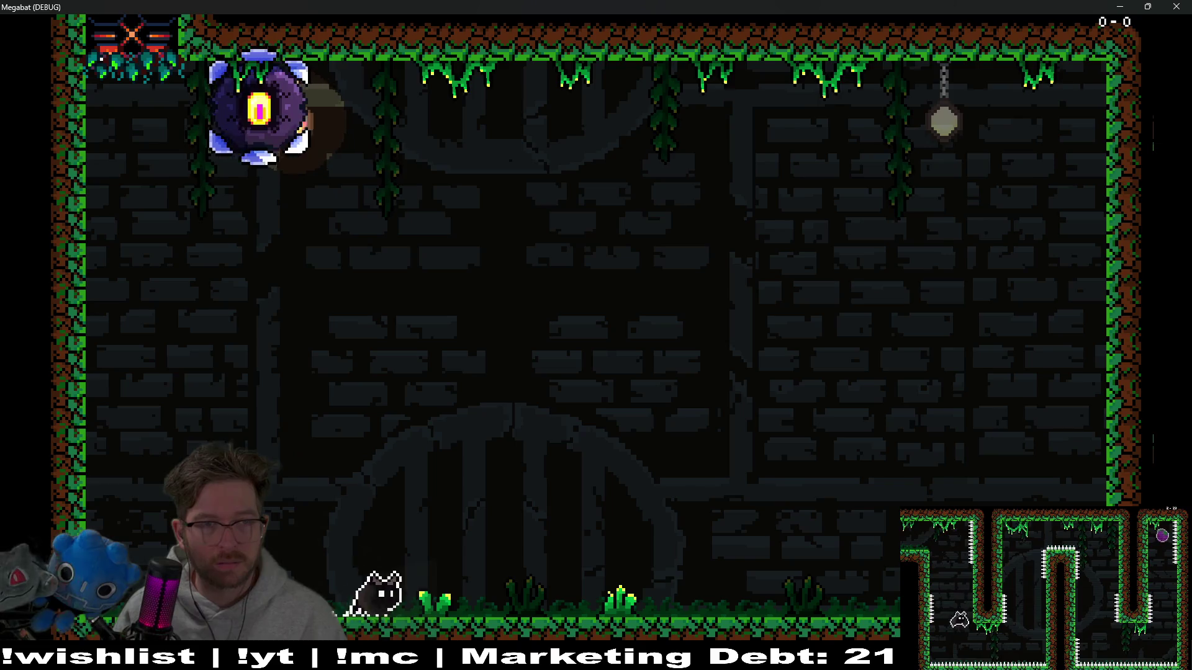
pyautogui.press('Left')
pyautogui.press('space')
pyautogui.press('Right')
pyautogui.press('Left')
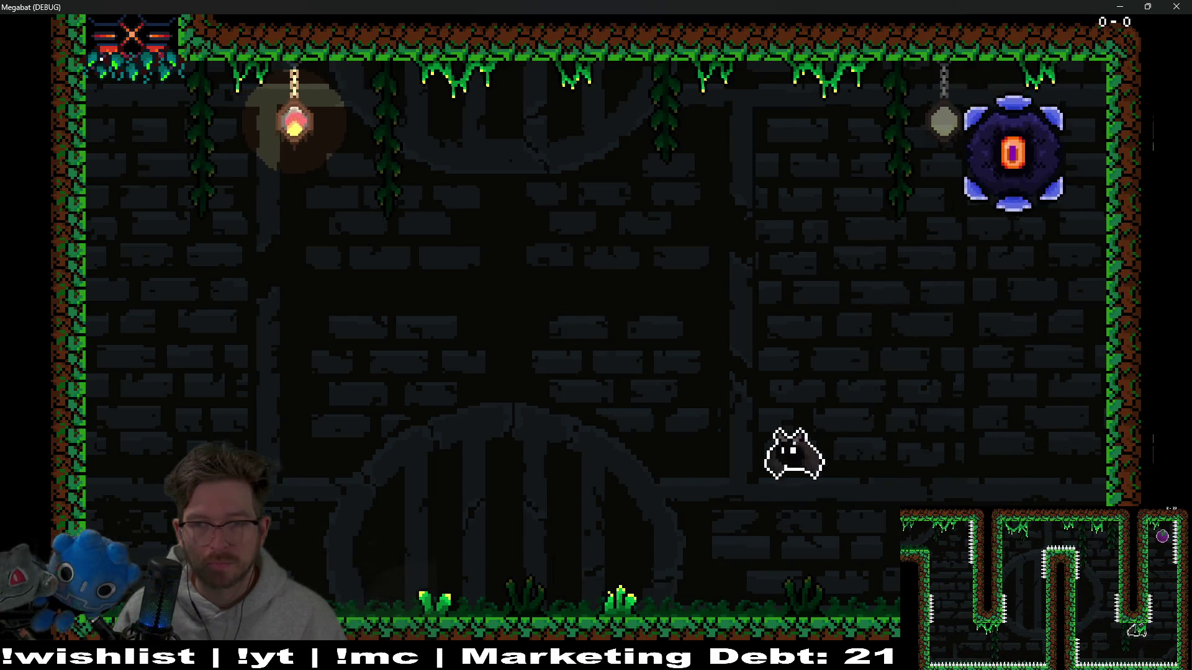
pyautogui.press('Right')
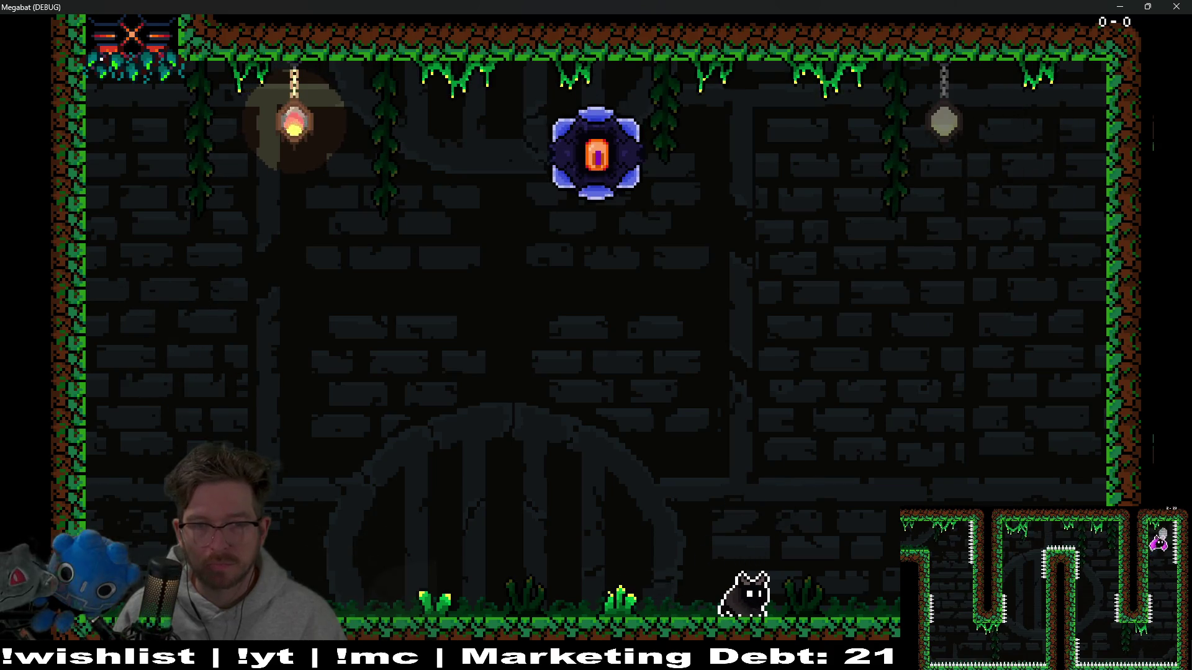
pyautogui.press('Right')
pyautogui.press('space')
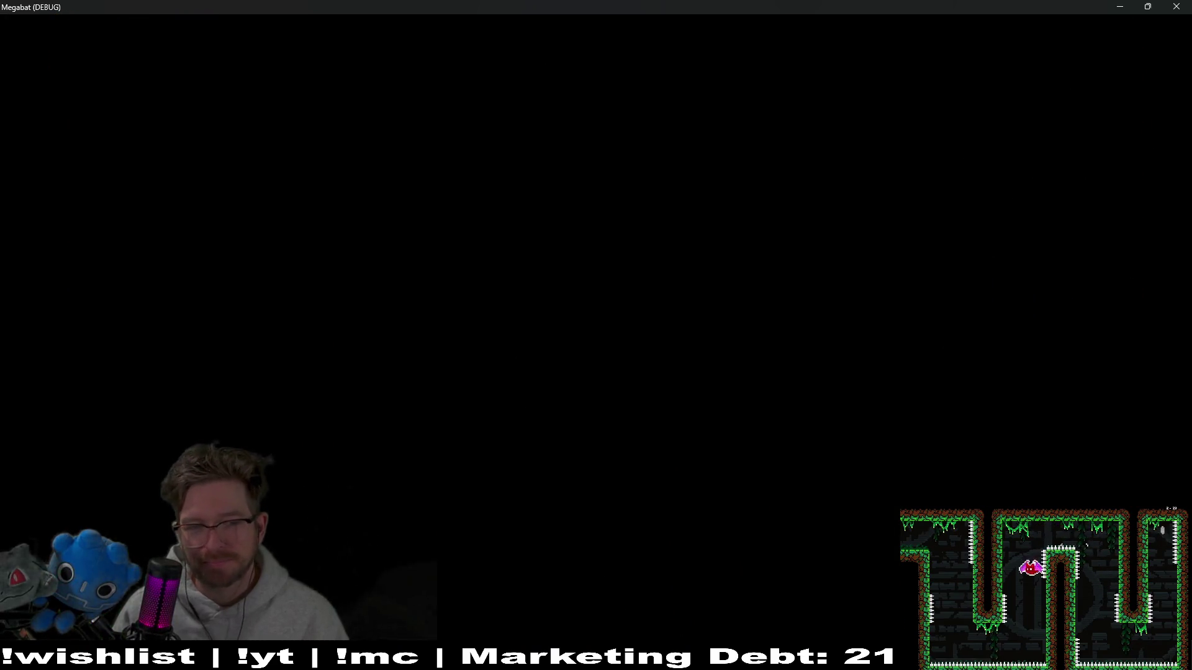
# - Change the four blade wall spawners' Wait Time to 1.5 and relaunch the game
pyautogui.click(1176, 6)
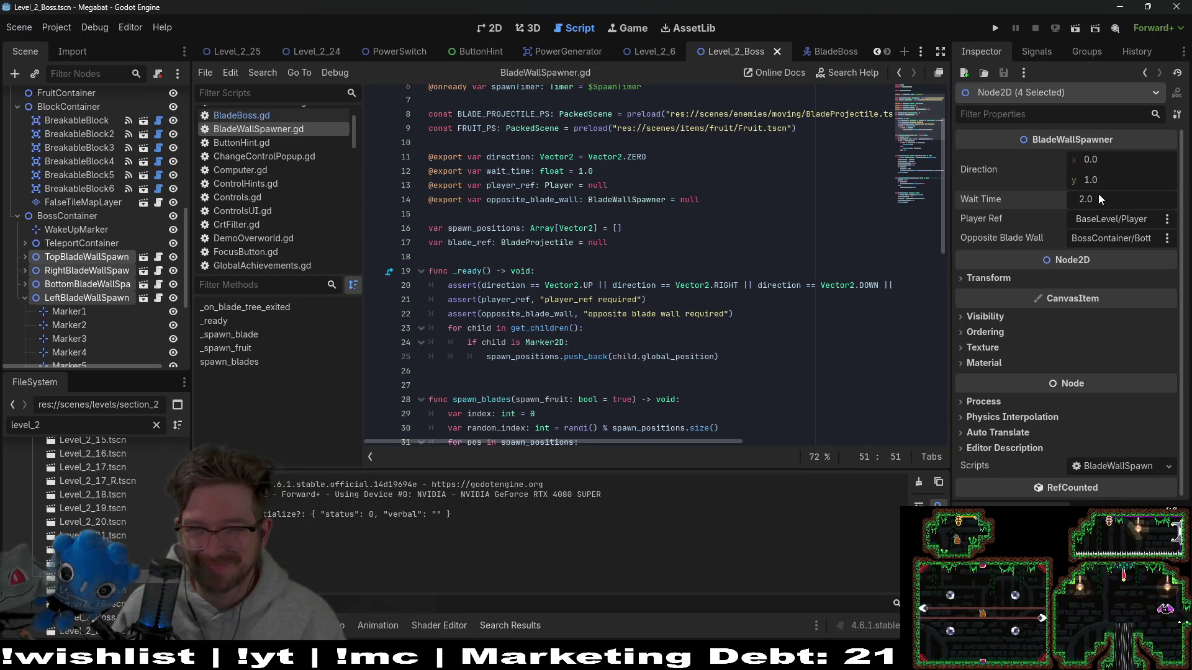
pyautogui.write('1.5')
pyautogui.press('Return')
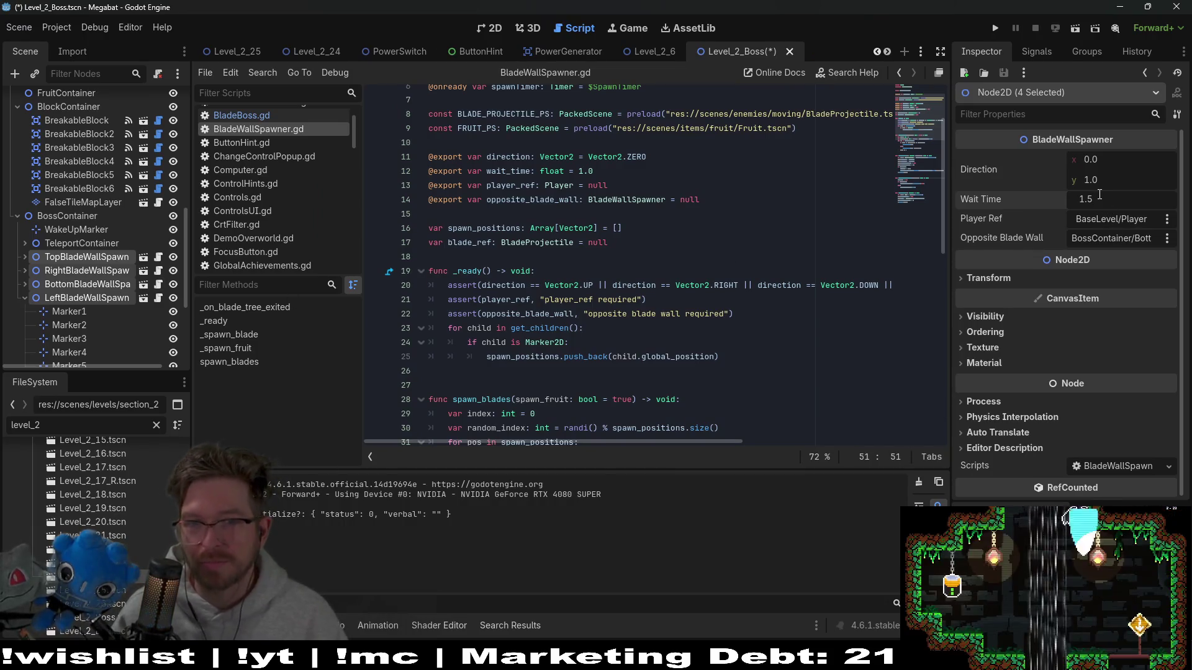
pyautogui.click(996, 29)
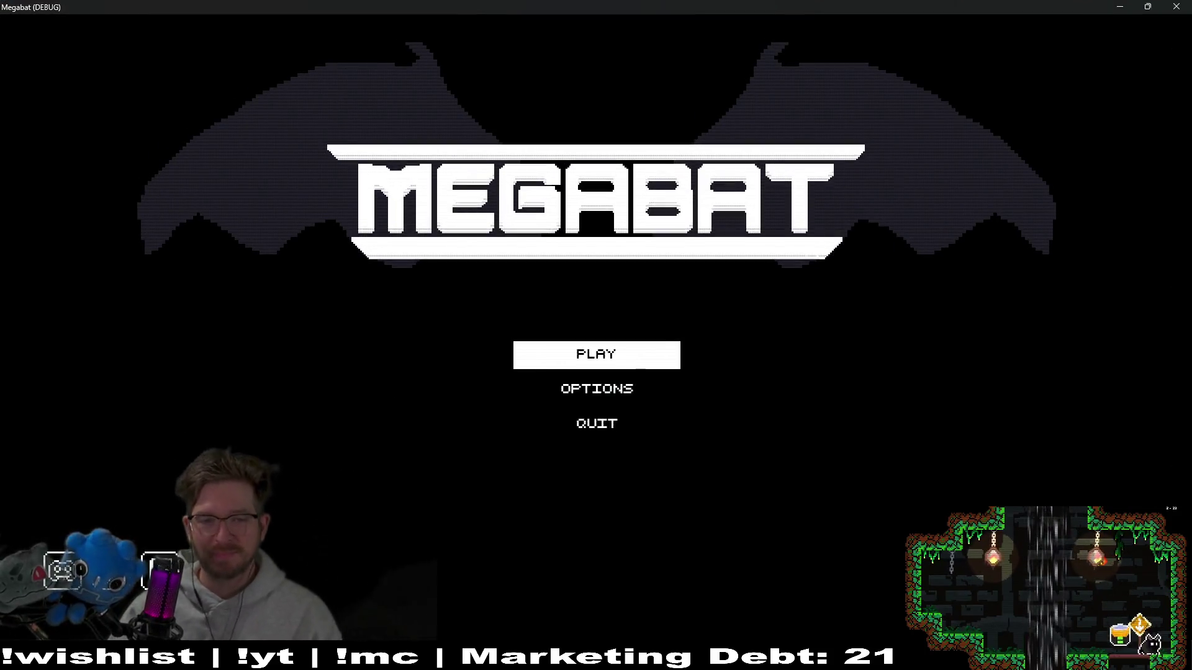
# - Start Megabat from the title menu, choose the middle save profile and load level 2-28
pyautogui.click(541, 355)
pyautogui.click(540, 283)
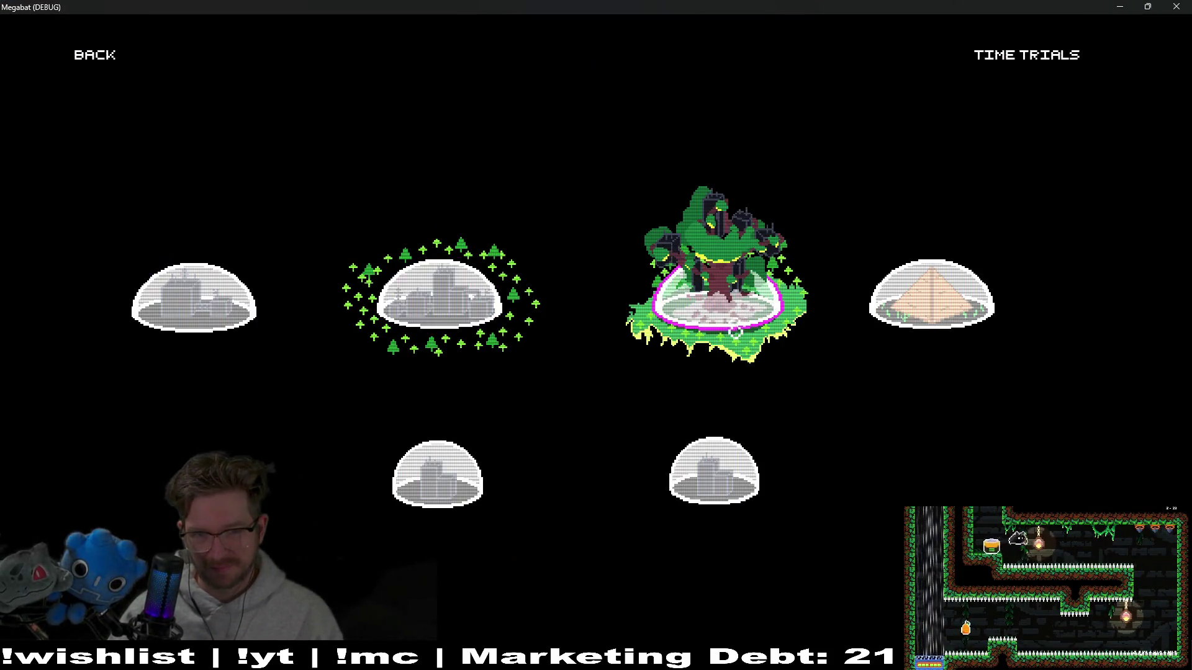
pyautogui.click(658, 308)
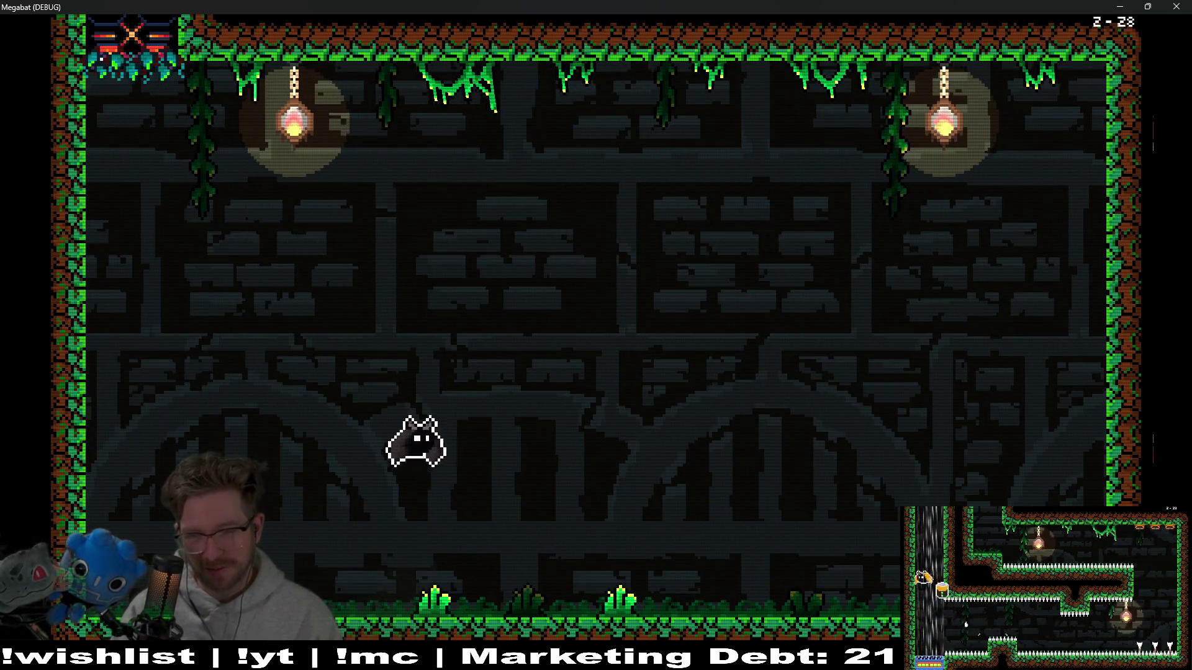
# - Run along the floor and fly around room 2-28, dodging the spinning discs
pyautogui.press('Left')
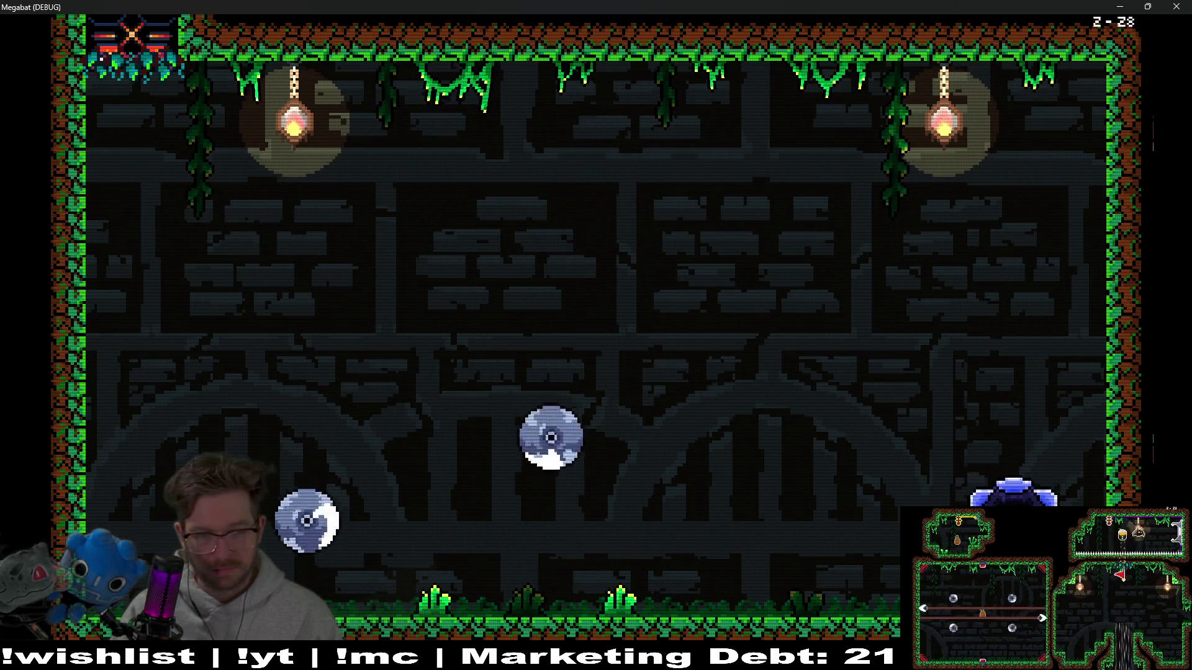
pyautogui.press('Up')
pyautogui.press('Right')
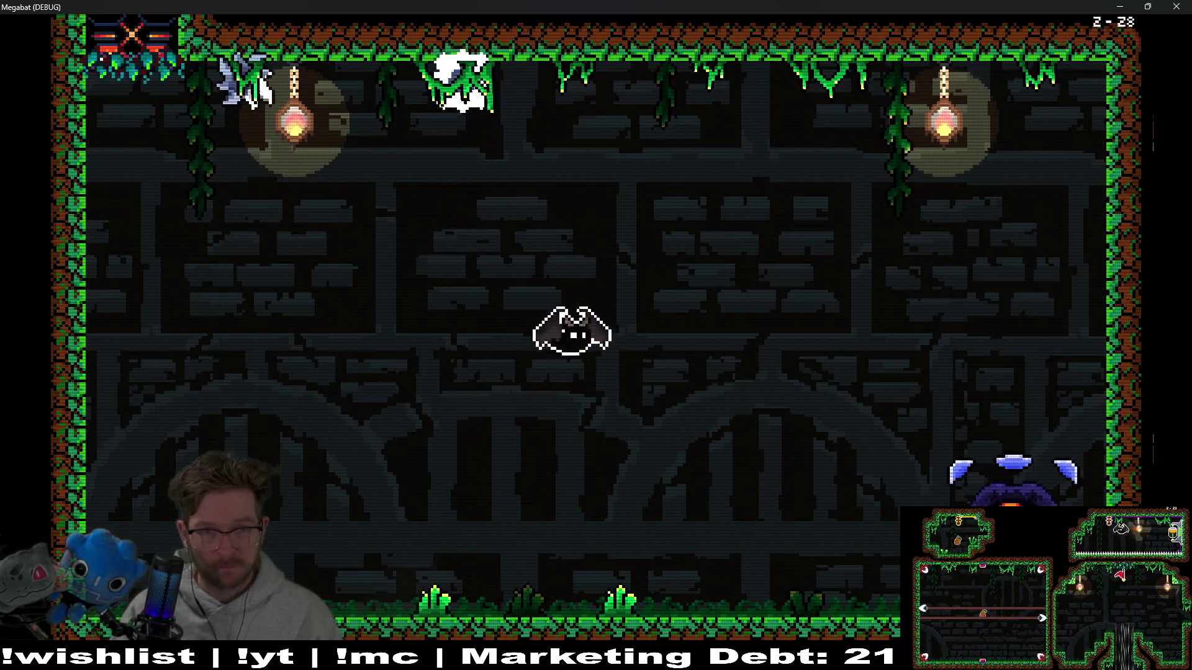
pyautogui.press('Left')
pyautogui.press('Right')
pyautogui.press('Up')
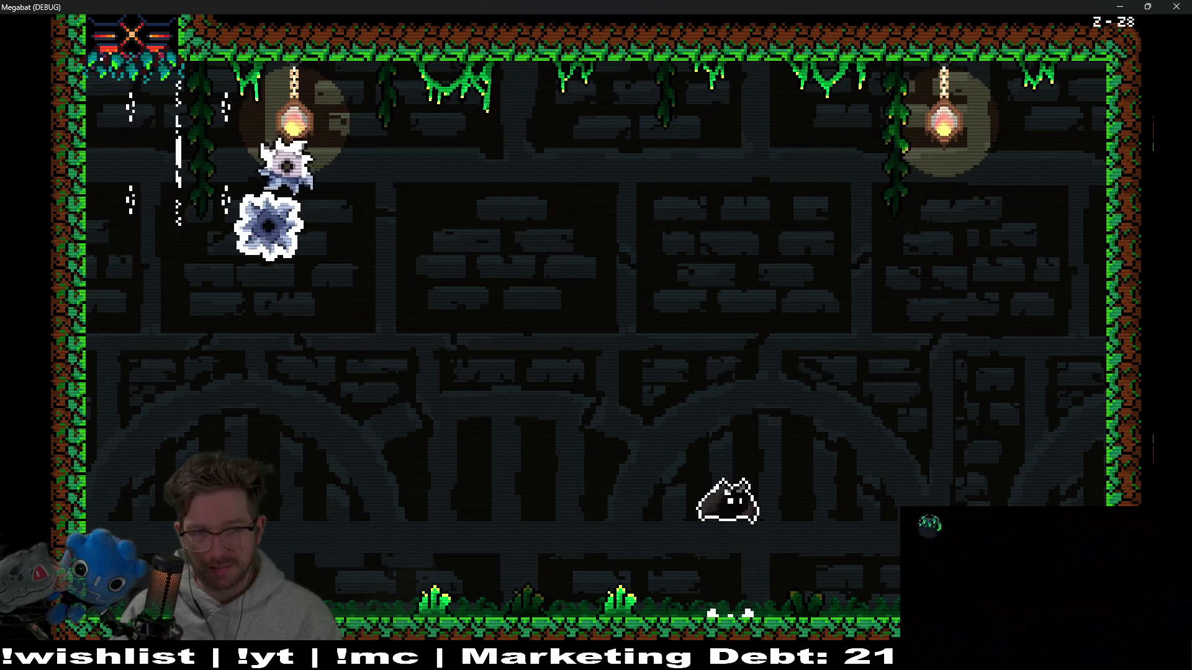
pyautogui.press('Left')
pyautogui.press('Right')
pyautogui.press('Up')
pyautogui.press('Left')
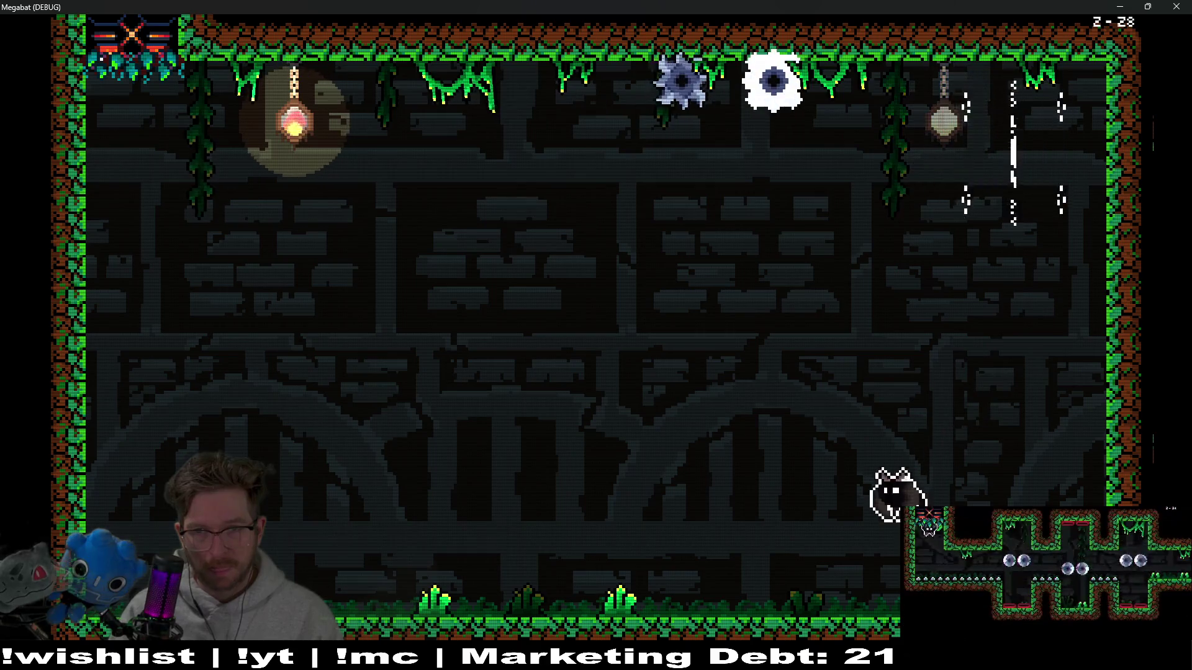
pyautogui.press('Right')
pyautogui.press('Up')
pyautogui.press('Left')
pyautogui.press('Right')
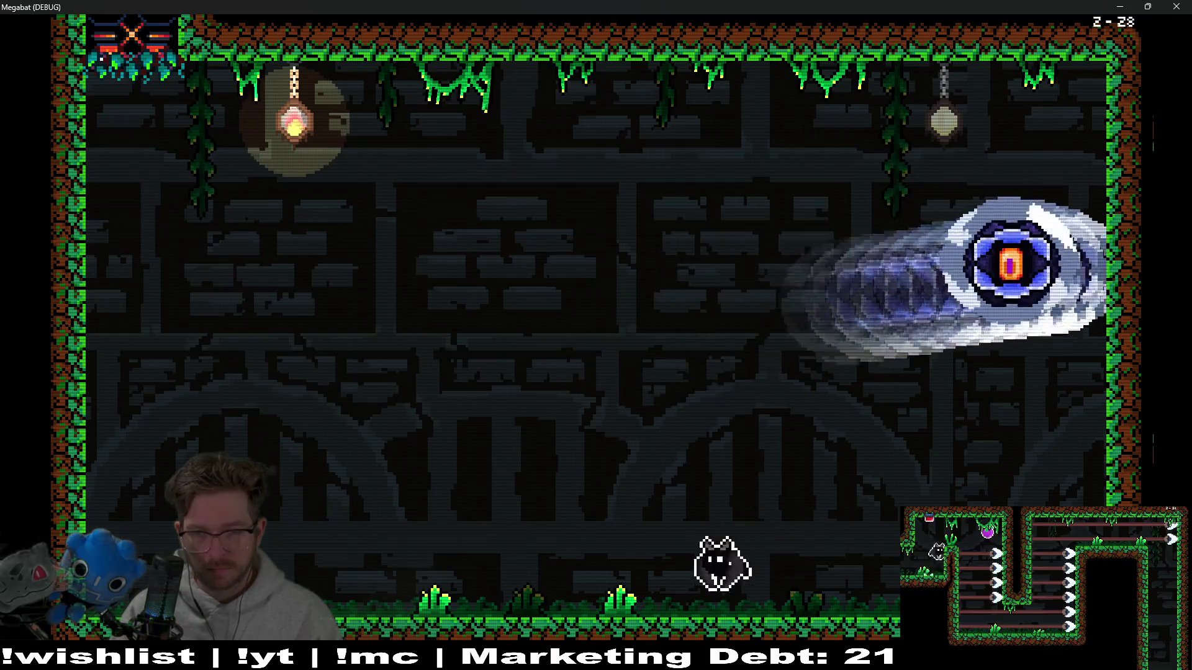
pyautogui.press('Right')
pyautogui.press('Left')
pyautogui.press('Left')
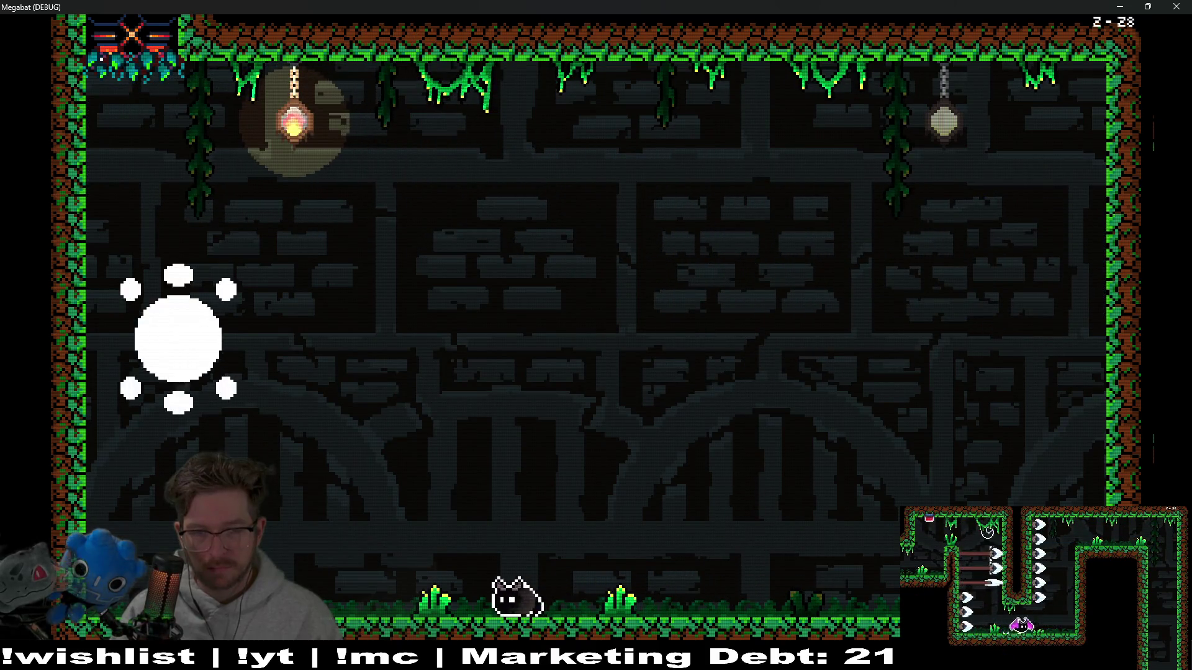
pyautogui.press('Right')
# - Strike the boss orb, escape the saws, then attack and destroy an eye orb
pyautogui.press('Left')
pyautogui.press('Up')
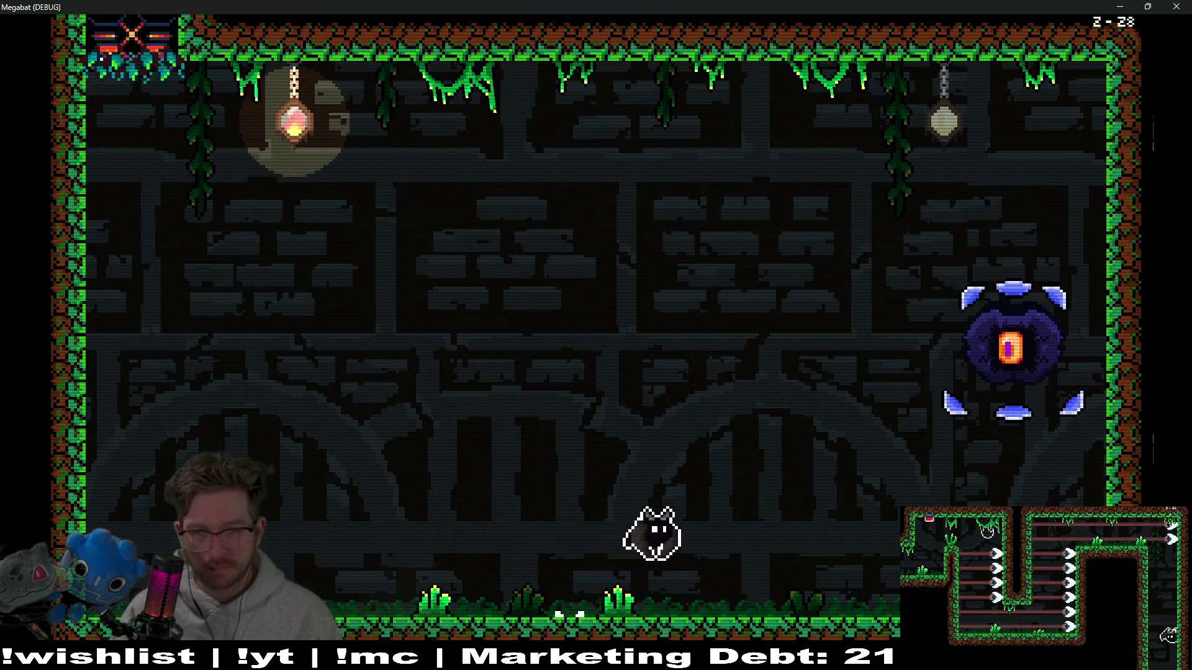
pyautogui.press('Right')
pyautogui.press('Left')
pyautogui.press('Left')
pyautogui.press('Right')
pyautogui.press('Left')
pyautogui.press('Right')
pyautogui.press('Up')
pyautogui.press('Up')
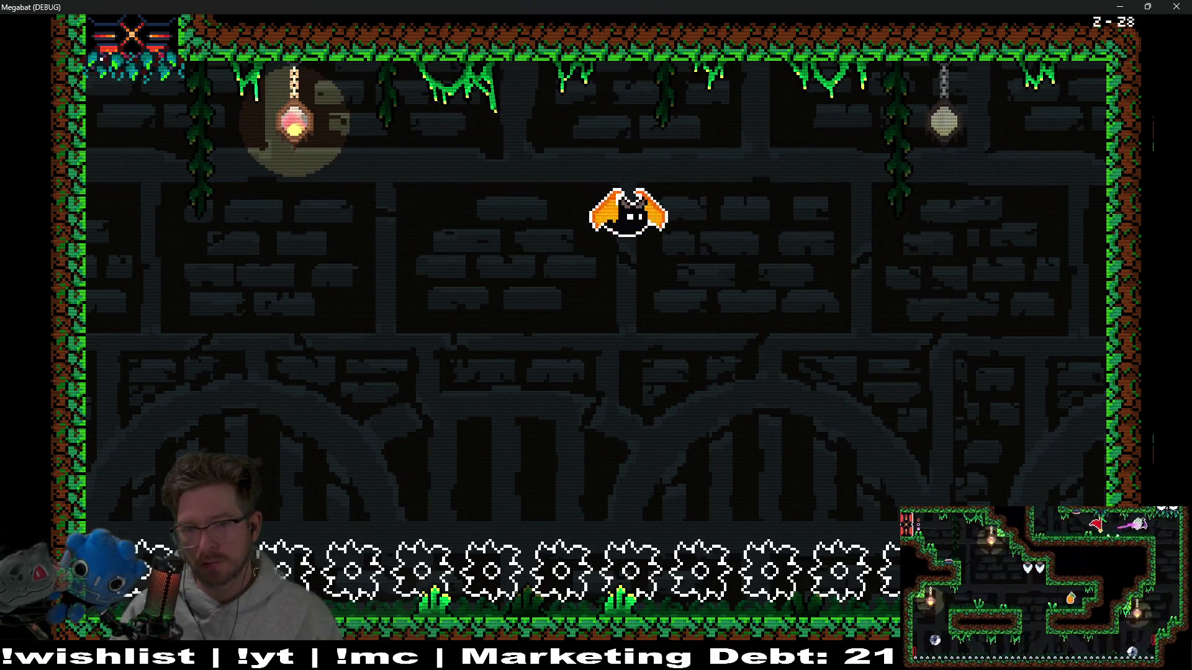
pyautogui.press('Up')
pyautogui.press('Down')
pyautogui.press('Right')
pyautogui.press('Left')
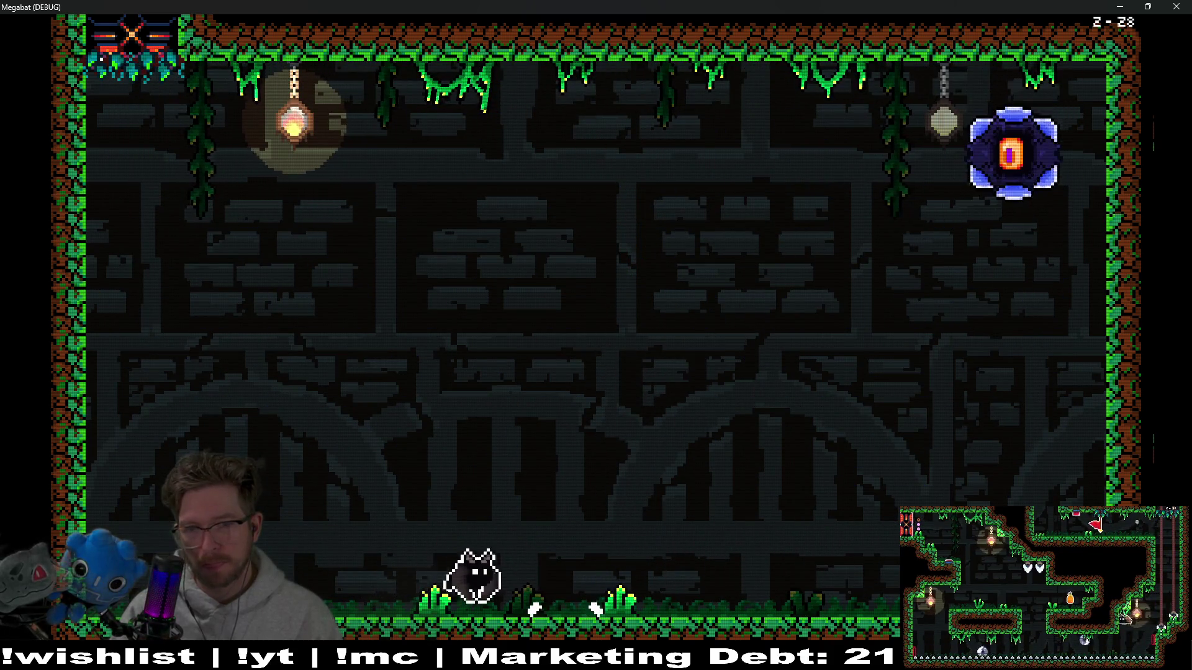
pyautogui.press('Right')
pyautogui.press('Left')
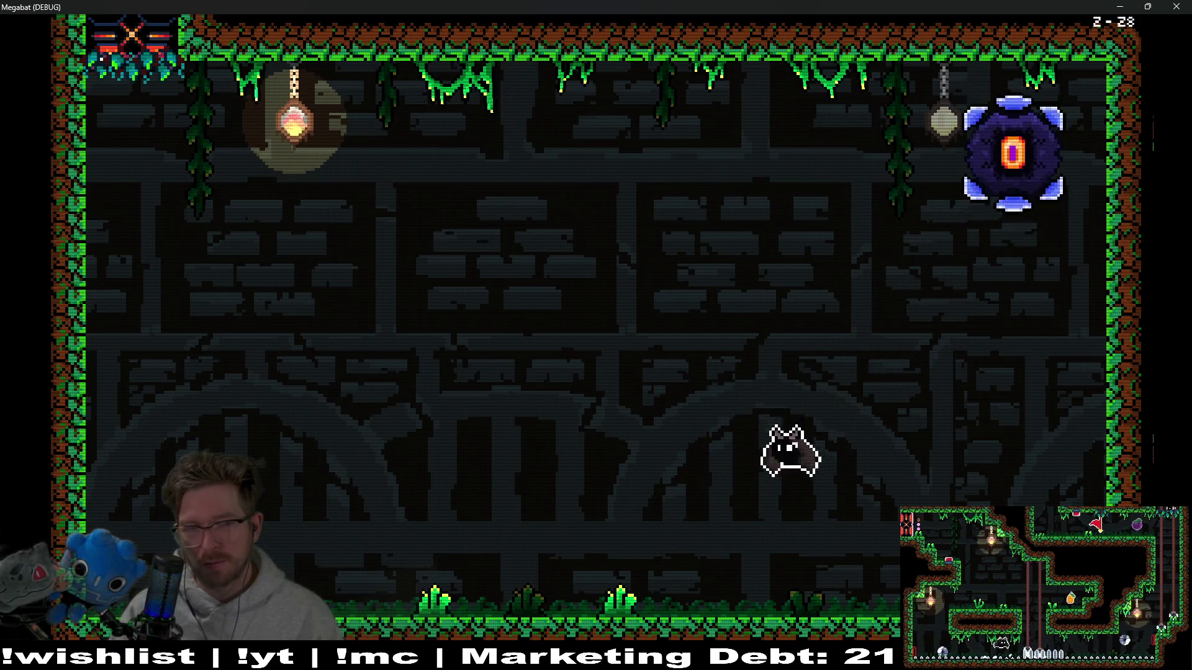
# - Dash across the room, dodge the rolling eye orb and drop down to destroy it
pyautogui.press('Right')
pyautogui.press('Left')
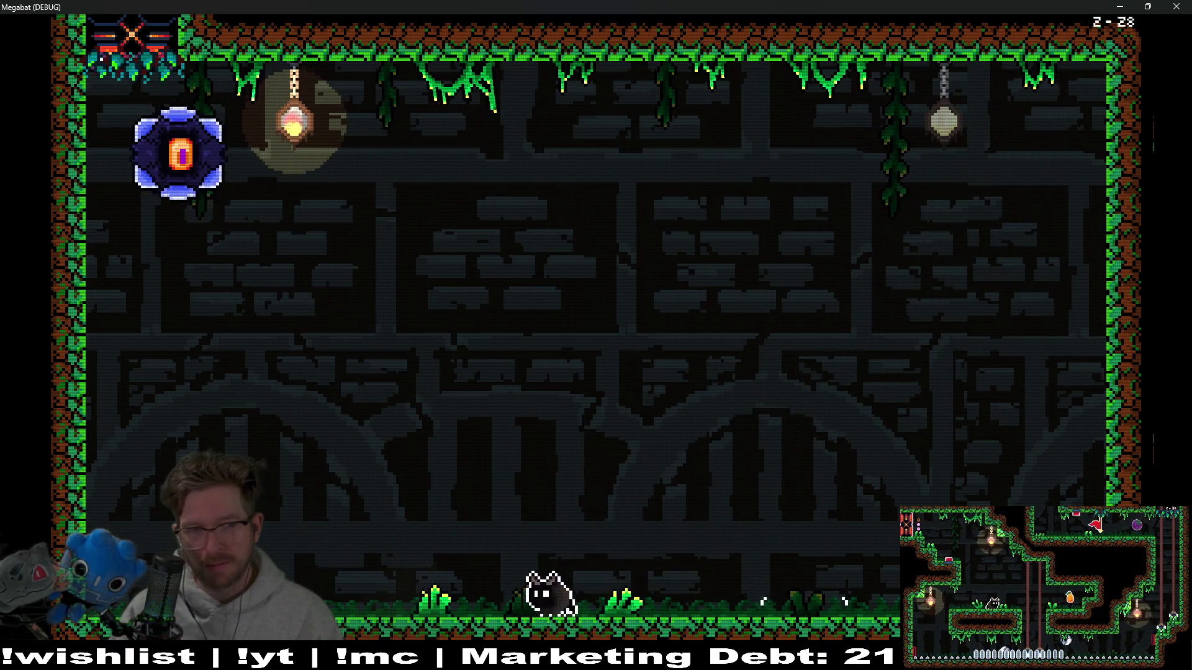
pyautogui.press('Right')
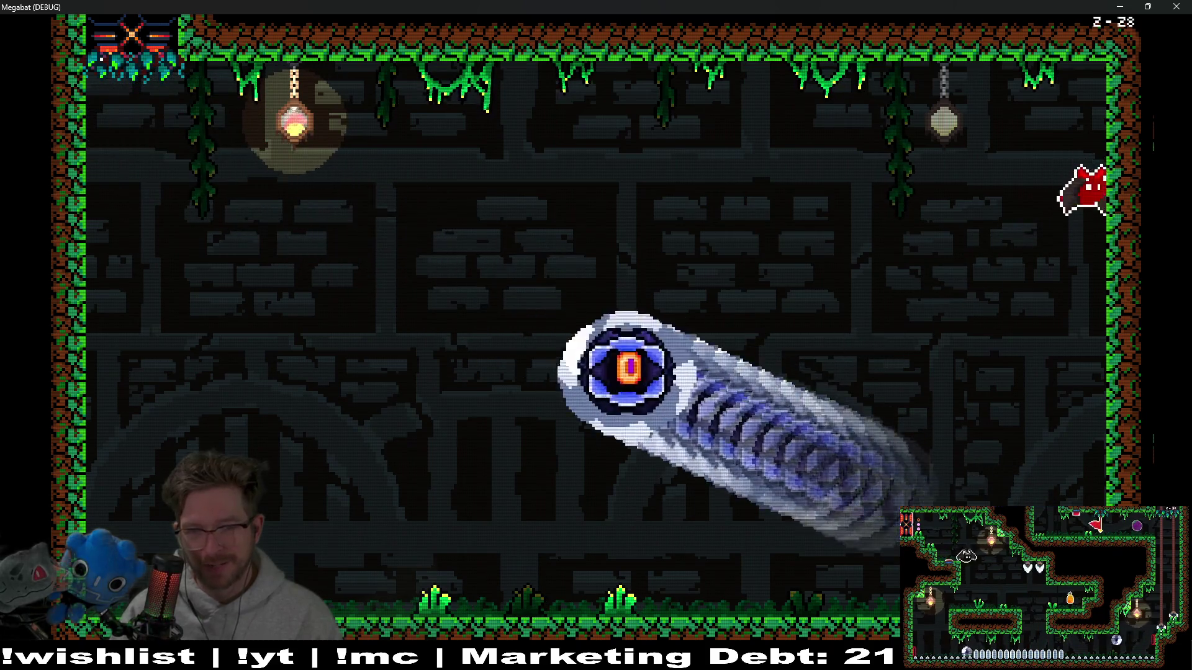
pyautogui.press('Left')
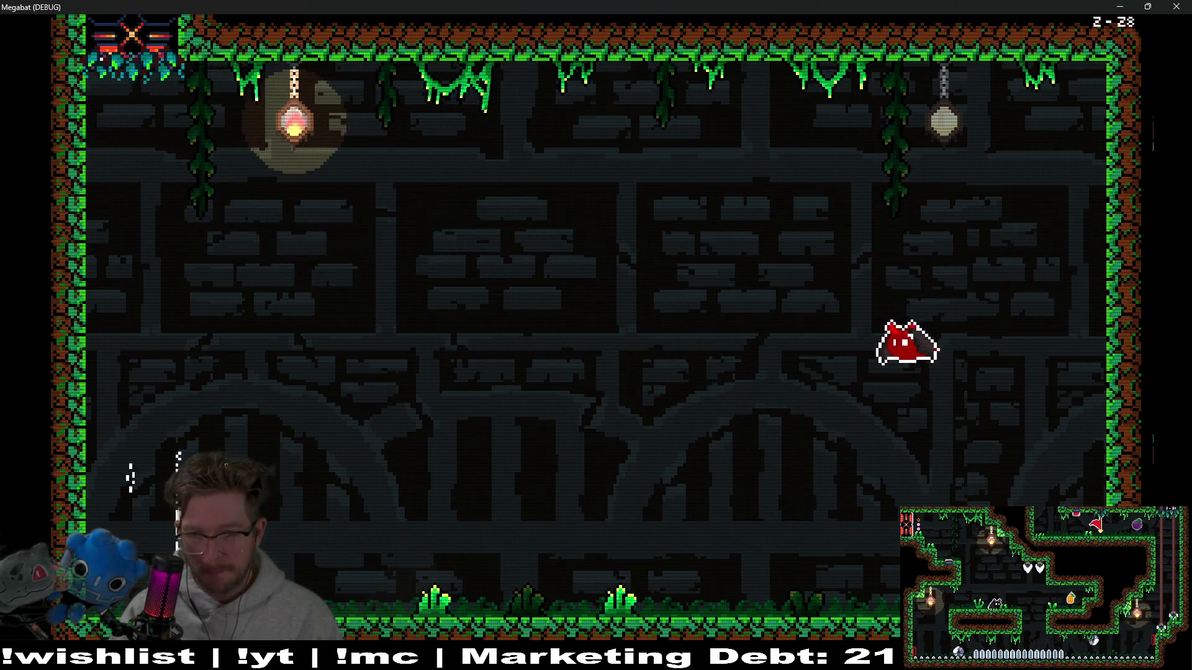
pyautogui.press('Left')
pyautogui.press('Right')
pyautogui.press('Up')
pyautogui.press('Left')
pyautogui.press('Right')
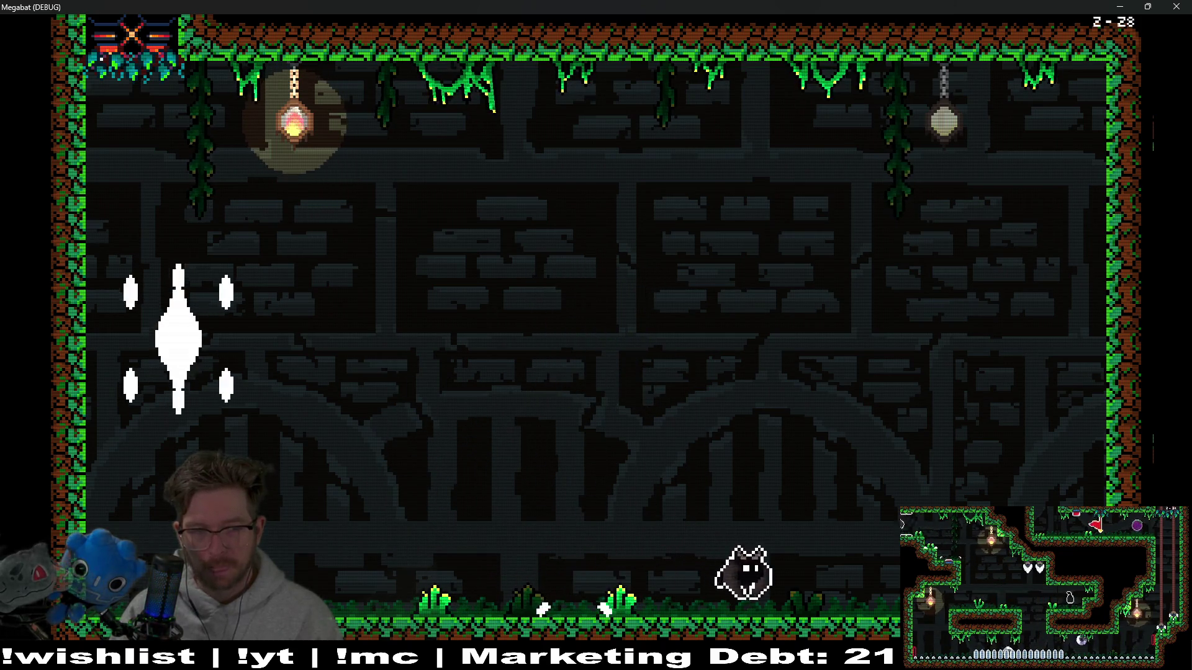
pyautogui.press('Left')
pyautogui.press('Right')
pyautogui.press('Left')
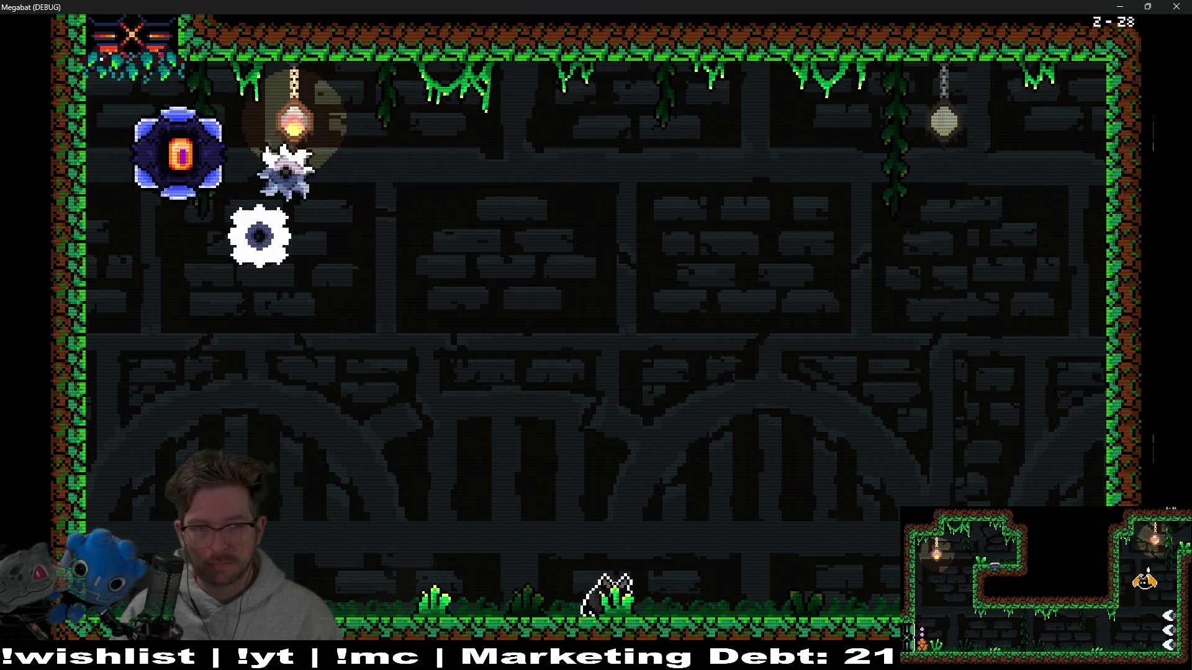
pyautogui.press('Right')
pyautogui.press('Up')
# - Fly past the saw orbs, collect the mango and dash through the sweeping saw wall
pyautogui.press('Left')
pyautogui.press('Up')
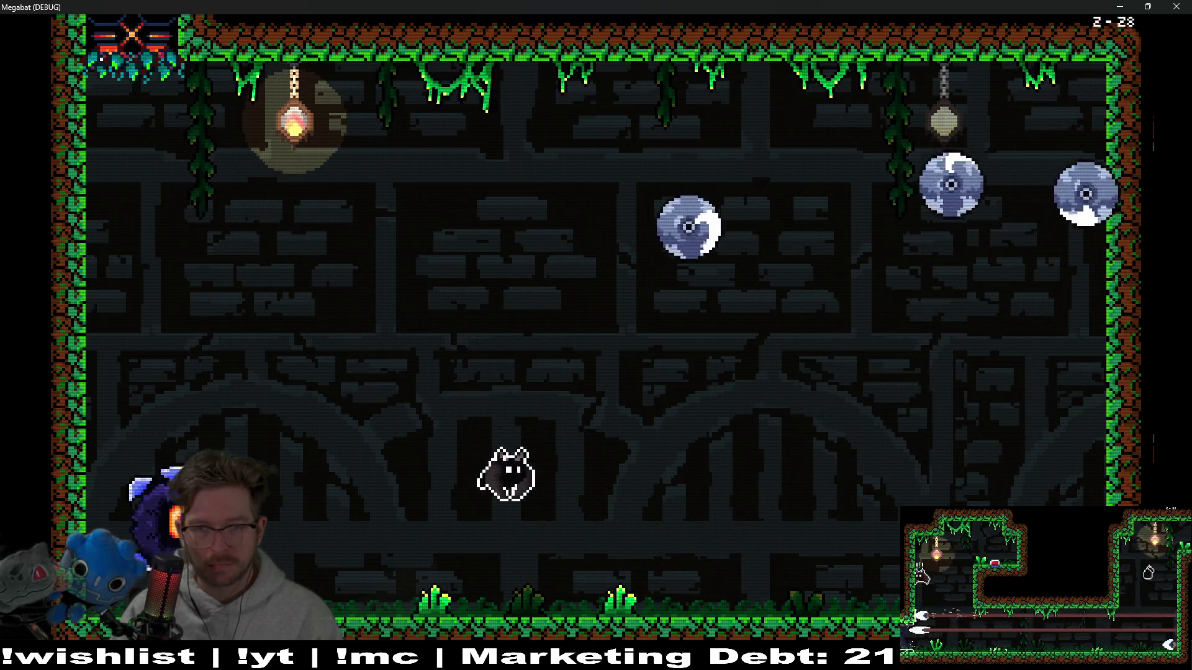
pyautogui.press('Up')
pyautogui.press('Right')
pyautogui.press('Left')
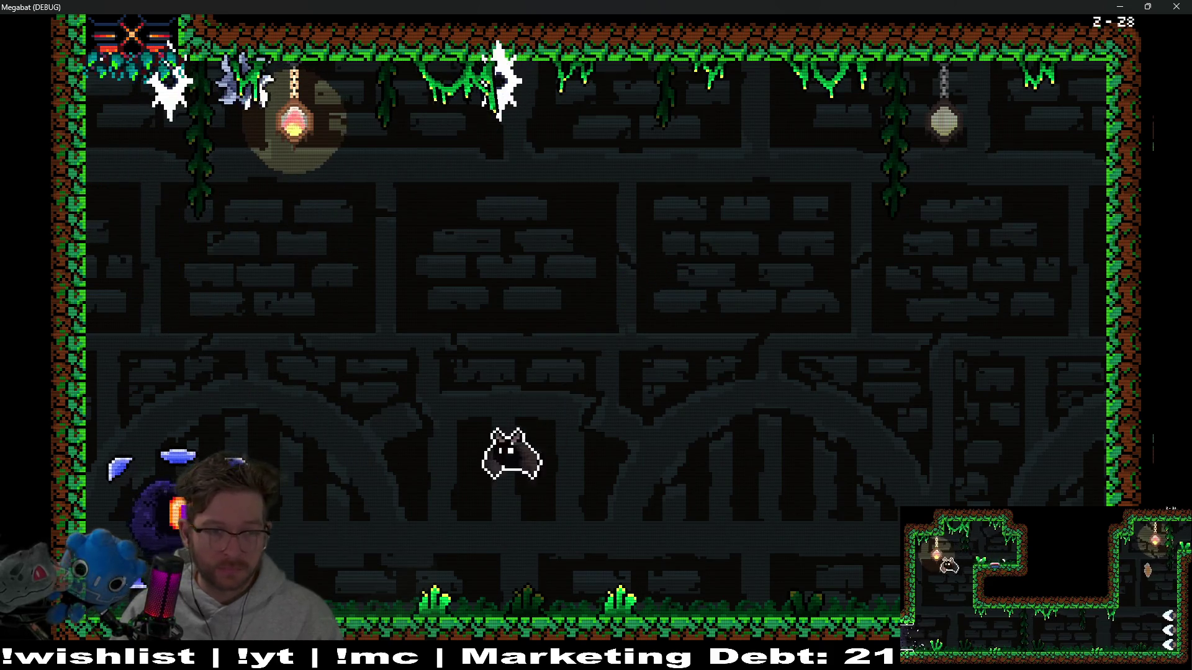
pyautogui.press('Right')
pyautogui.press('Up')
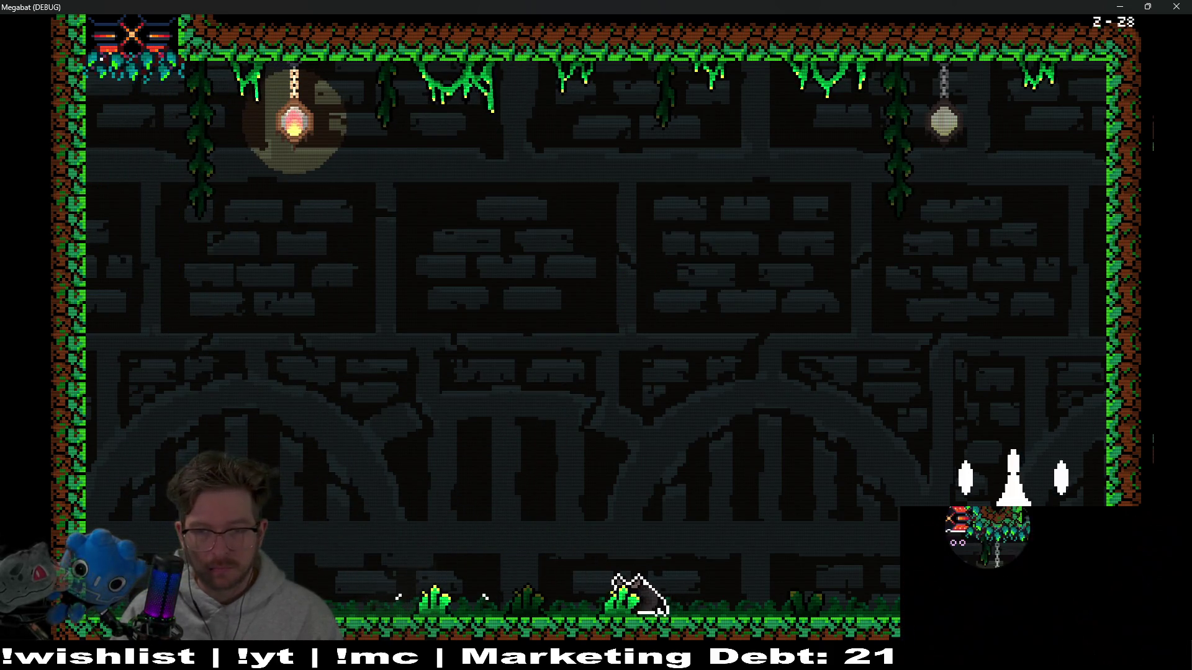
pyautogui.press('Left')
pyautogui.press('Up')
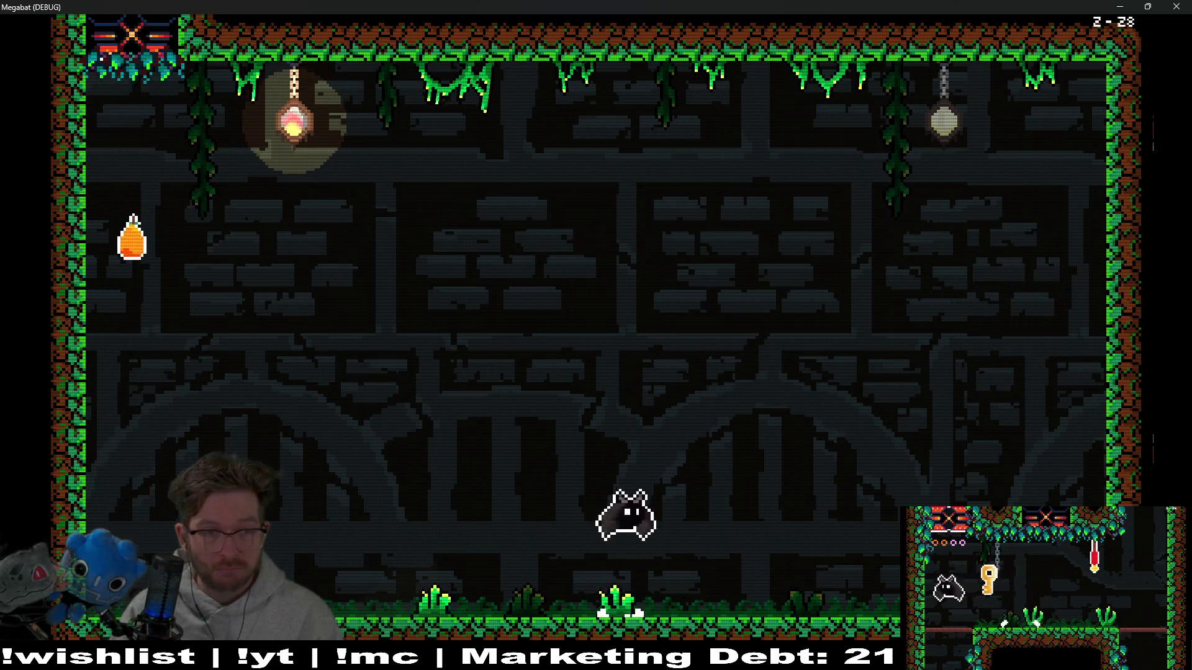
pyautogui.press('Up')
pyautogui.press('Left')
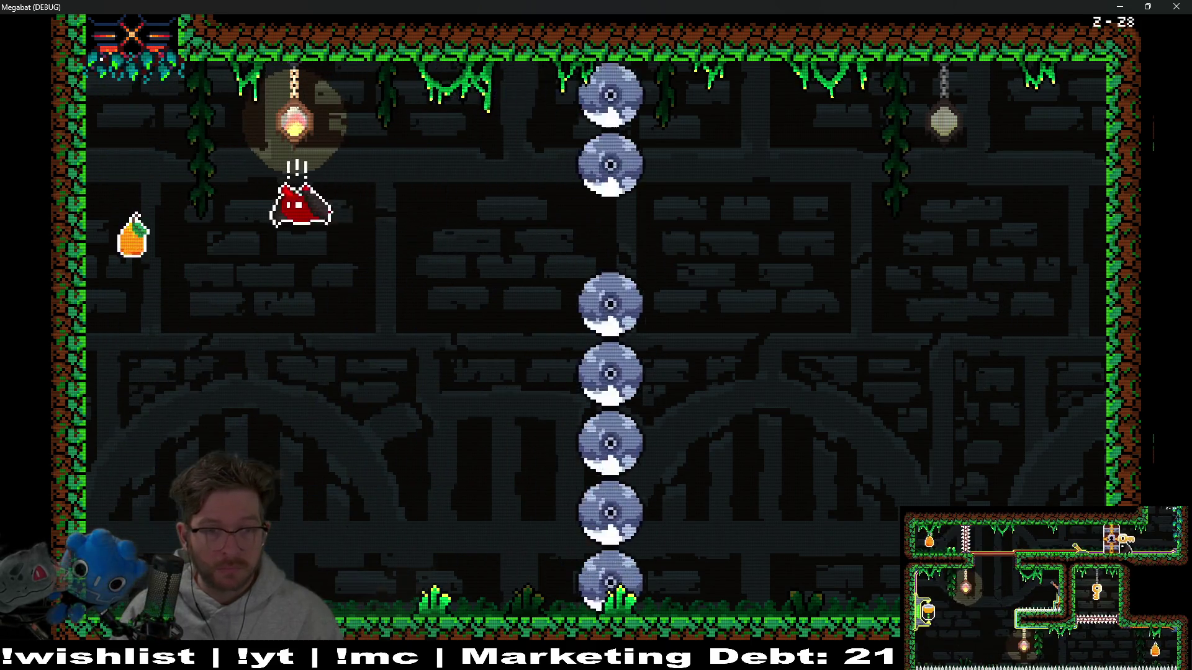
pyautogui.press('Right')
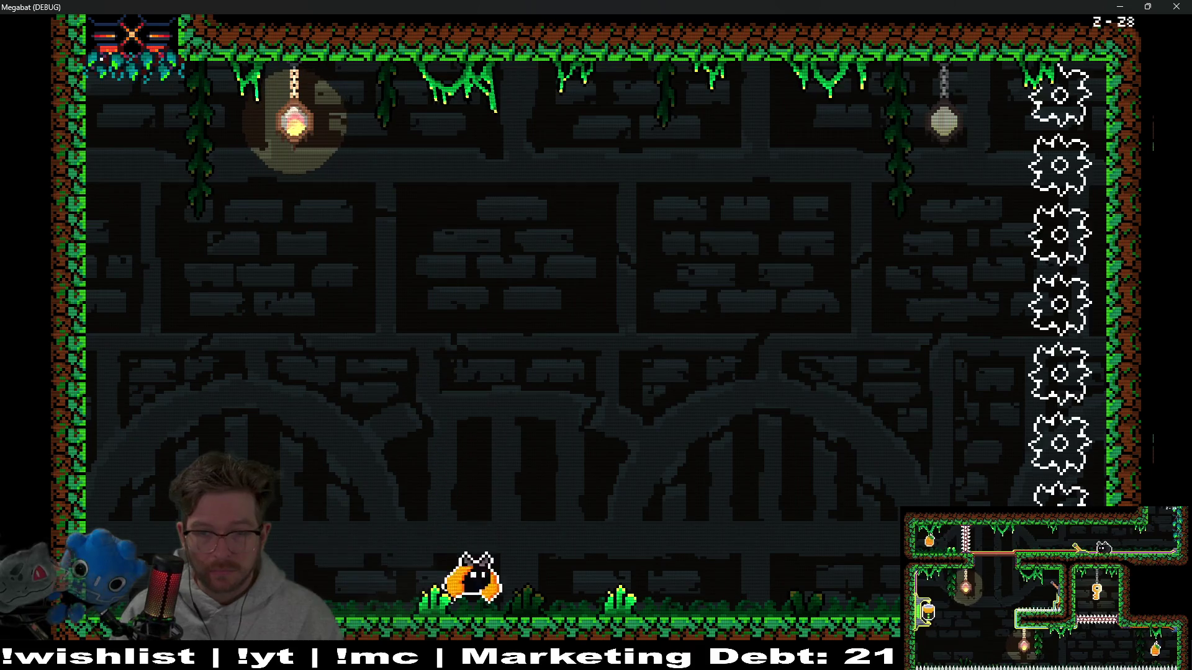
pyautogui.press('Right')
pyautogui.press('Left')
pyautogui.press('Right')
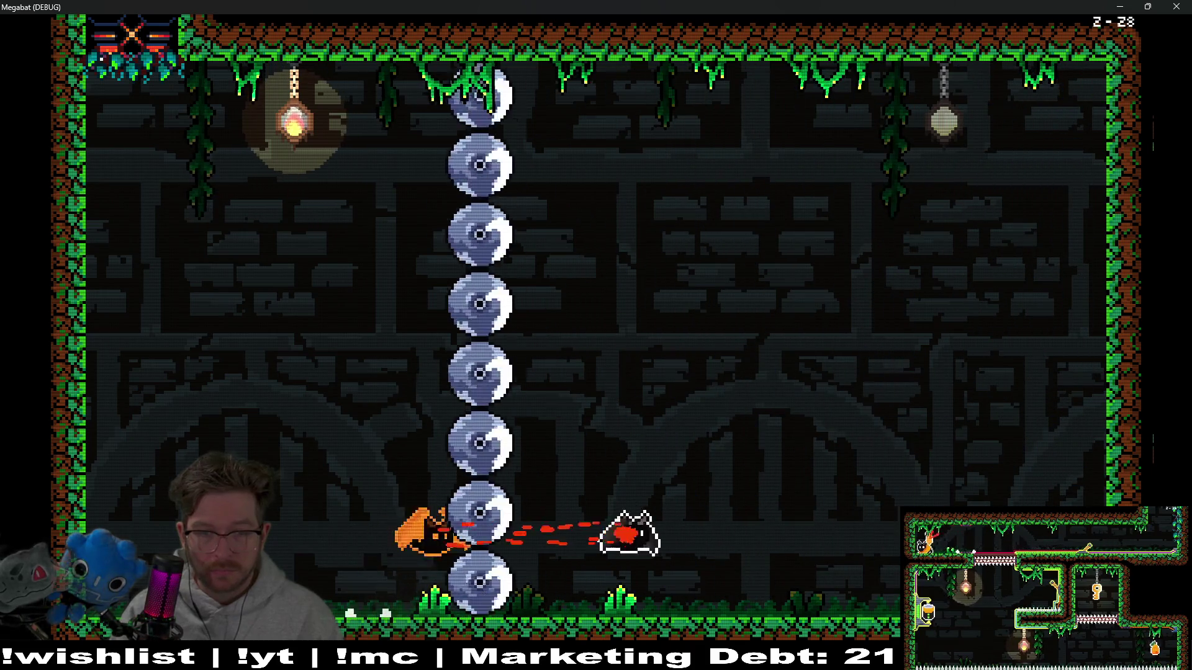
# - With the respawned bat, attack the blue orb, fly toward the orange fruit and evade the spiked-disc wall
pyautogui.press('Left')
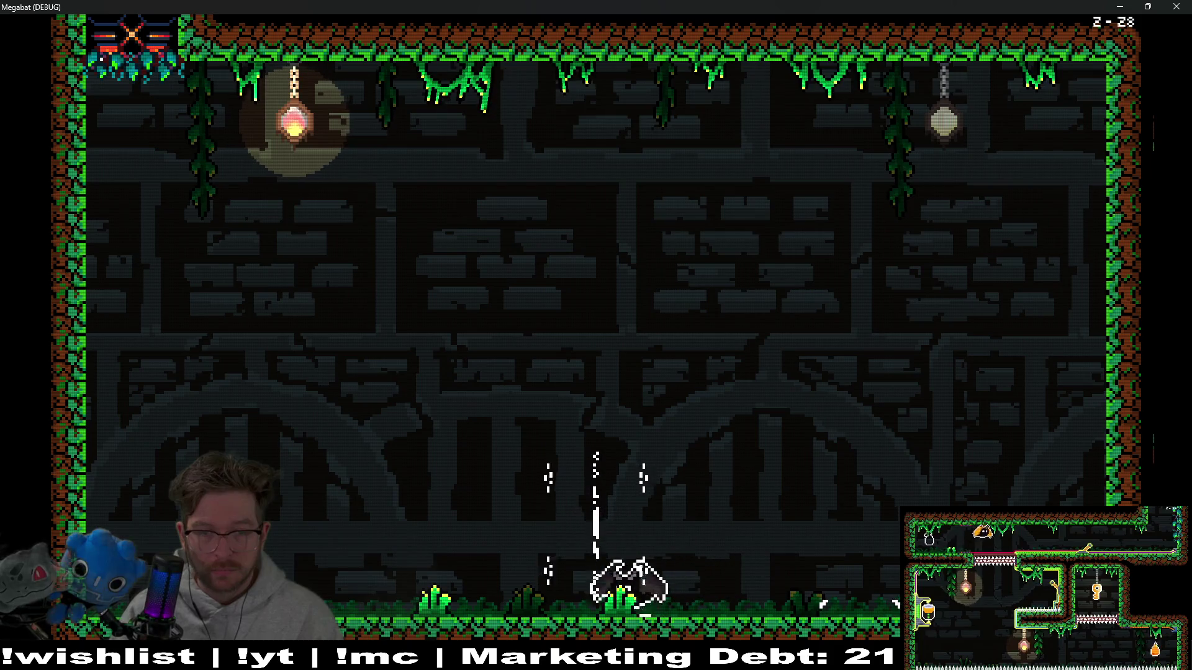
pyautogui.press('Right')
pyautogui.press('Right')
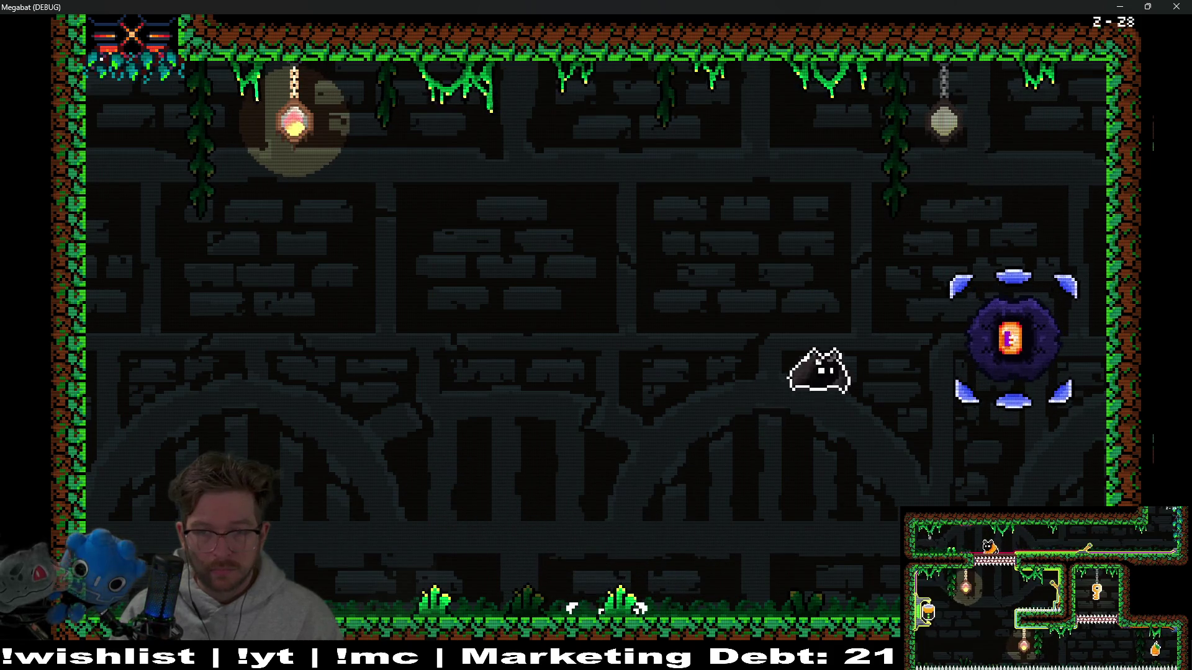
pyautogui.press('Left')
pyautogui.press('Right')
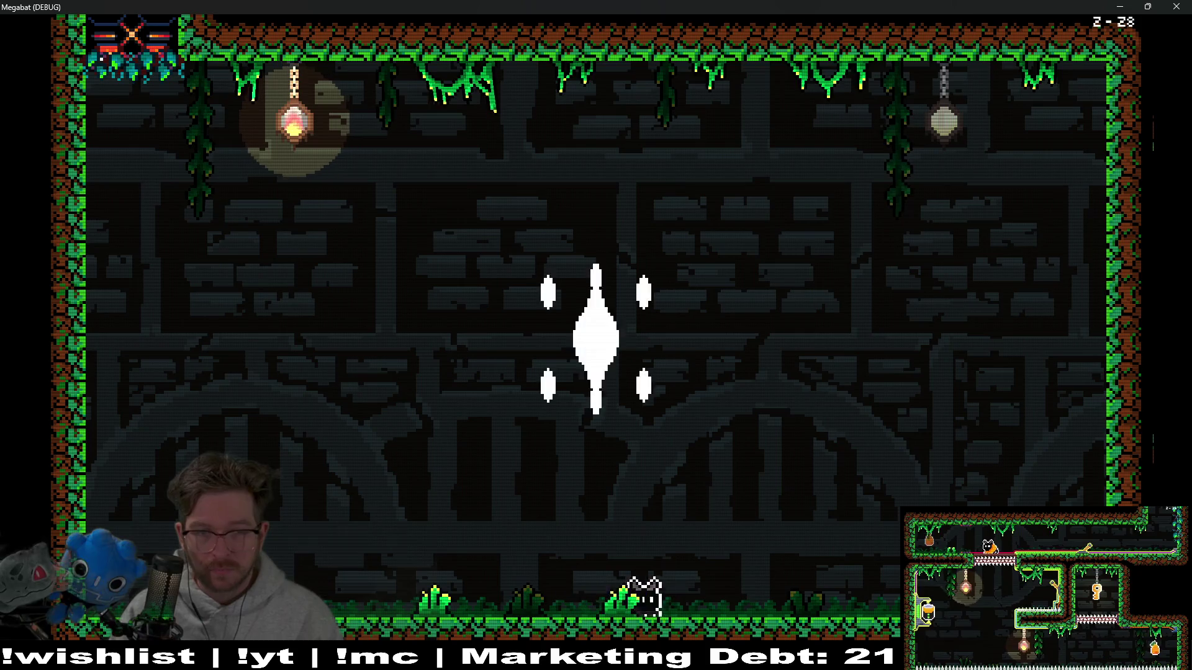
pyautogui.press('Left')
pyautogui.press('Right')
pyautogui.press('Left')
pyautogui.press('Left')
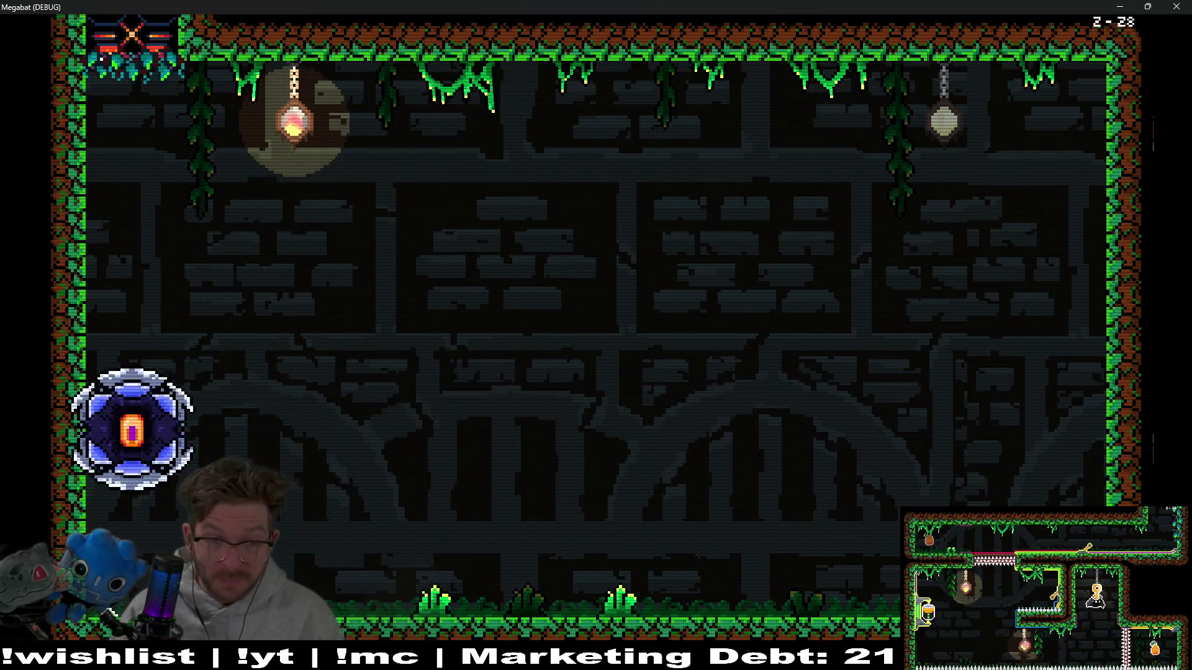
pyautogui.press('Right')
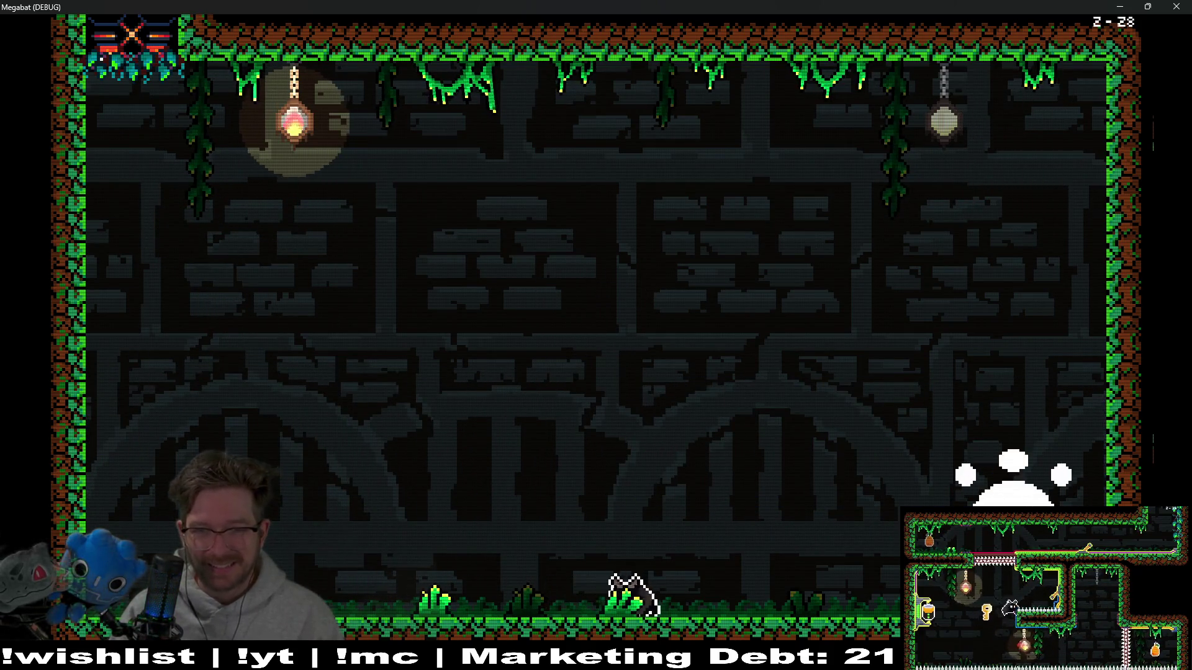
pyautogui.press('Left')
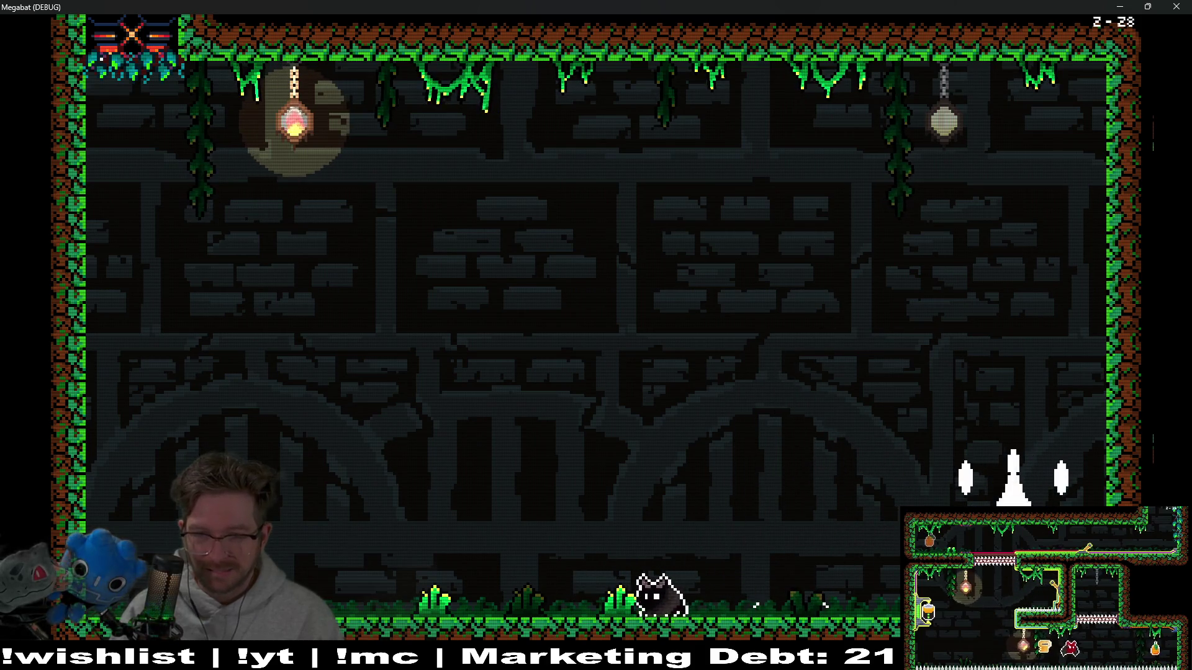
pyautogui.press('Right')
pyautogui.press('Left')
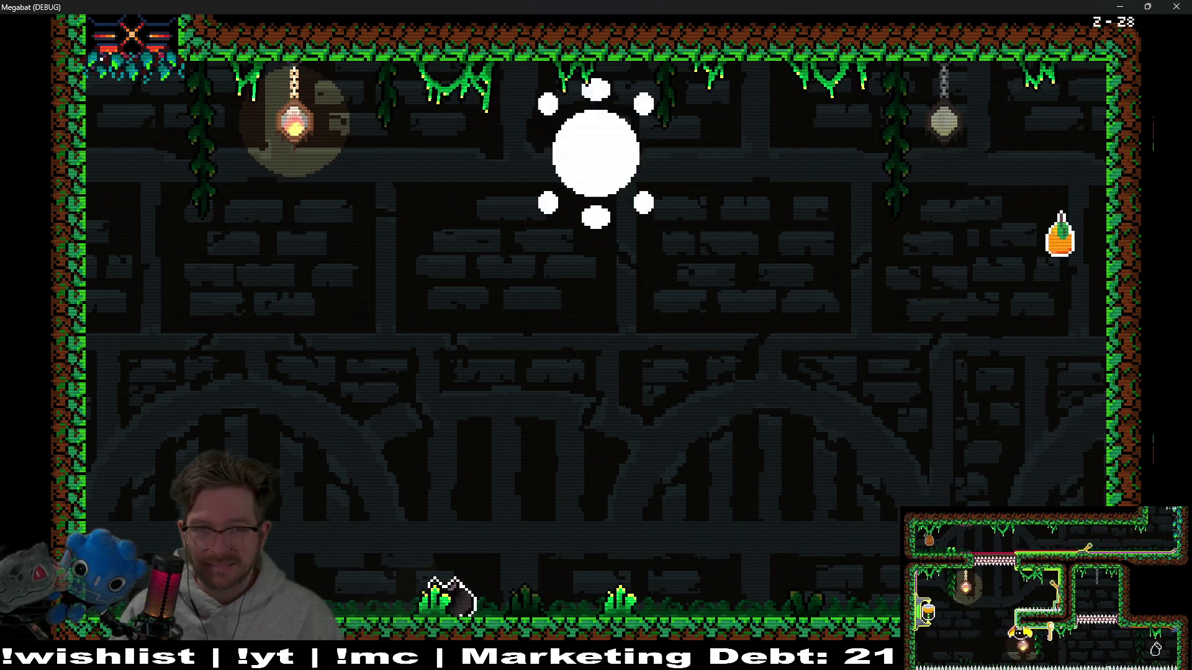
pyautogui.press('space')
pyautogui.press('Right')
pyautogui.press('space')
pyautogui.press('Right')
pyautogui.press('Left')
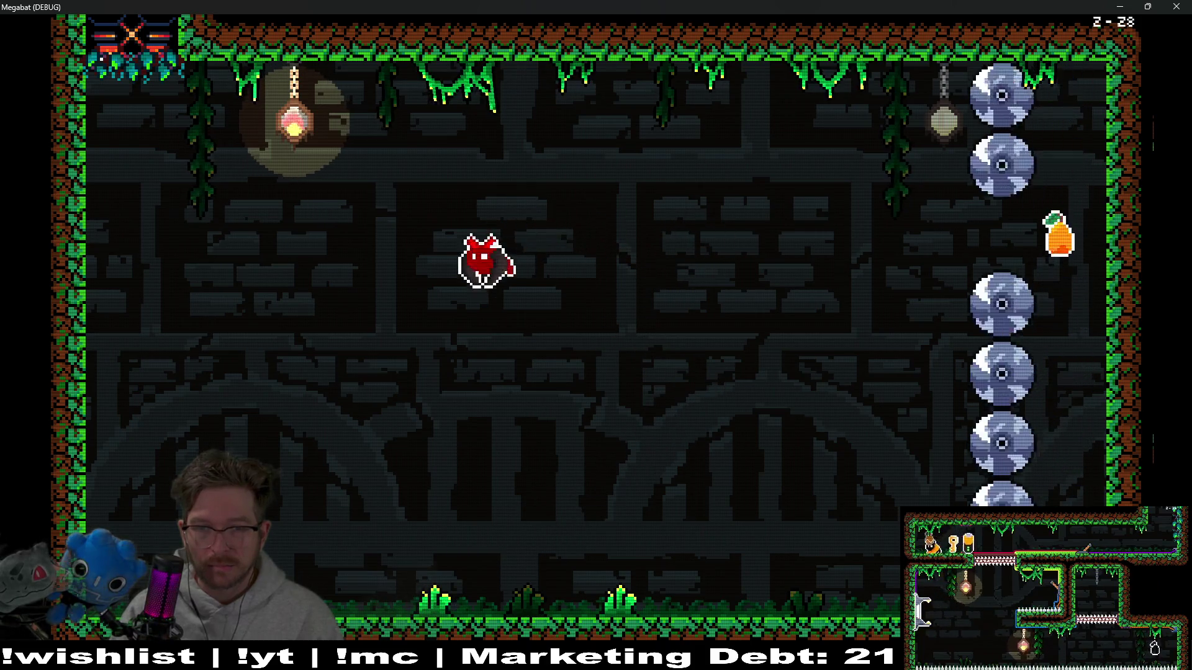
pyautogui.press('Right')
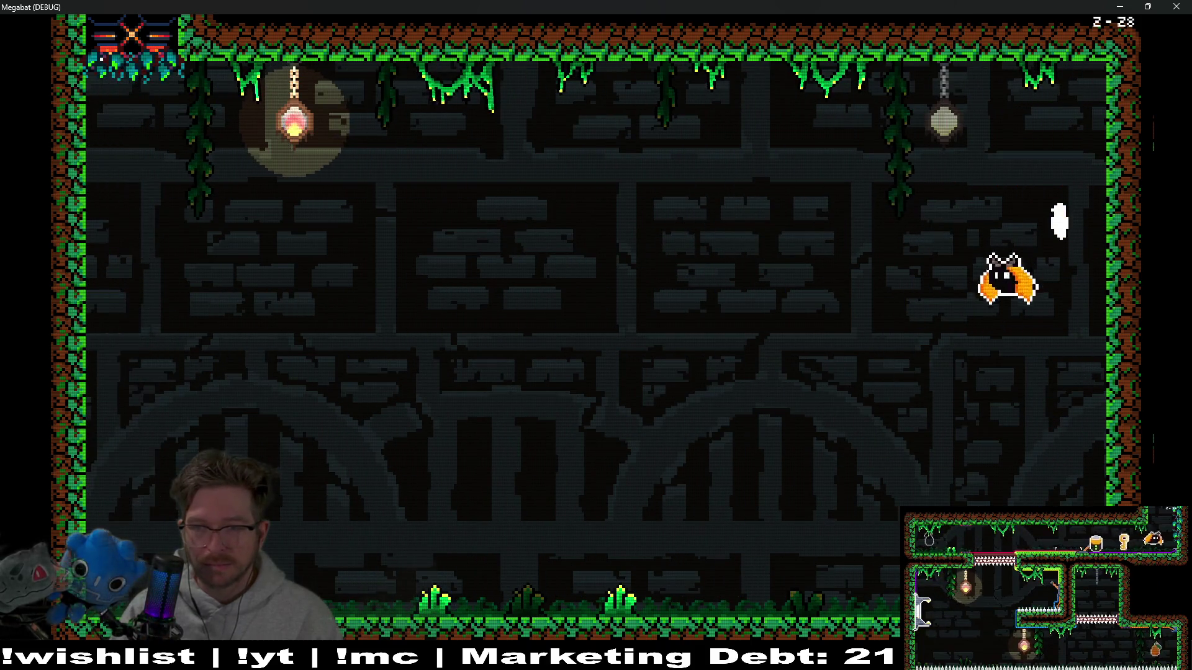
pyautogui.press('Left')
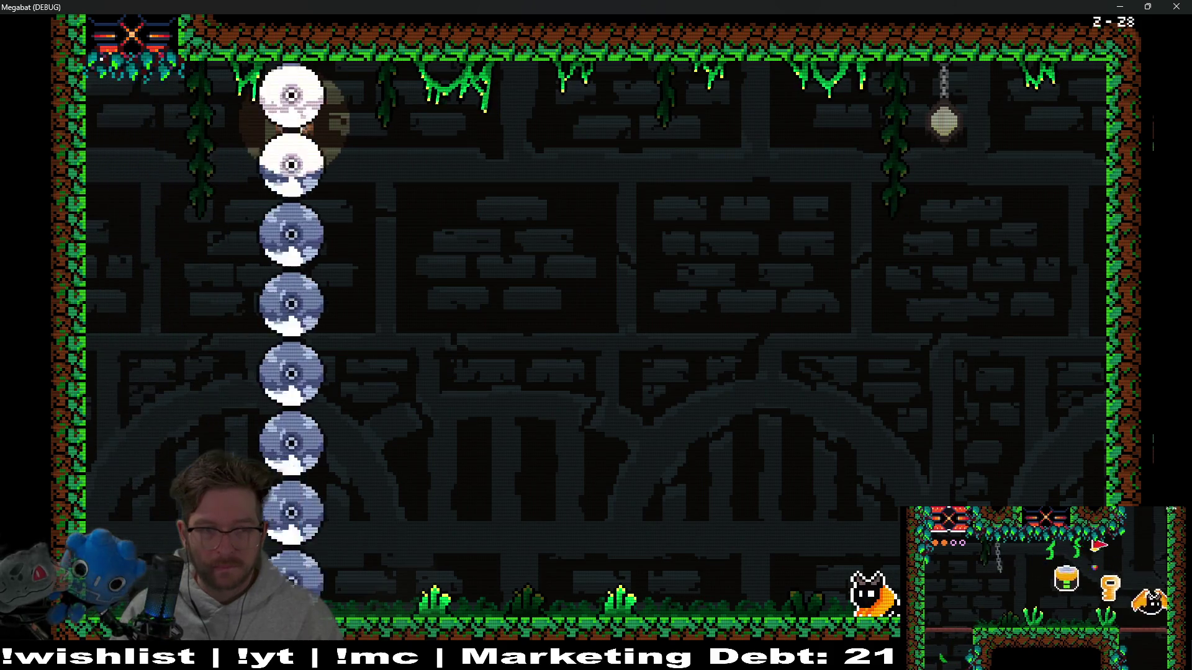
pyautogui.press('space')
# - Swoop at the spiked orb, alternating cat landings and bat flights, ending up at the ceiling away from the discs
pyautogui.press('Left')
pyautogui.press('Right')
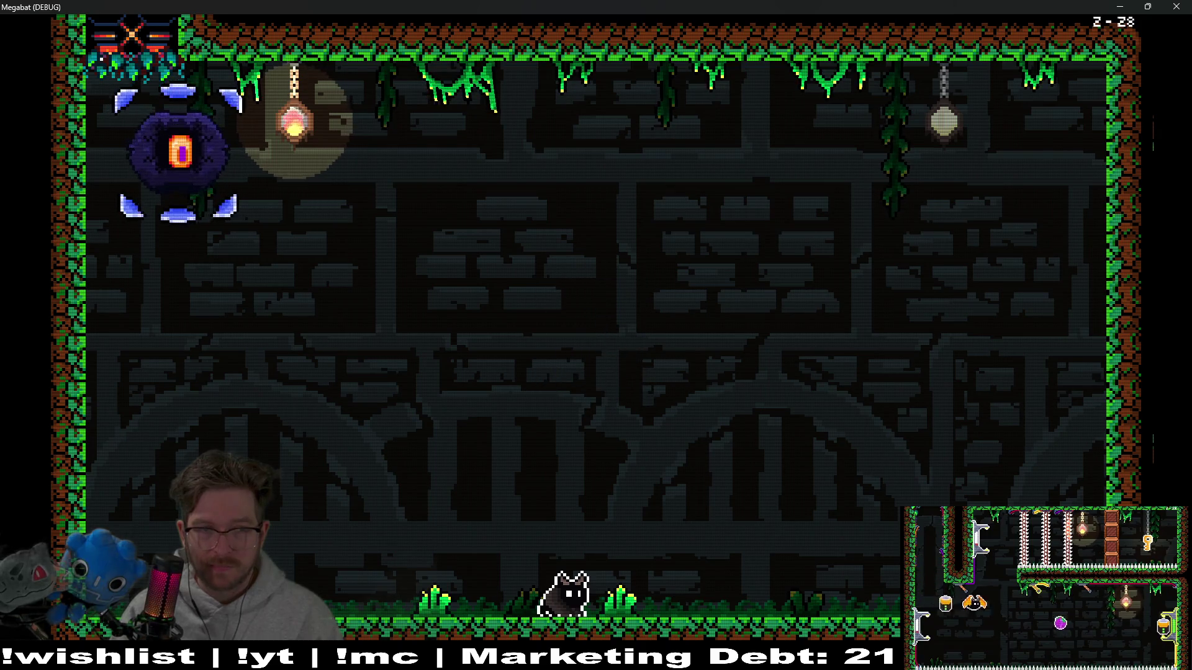
pyautogui.press('Left')
pyautogui.press('space')
pyautogui.press('Right')
pyautogui.press('Down')
pyautogui.press('Left')
pyautogui.press('Up')
pyautogui.press('Right')
pyautogui.press('Down')
pyautogui.press('Left')
pyautogui.press('Left')
pyautogui.press('Up')
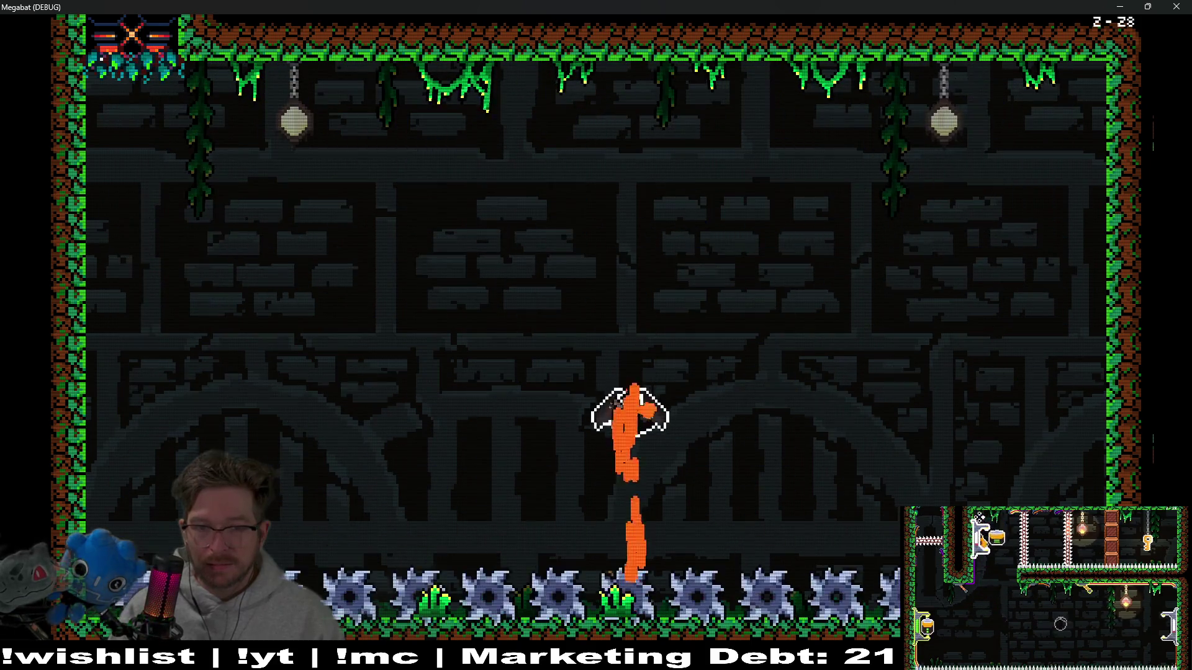
pyautogui.press('Right')
pyautogui.press('Down')
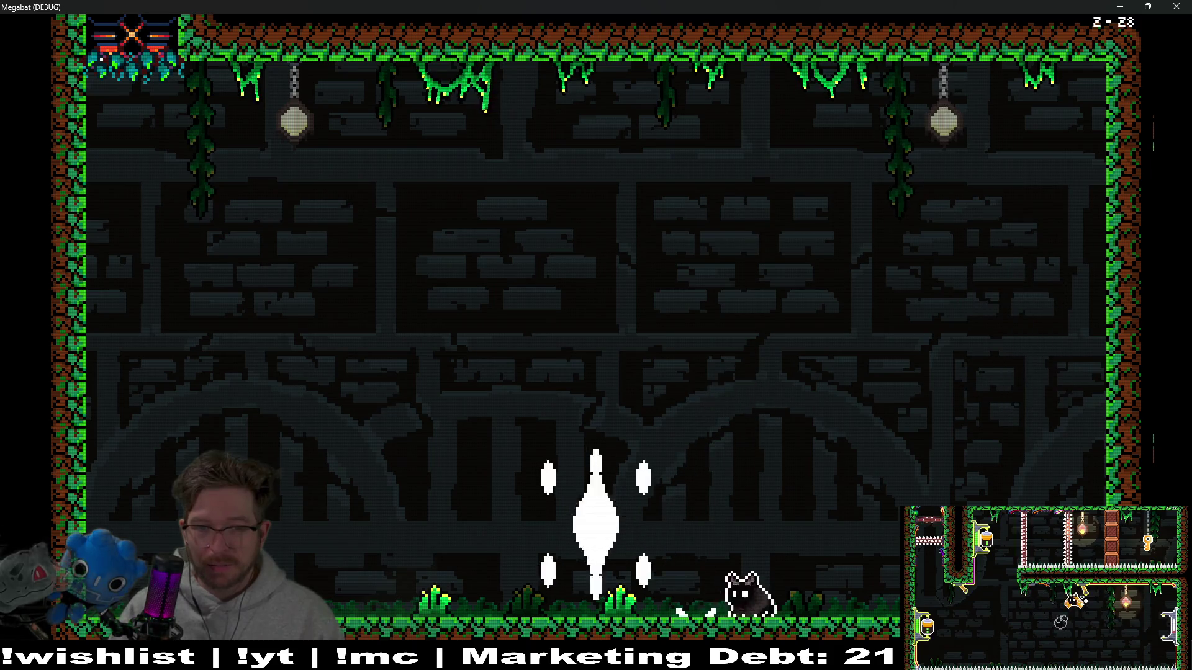
pyautogui.press('Up')
pyautogui.press('Left')
pyautogui.press('Right')
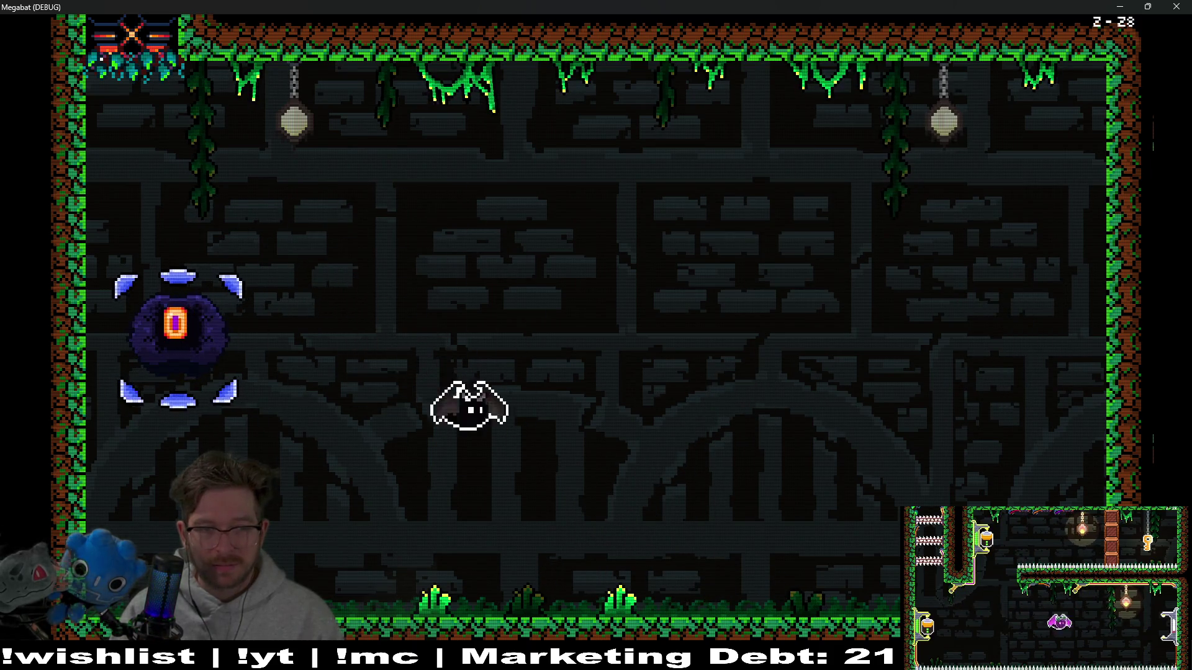
pyautogui.press('Down')
pyautogui.press('Left')
pyautogui.press('Up')
pyautogui.press('Right')
pyautogui.press('Right')
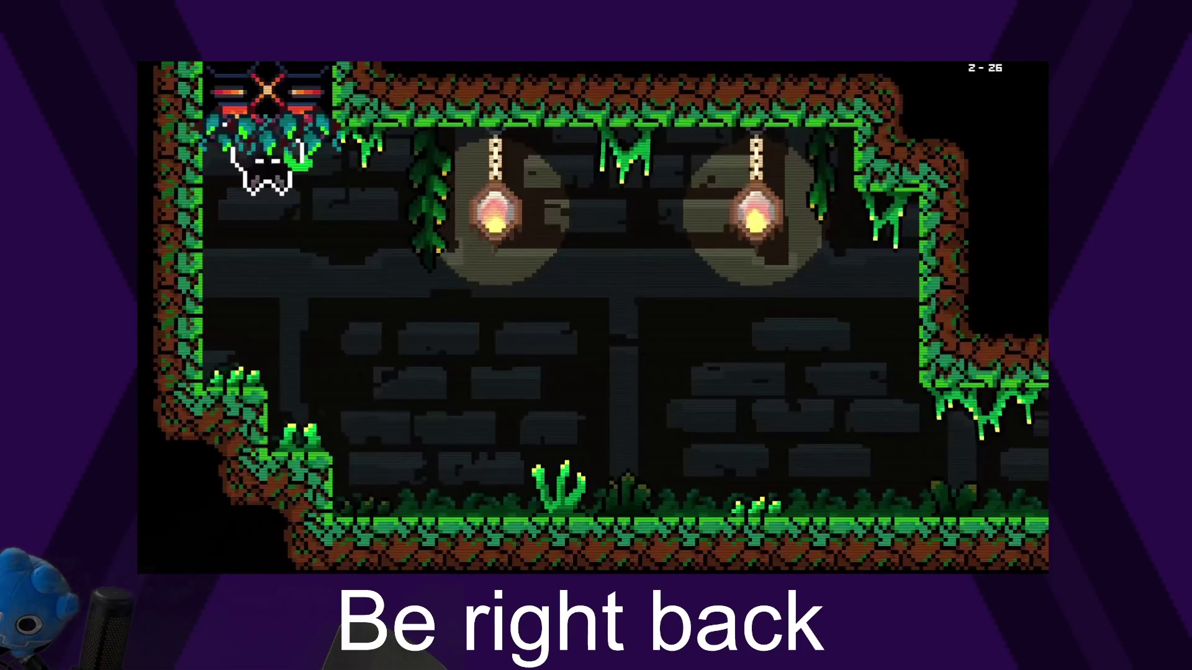
# - Pause Megabat with Esc so the stream can show the Be right back screen
pyautogui.press('Escape')
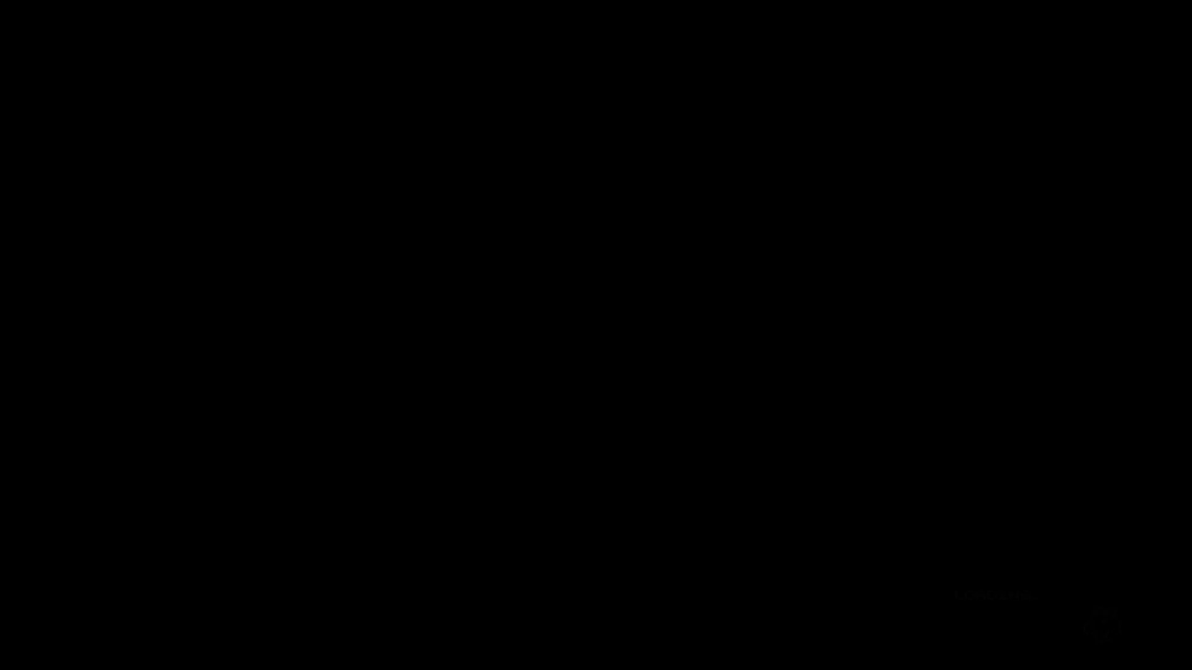
# - Resume live Megabat gameplay in room 2-28 and get the cat spawned
pyautogui.press('Down')
pyautogui.press('Right')
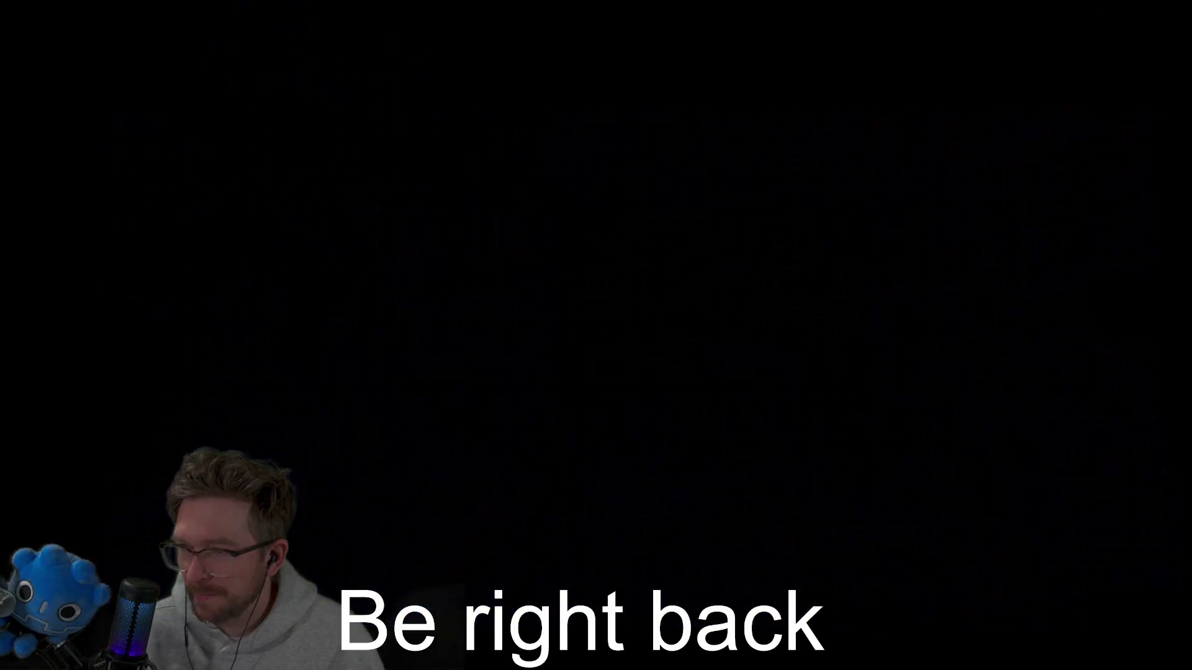
pyautogui.press('Right')
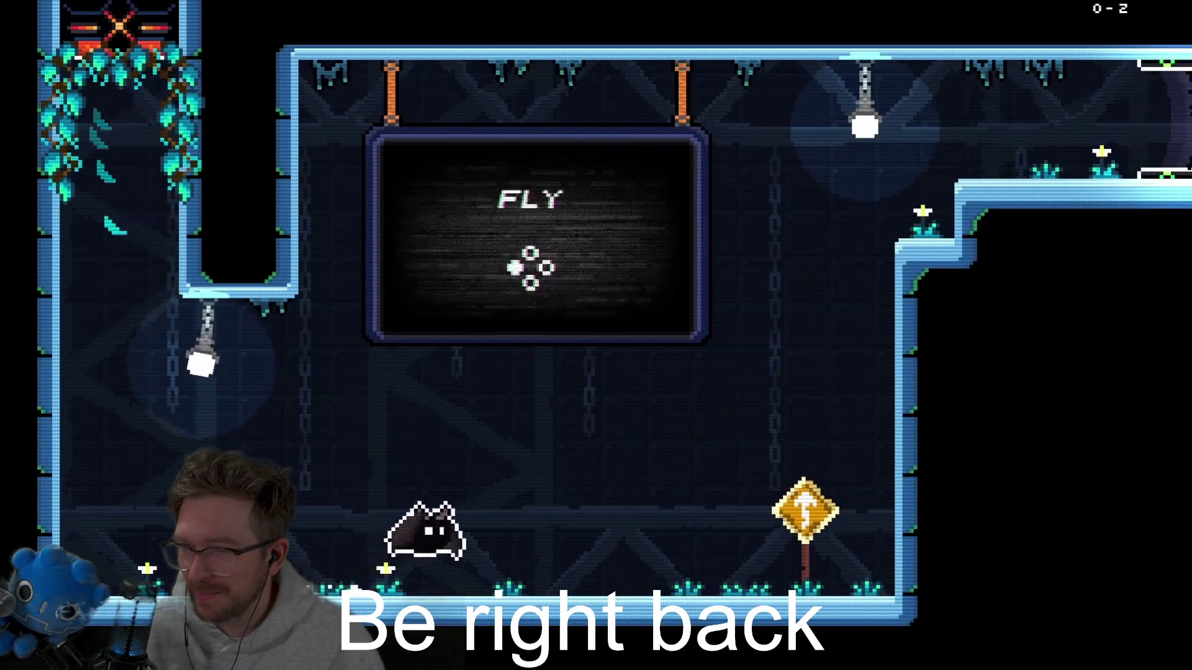
pyautogui.press('space')
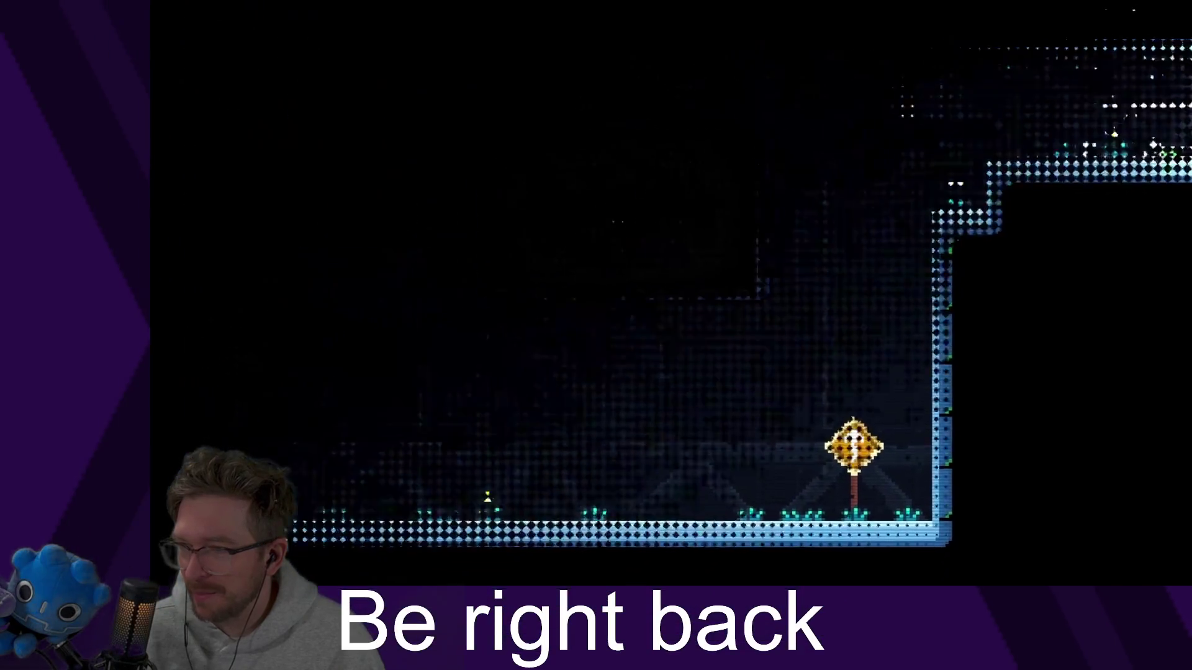
pyautogui.press('Right')
pyautogui.press('space')
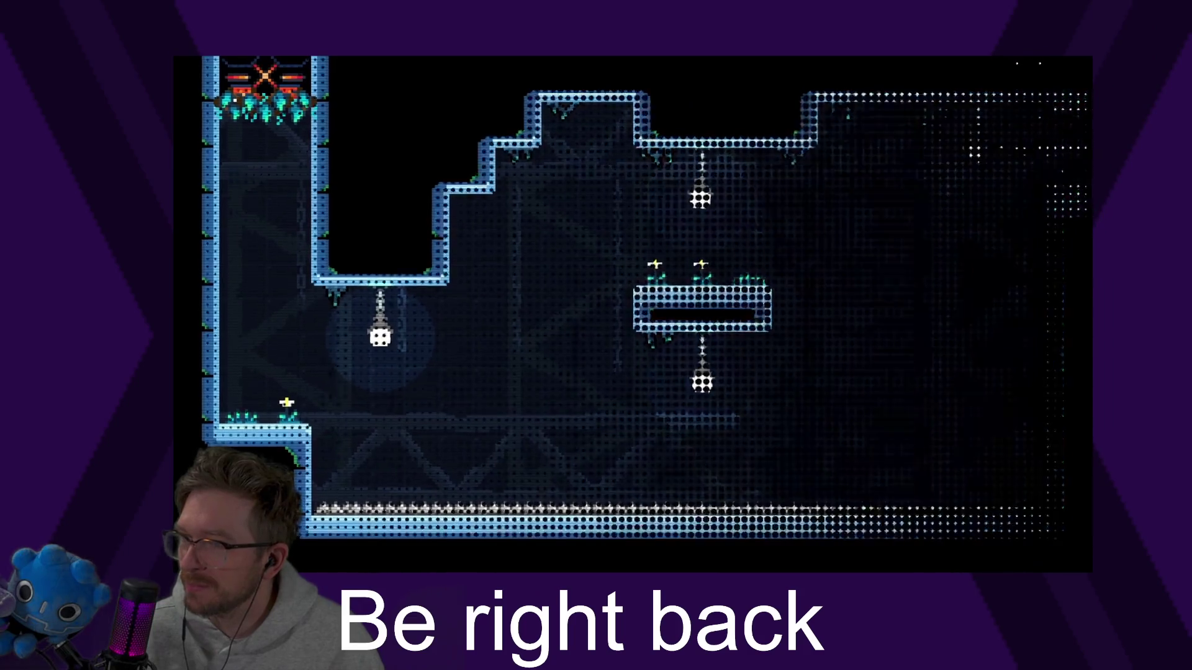
pyautogui.press('Right')
pyautogui.press('space')
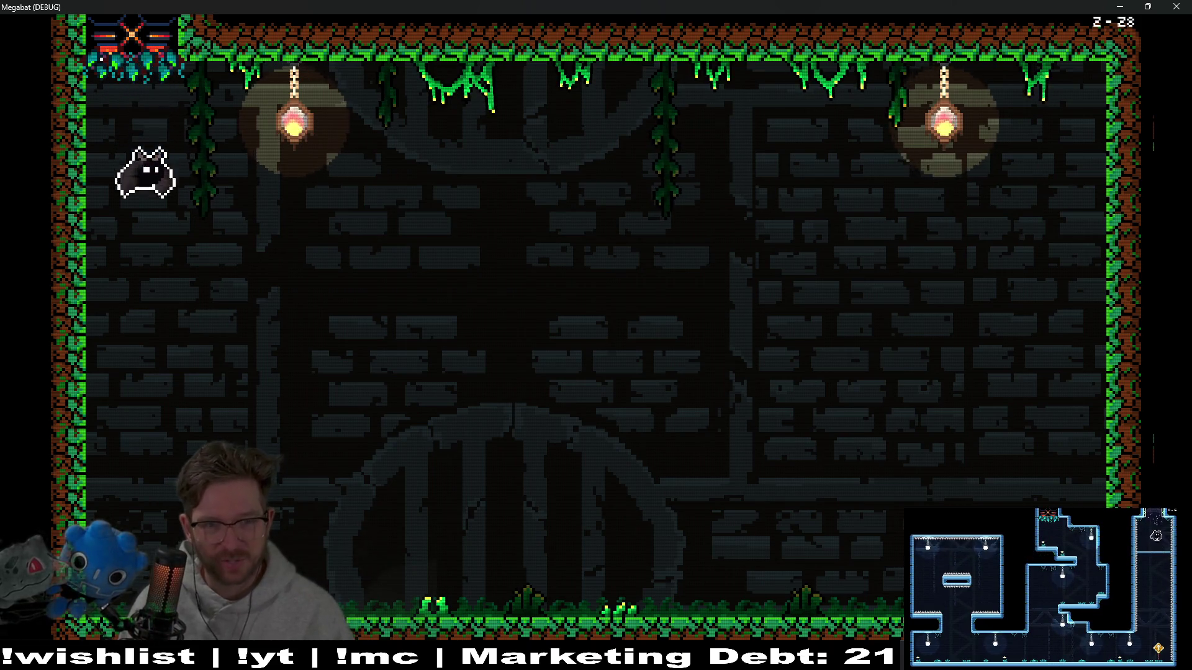
# - Fly the bat and walk the cat past the sawblade columns until the room fades to black
pyautogui.press('Left')
pyautogui.press('Up')
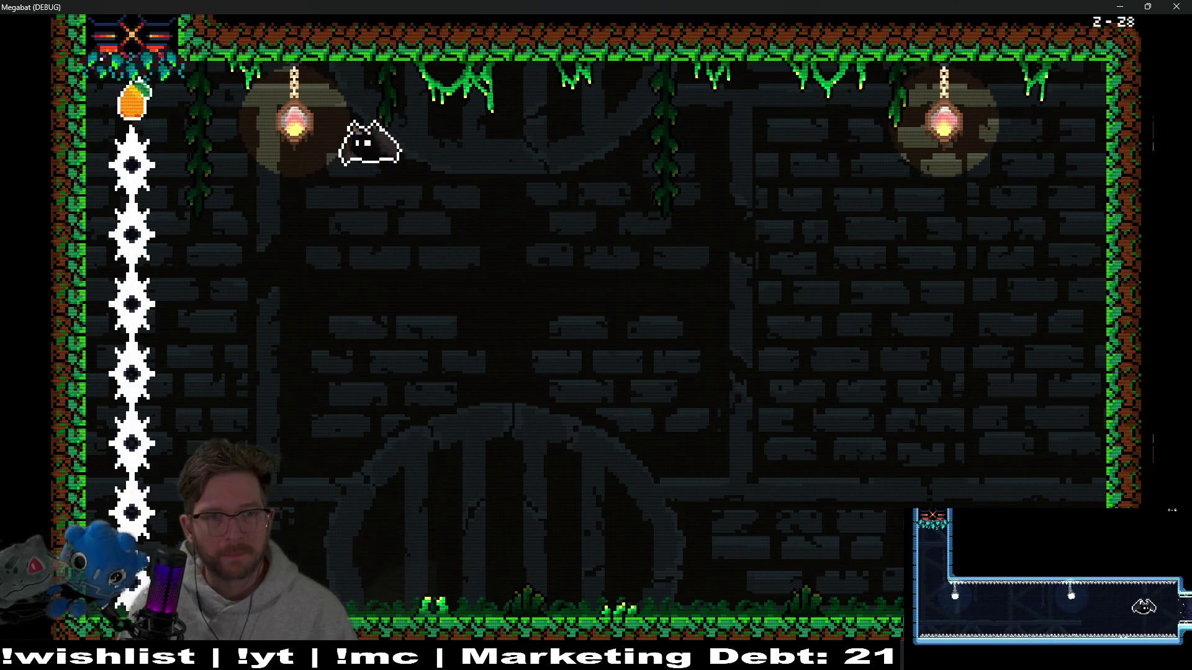
pyautogui.press('Right')
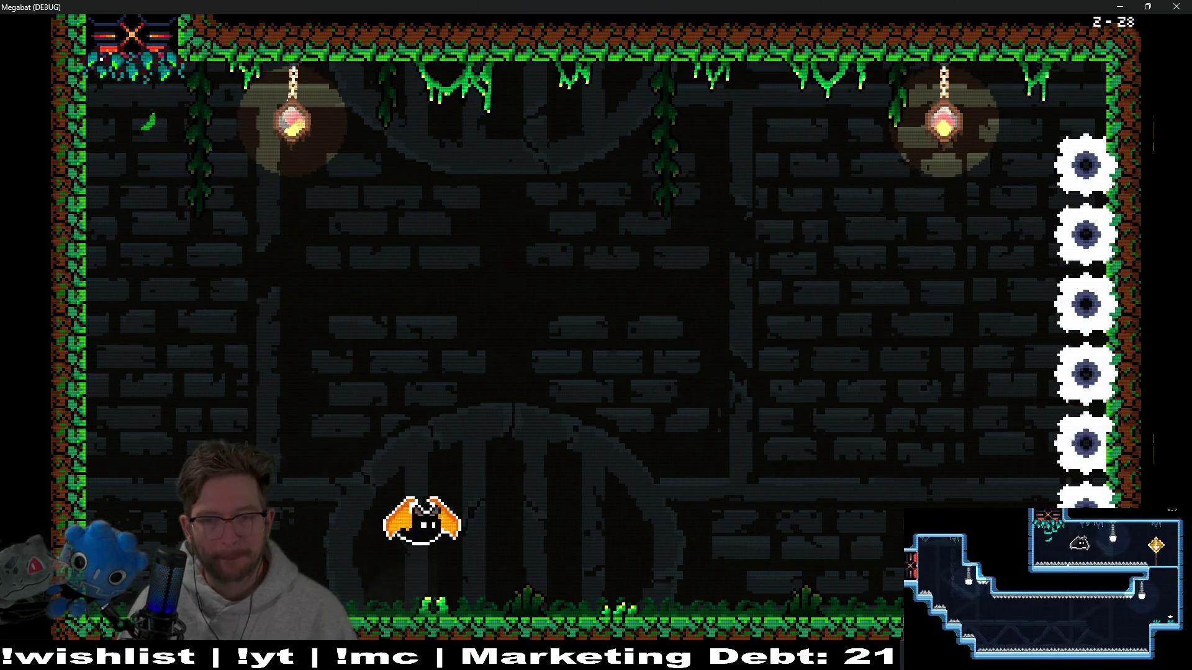
pyautogui.press('Left')
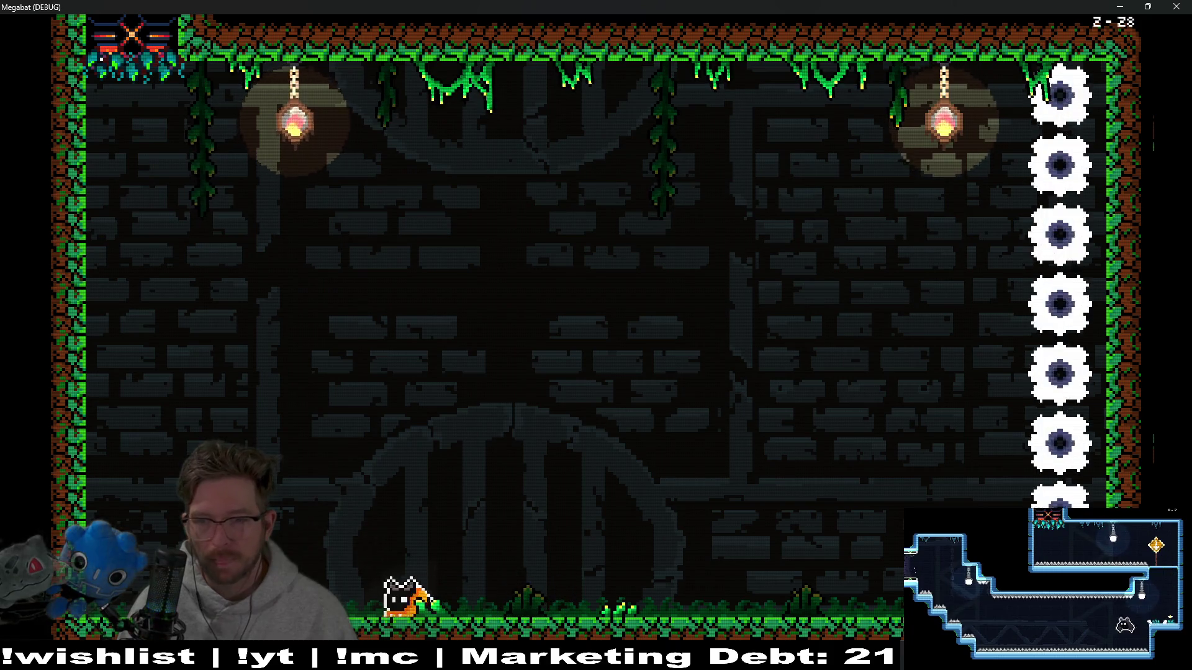
pyautogui.press('Right')
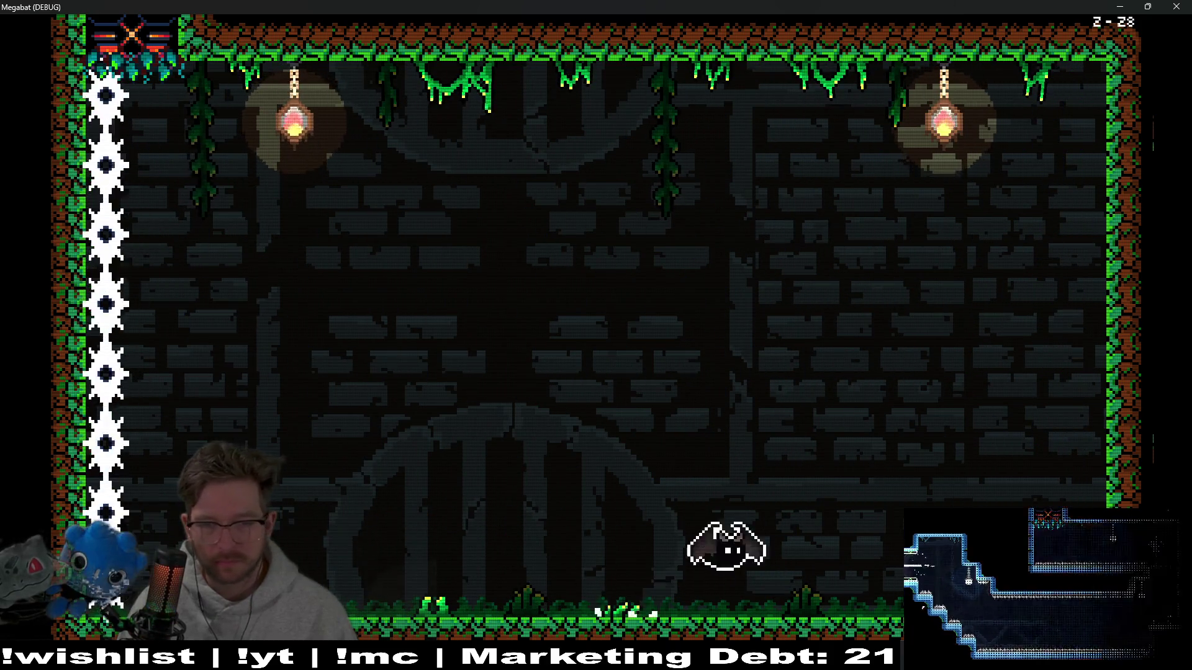
pyautogui.press('Left')
pyautogui.press('Right')
pyautogui.press('Left')
pyautogui.press('Right')
pyautogui.press('Right')
pyautogui.press('Left')
pyautogui.press('Left')
pyautogui.press('Right')
pyautogui.press('Right')
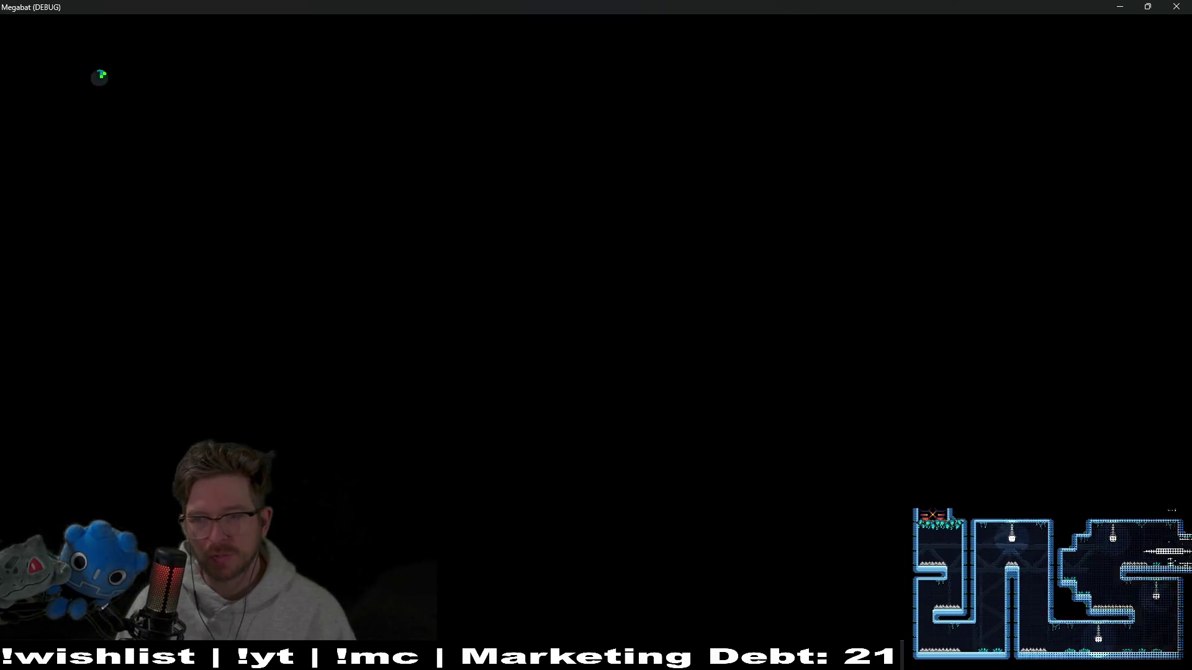
# - Fly through the 2-28 boss room, dodging saw columns and destroying a spiked orb
pyautogui.press('Right')
pyautogui.press('Right')
pyautogui.press('Left')
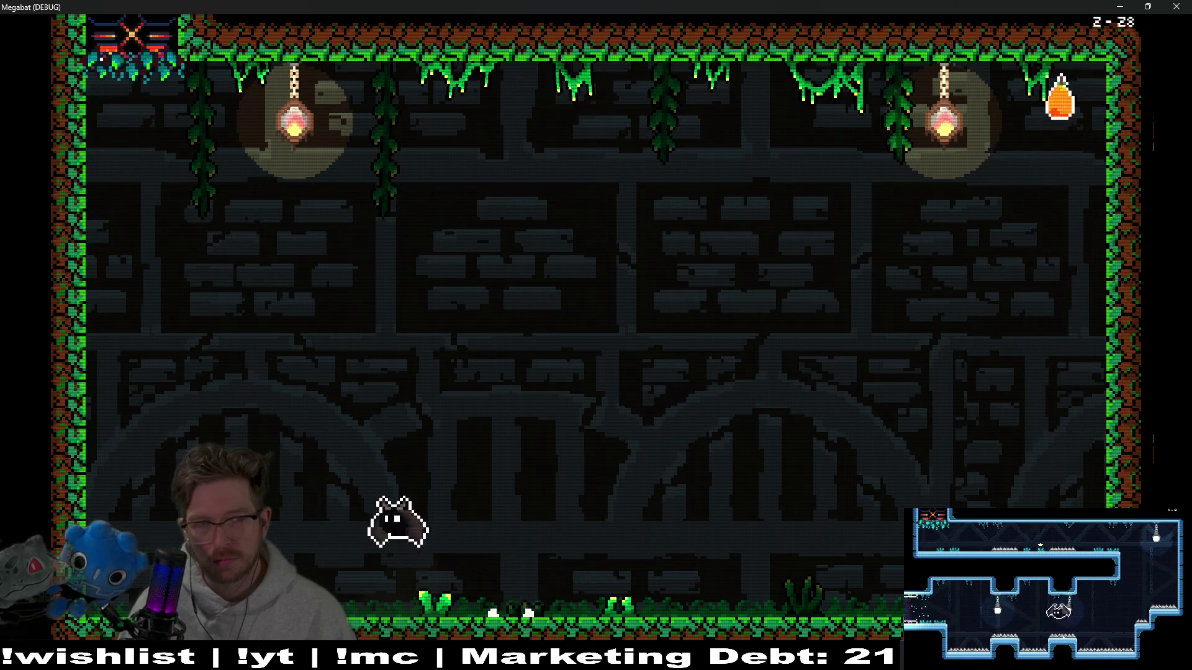
pyautogui.press('Right')
pyautogui.press('Right')
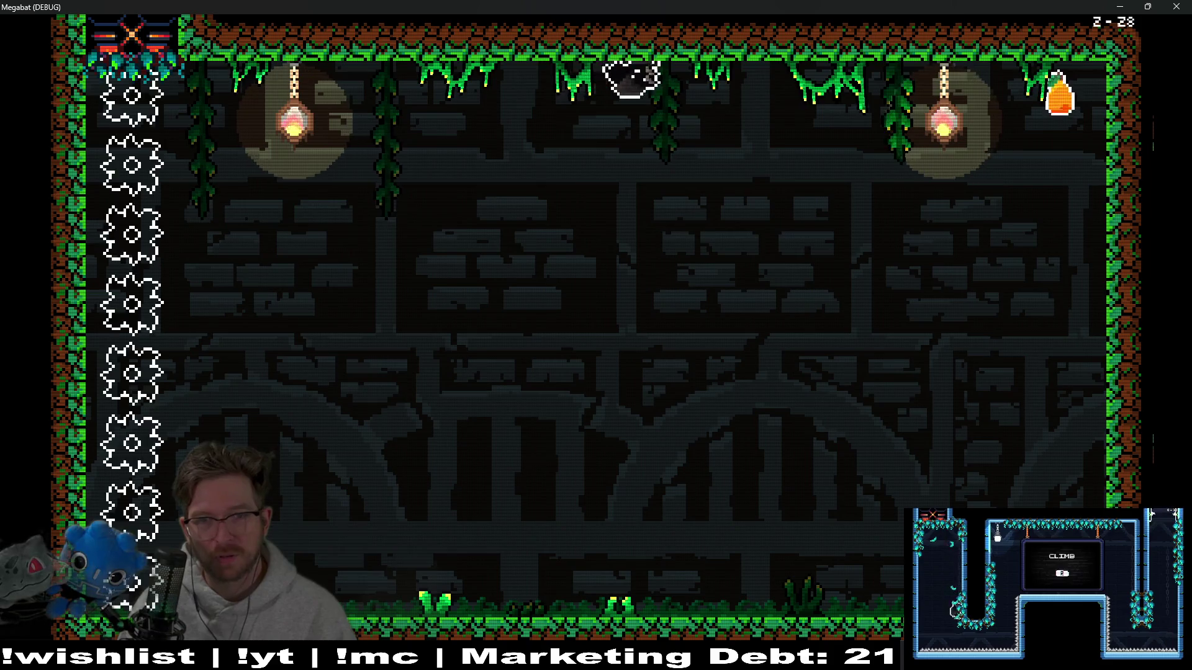
pyautogui.press('Left')
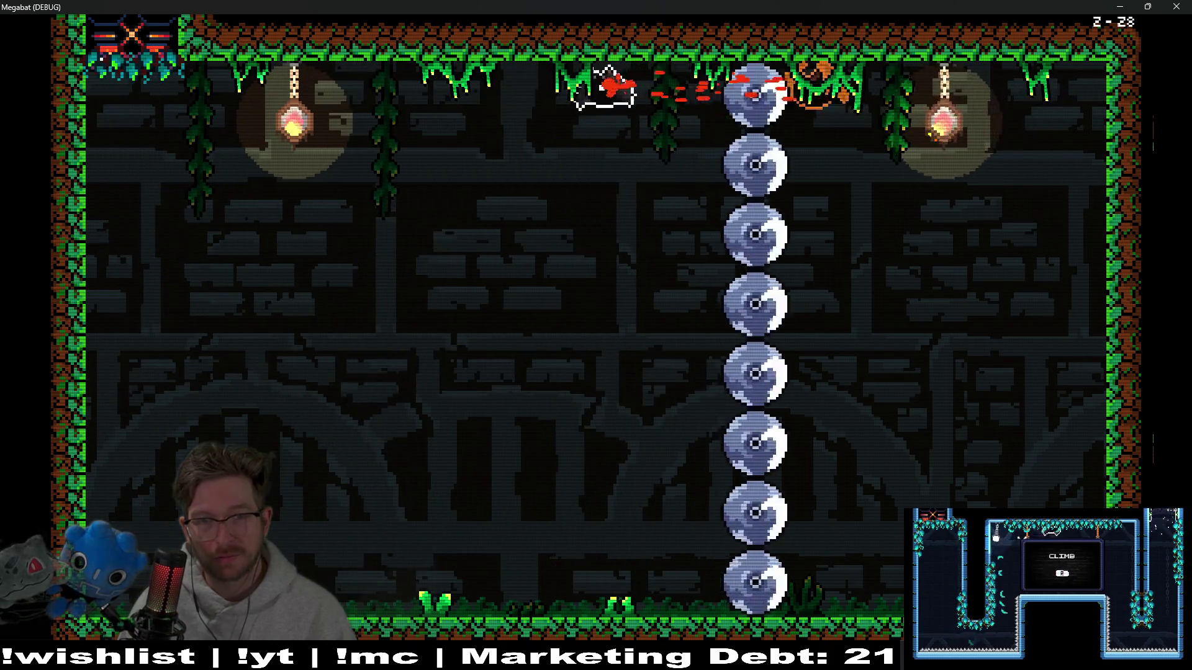
pyautogui.press('Right')
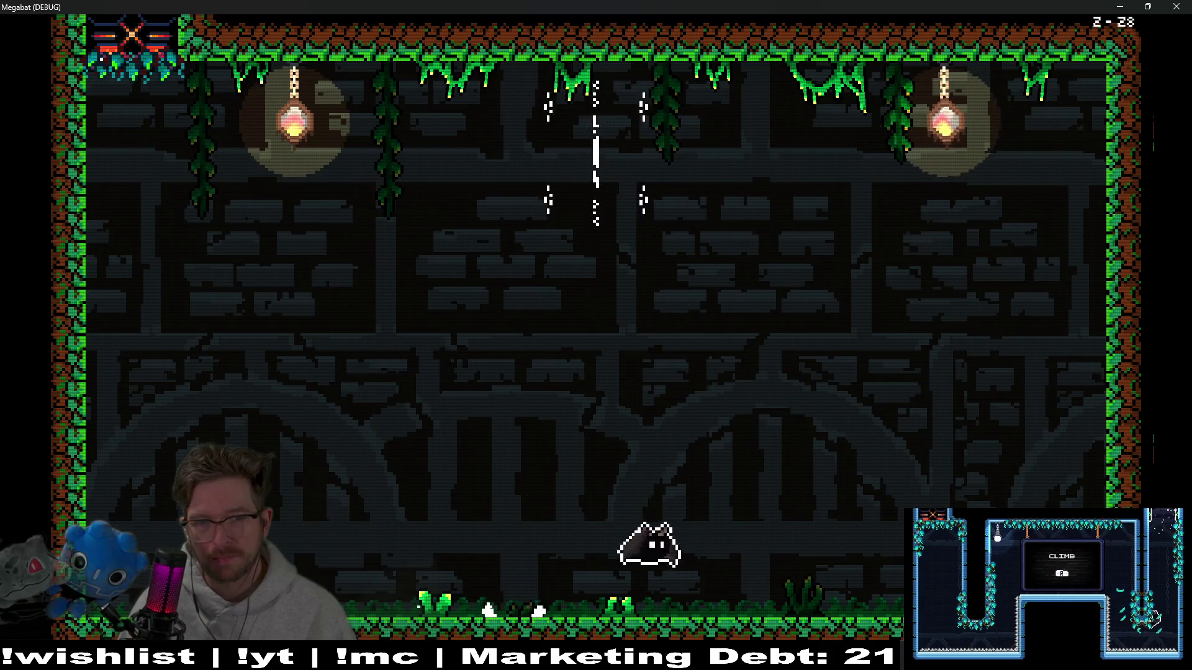
pyautogui.press('Left')
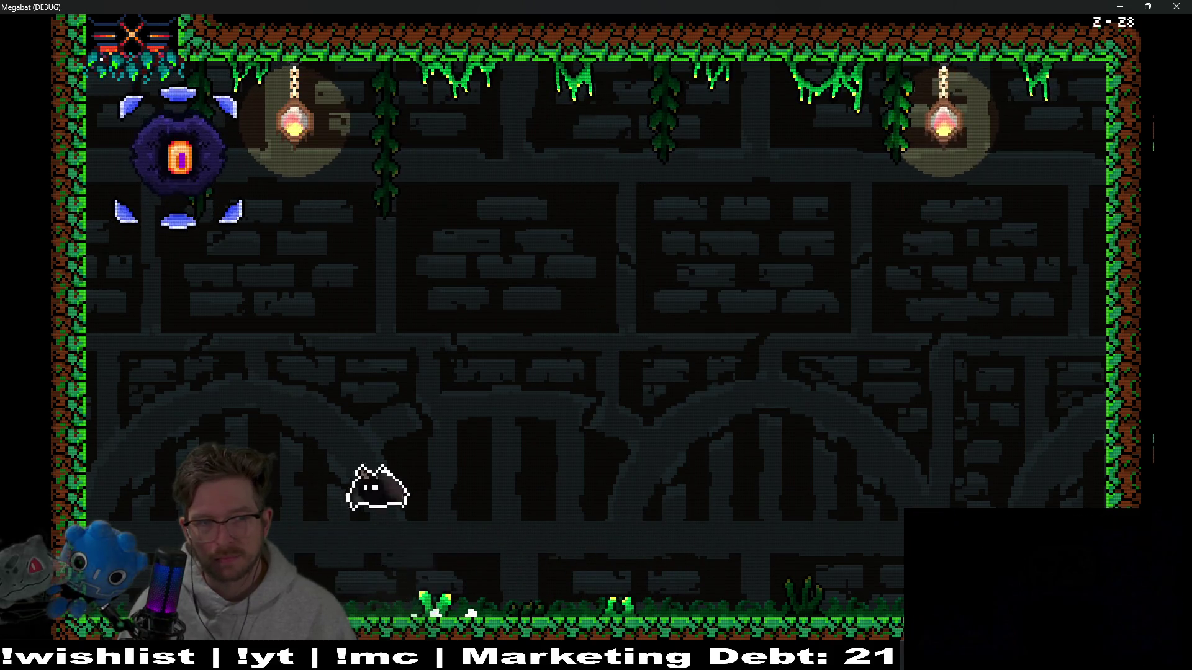
pyautogui.press('Right')
pyautogui.press('Right')
pyautogui.press('Left')
pyautogui.press('Left')
pyautogui.press('Left')
pyautogui.press('Right')
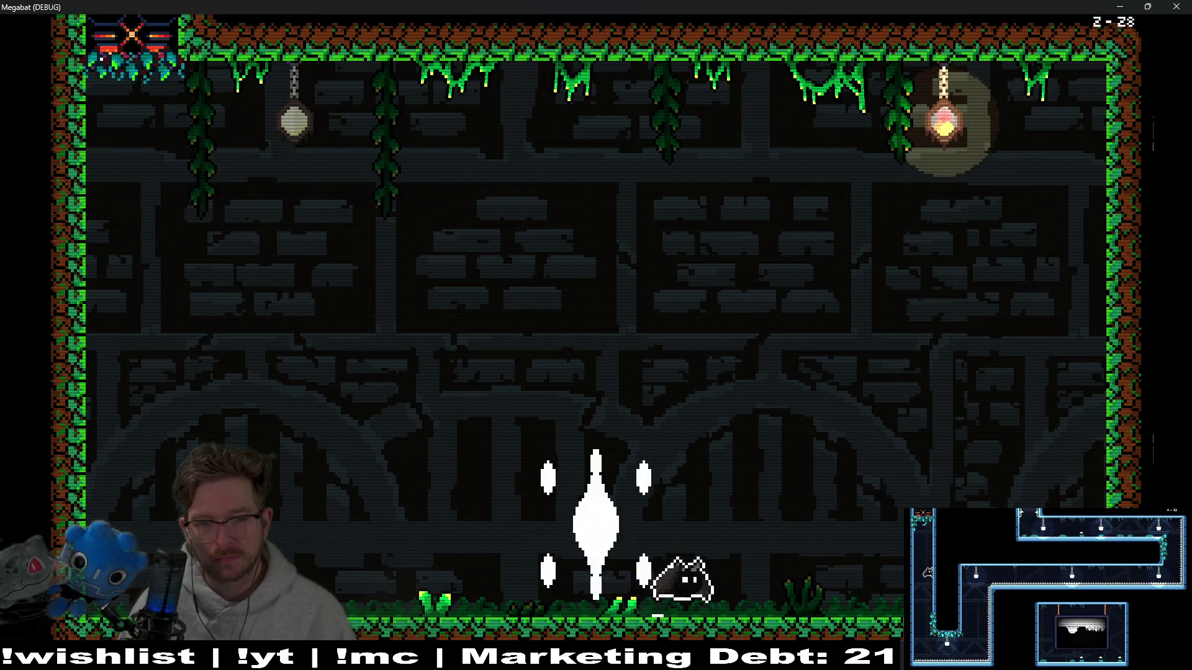
pyautogui.press('Left')
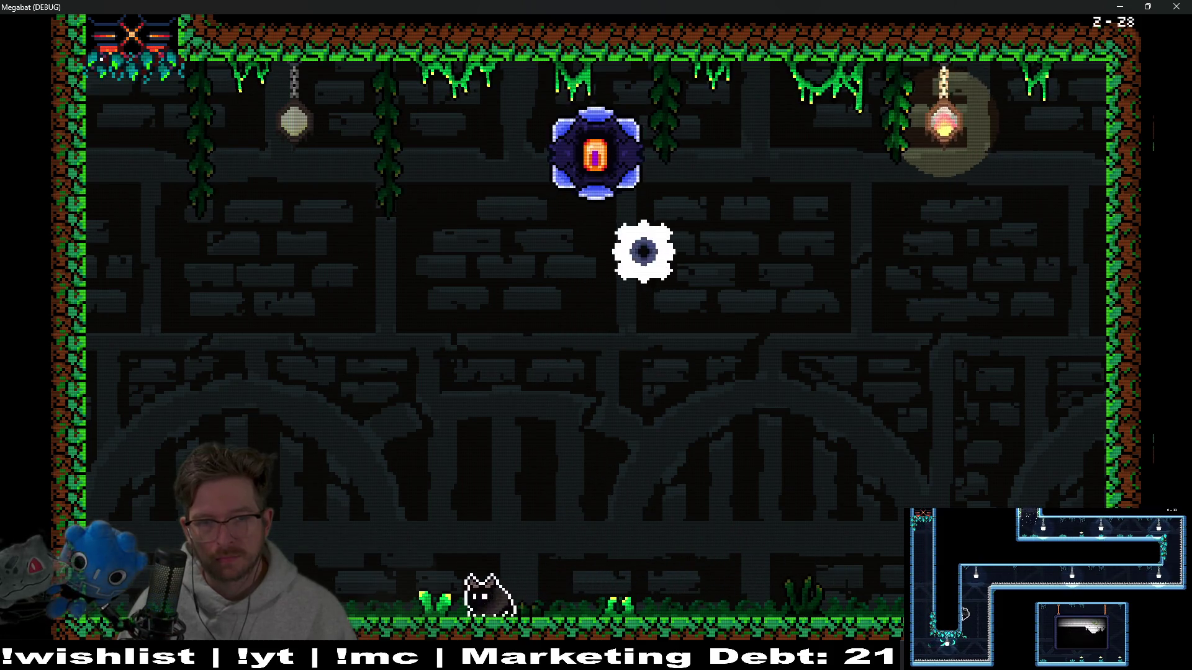
pyautogui.press('Left')
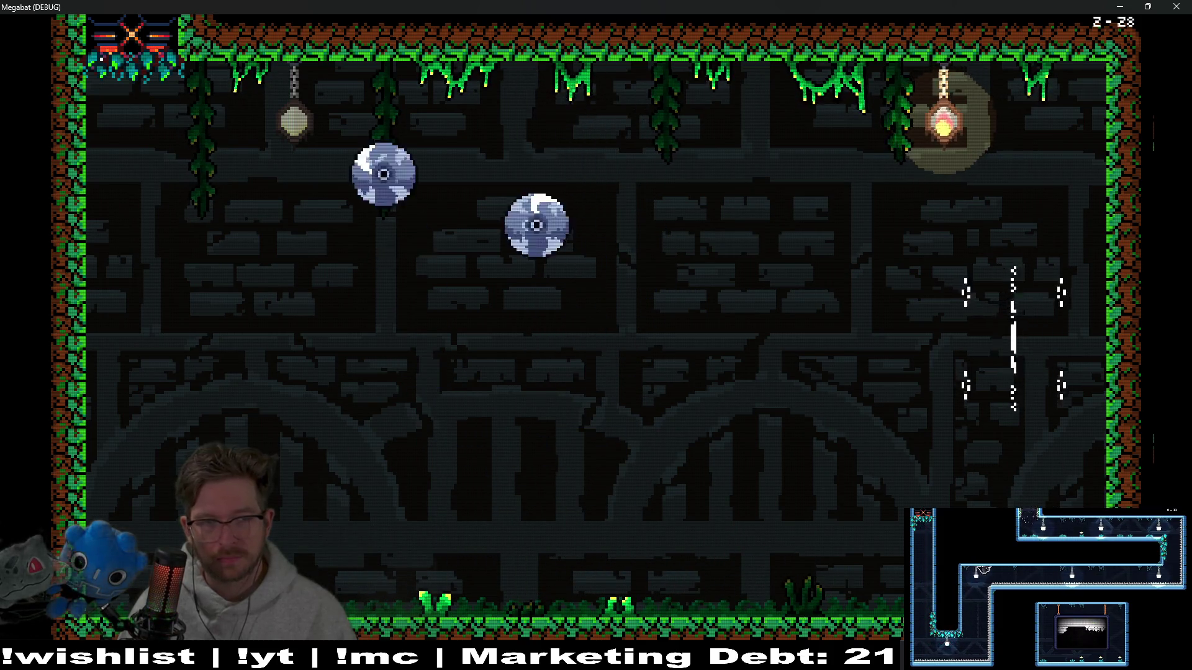
# - After respawning, weave along the floor away from the orbs and fly up-left through the sawblades
pyautogui.press('Left')
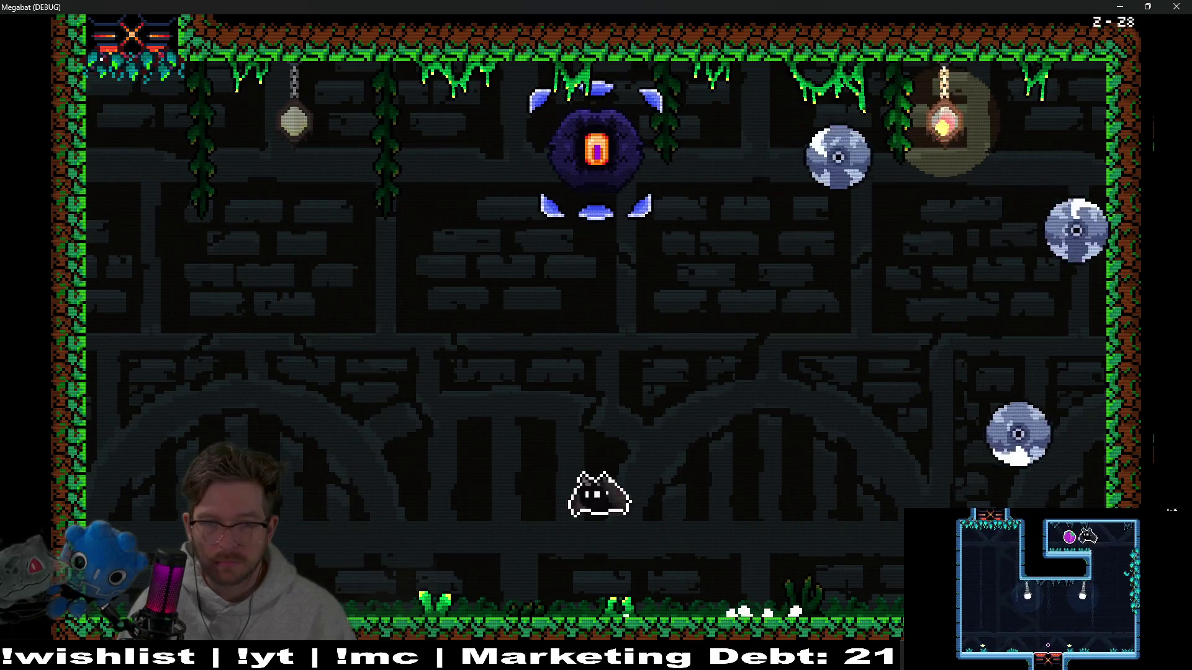
pyautogui.press('Right')
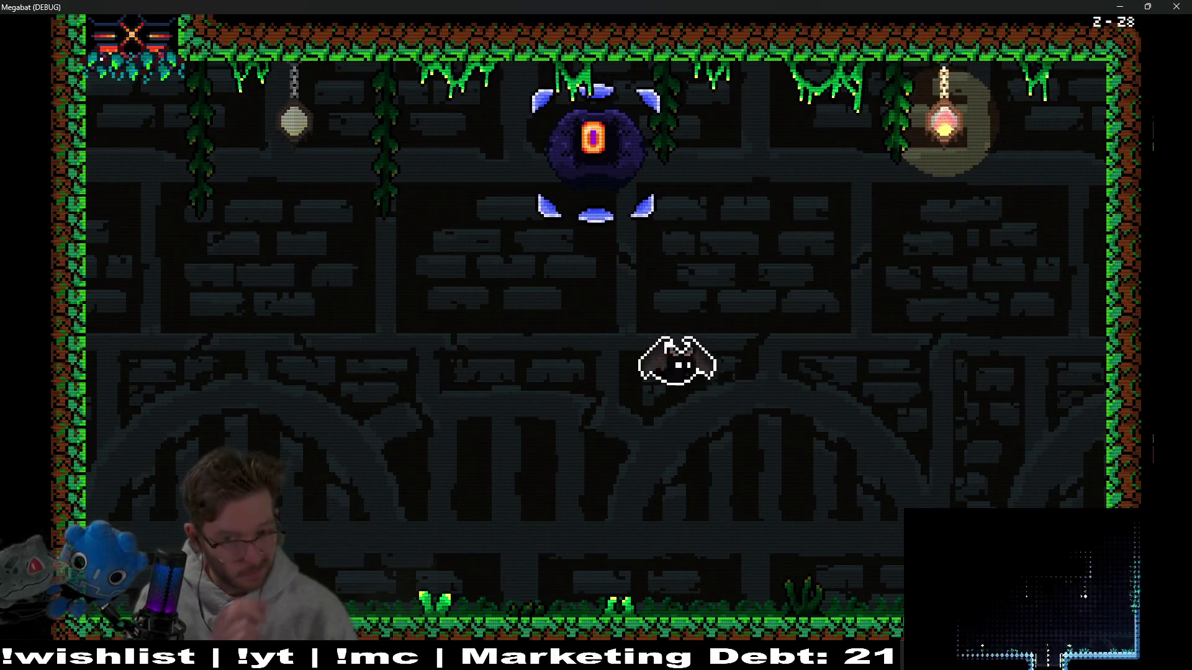
pyautogui.press('Left')
pyautogui.press('Right')
pyautogui.press('Left')
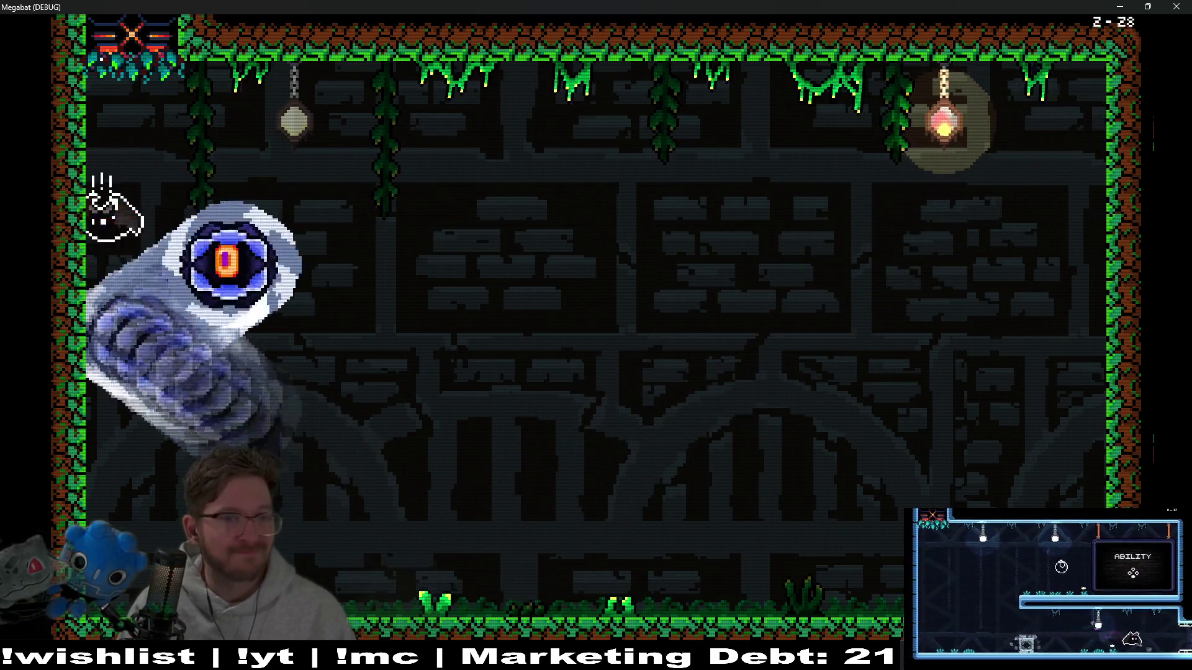
pyautogui.press('Right')
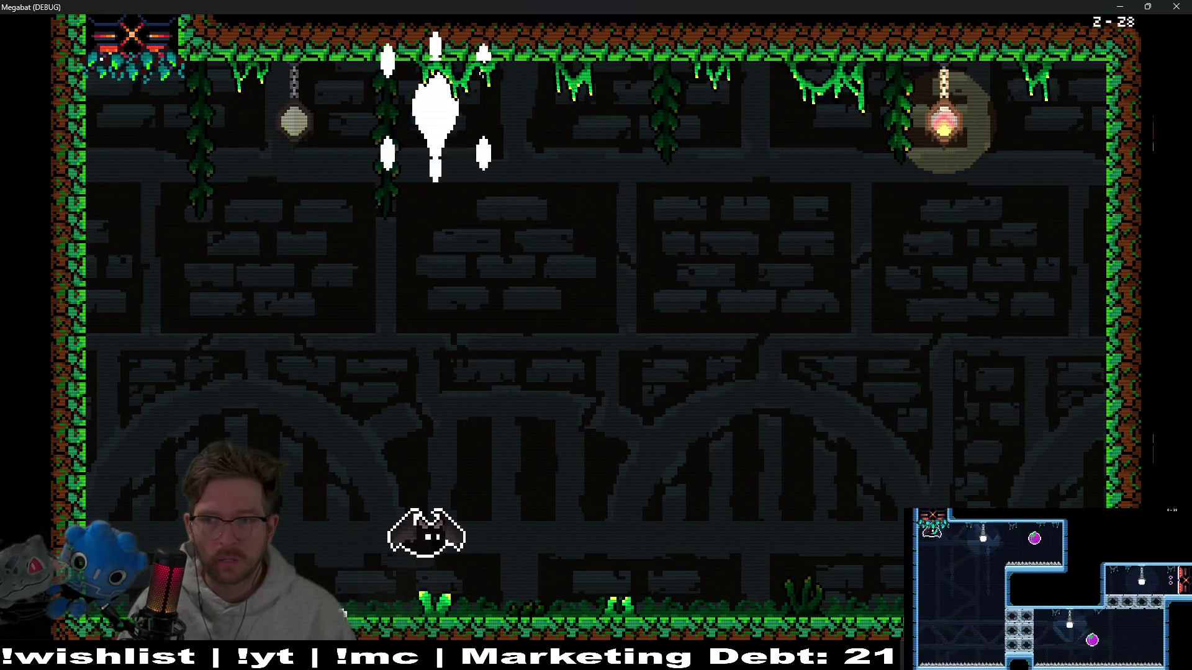
pyautogui.press('Left')
pyautogui.press('Right')
pyautogui.press('Left')
pyautogui.press('Left')
pyautogui.press('Right')
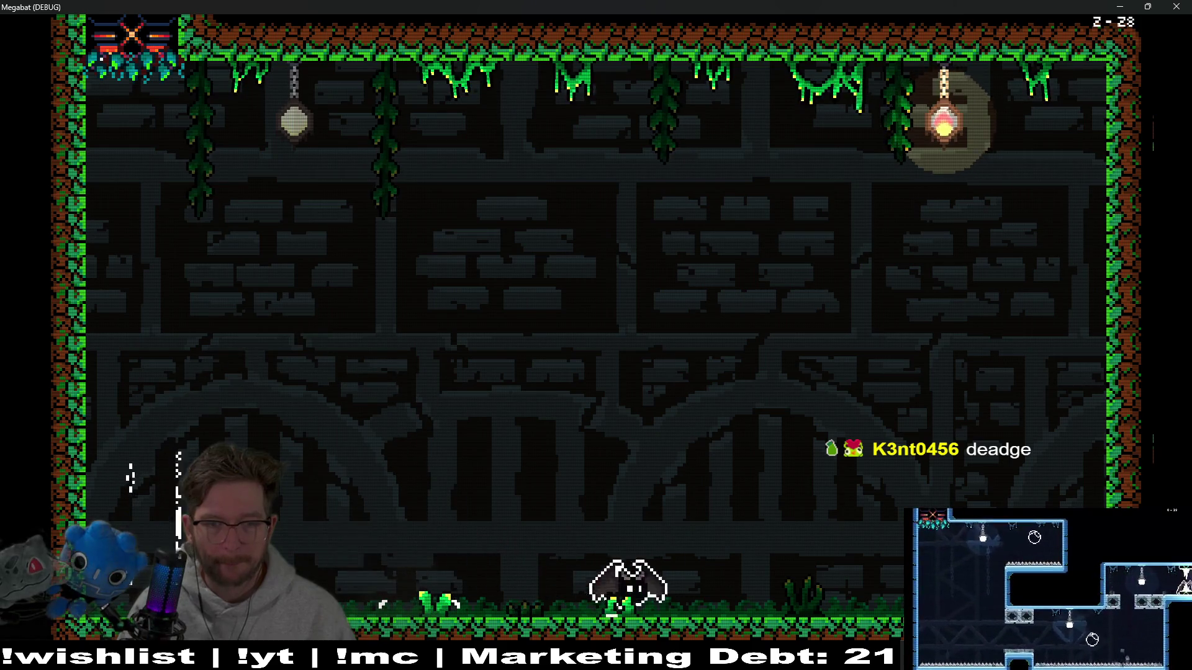
pyautogui.press('Left')
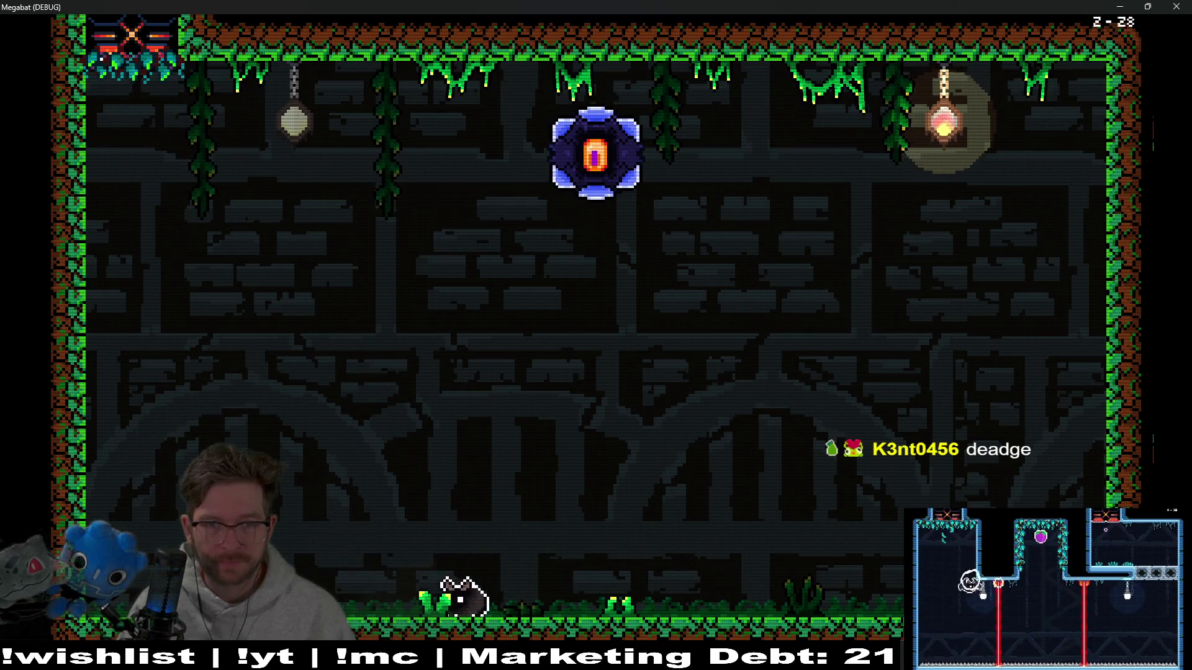
pyautogui.press('Left')
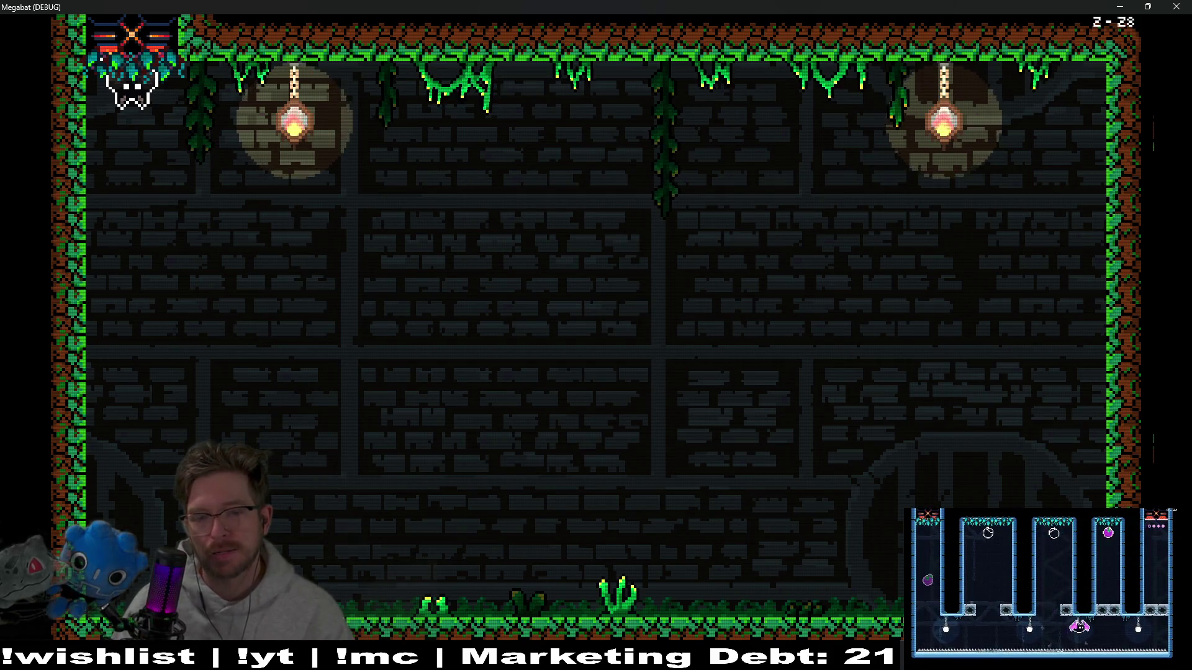
# - Close the running game and review BladeWallSpawner.gd, stopping at the blade wall assert on line 22
pyautogui.click(1182, 7)
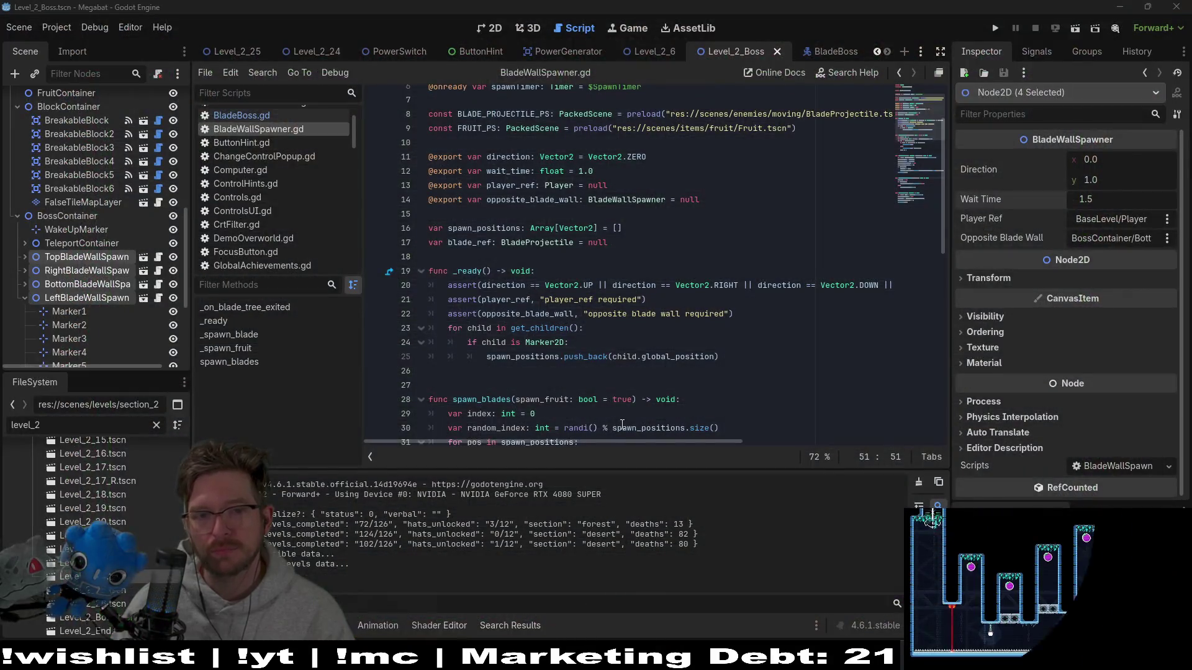
pyautogui.scroll(-8, 672, 375)
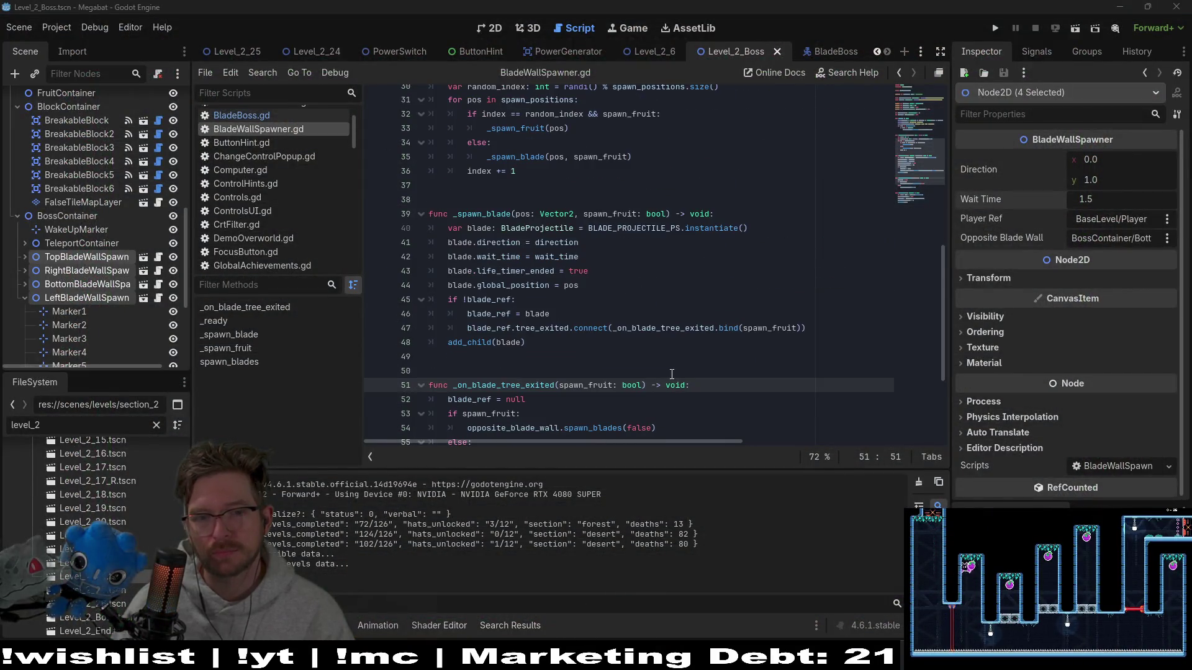
pyautogui.scroll(-4, 671, 374)
pyautogui.scroll(13, 672, 374)
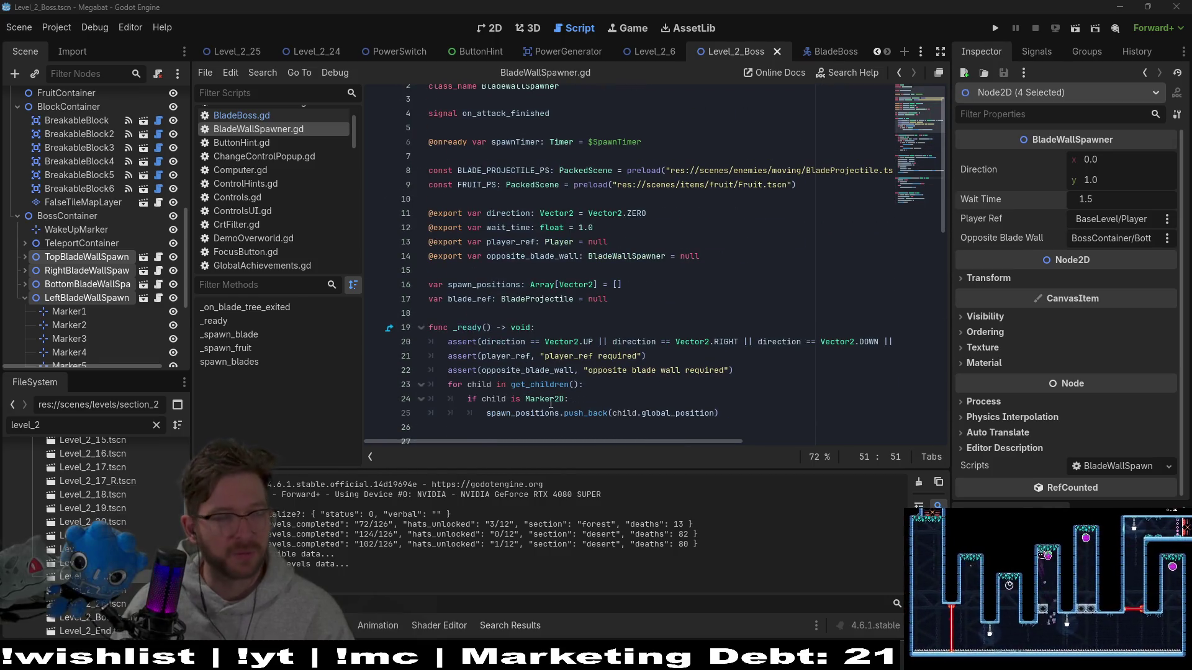
pyautogui.click(667, 369)
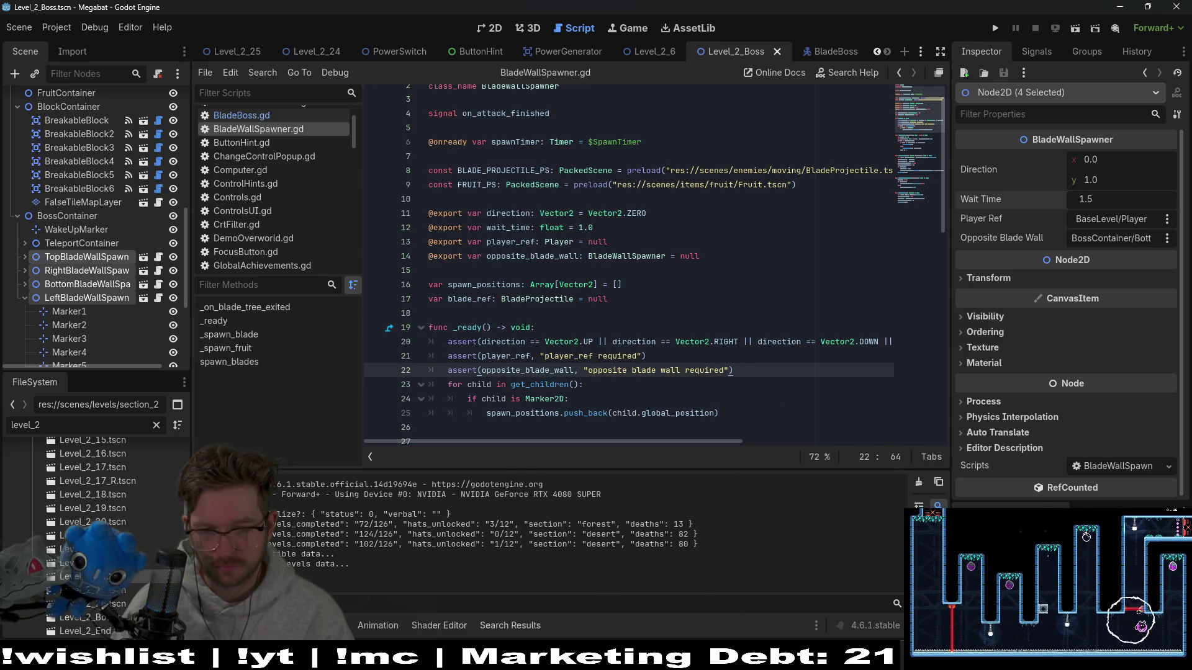
pyautogui.hotkey('alt', 'Tab')
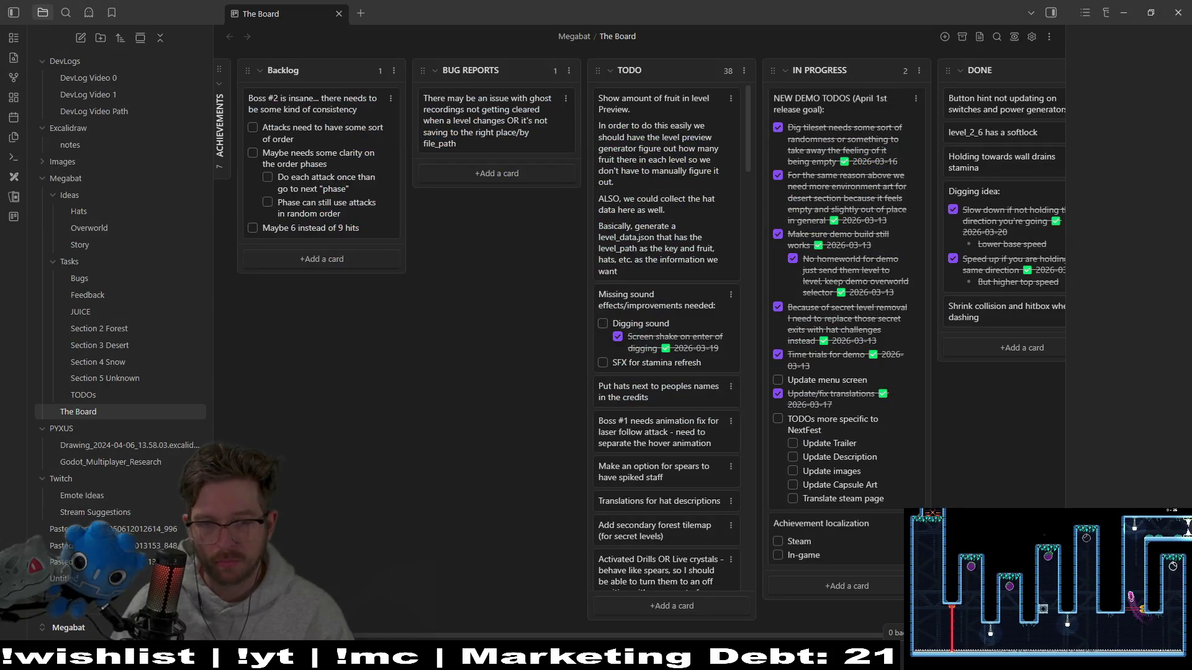
# - Move the Boss #2 card into In Progress and tick off its three attack-order tasks
pyautogui.moveTo(320, 109)
pyautogui.mouseDown()
pyautogui.moveTo(798, 103)
pyautogui.moveTo(650, 113)
pyautogui.moveTo(867, 114)
pyautogui.moveTo(826, 115)
pyautogui.mouseUp()
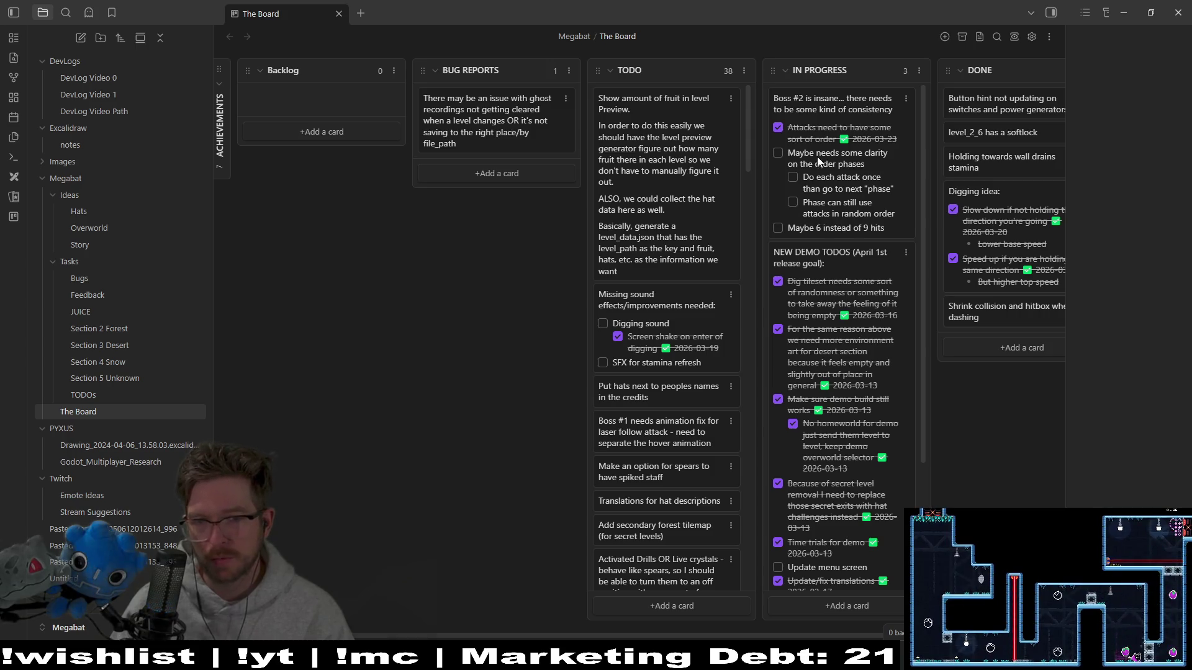
pyautogui.click(792, 178)
pyautogui.click(793, 214)
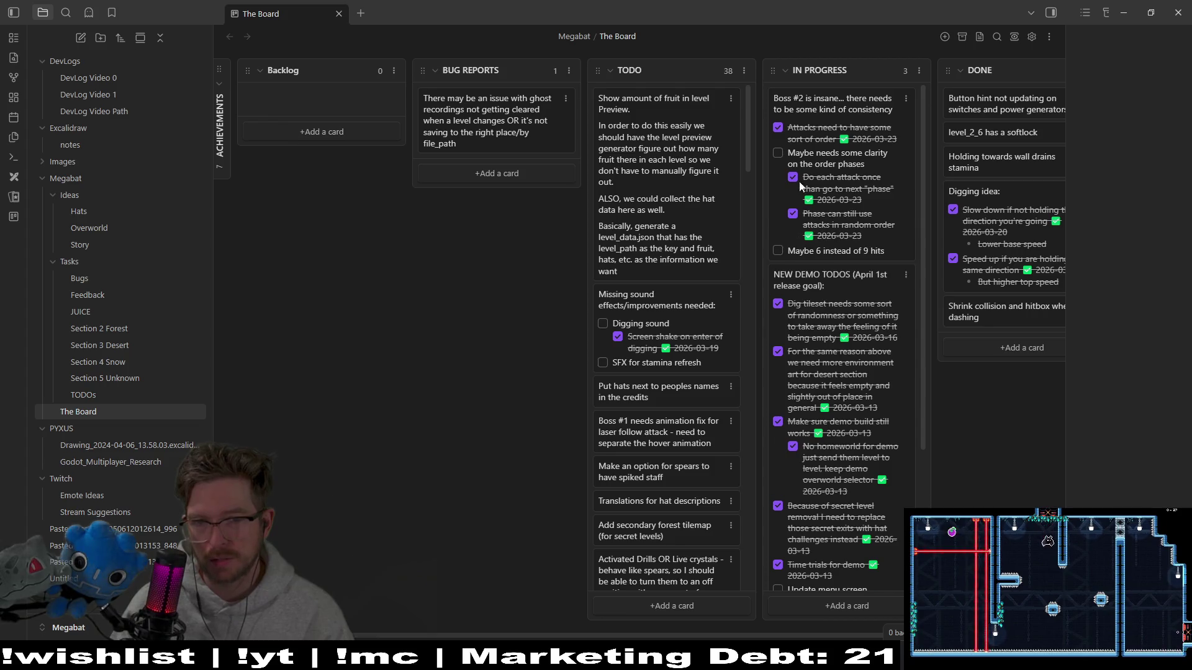
pyautogui.click(778, 153)
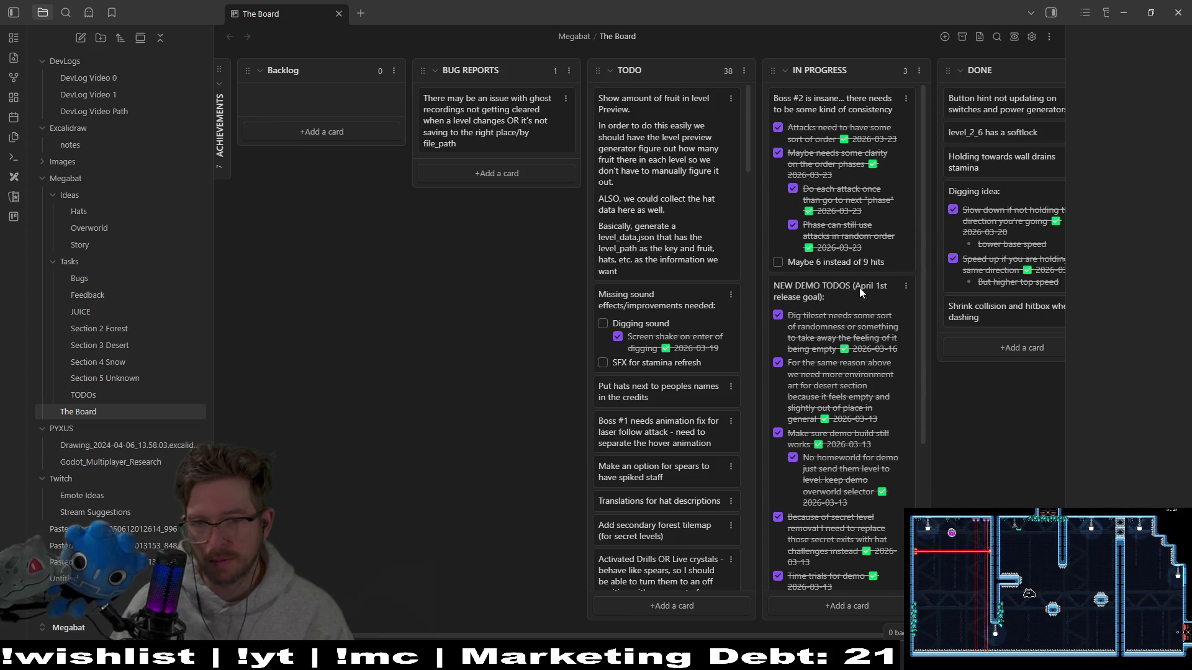
# - Delete the 'Maybe 6 instead of 9 hits' line from the Boss #2 card and settle it in Done
pyautogui.doubleClick(892, 259)
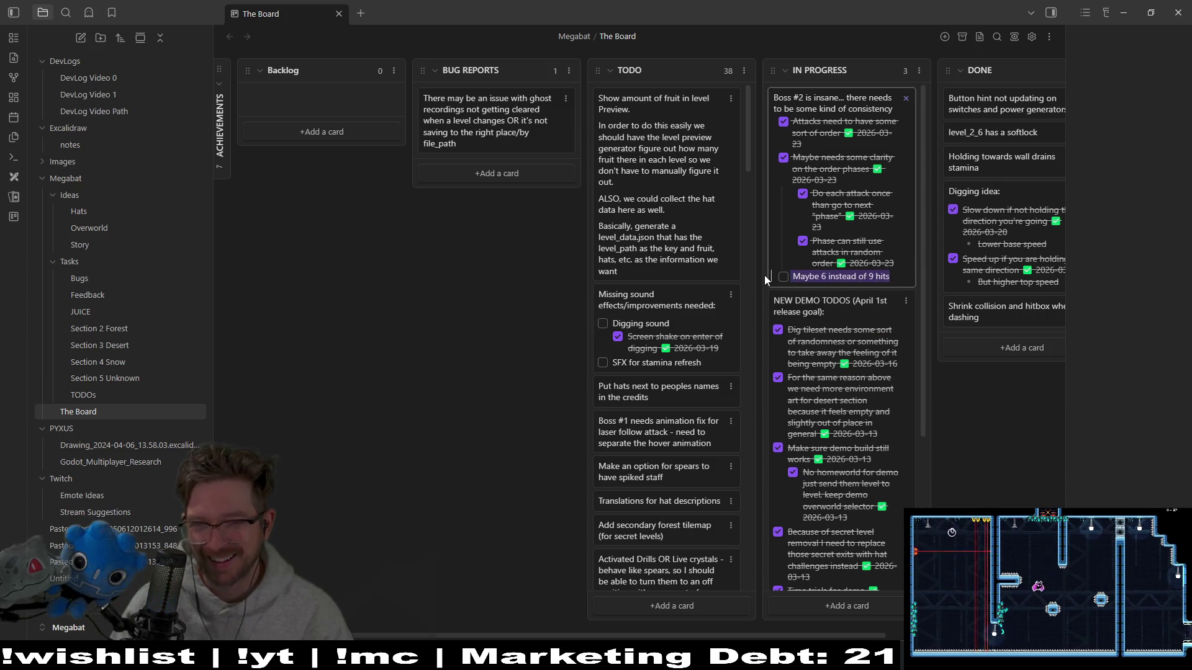
pyautogui.press('BackSpace')
pyautogui.press('BackSpace')
pyautogui.press('BackSpace')
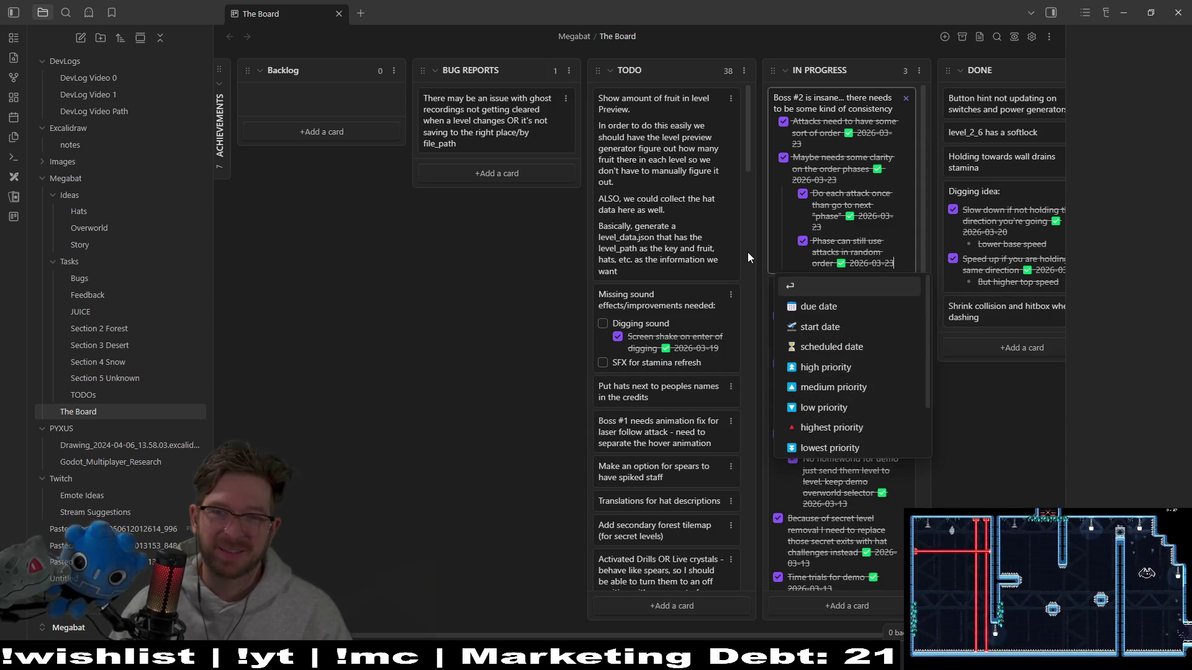
pyautogui.click(882, 225)
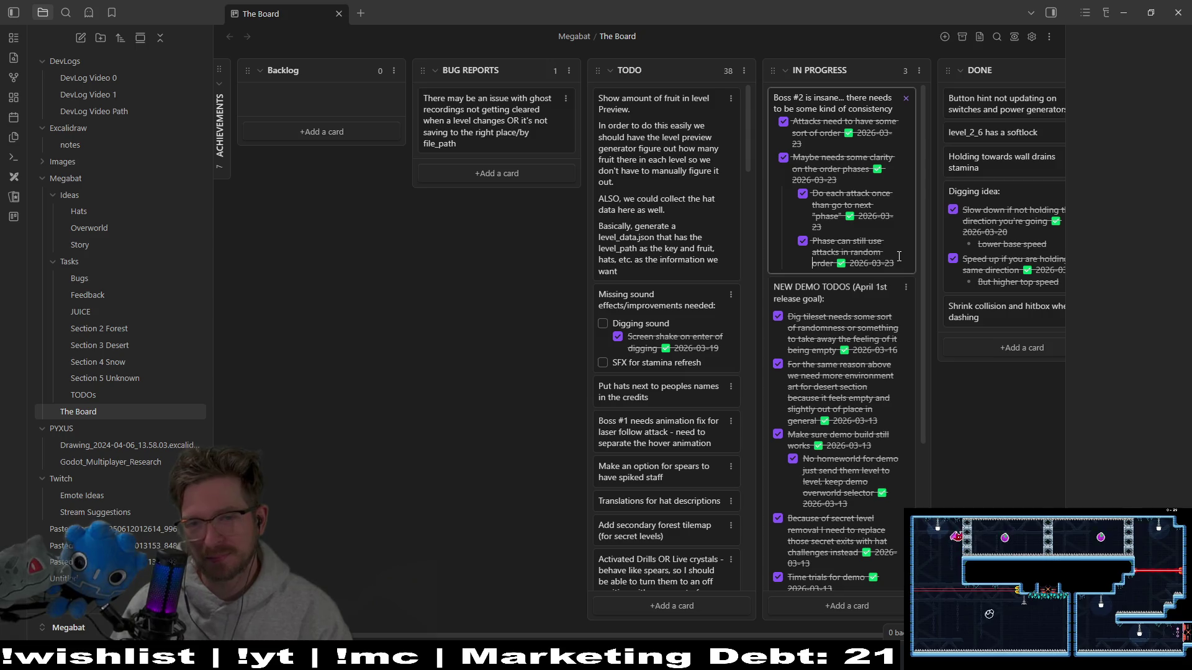
pyautogui.click(903, 104)
pyautogui.moveTo(872, 109)
pyautogui.mouseDown()
pyautogui.moveTo(1005, 115)
pyautogui.moveTo(862, 138)
pyautogui.mouseUp()
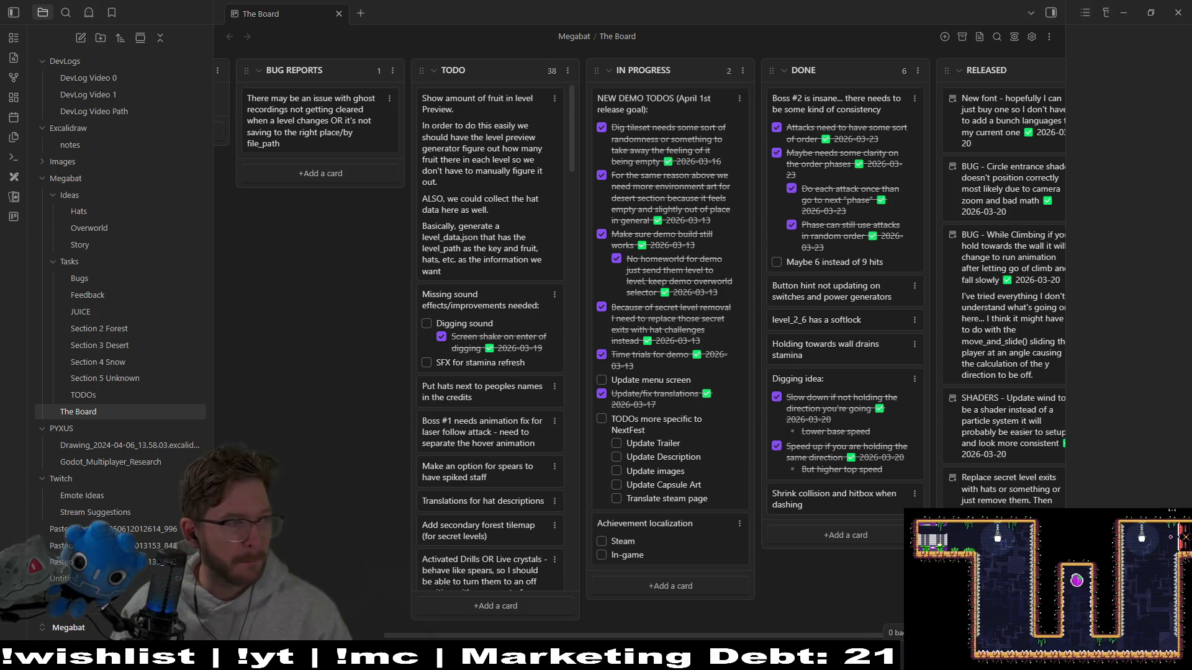
pyautogui.moveTo(706, 658)
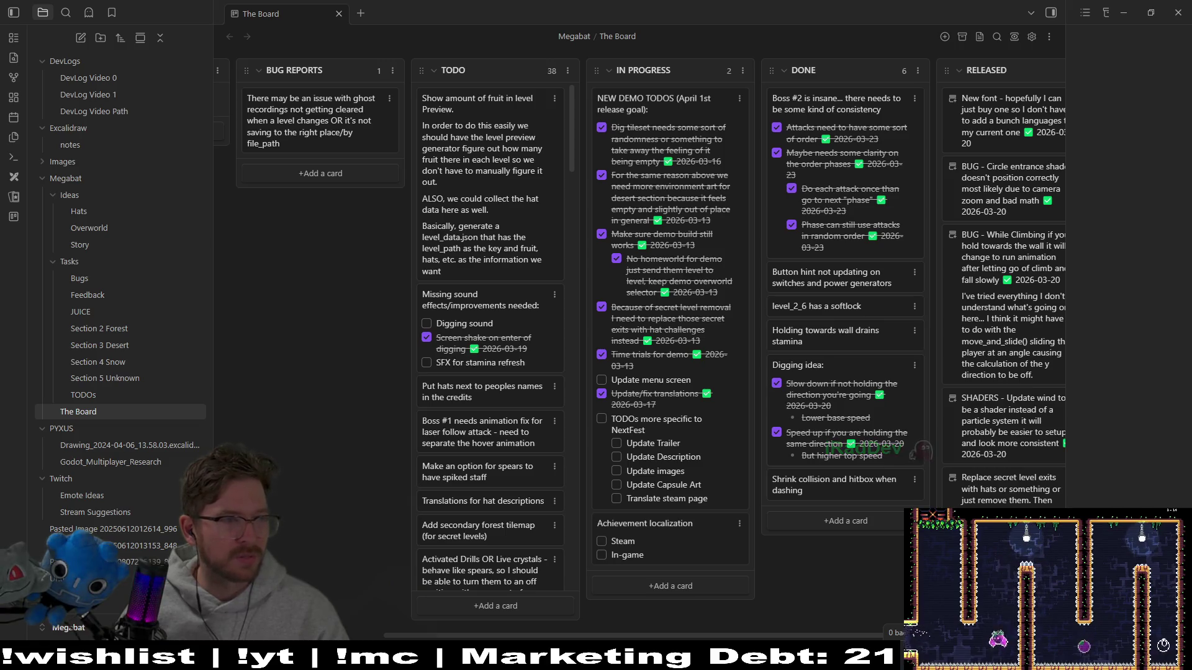
# - Drag File Explorer over the board and open the GDC2024-GameAudioBundle1of9 folder
pyautogui.moveTo(0, 99); pyautogui.dragTo(613, 90)
pyautogui.doubleClick(500, 183)
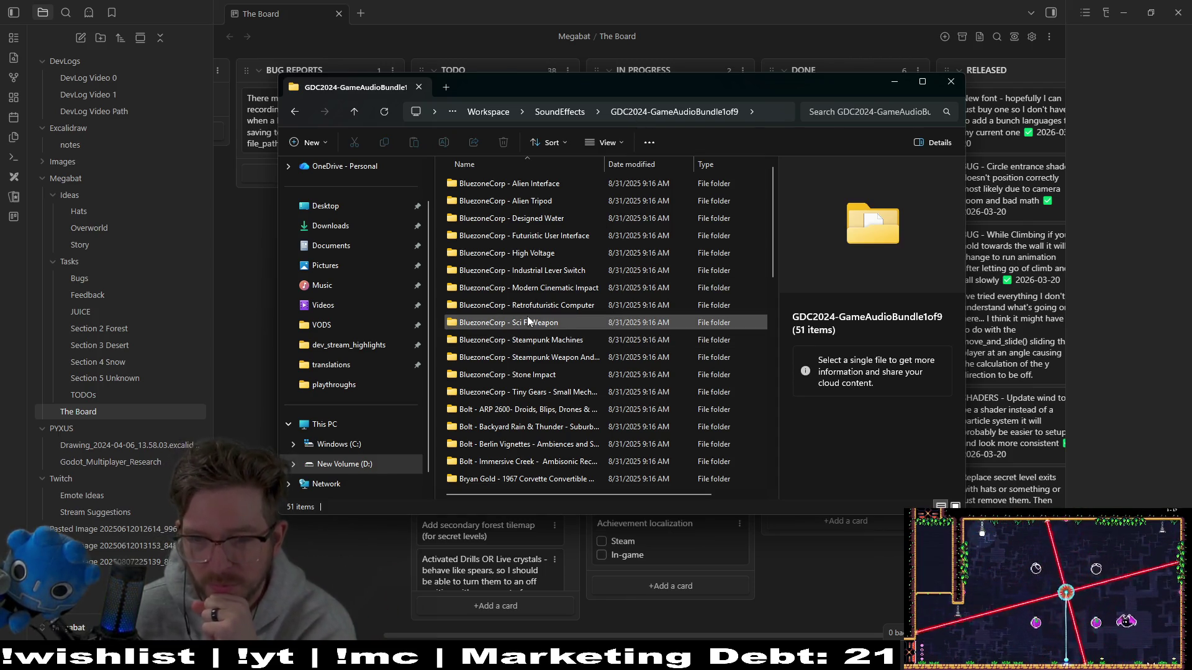
# - Bring the File Explorer window back in front and move it higher on screen
pyautogui.moveTo(469, 329)
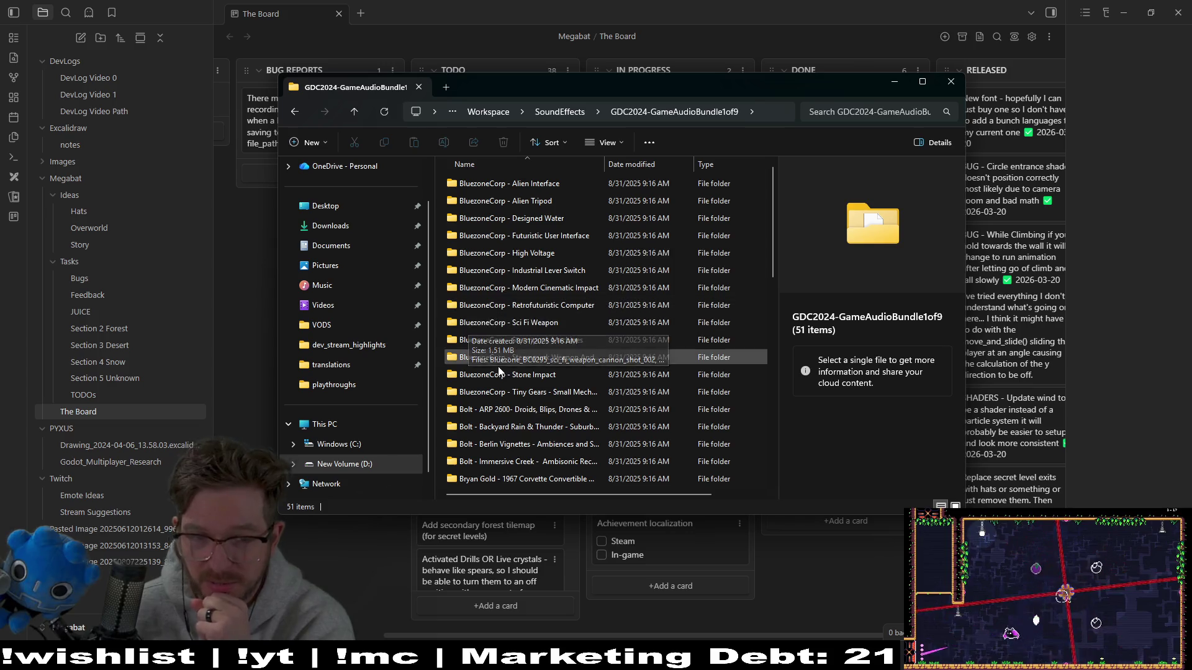
pyautogui.moveTo(509, 375)
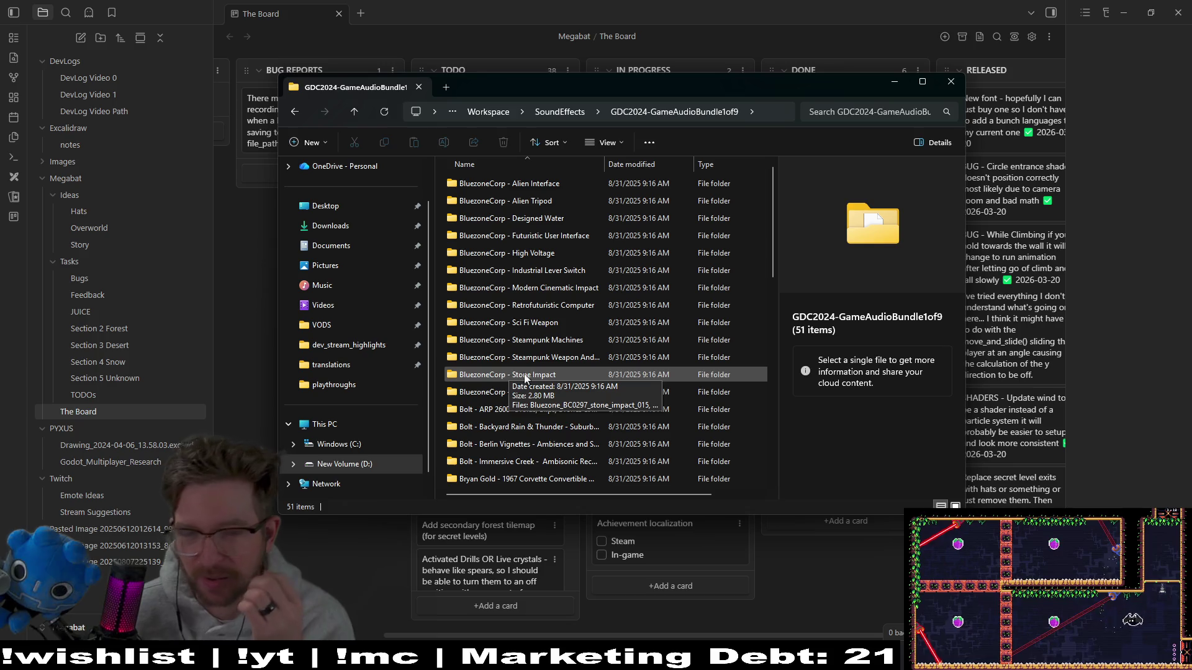
pyautogui.moveTo(544, 322)
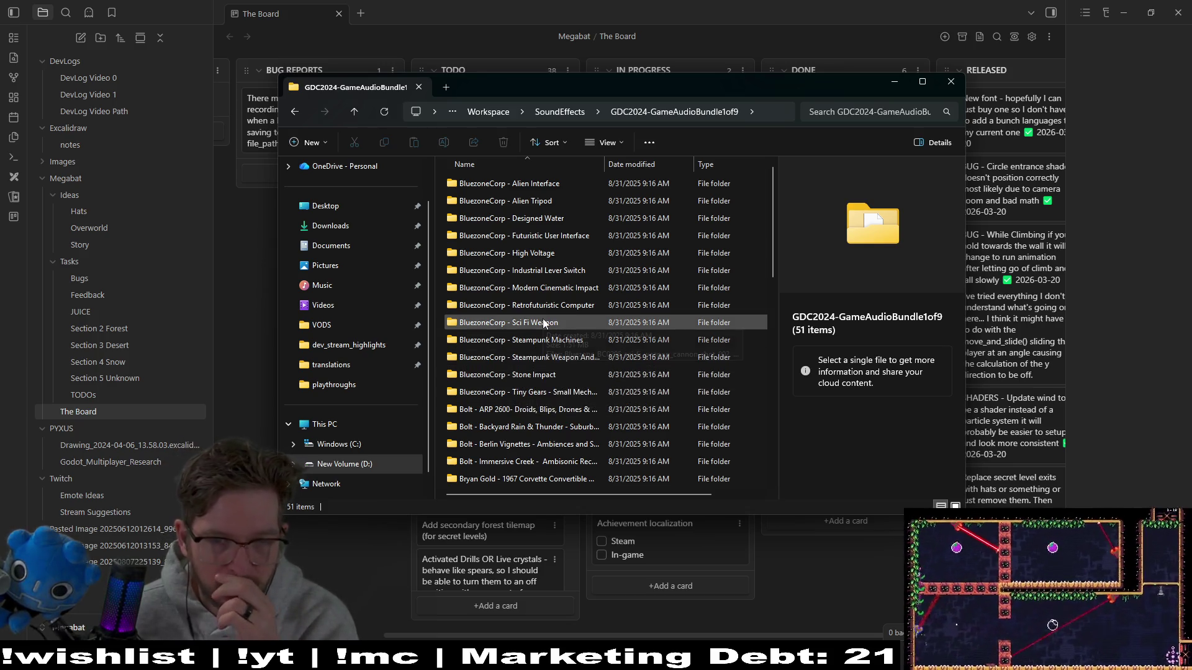
pyautogui.click(546, 72)
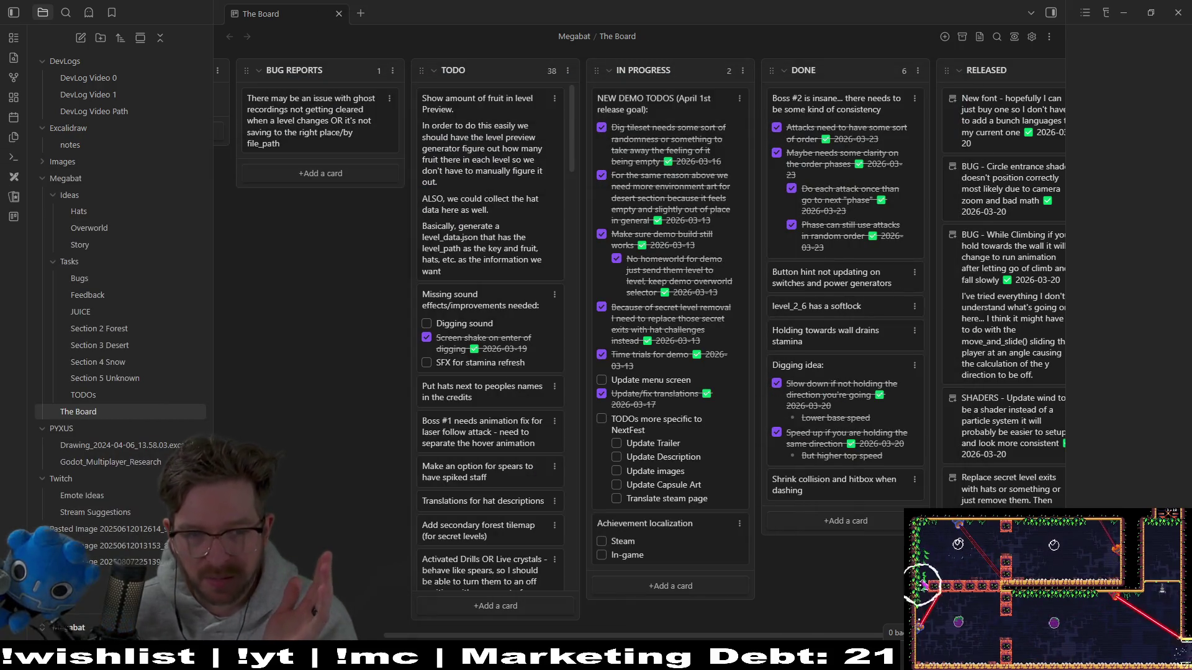
pyautogui.hotkey('alt', 'Tab')
pyautogui.moveTo(658, 167); pyautogui.dragTo(610, 114)
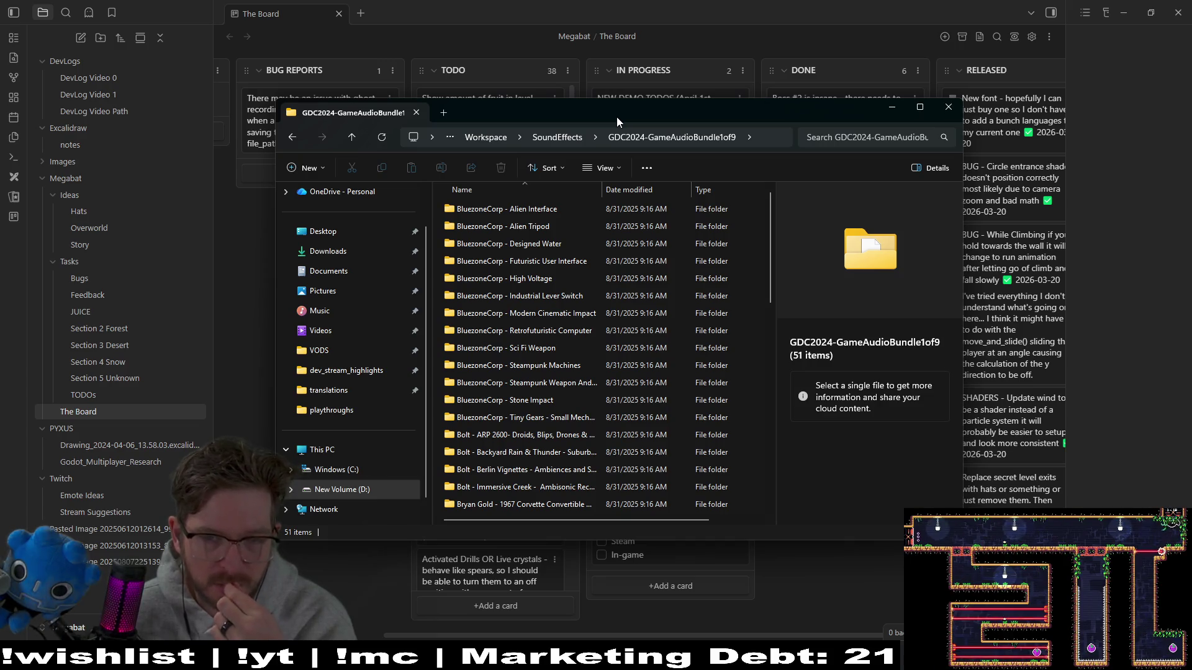
pyautogui.moveTo(602, 117)
pyautogui.mouseDown()
pyautogui.moveTo(602, 449)
pyautogui.moveTo(640, 119)
pyautogui.moveTo(953, 183)
pyautogui.moveTo(653, 115)
pyautogui.mouseUp()
# - Scroll the sound-pack list and open the BluezoneCorp - Stone Impact folder
pyautogui.scroll(-10, 652, 434)
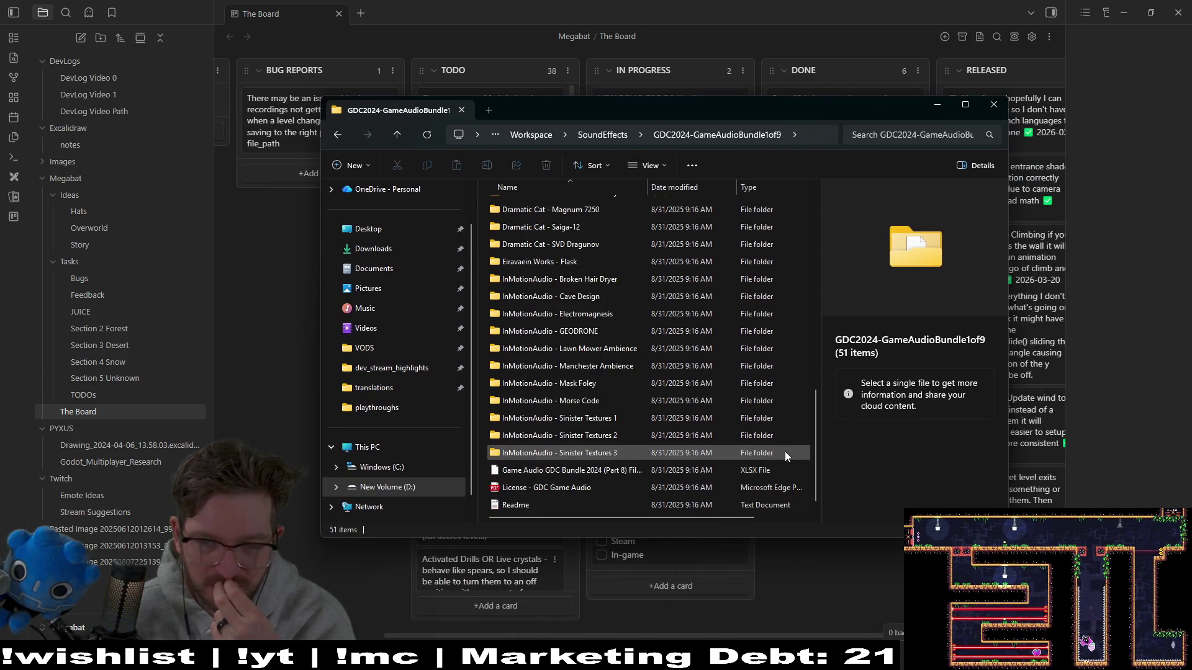
pyautogui.scroll(1, 813, 445)
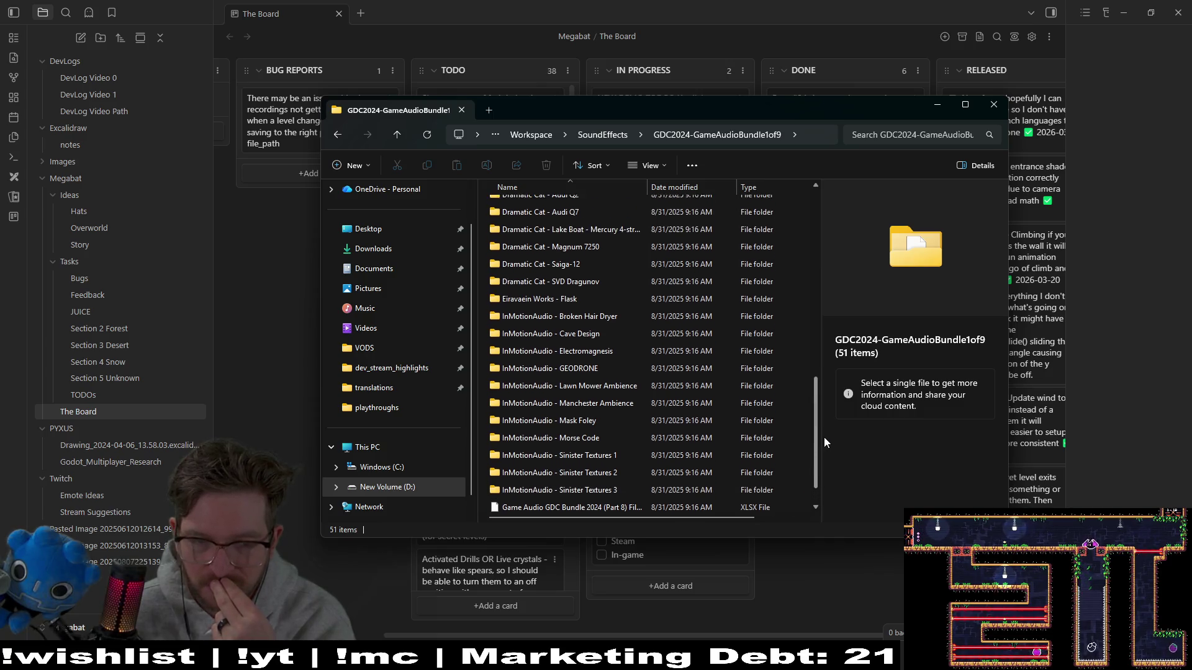
pyautogui.scroll(1, 825, 435)
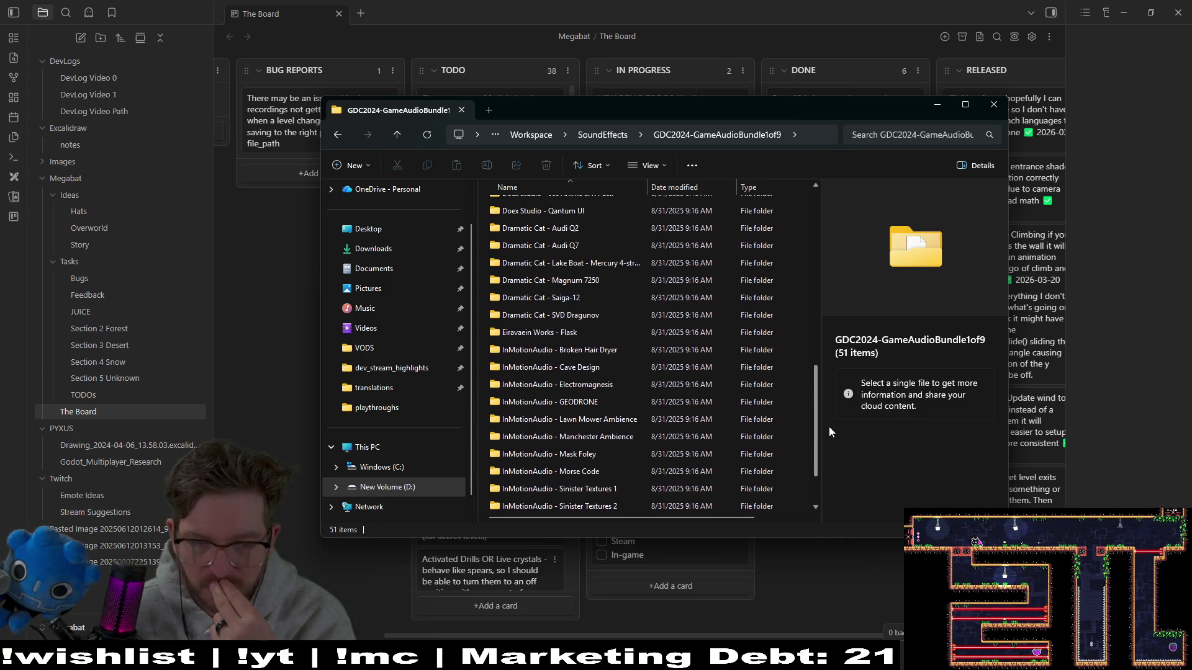
pyautogui.moveTo(833, 419); pyautogui.dragTo(852, 264)
pyautogui.doubleClick(588, 389)
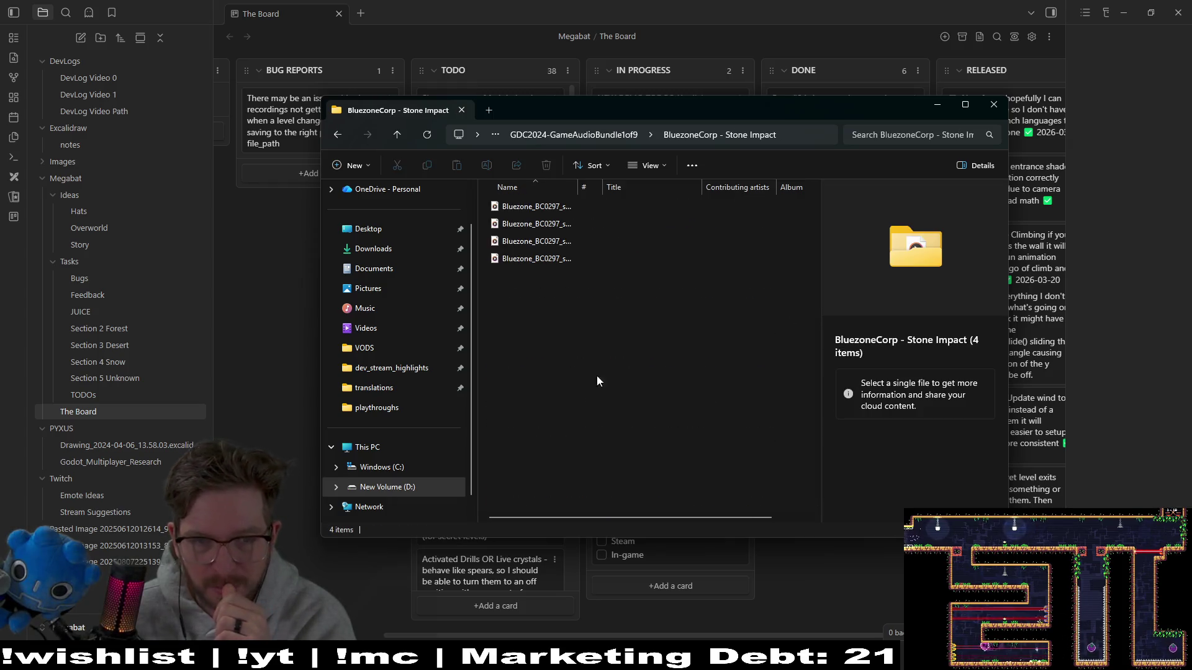
# - Audition each of the four Bluezone_BC0297 stone impact files in Media Player, then minimize File Explorer
pyautogui.doubleClick(535, 206)
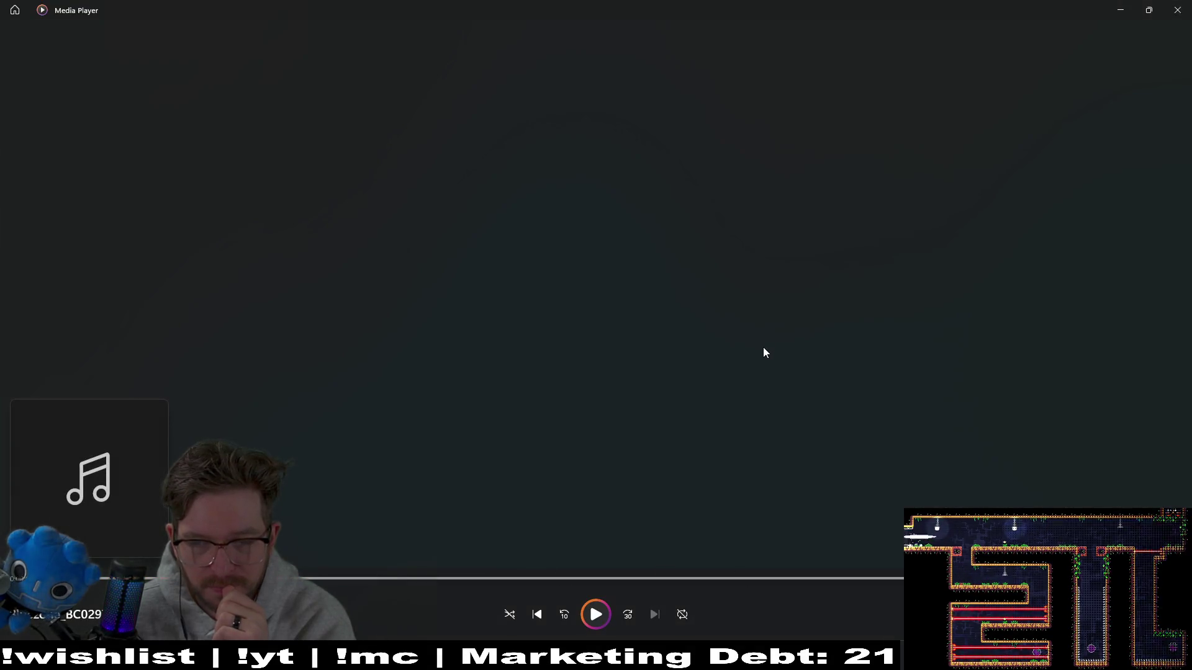
pyautogui.click(1176, 9)
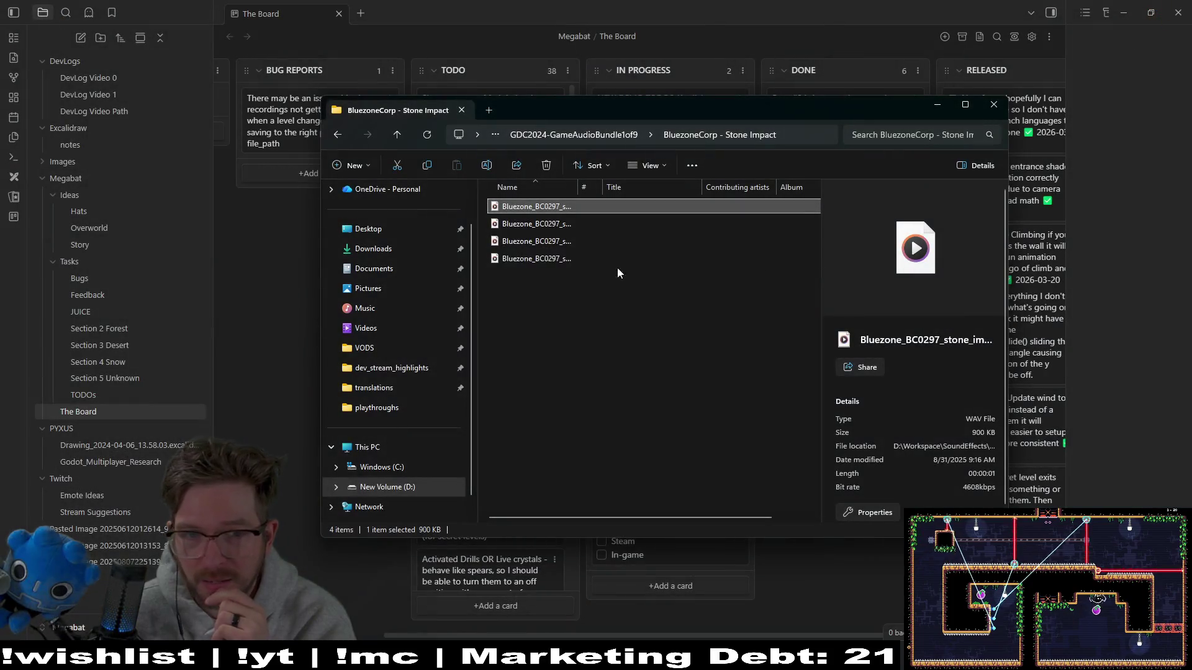
pyautogui.click(538, 225)
pyautogui.doubleClick(538, 225)
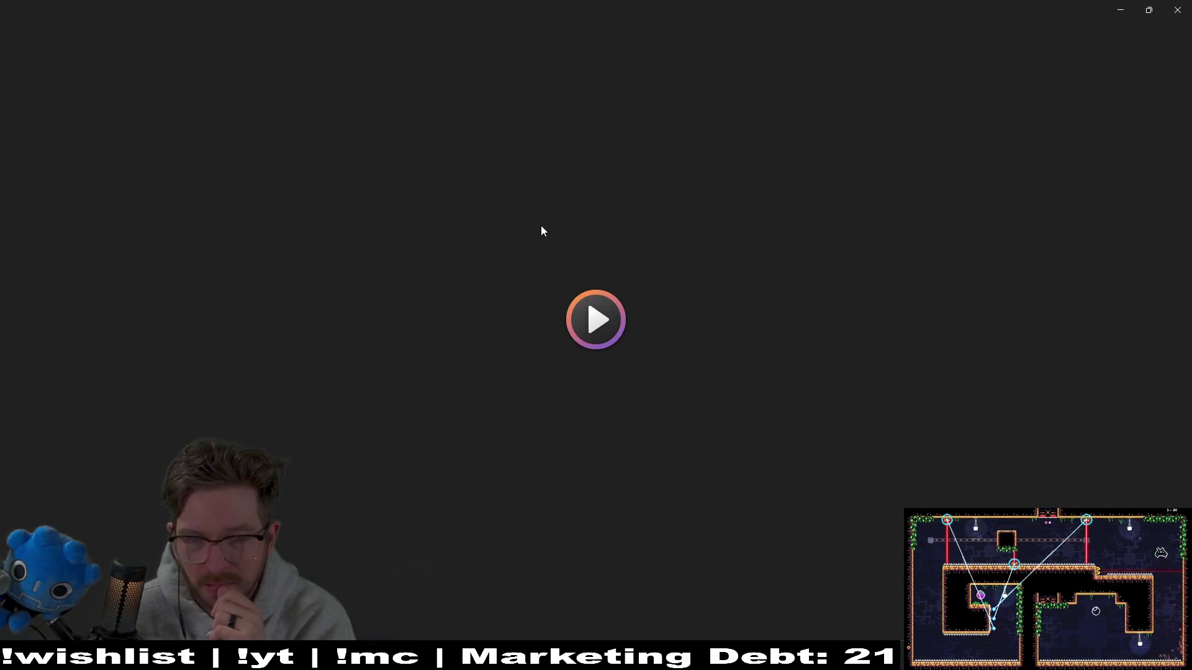
pyautogui.click(1175, 13)
pyautogui.doubleClick(623, 246)
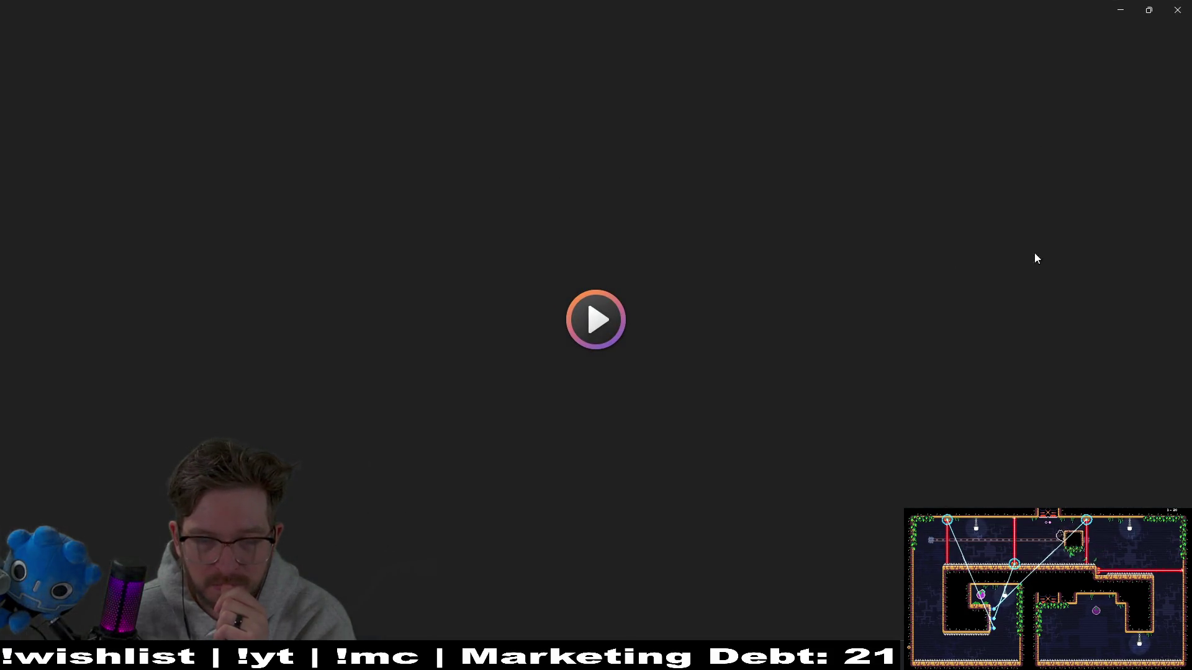
pyautogui.click(1178, 10)
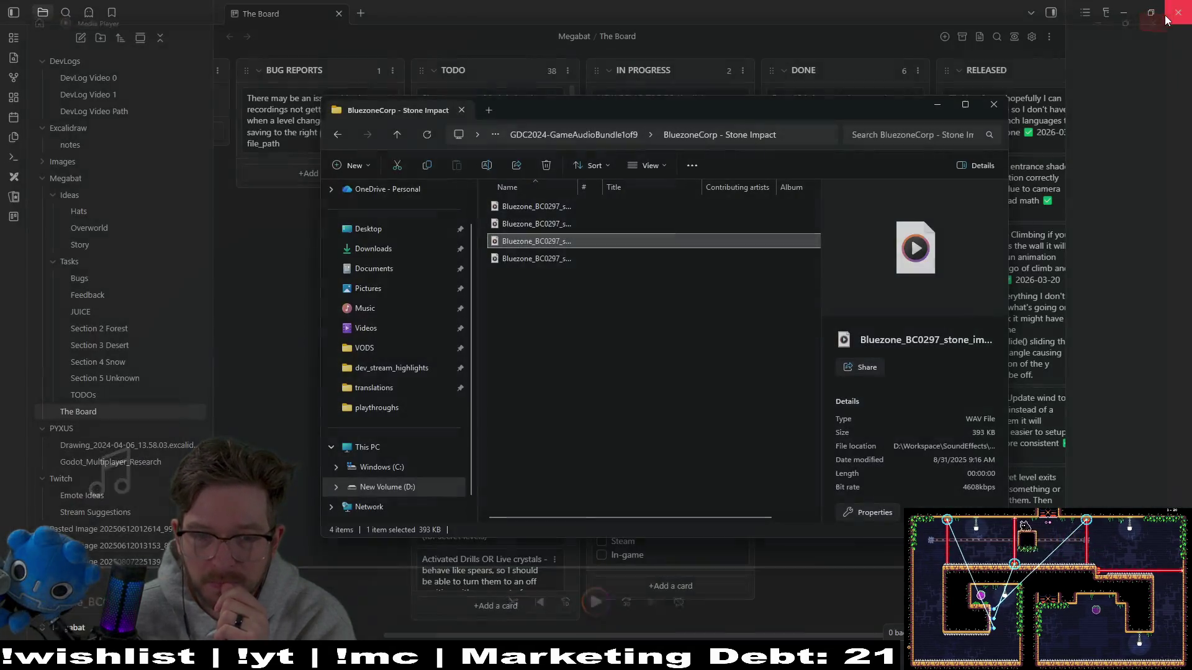
pyautogui.doubleClick(560, 261)
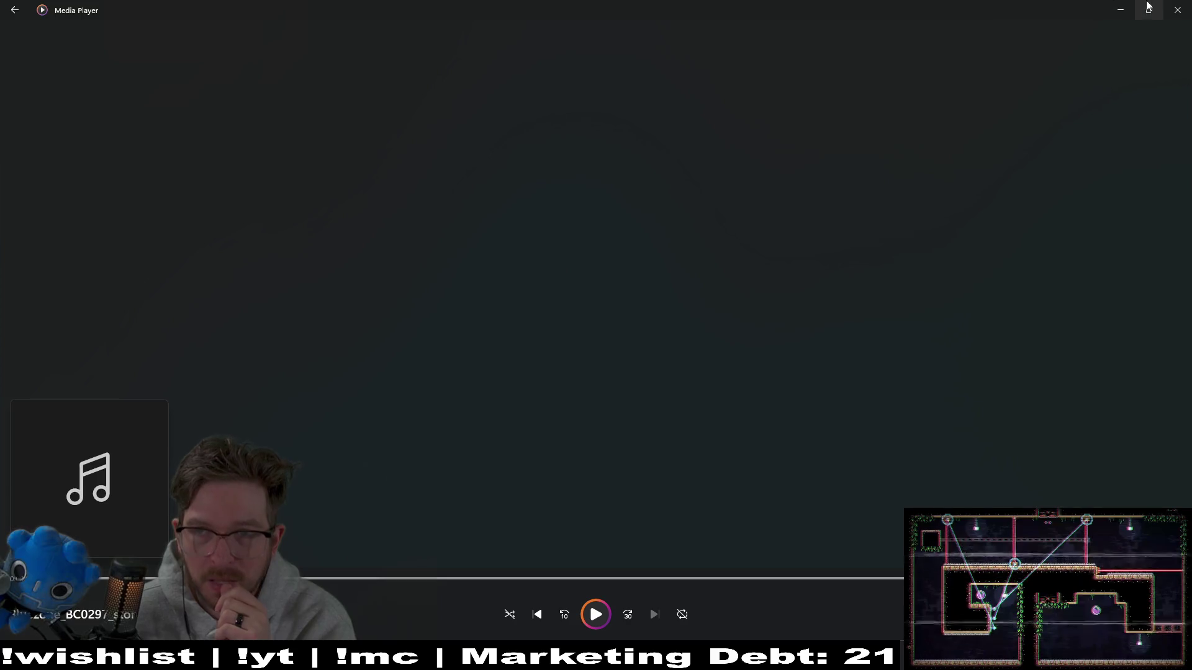
pyautogui.click(1178, 10)
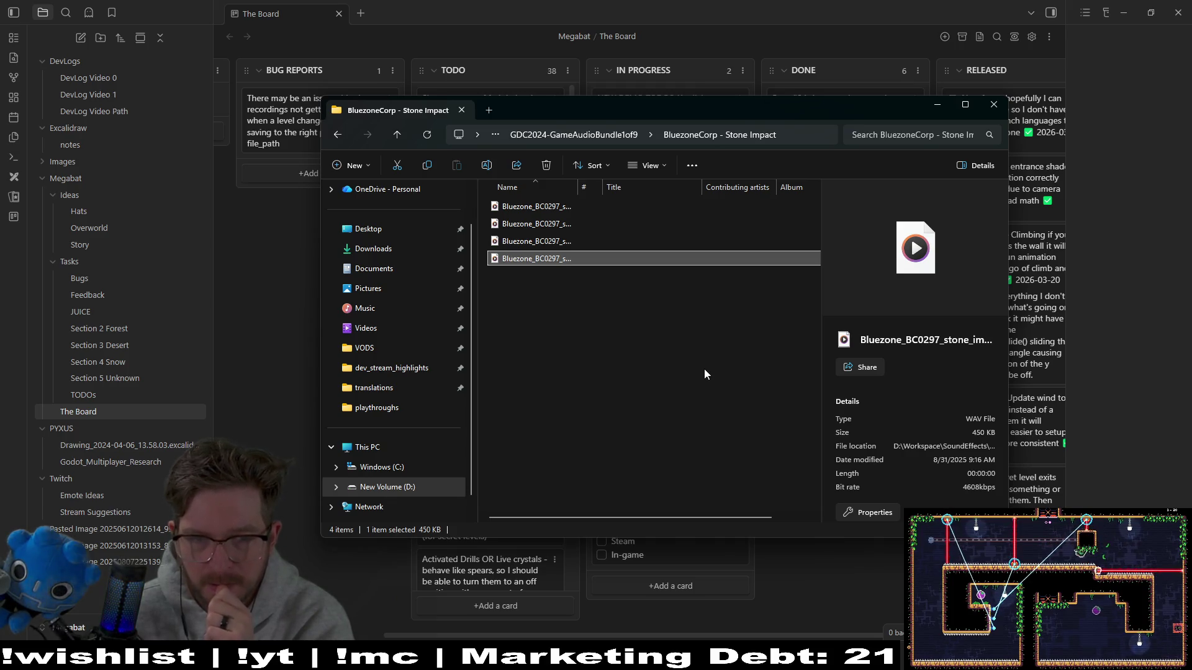
pyautogui.press('super+Down')
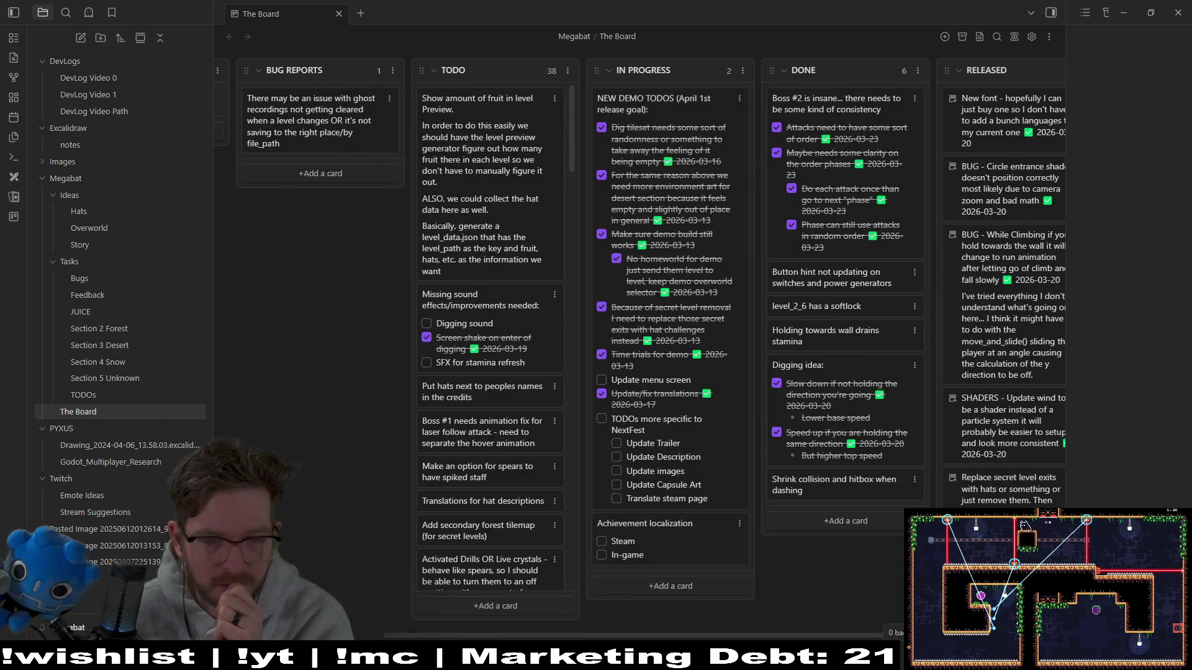
# - Launch Audacity from Start search, dismiss the welcome message and maximize the window
pyautogui.press('super')
pyautogui.write('au')
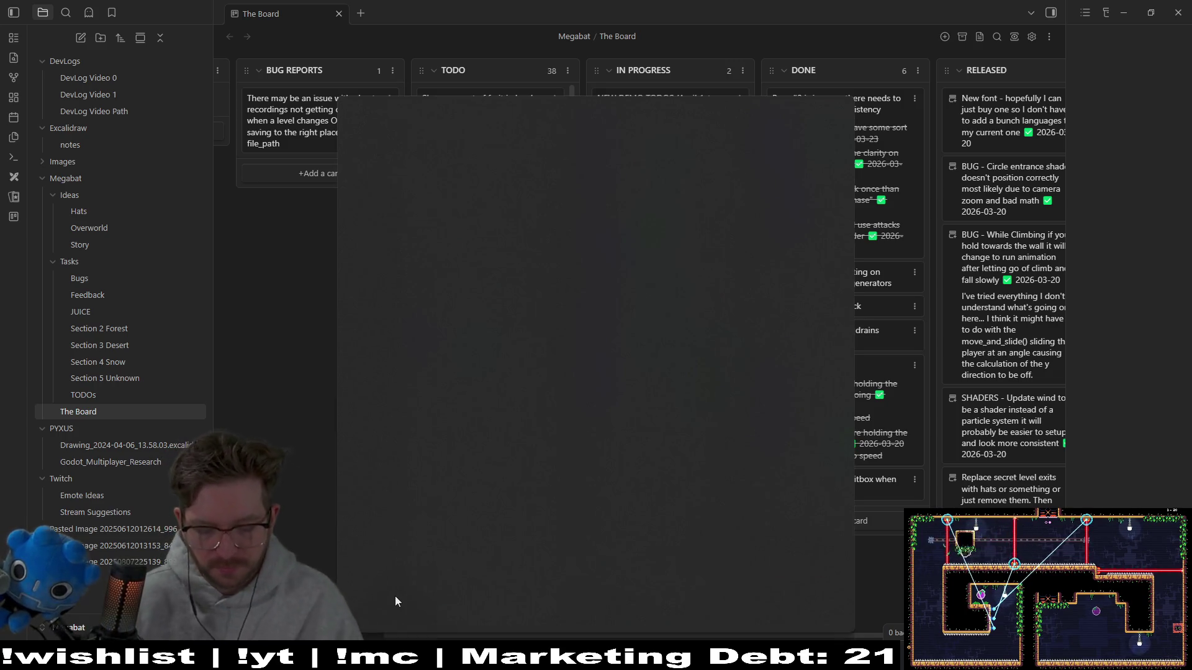
pyautogui.write('dac')
pyautogui.press('Return')
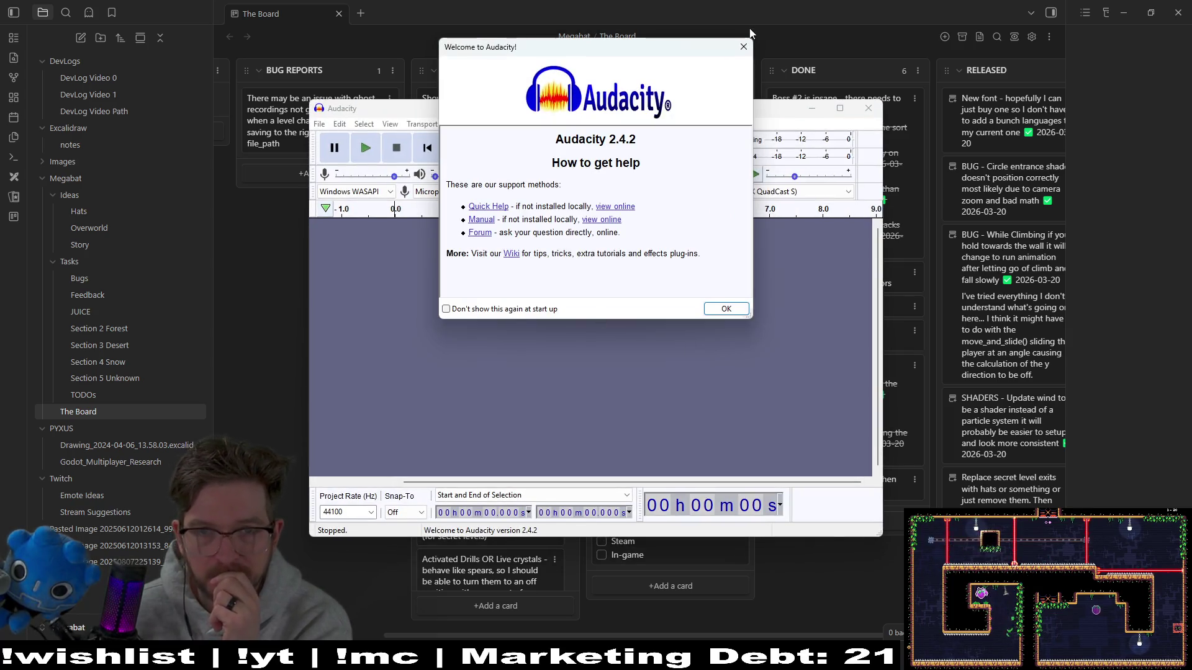
pyautogui.press('Return')
pyautogui.moveTo(645, 103); pyautogui.dragTo(628, 2)
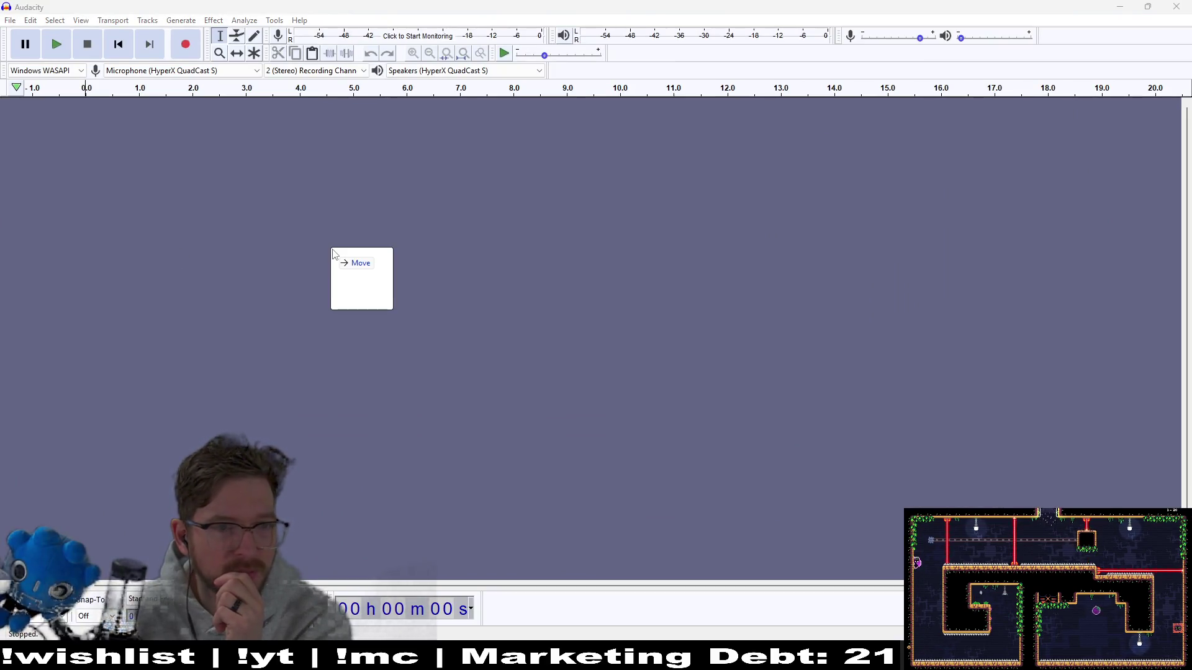
# - Load Bluezone_BC0297_stone_impact_015 into the project, play it, and select the whole track
pyautogui.moveTo(330, 246); pyautogui.dragTo(335, 241)
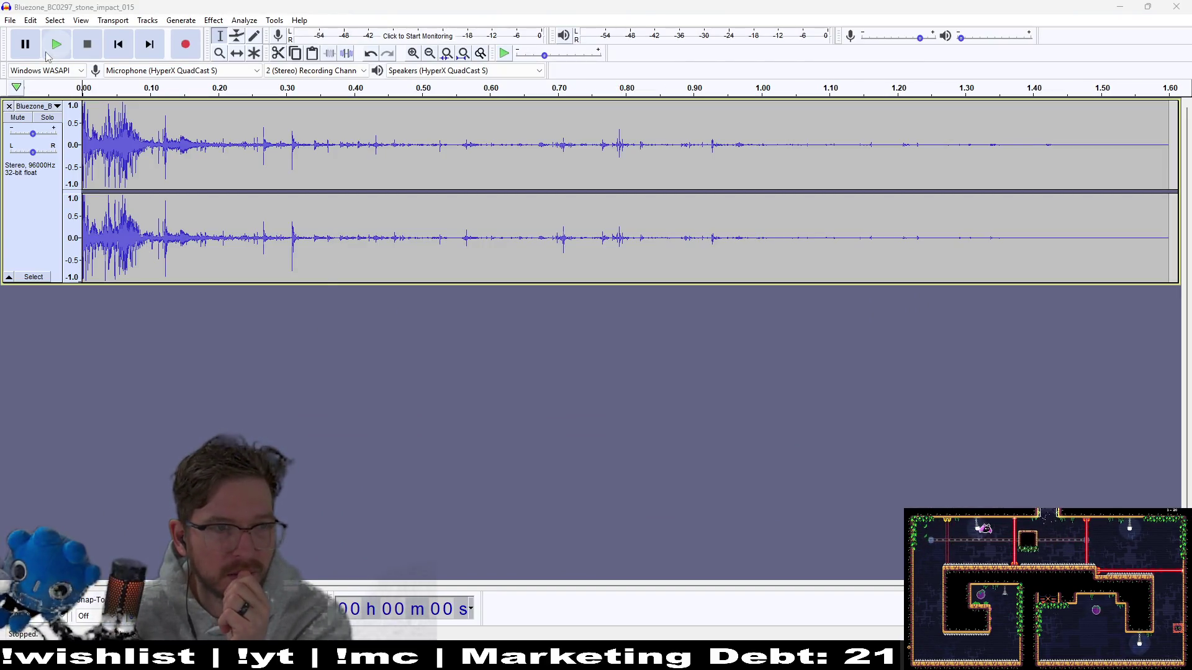
pyautogui.click(71, 43)
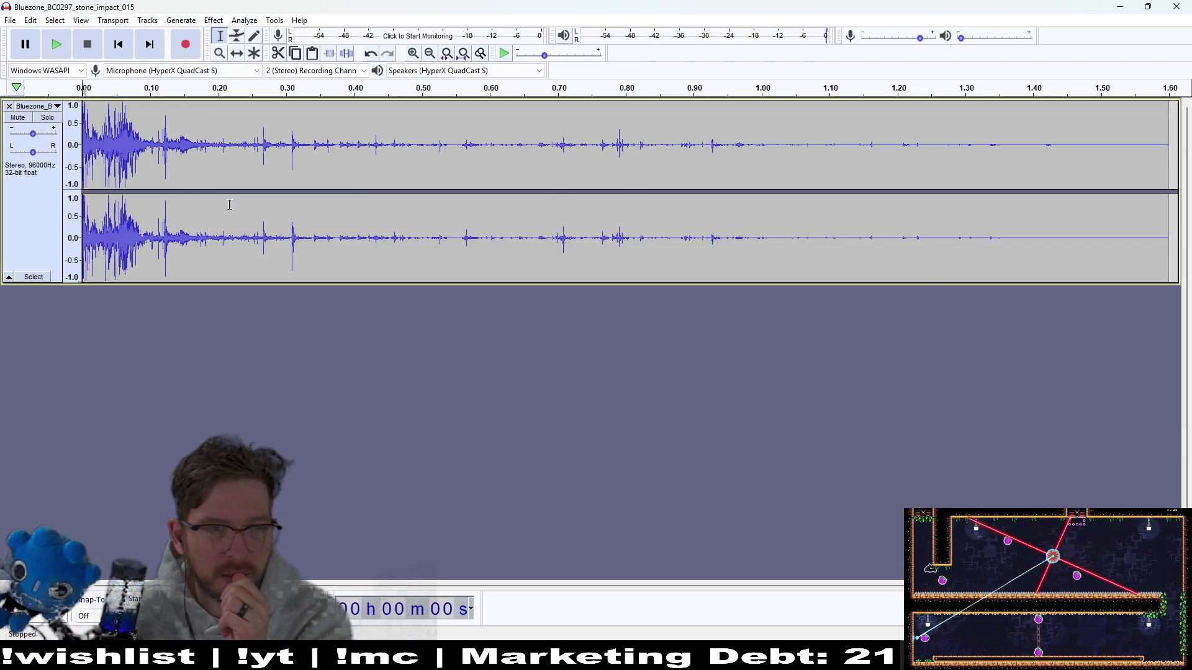
pyautogui.doubleClick(1044, 178)
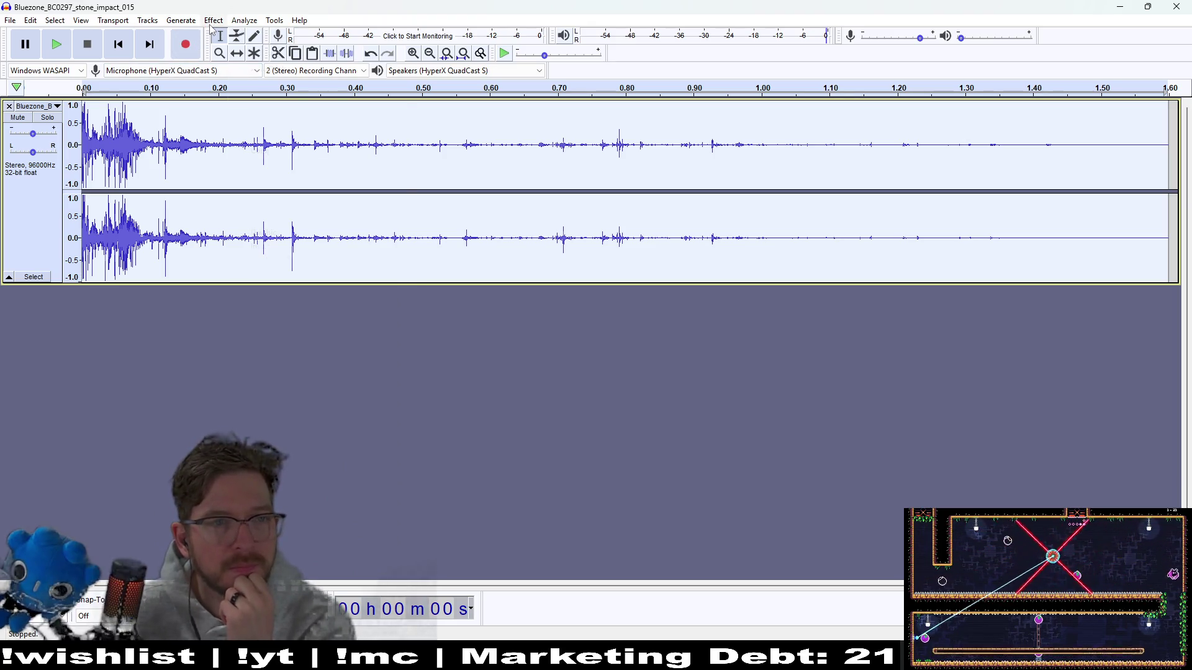
pyautogui.click(211, 24)
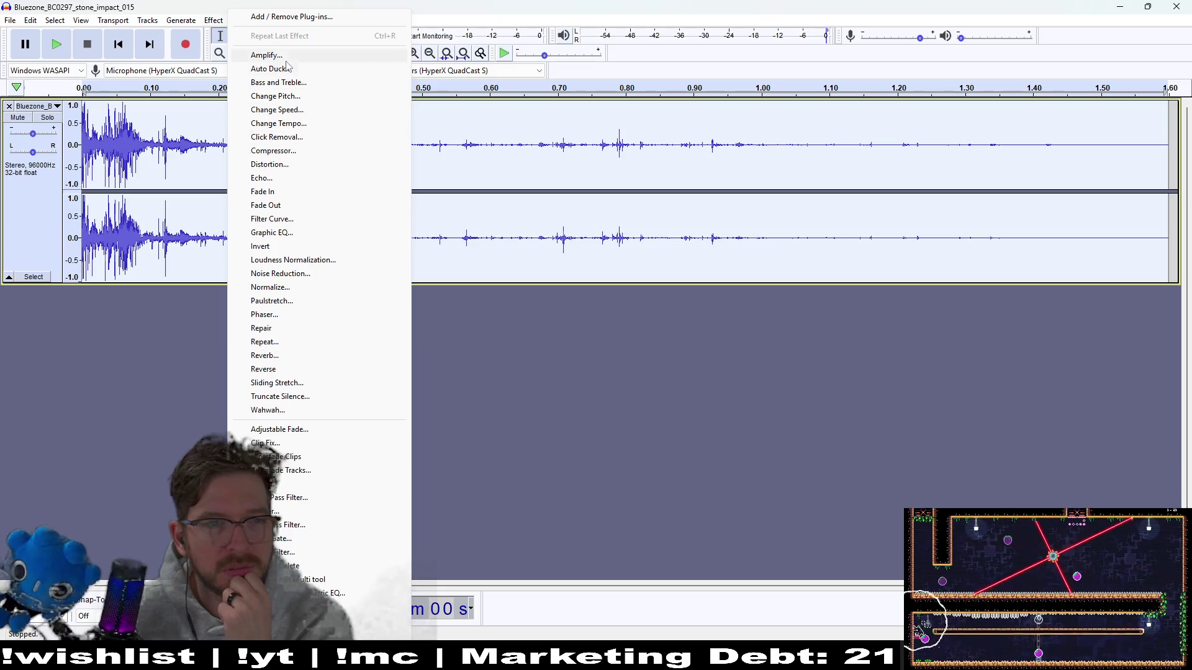
# - Preview Reverb on the track, narrowing stereo width to 62 and shrinking the room size
pyautogui.click(278, 357)
pyautogui.click(555, 433)
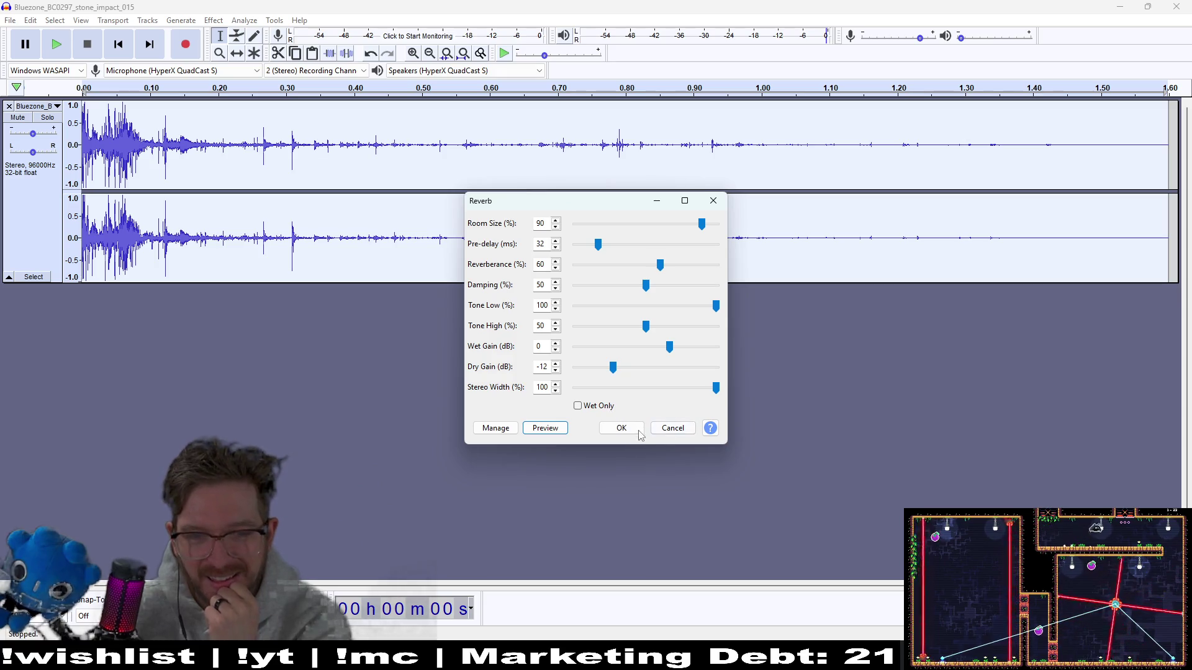
pyautogui.moveTo(717, 389); pyautogui.dragTo(664, 388)
pyautogui.click(548, 433)
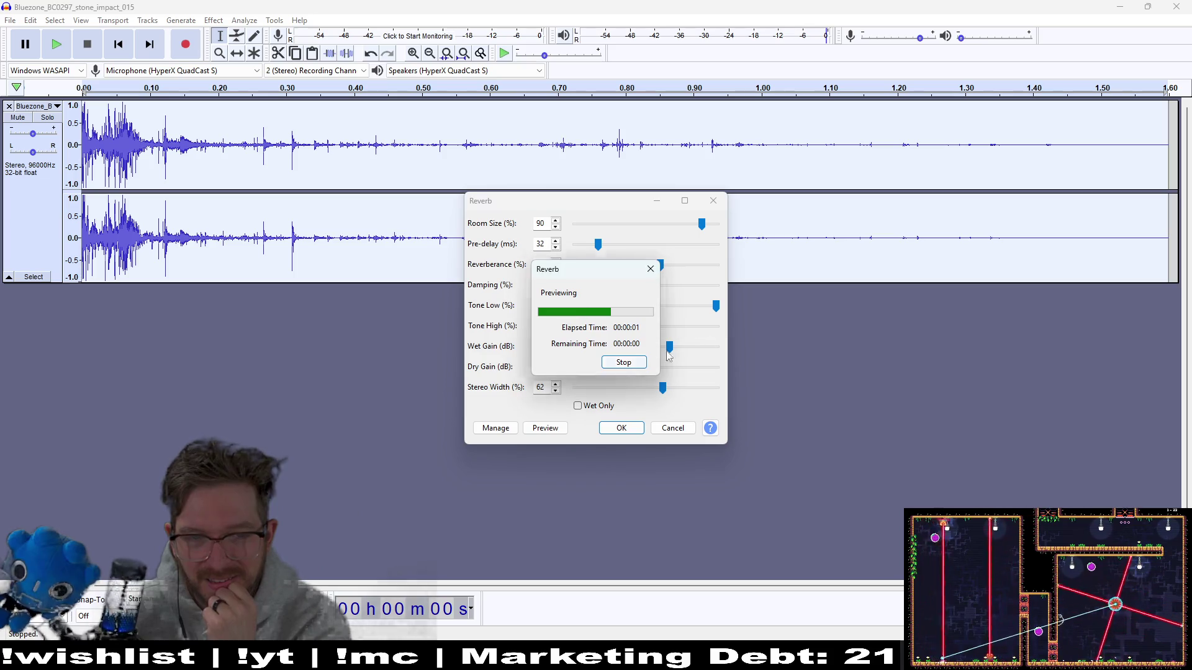
pyautogui.click(563, 428)
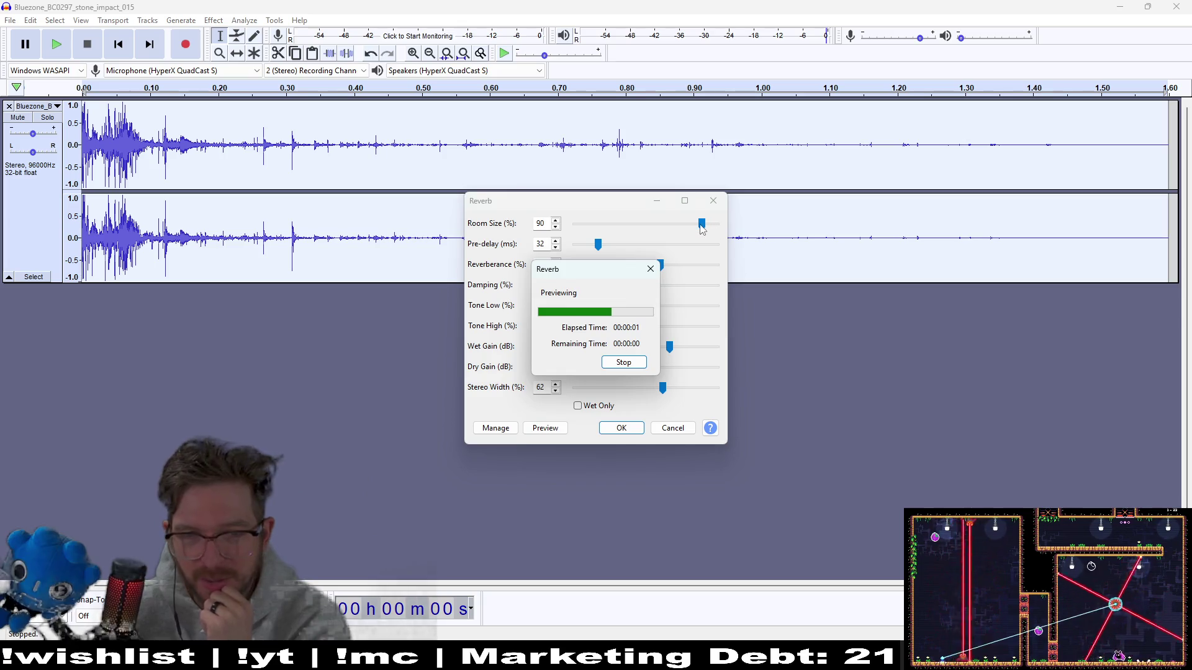
pyautogui.moveTo(703, 228); pyautogui.dragTo(674, 231)
pyautogui.click(546, 428)
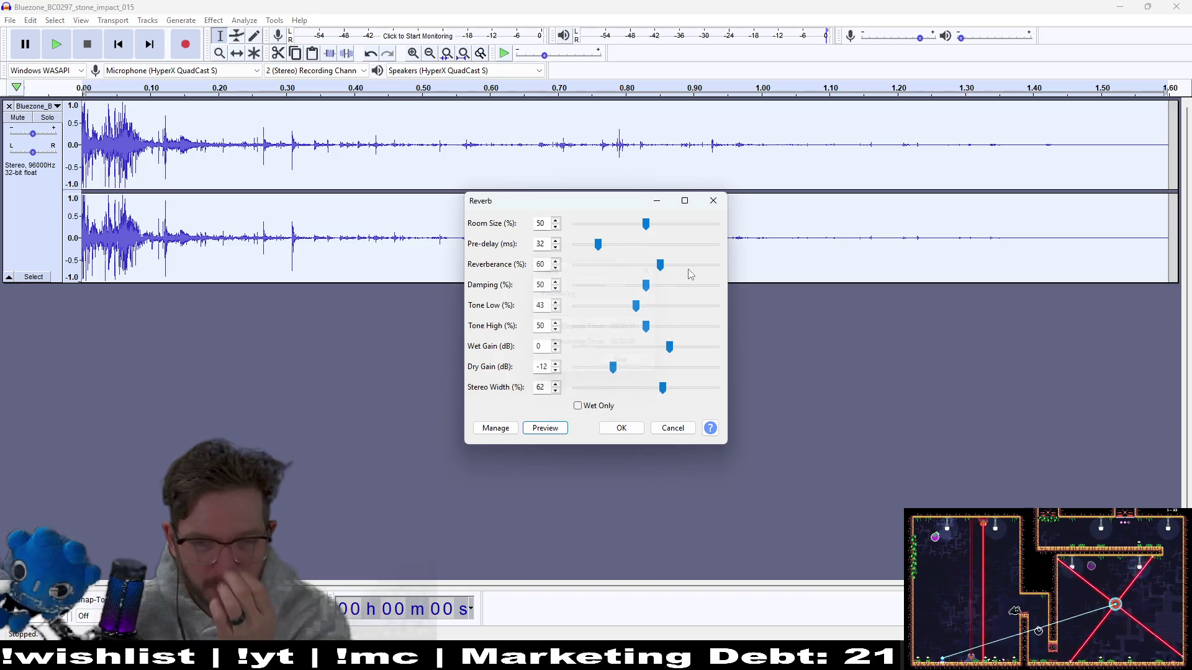
# - Preview Reverb with damping raised to 79, then close the dialog without applying it
pyautogui.moveTo(646, 288); pyautogui.dragTo(603, 292)
pyautogui.click(557, 433)
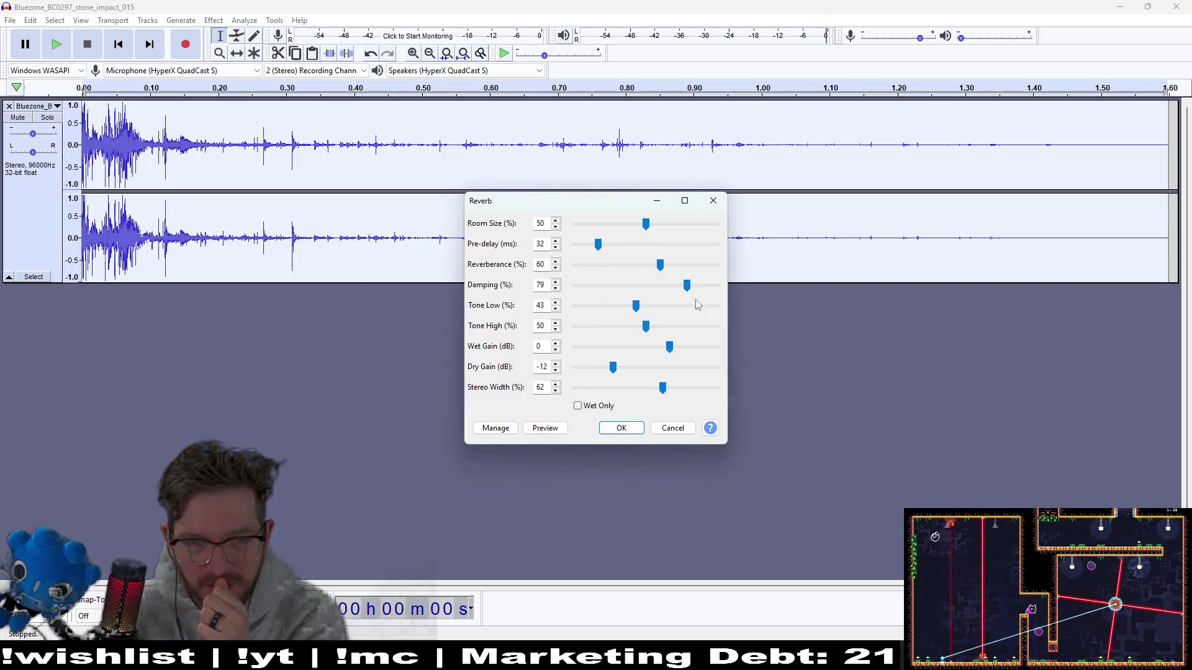
pyautogui.click(508, 430)
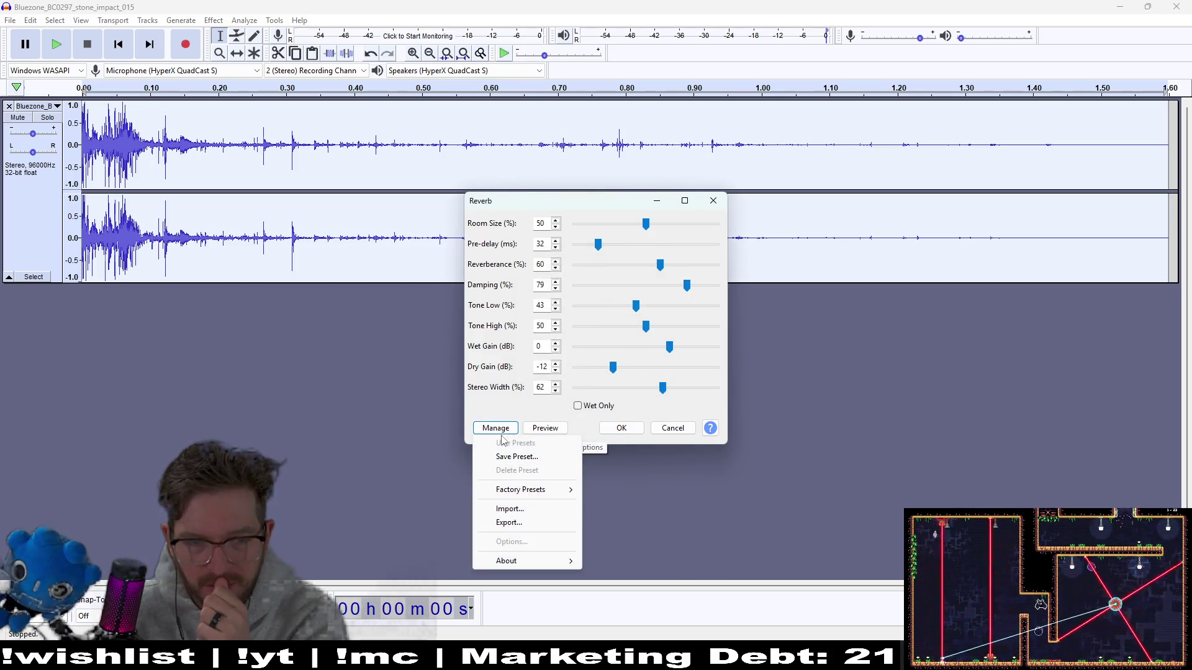
pyautogui.click(503, 419)
pyautogui.click(538, 431)
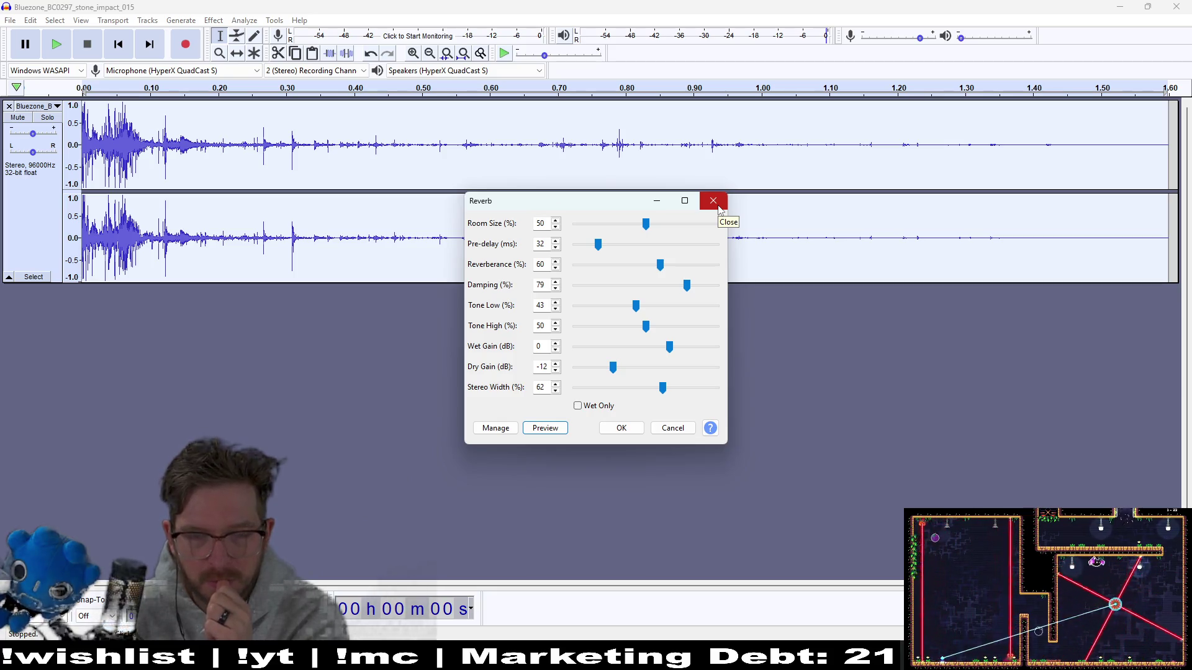
pyautogui.click(718, 206)
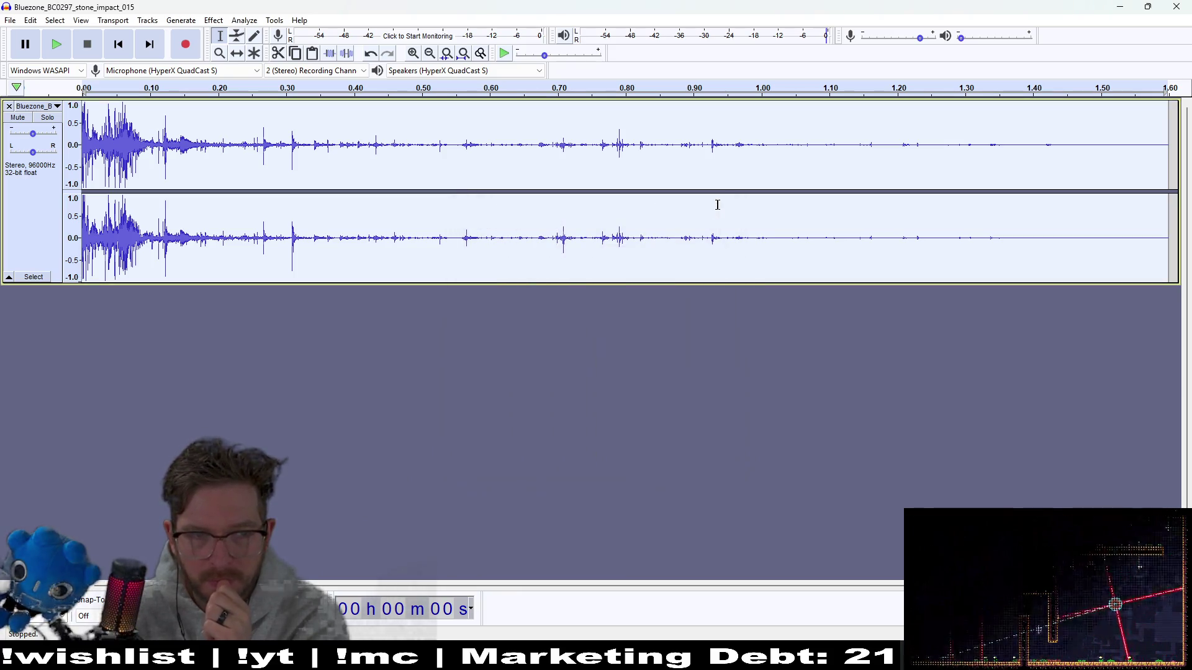
# - Audition the clip from about 0.42 s and try deleting the opening 0.42 s, then undo
pyautogui.click(408, 180)
pyautogui.press('space')
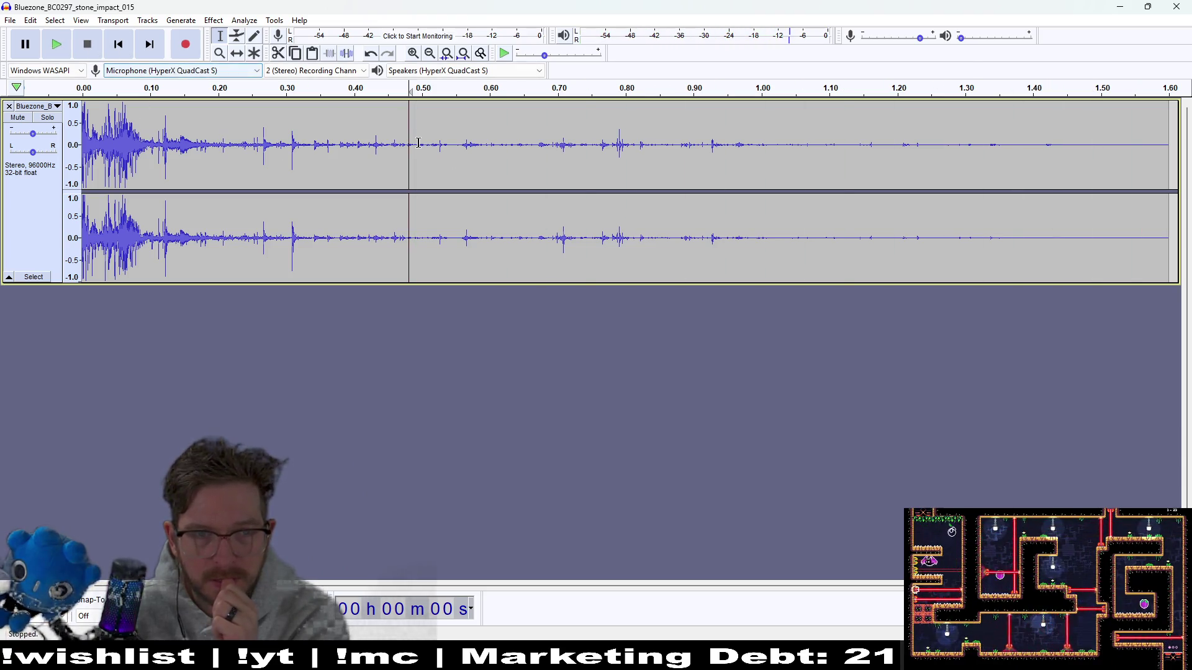
pyautogui.click(362, 149)
pyautogui.click(368, 144)
pyautogui.click(66, 54)
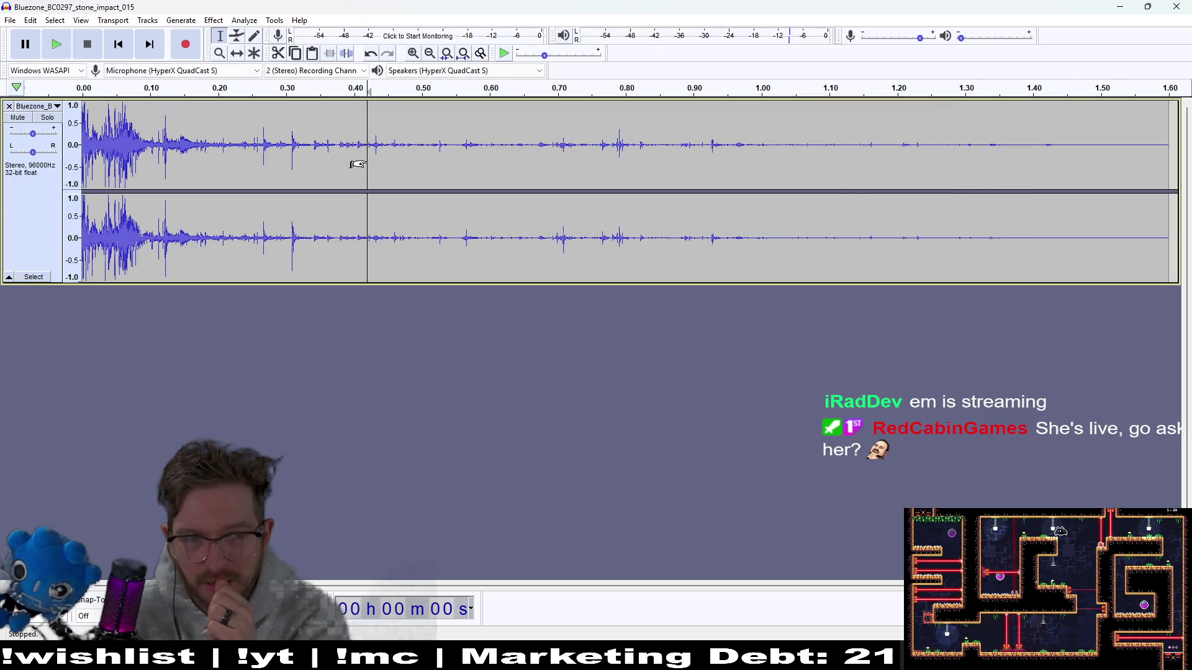
pyautogui.moveTo(358, 164); pyautogui.dragTo(6, 149)
pyautogui.press('Delete')
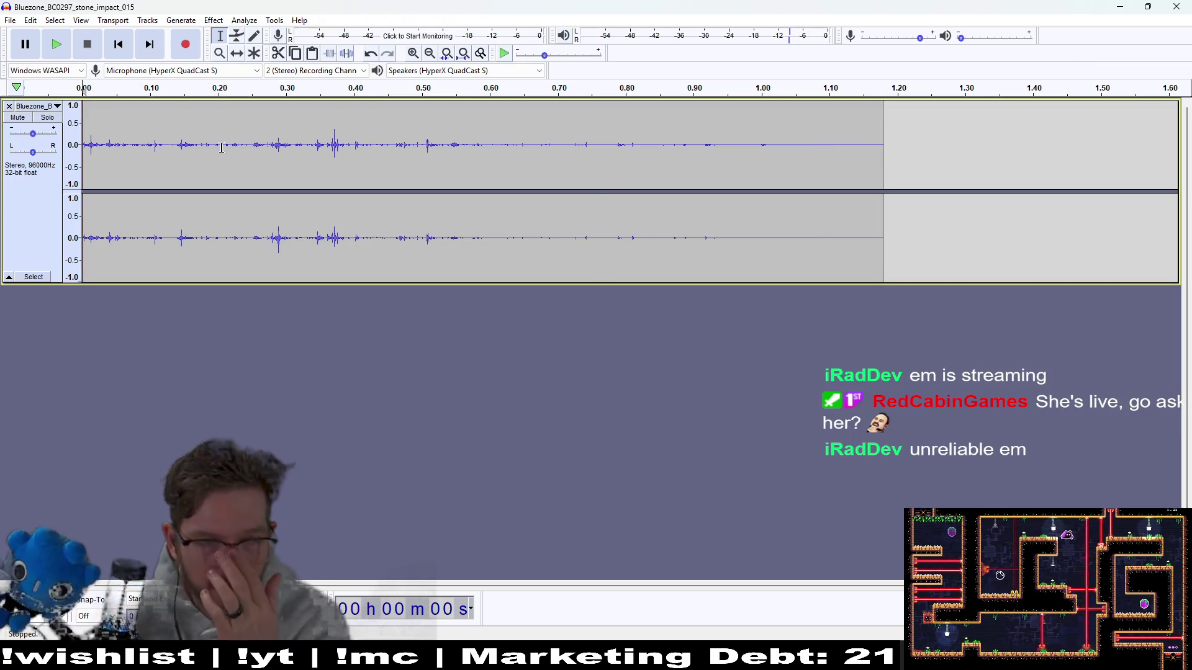
pyautogui.hotkey('ctrl', 'z')
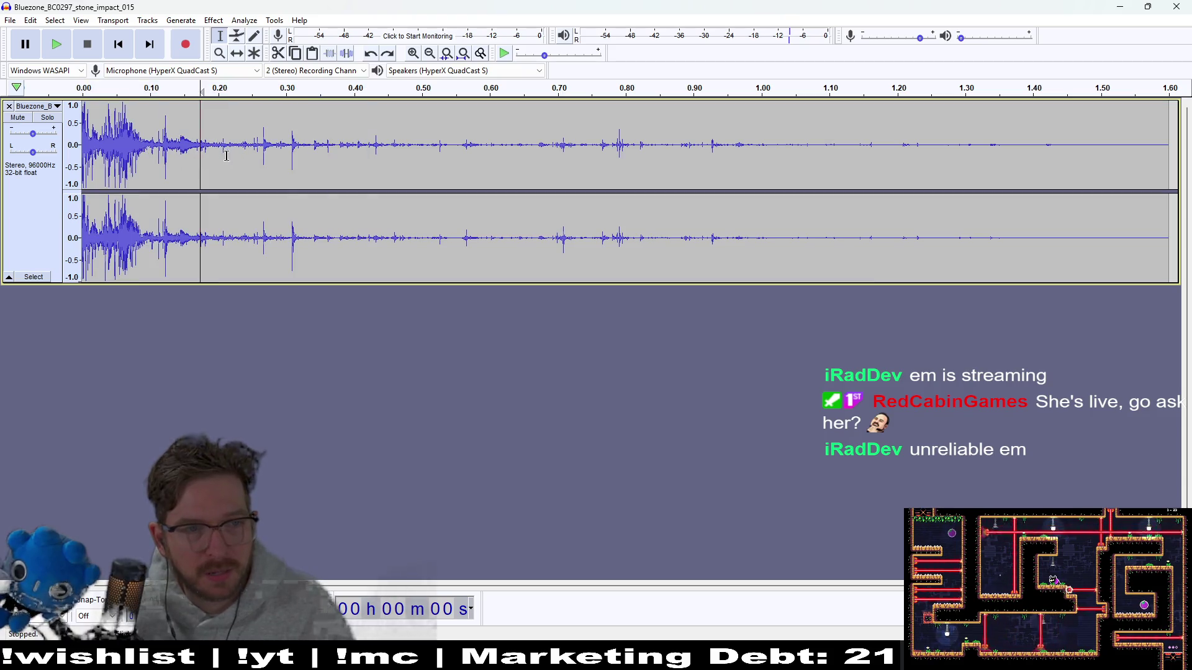
# - Delete the first 0.175 s of the clip and listen to the result
pyautogui.press('space')
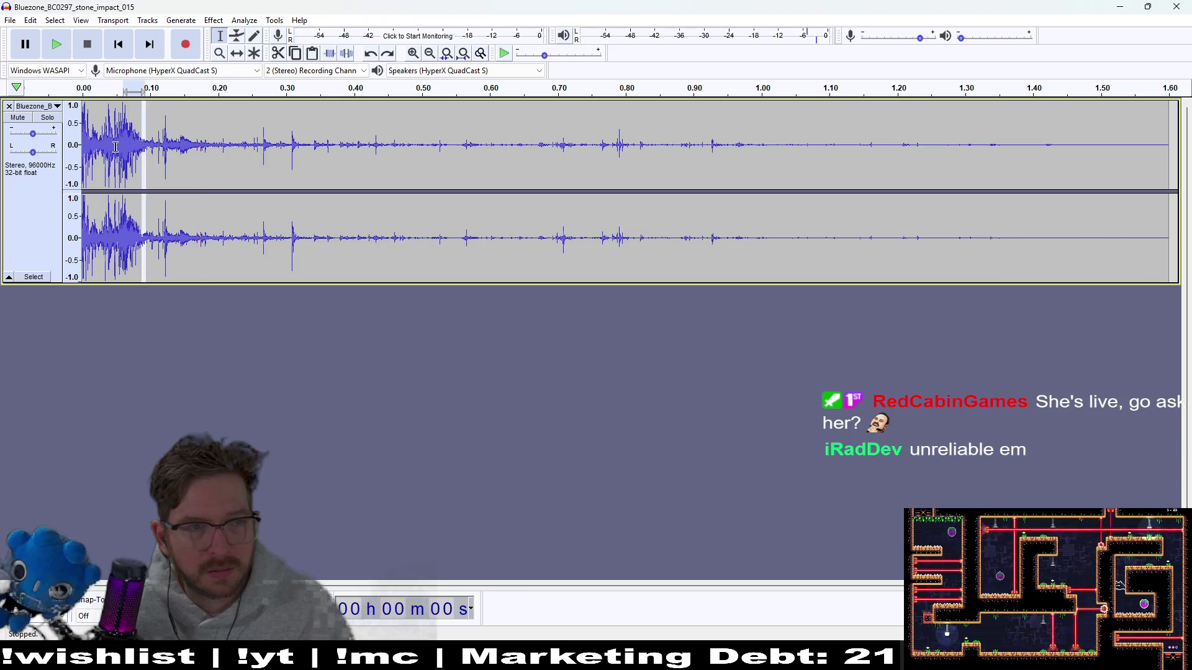
pyautogui.click(85, 155)
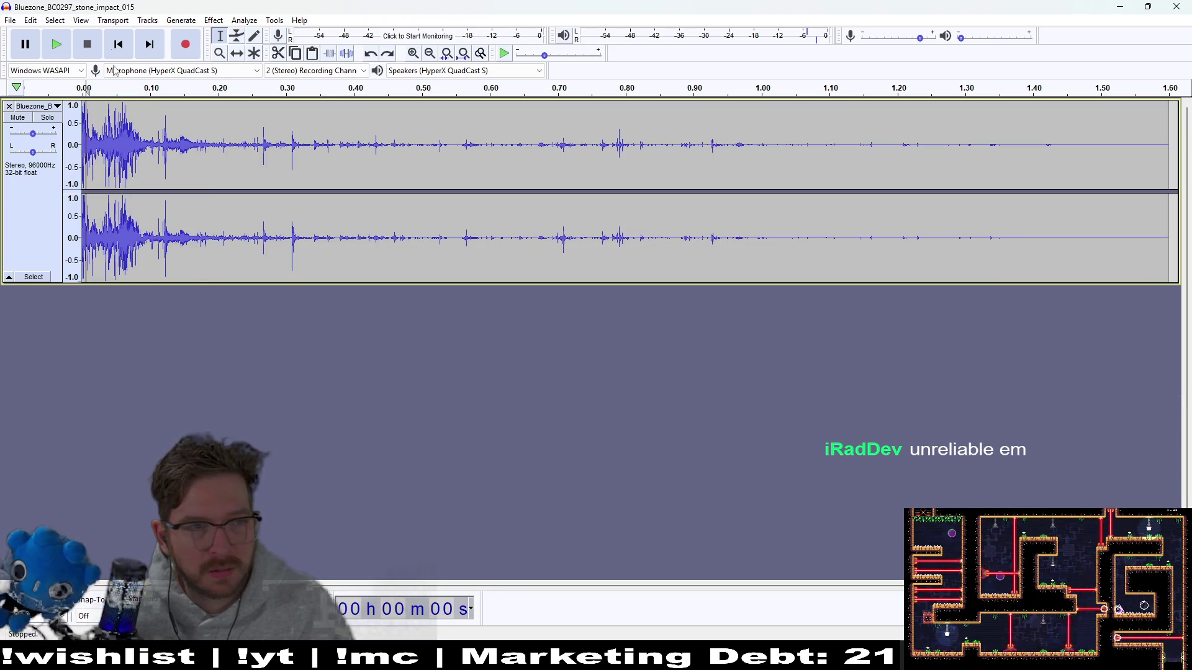
pyautogui.press('space')
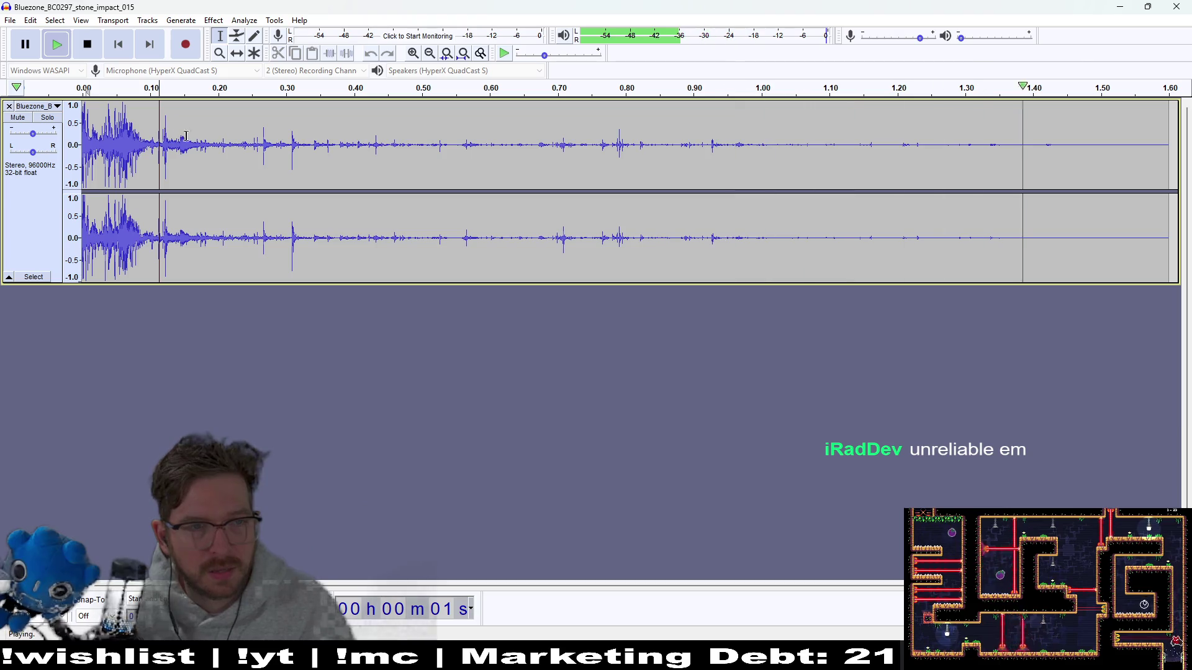
pyautogui.moveTo(203, 147); pyautogui.dragTo(83, 149)
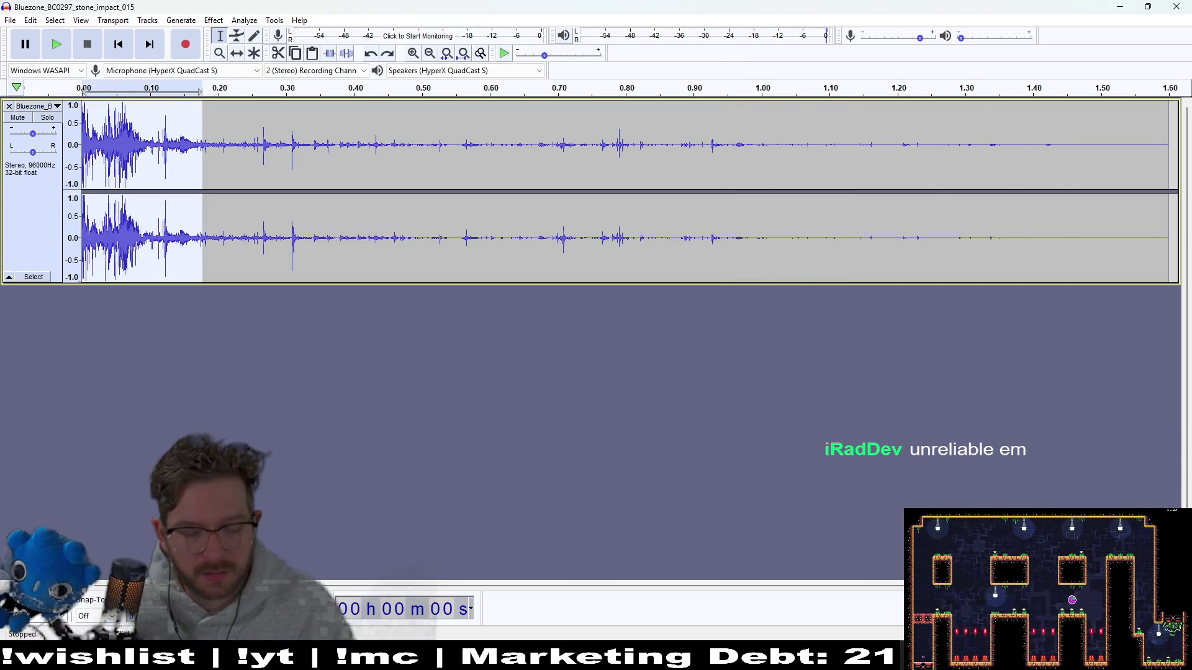
pyautogui.press('Delete')
pyautogui.click(56, 44)
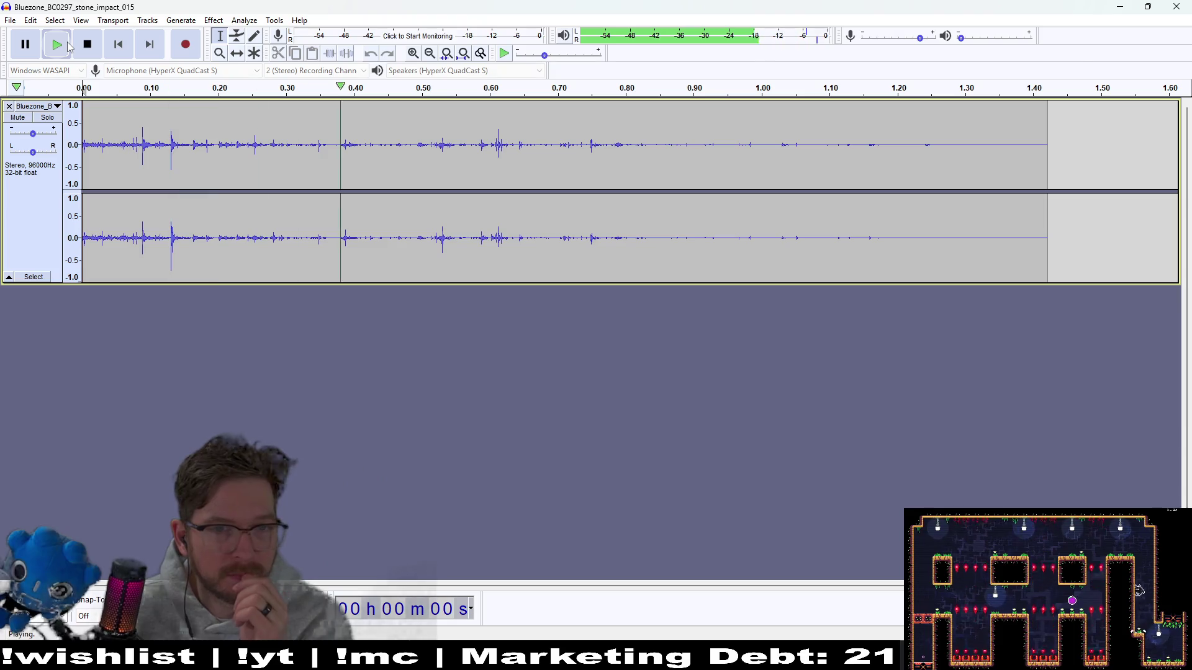
# - Cut the quiet tail after 0.83 s and import a second impact recording as a new track
pyautogui.moveTo(1093, 148); pyautogui.dragTo(648, 152)
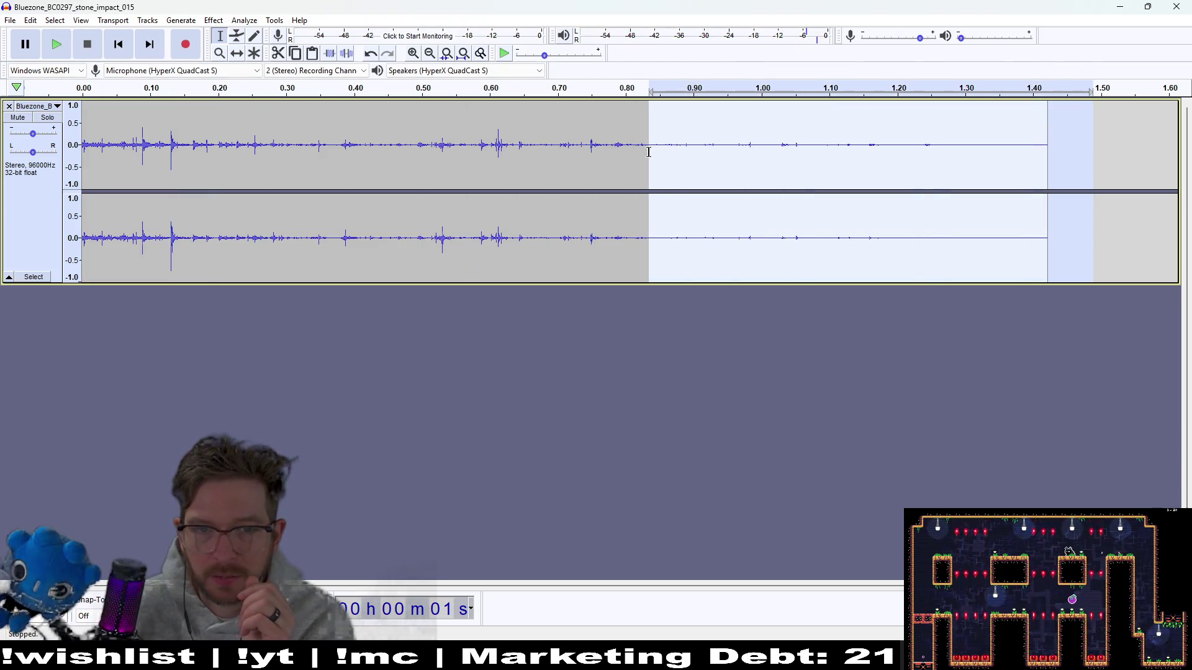
pyautogui.press('Delete')
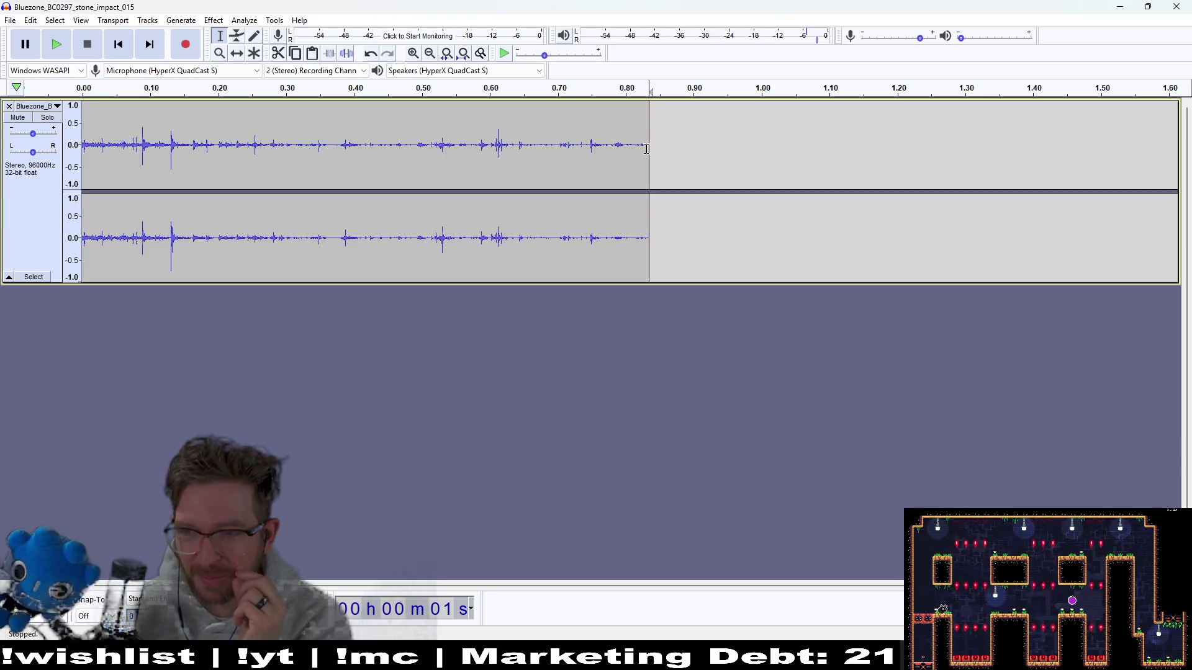
pyautogui.click(62, 51)
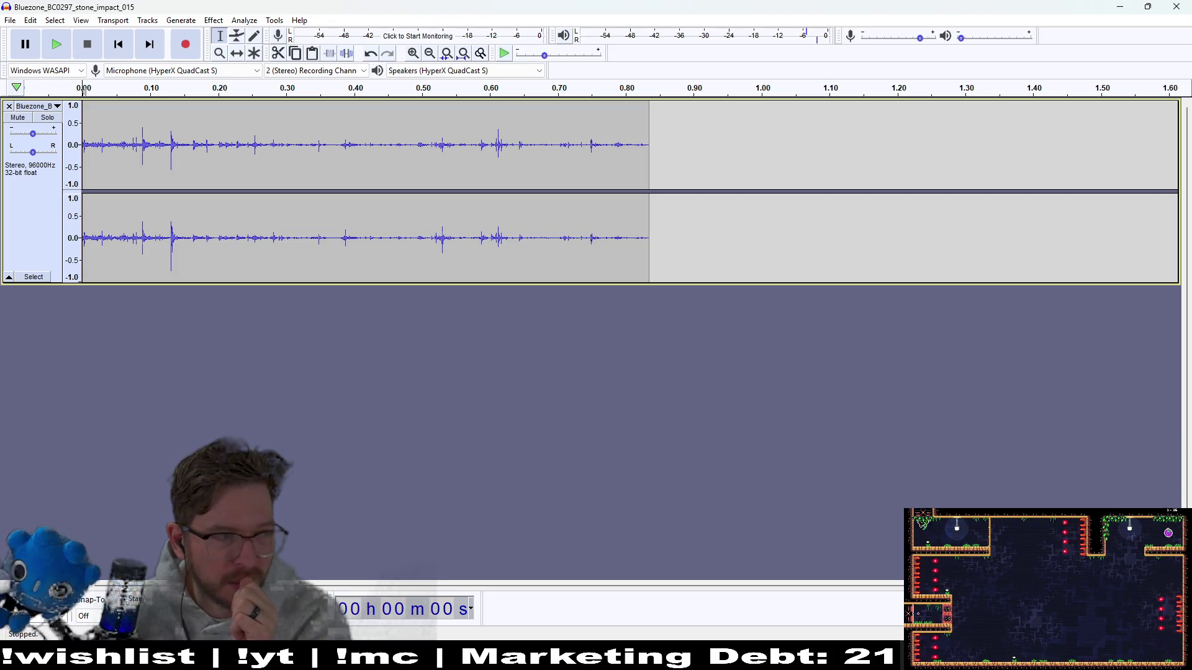
pyautogui.moveTo(397, 354)
pyautogui.mouseDown()
pyautogui.moveTo(708, 362)
pyautogui.moveTo(641, 452)
pyautogui.moveTo(665, 442)
pyautogui.mouseUp()
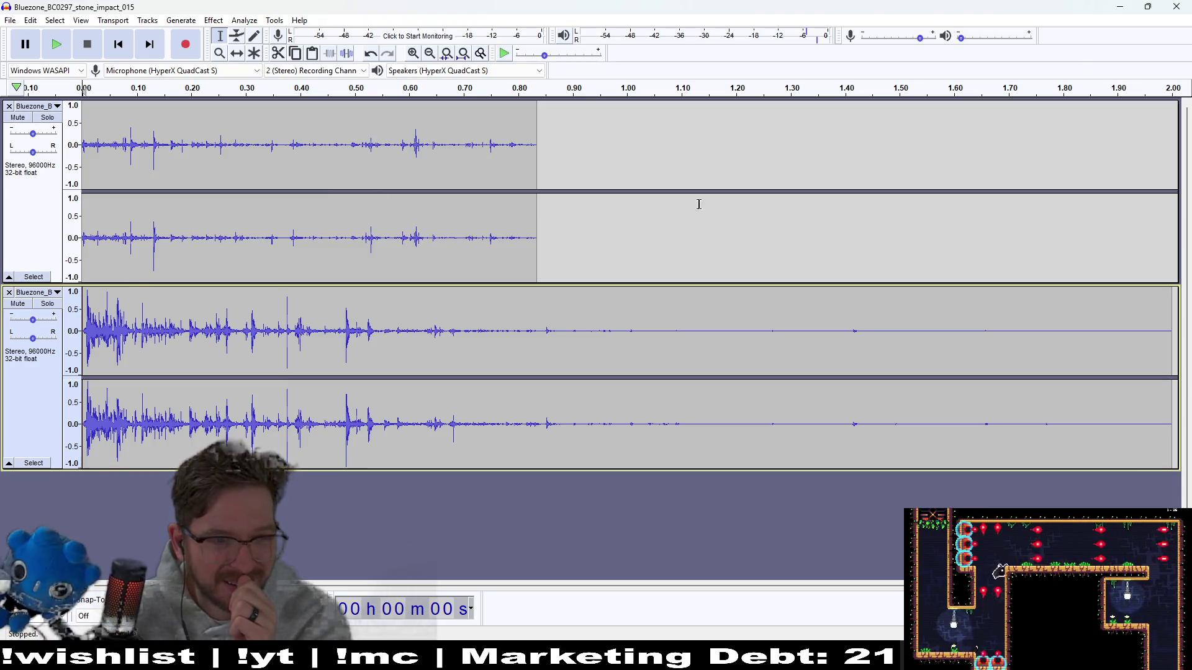
pyautogui.moveTo(617, 204); pyautogui.dragTo(82, 180)
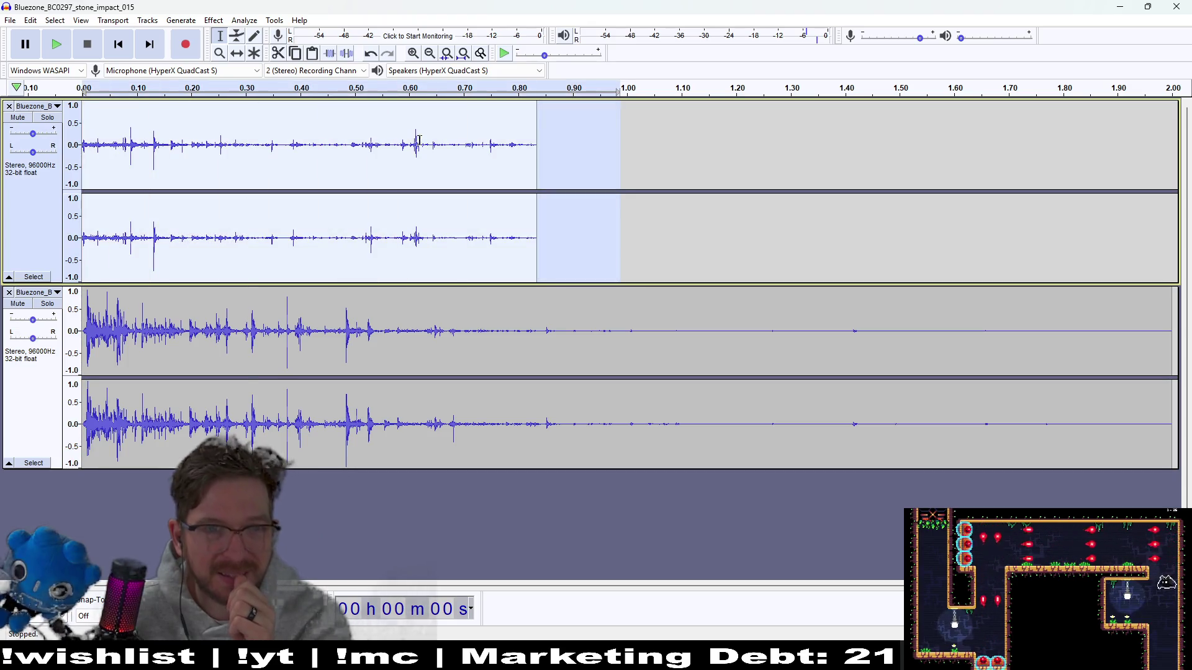
# - Preview the second track from the start and from about 1.05 s, collapsing the first track
pyautogui.click(788, 303)
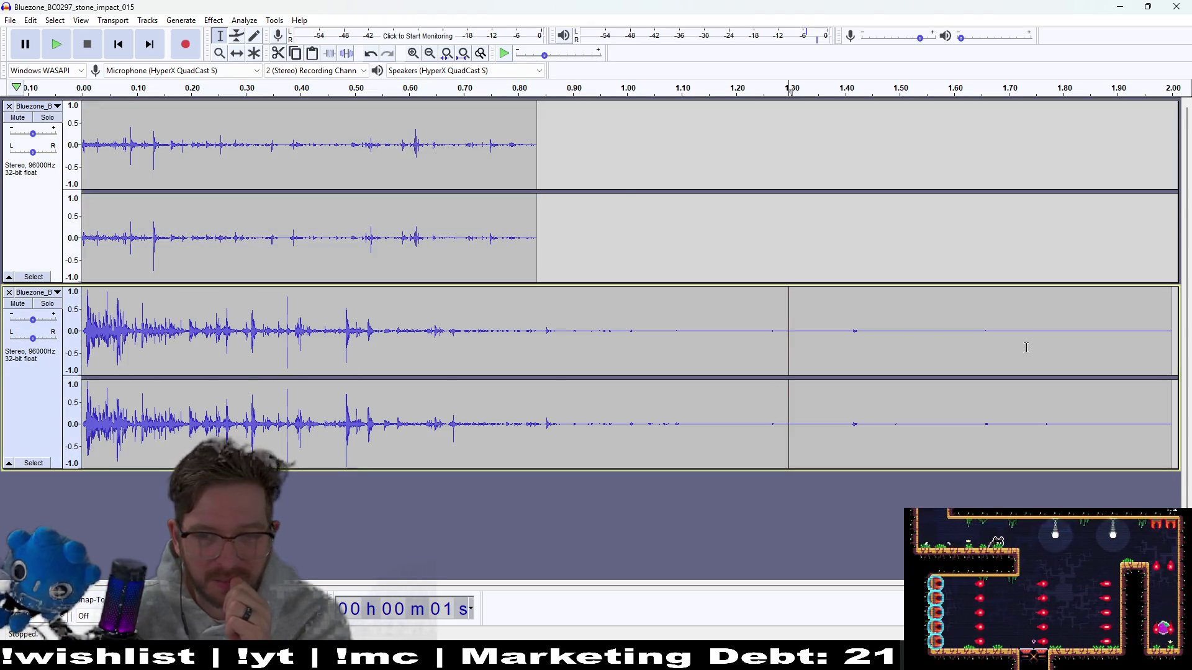
pyautogui.keyDown('shift'); pyautogui.click(87, 372); pyautogui.keyUp('shift')
pyautogui.click(57, 44)
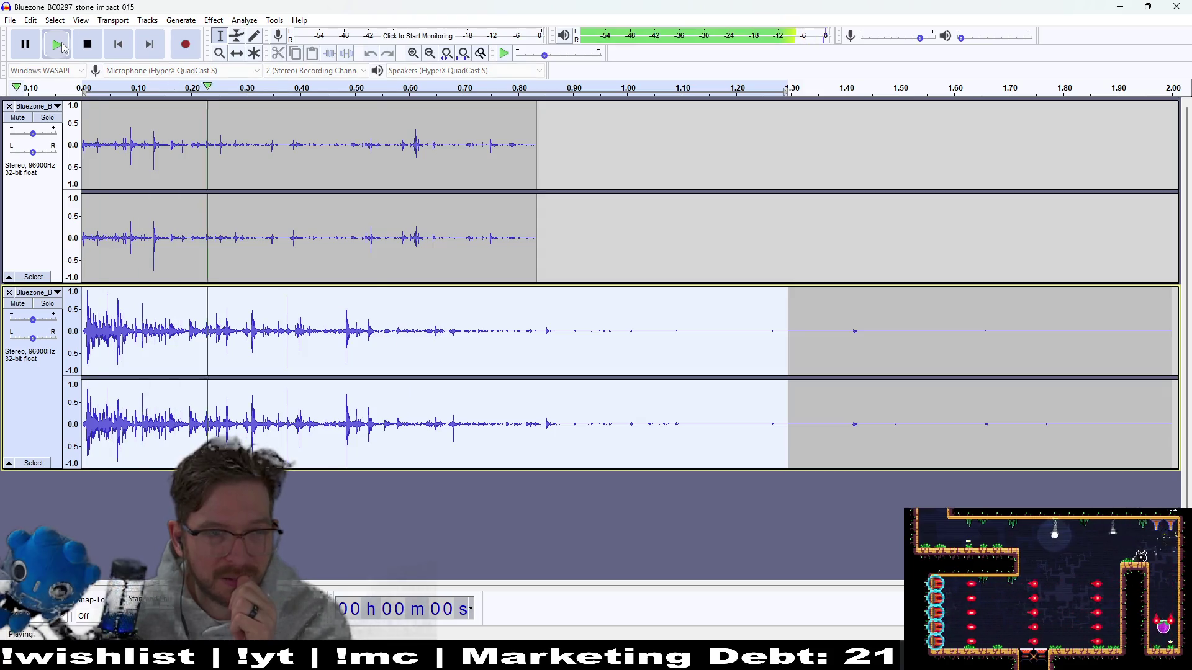
pyautogui.click(656, 404)
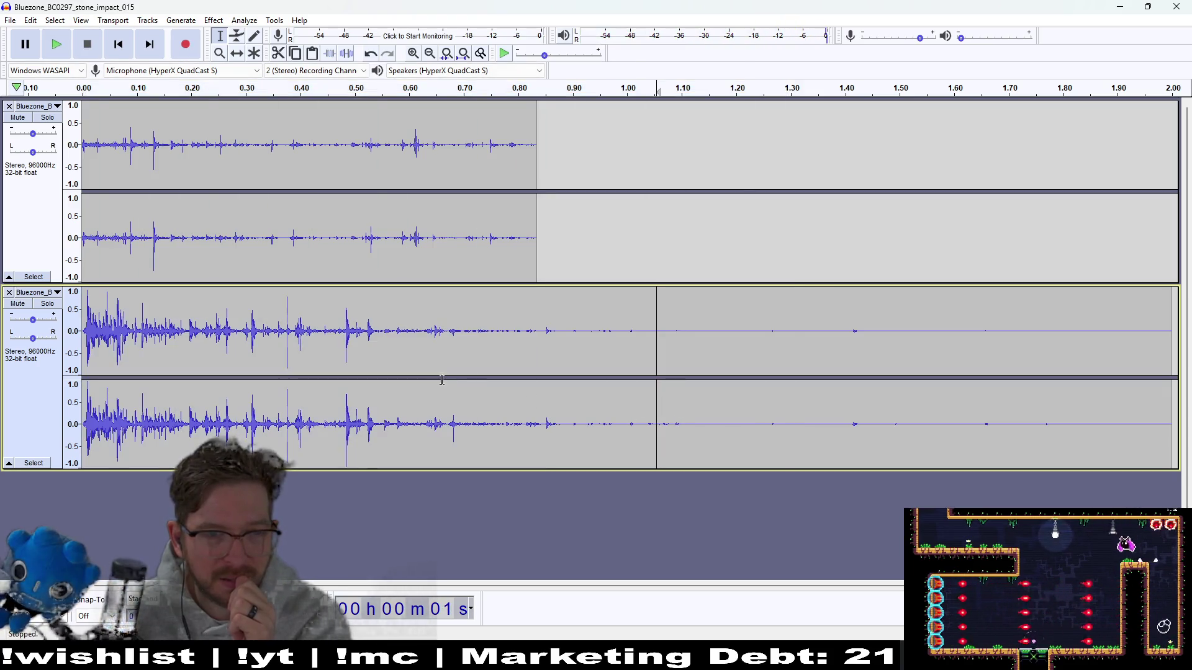
pyautogui.click(9, 277)
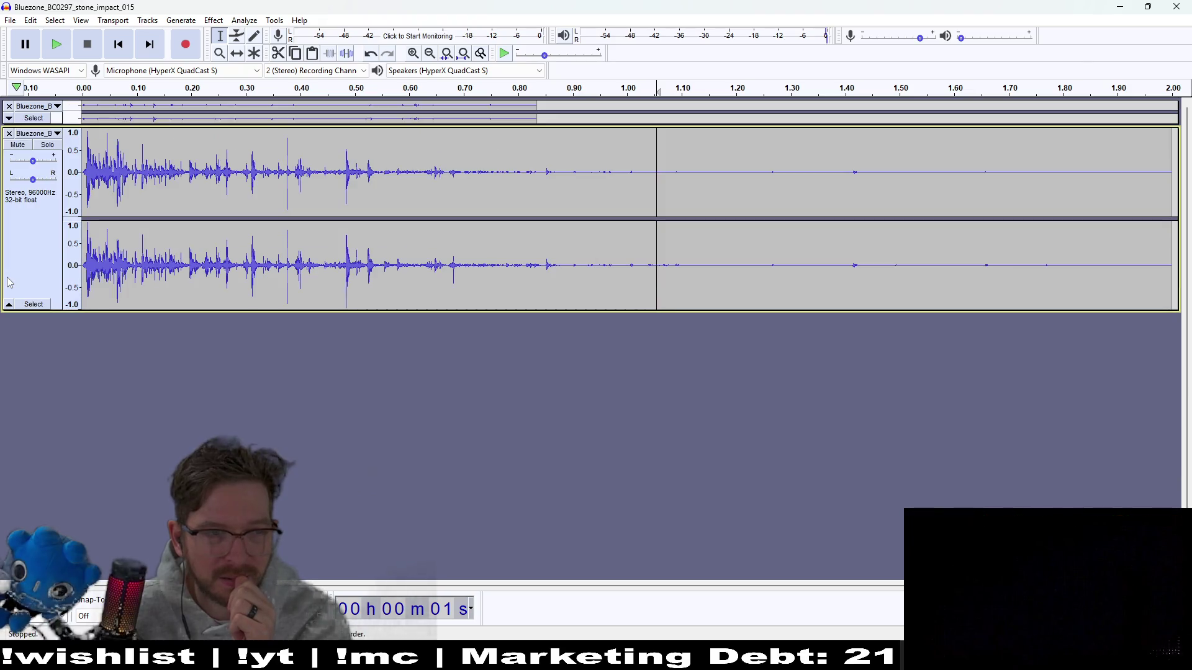
pyautogui.click(70, 54)
pyautogui.click(84, 168)
pyautogui.click(62, 48)
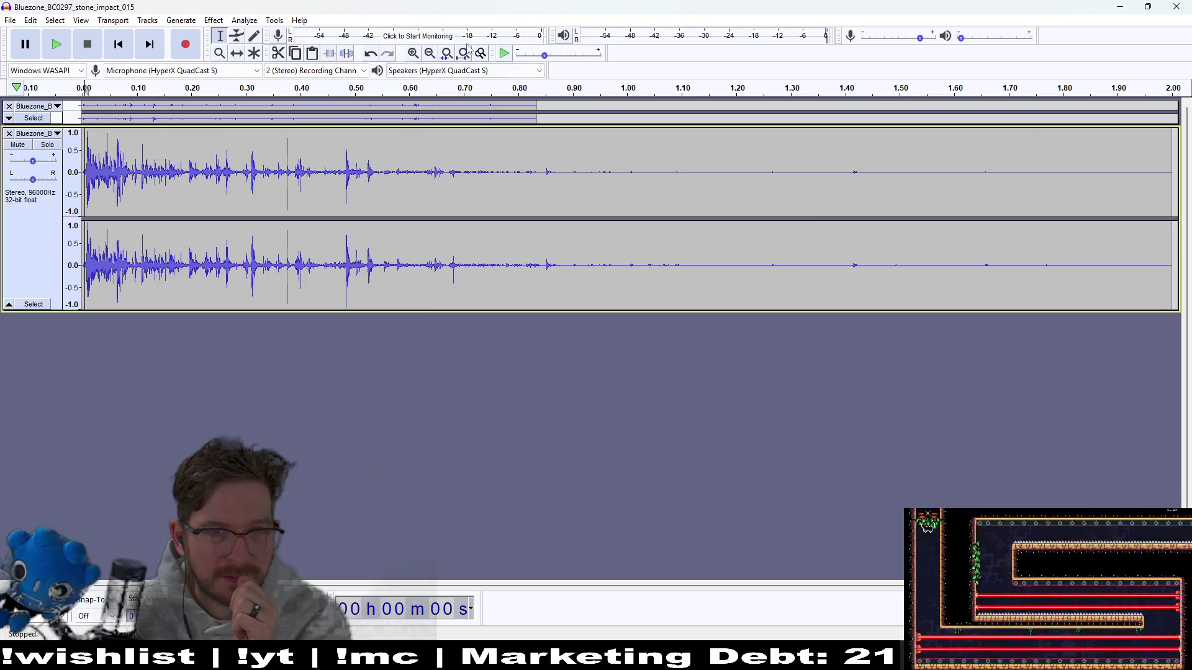
# - Hear the second recording alone by removing track 1, undo, and select its first 0.1 s
pyautogui.click(8, 117)
pyautogui.click(706, 184)
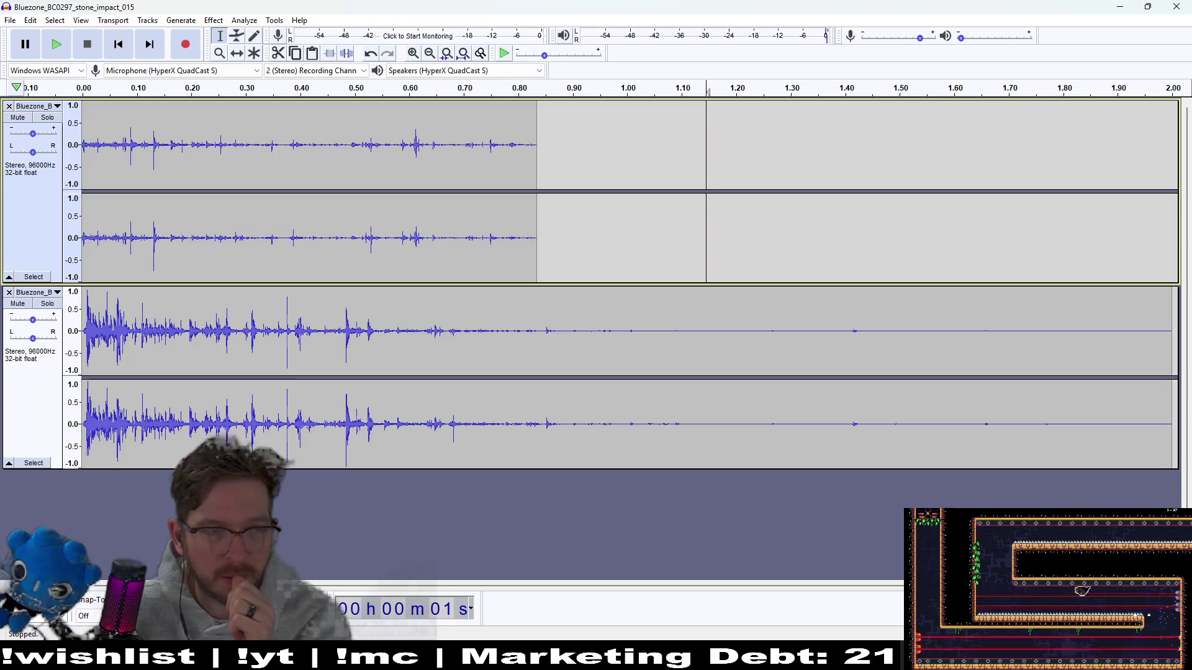
pyautogui.click(9, 106)
pyautogui.click(56, 44)
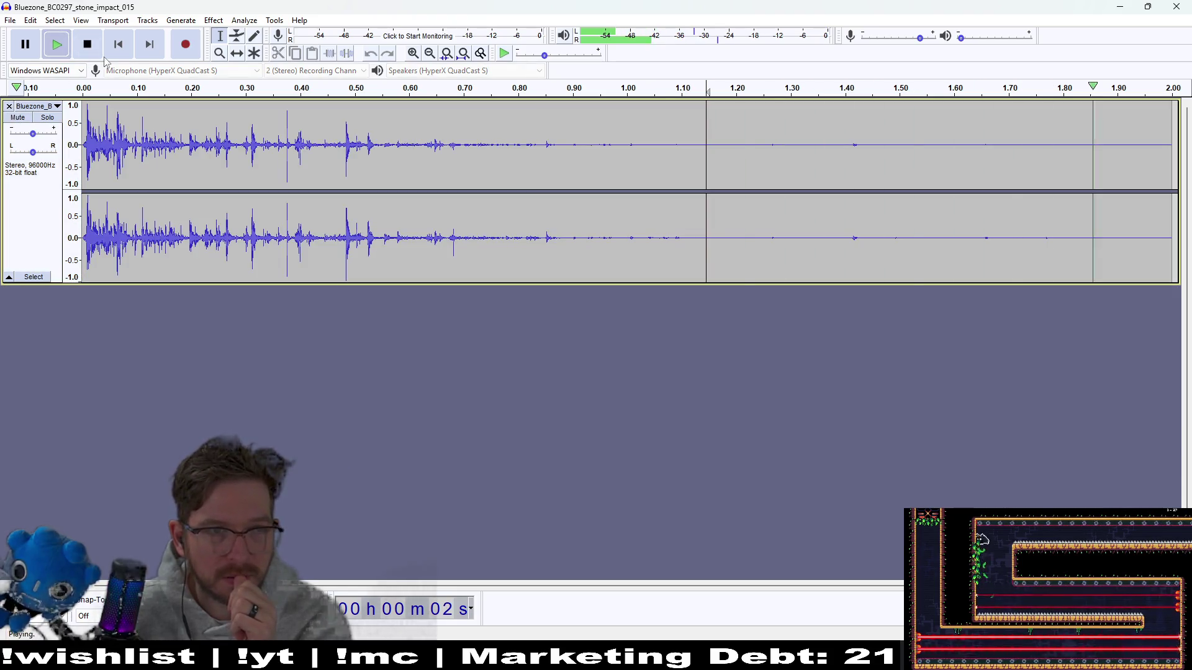
pyautogui.click(115, 53)
pyautogui.click(57, 45)
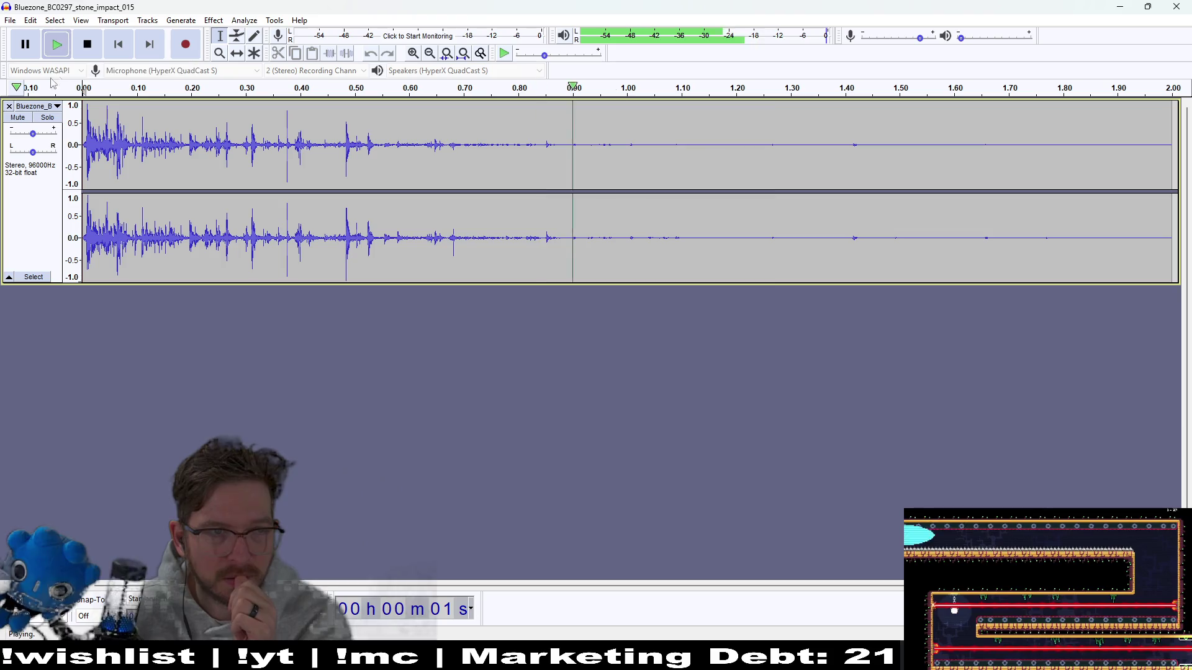
pyautogui.hotkey('ctrl', 'z')
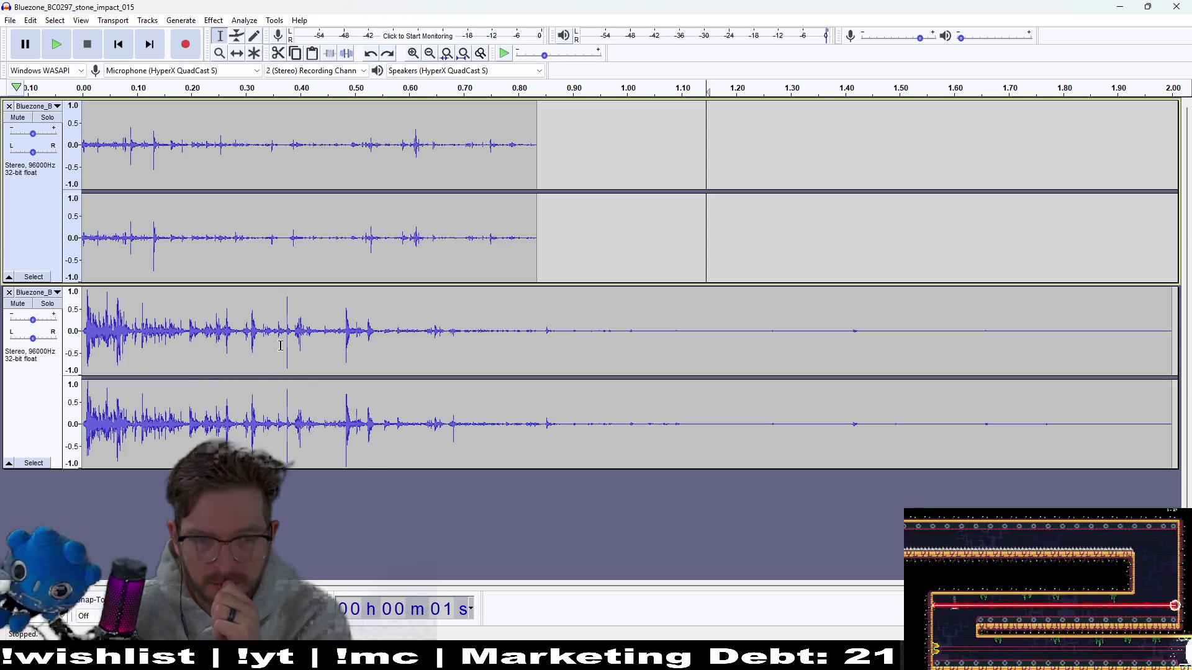
pyautogui.click(231, 352)
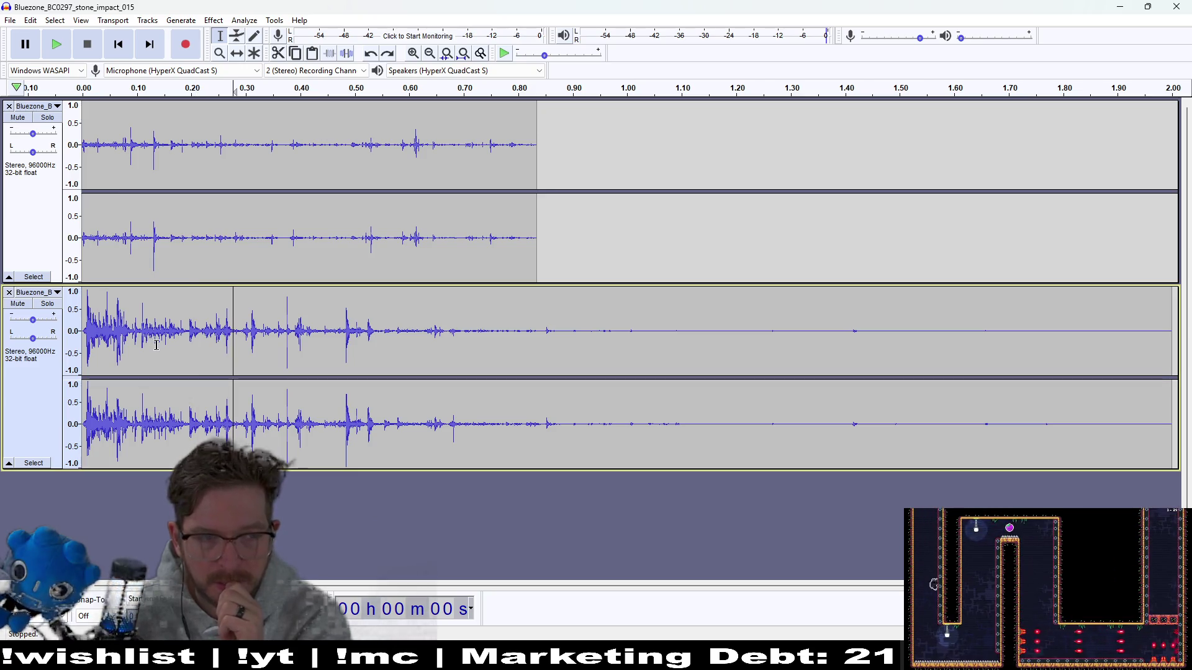
pyautogui.moveTo(135, 339); pyautogui.dragTo(28, 351)
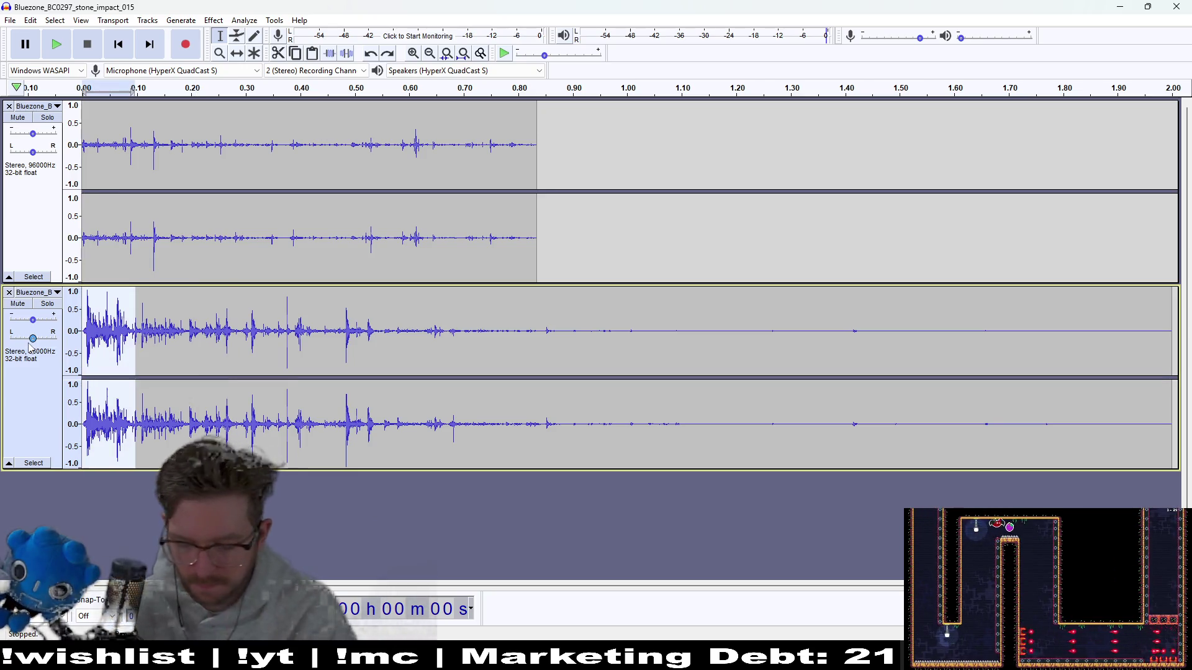
# - Trim the second track by deleting its first 0.1 s and everything after 0.84 s
pyautogui.press('Delete')
pyautogui.moveTo(1129, 371)
pyautogui.mouseDown()
pyautogui.moveTo(543, 346)
pyautogui.moveTo(78, 357)
pyautogui.mouseUp()
pyautogui.press('Delete')
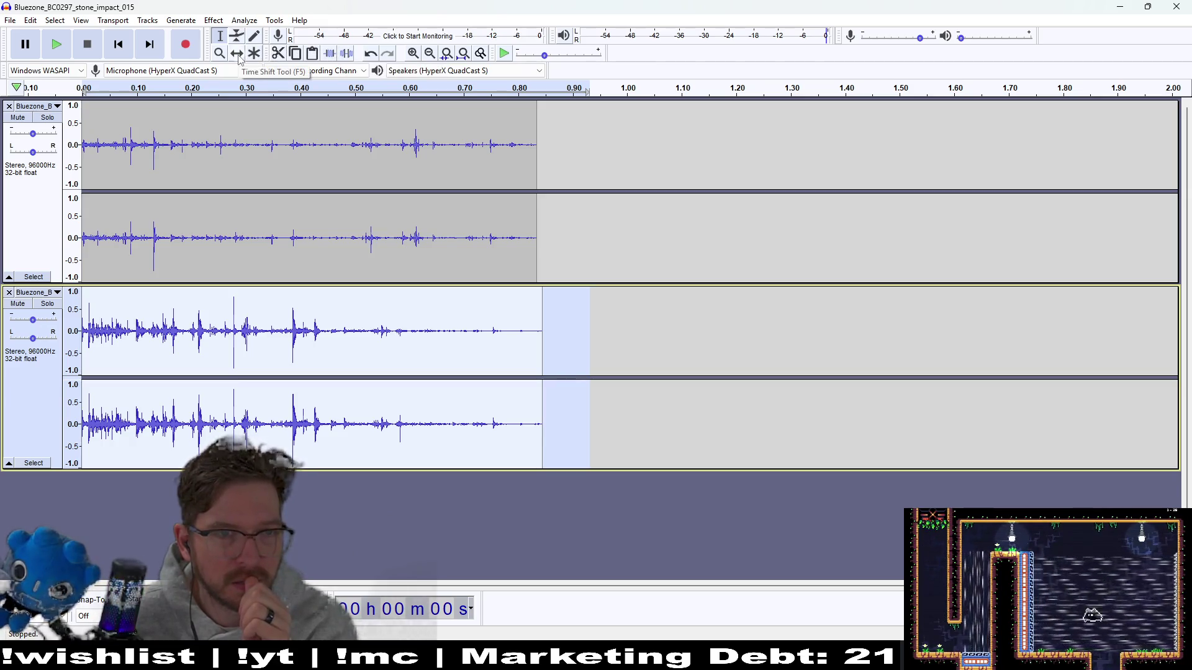
# - Time-shift the second clip to about 0.82 s, then back to about 0.70 s, auditioning the layers
pyautogui.click(237, 53)
pyautogui.moveTo(177, 348); pyautogui.dragTo(632, 331)
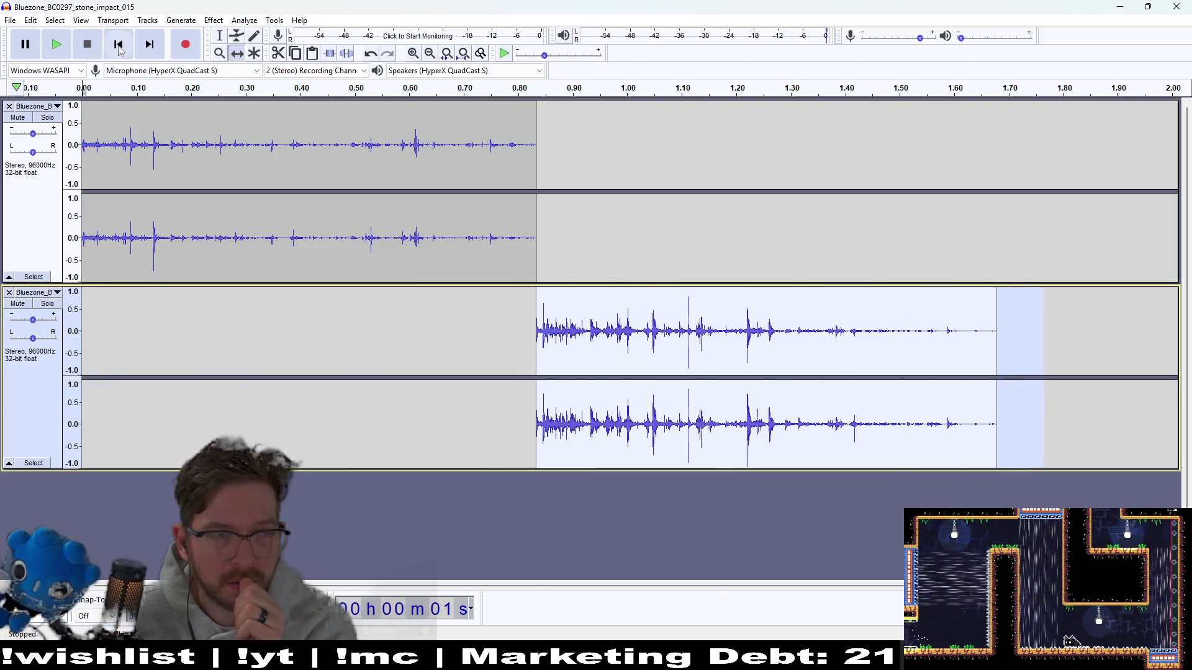
pyautogui.click(118, 44)
pyautogui.click(56, 44)
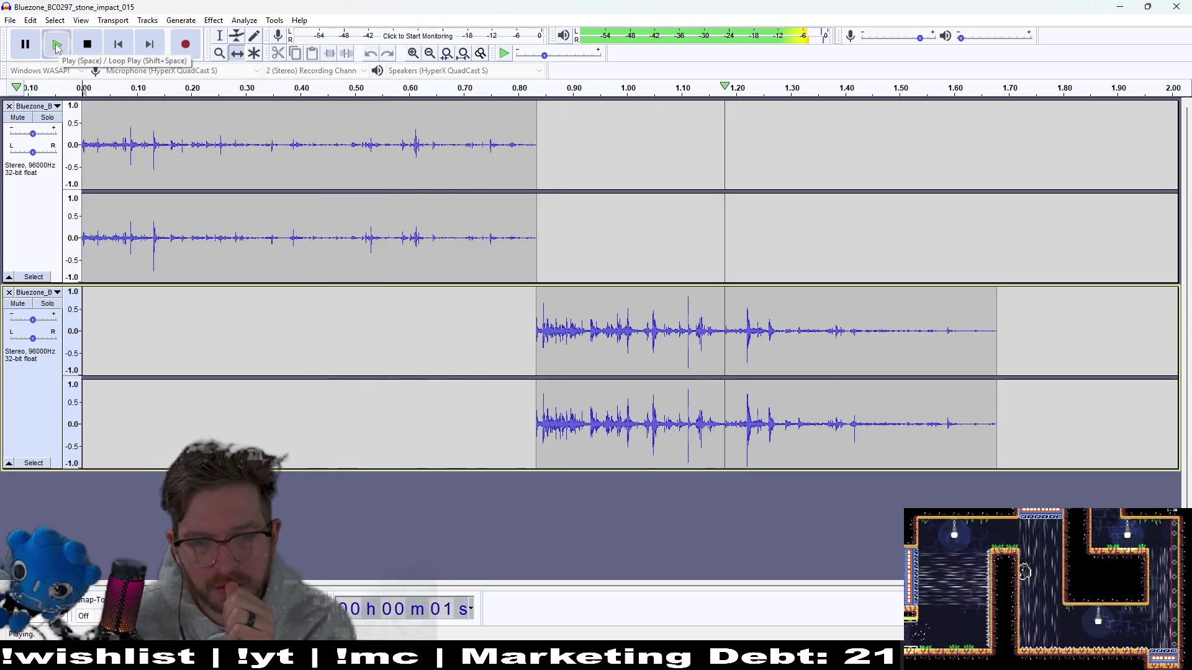
pyautogui.click(88, 44)
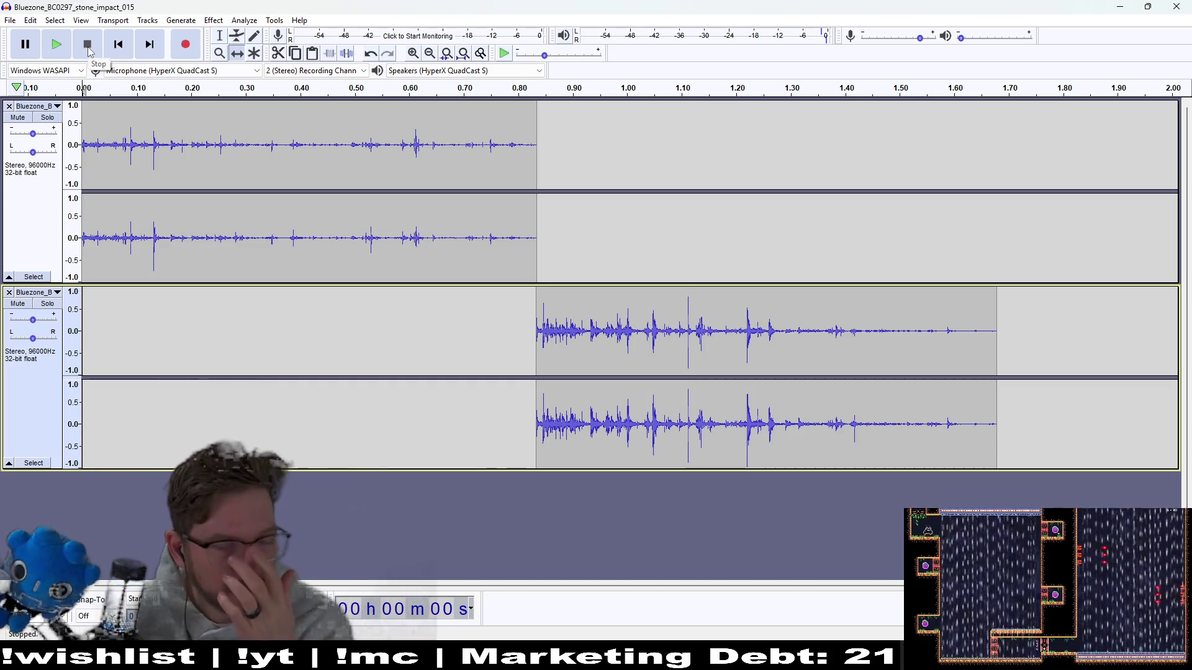
pyautogui.click(57, 45)
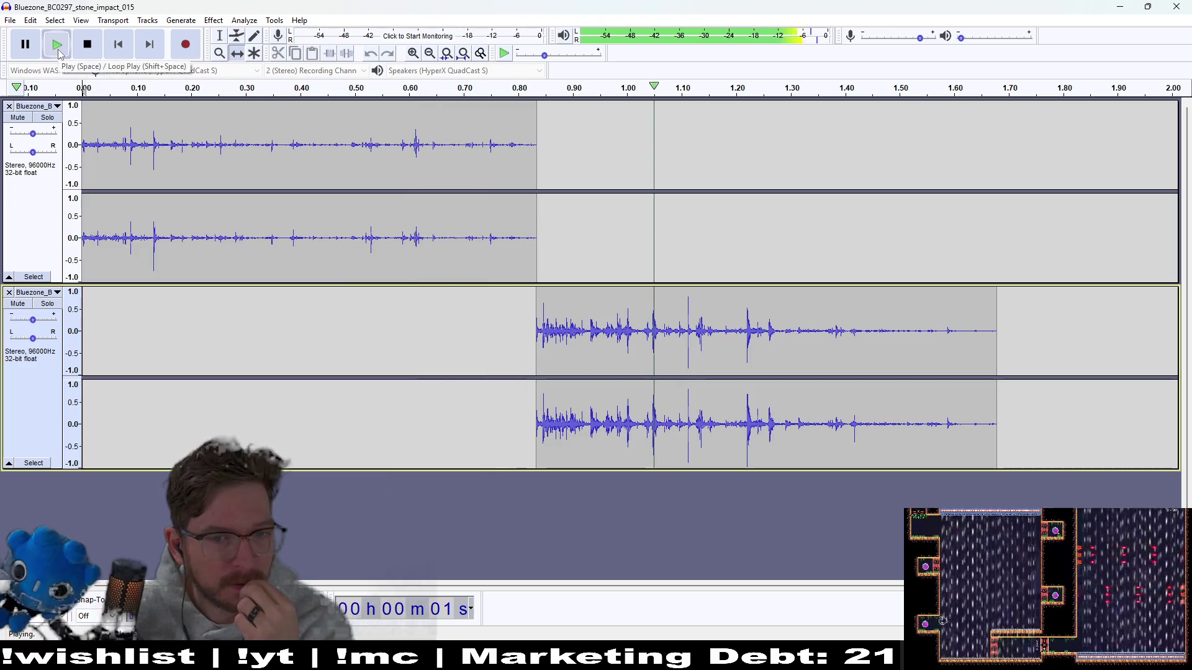
pyautogui.moveTo(859, 362); pyautogui.dragTo(784, 361)
pyautogui.click(56, 45)
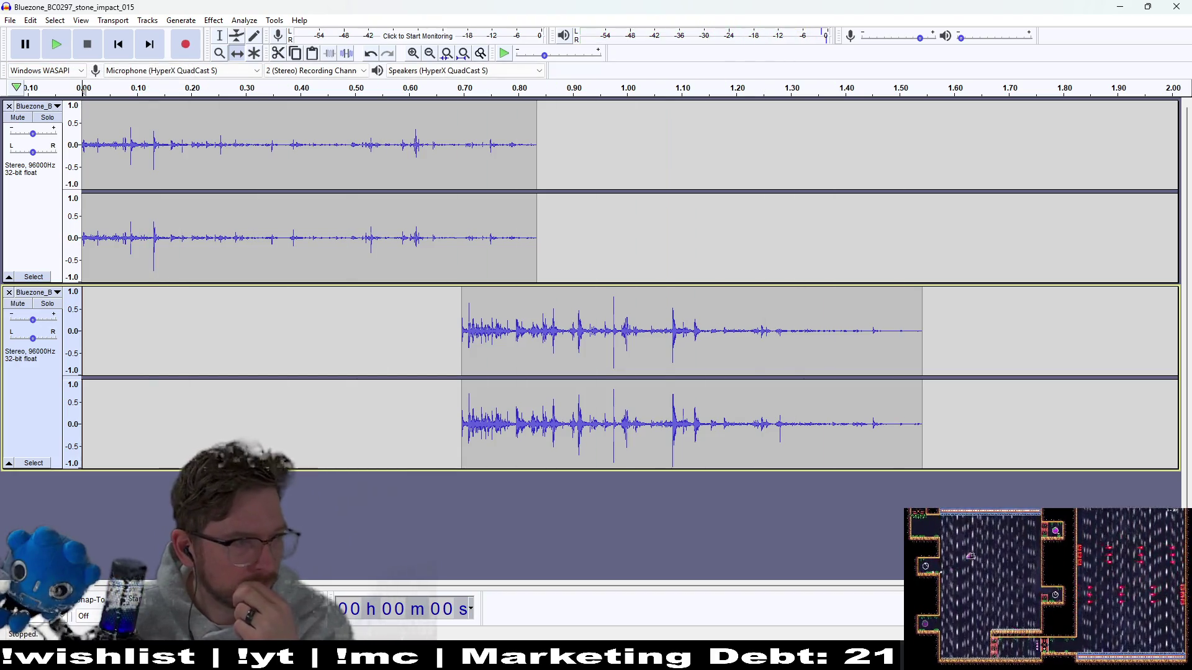
pyautogui.hotkey('alt', 'Tab')
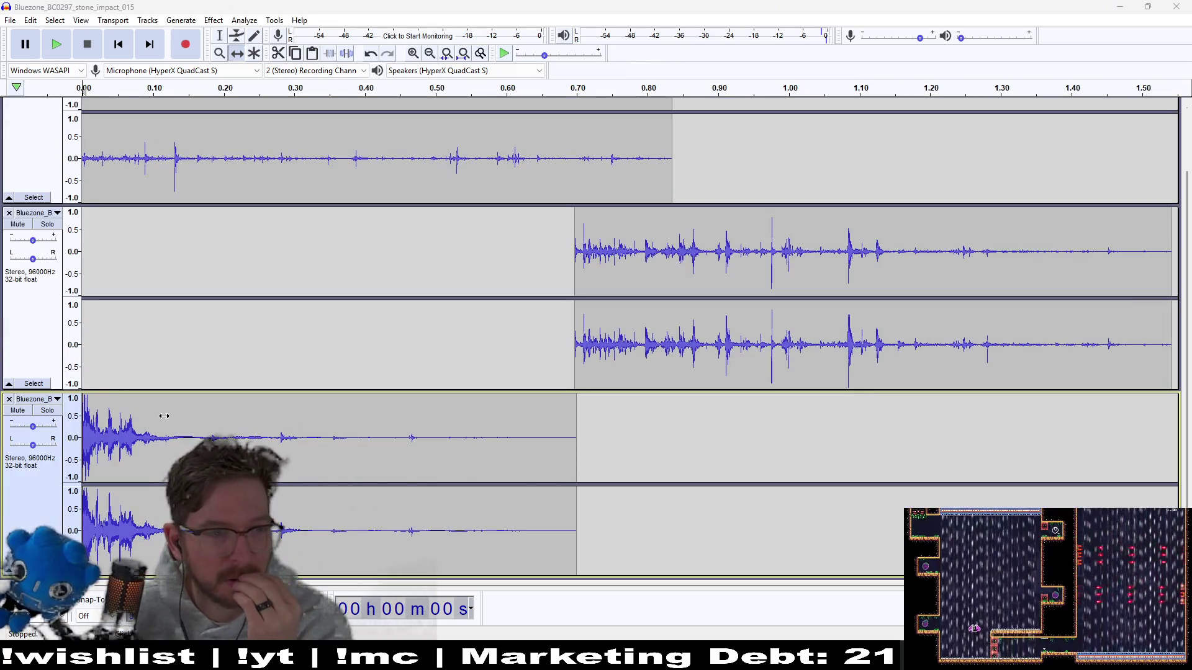
# - Audition the new impact's opening 0.33 s, and undo the track's accidental removal
pyautogui.hotkey('alt', 'Tab')
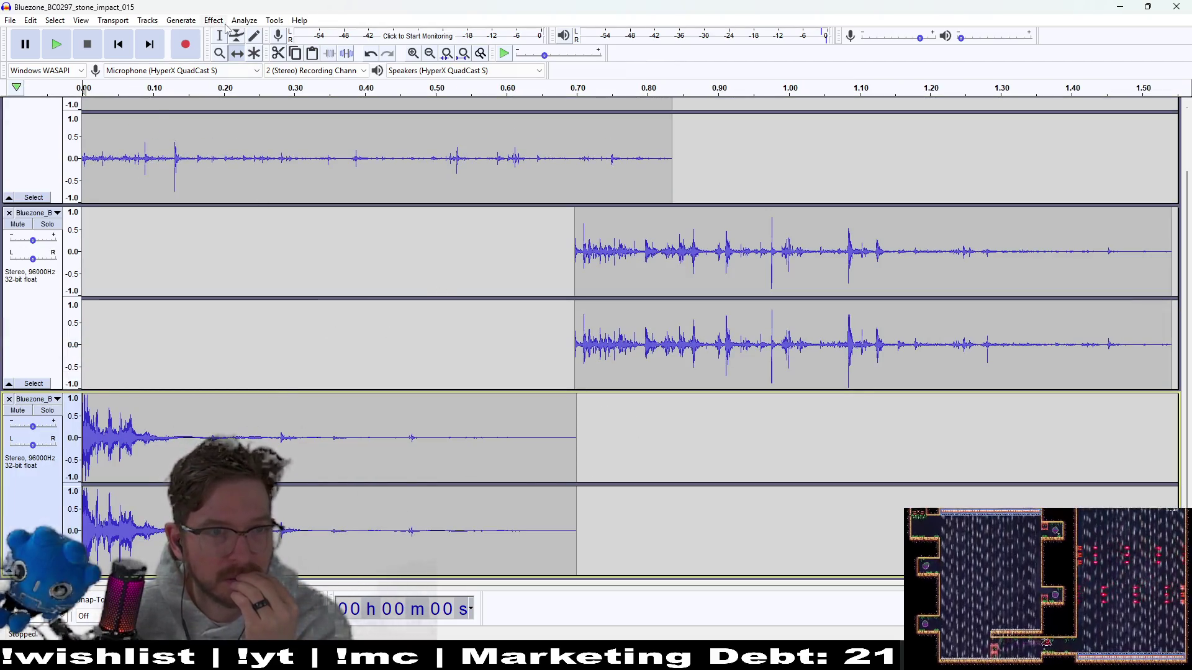
pyautogui.click(237, 39)
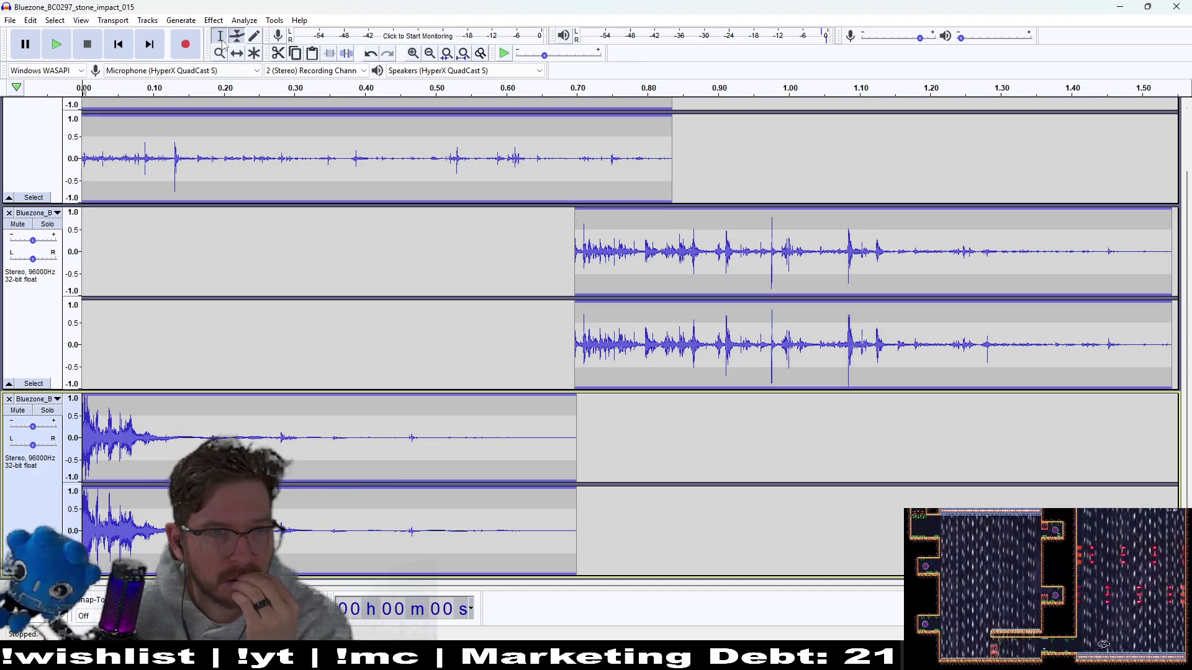
pyautogui.click(221, 39)
pyautogui.moveTo(313, 444); pyautogui.dragTo(82, 445)
pyautogui.click(56, 45)
pyautogui.click(57, 44)
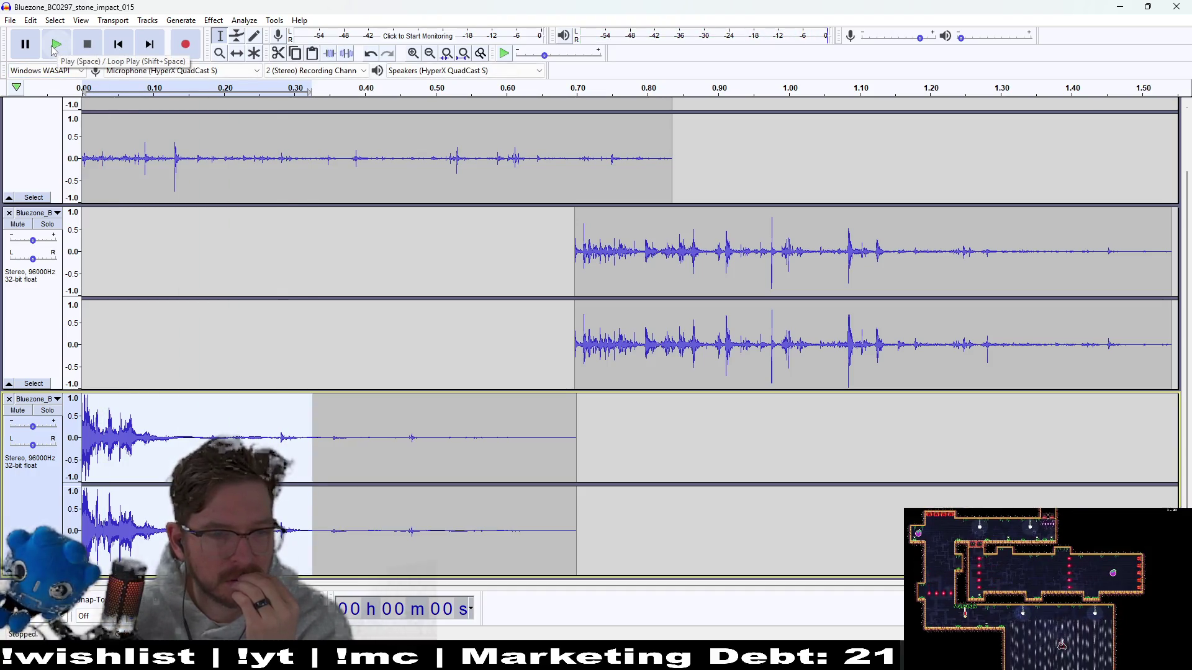
pyautogui.click(10, 399)
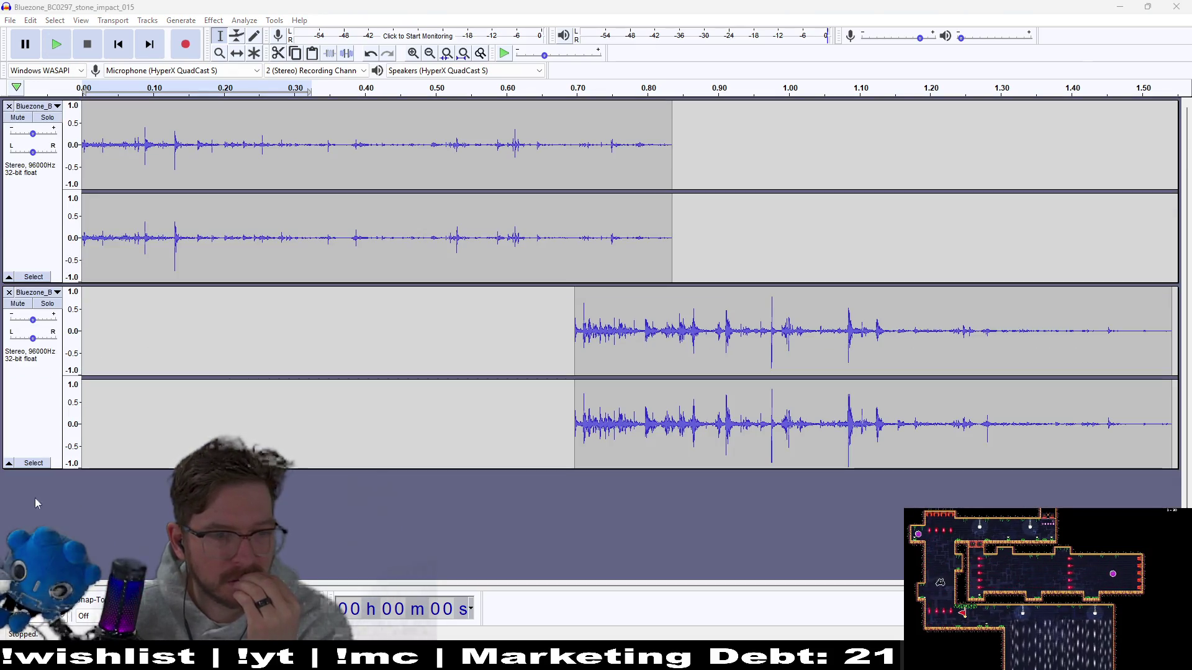
pyautogui.hotkey('ctrl', 'z')
pyautogui.click(321, 474)
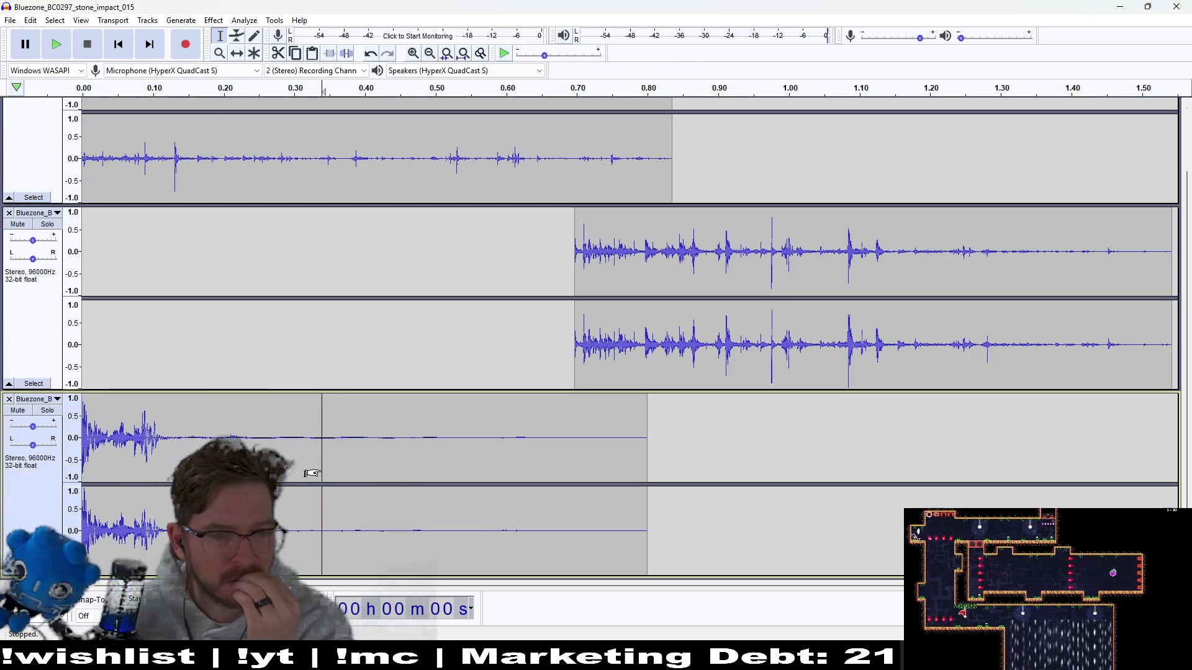
# - Delete the new impact's sharp opening 0.12 s
pyautogui.moveTo(619, 465); pyautogui.dragTo(82, 467)
pyautogui.click(57, 45)
pyautogui.click(57, 45)
pyautogui.click(57, 45)
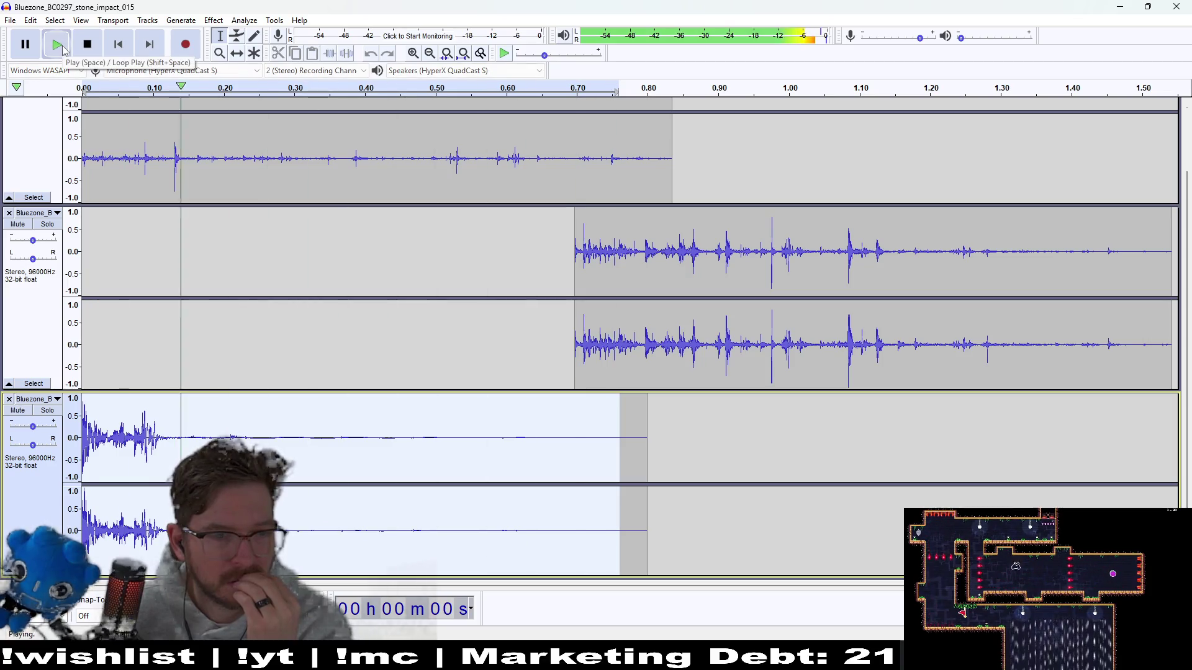
pyautogui.moveTo(170, 441); pyautogui.dragTo(55, 446)
pyautogui.press('Delete')
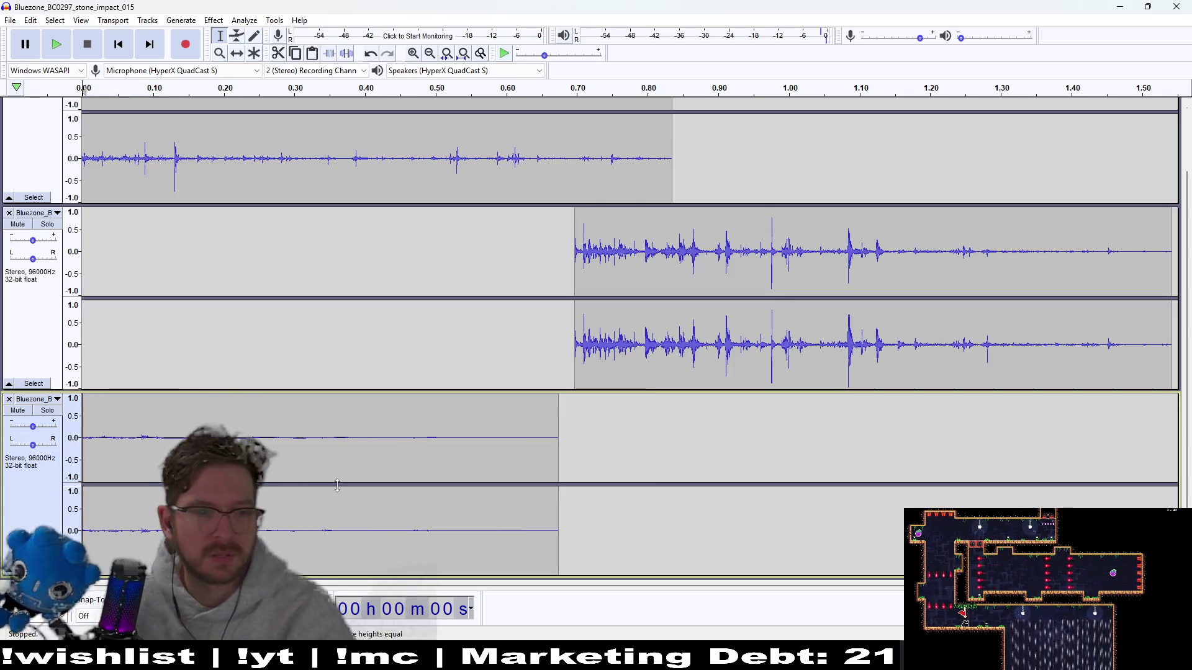
# - Time-shift the trimmed impact later and the second track's clip to the start, then play the mix
pyautogui.click(236, 52)
pyautogui.moveTo(389, 433)
pyautogui.mouseDown()
pyautogui.moveTo(603, 465)
pyautogui.moveTo(528, 462)
pyautogui.mouseUp()
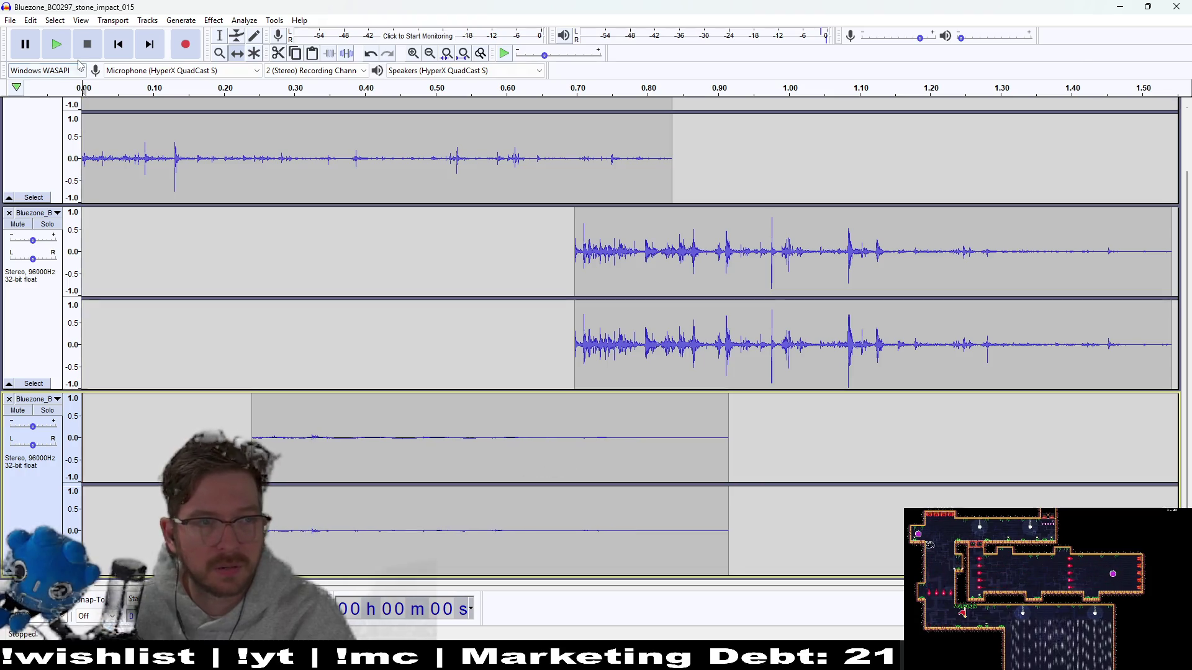
pyautogui.scroll(-1, 657, 328)
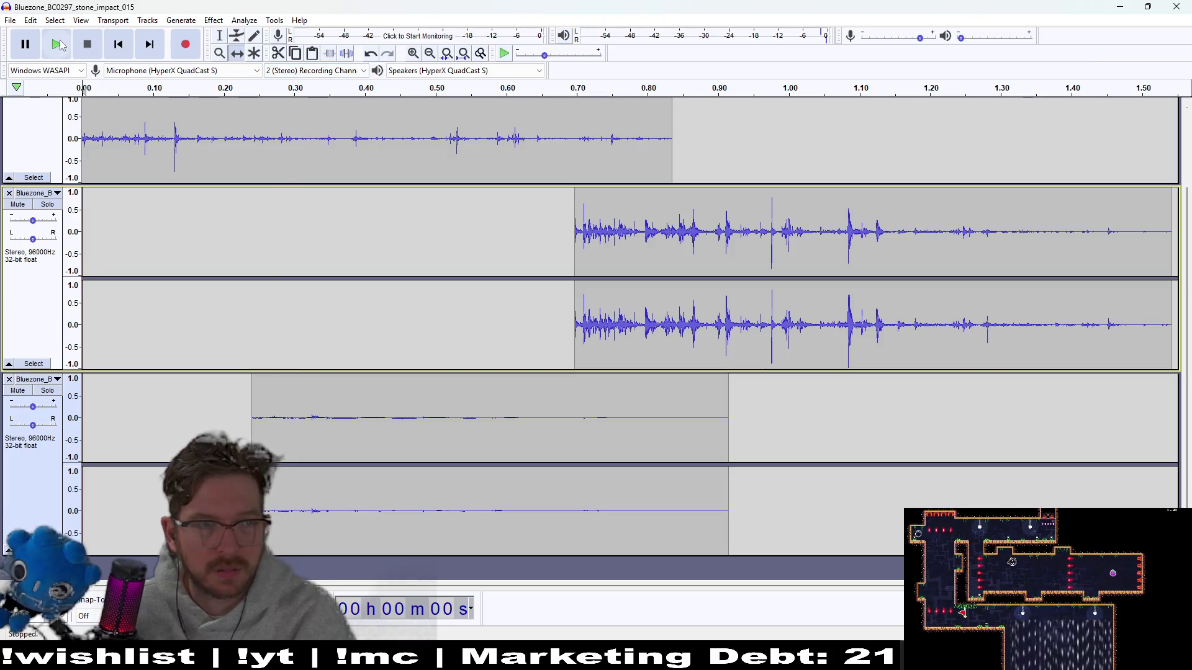
pyautogui.click(61, 45)
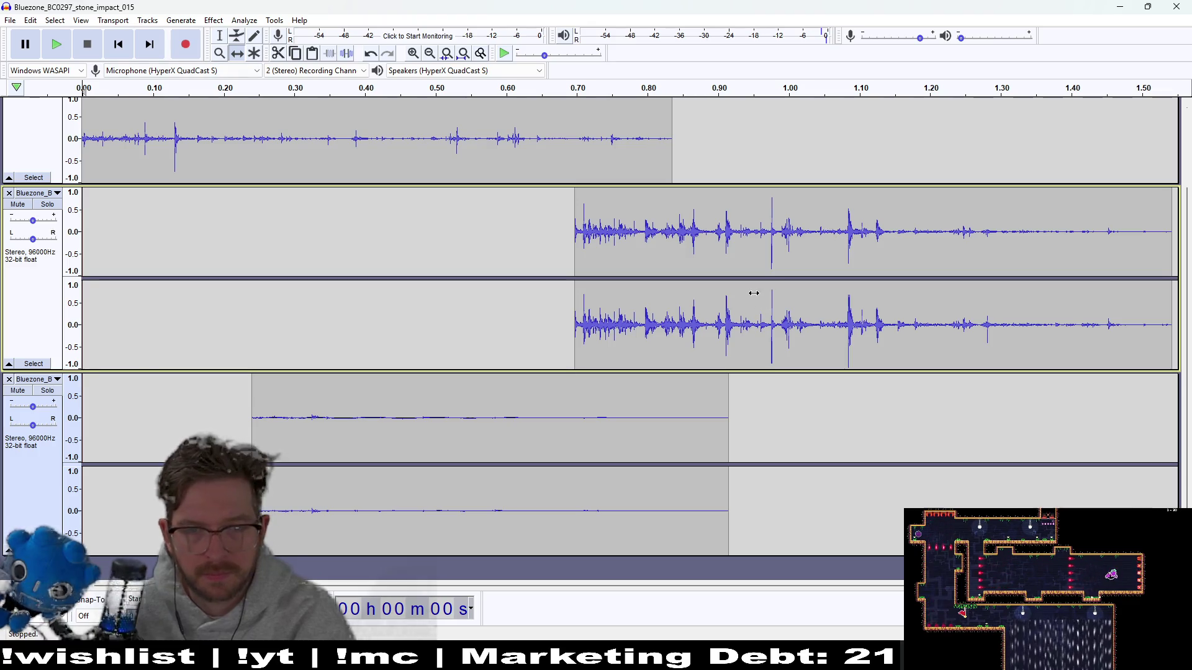
pyautogui.moveTo(674, 263)
pyautogui.mouseDown()
pyautogui.moveTo(408, 266)
pyautogui.moveTo(149, 248)
pyautogui.moveTo(652, 258)
pyautogui.moveTo(229, 242)
pyautogui.mouseUp()
pyautogui.moveTo(456, 140); pyautogui.dragTo(815, 140)
pyautogui.scroll(2, 680, 457)
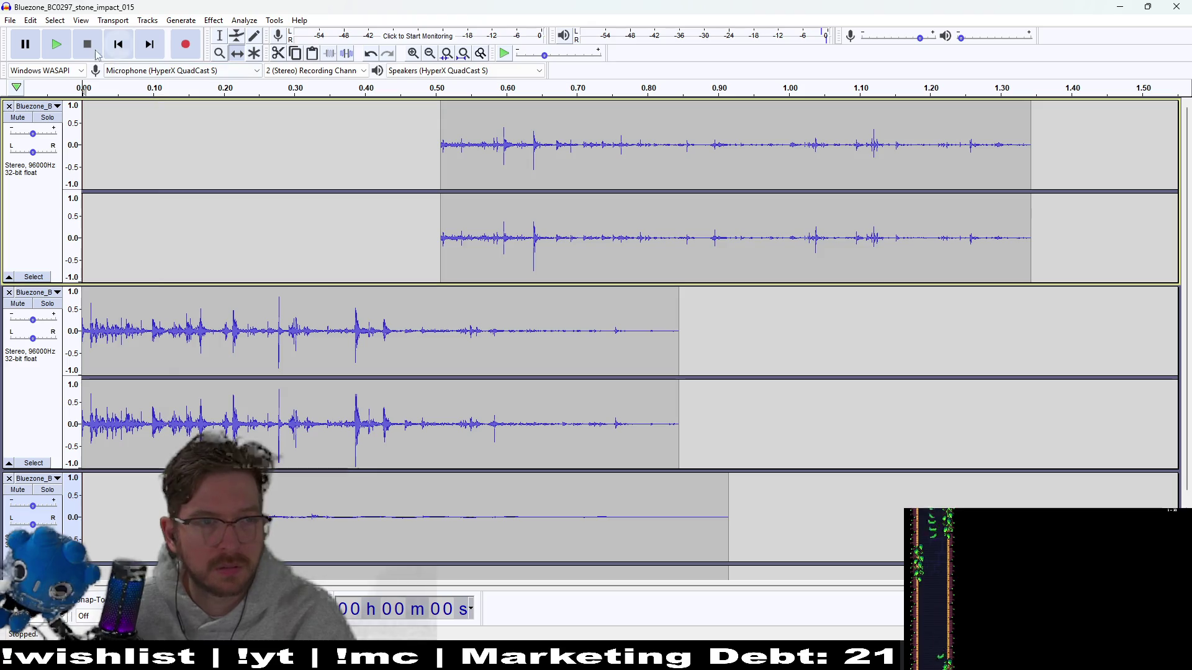
pyautogui.click(56, 49)
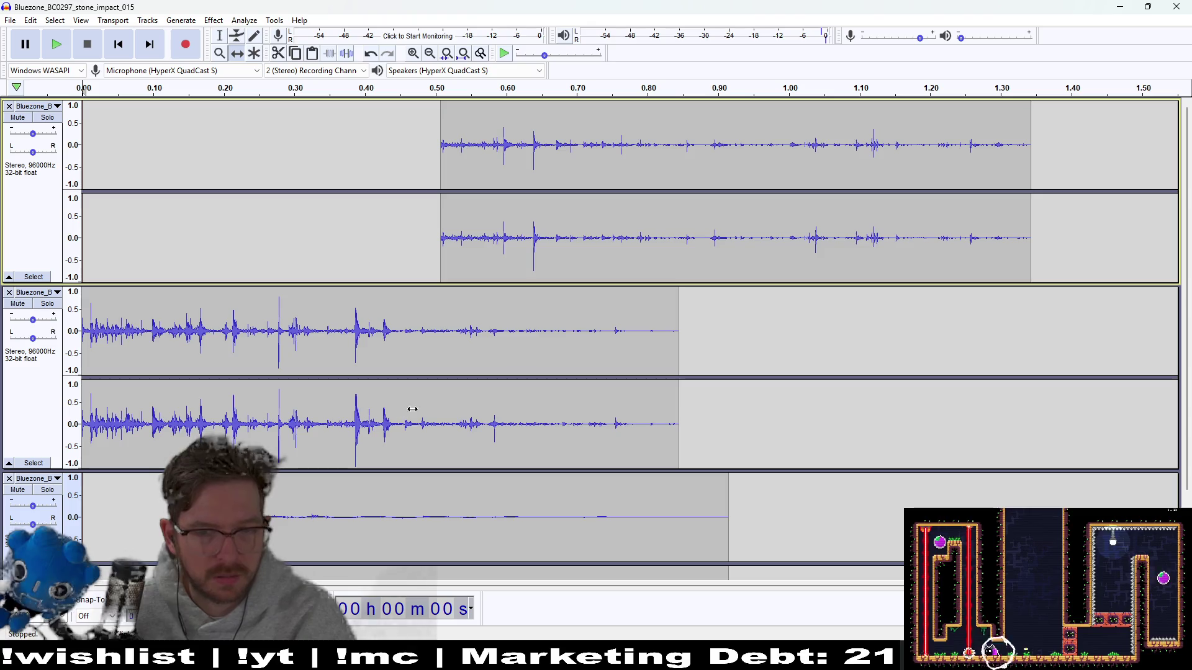
# - Nudge the middle and bottom clips slightly later, replay the mix, and select the bottom impact's first 0.46 s
pyautogui.moveTo(390, 397)
pyautogui.mouseDown()
pyautogui.moveTo(430, 393)
pyautogui.moveTo(381, 398)
pyautogui.mouseUp()
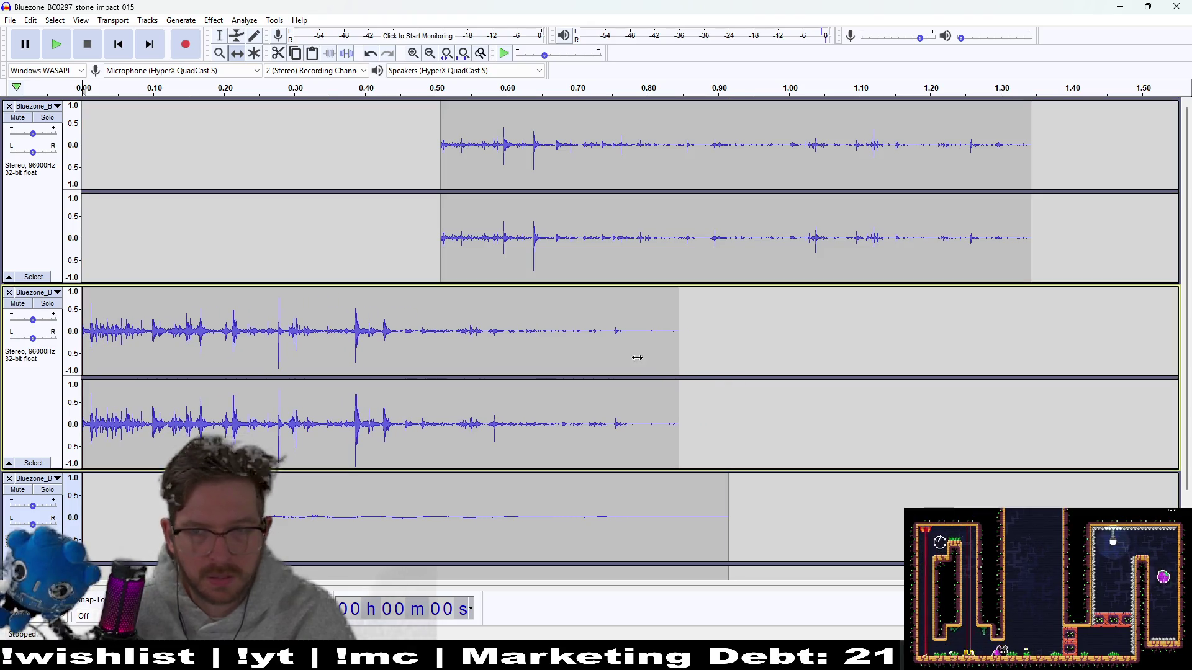
pyautogui.moveTo(688, 518); pyautogui.dragTo(744, 518)
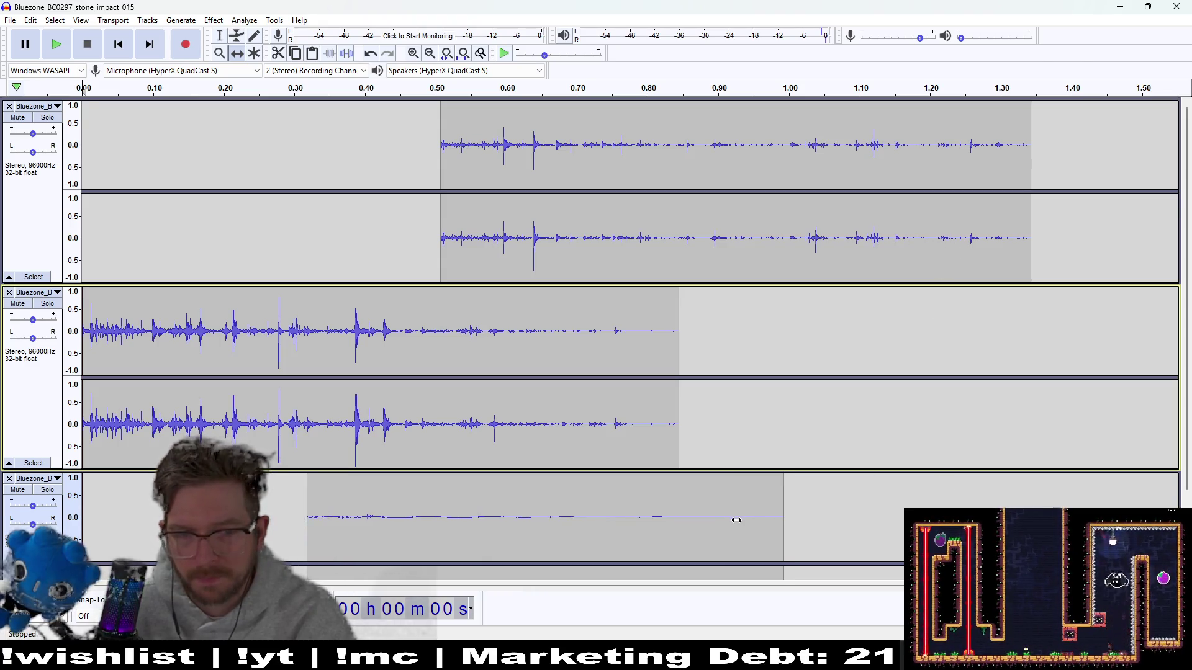
pyautogui.scroll(-2, 743, 519)
pyautogui.click(63, 47)
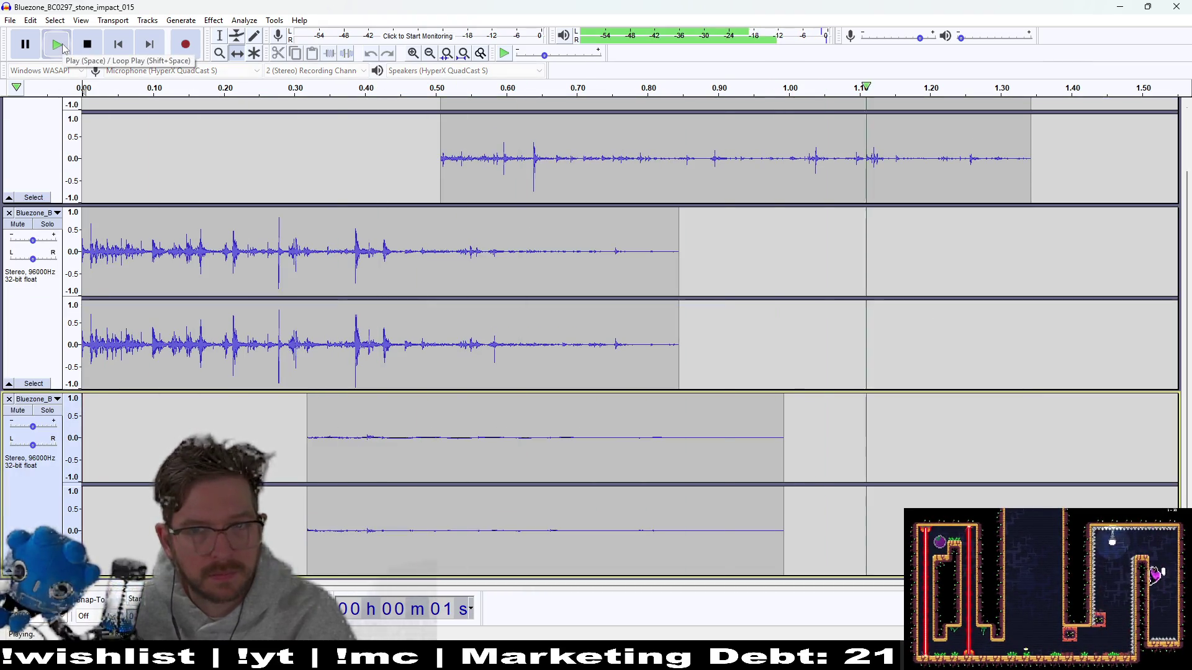
pyautogui.moveTo(587, 132); pyautogui.dragTo(508, 136)
pyautogui.scroll(2, 508, 136)
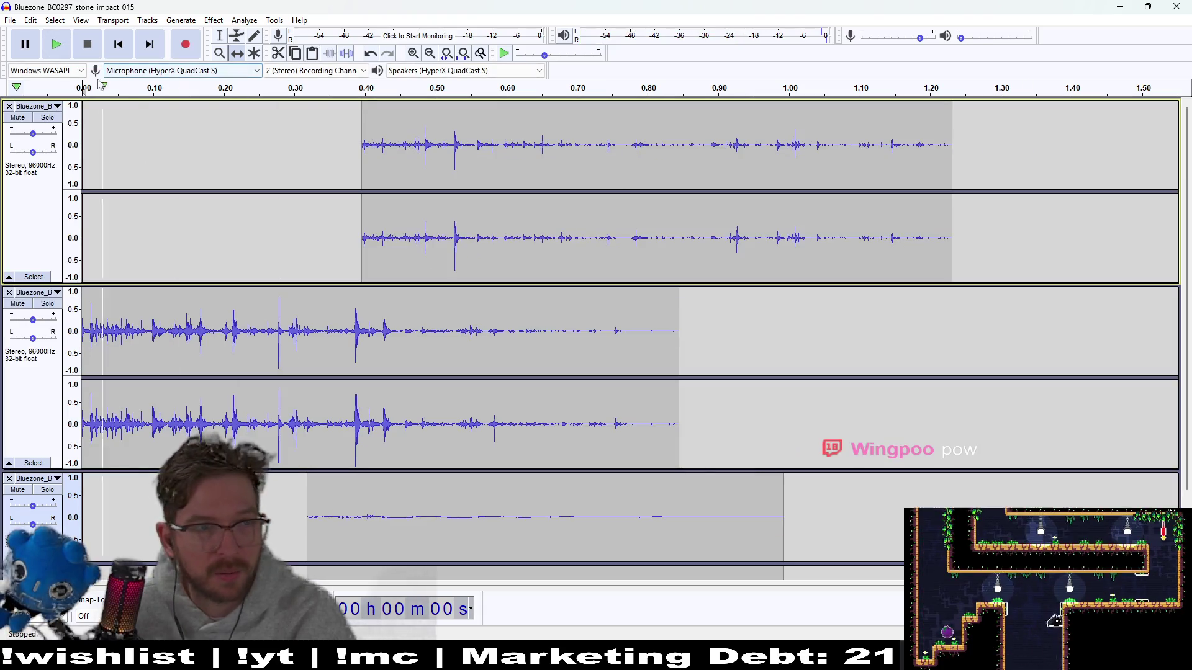
pyautogui.click(56, 44)
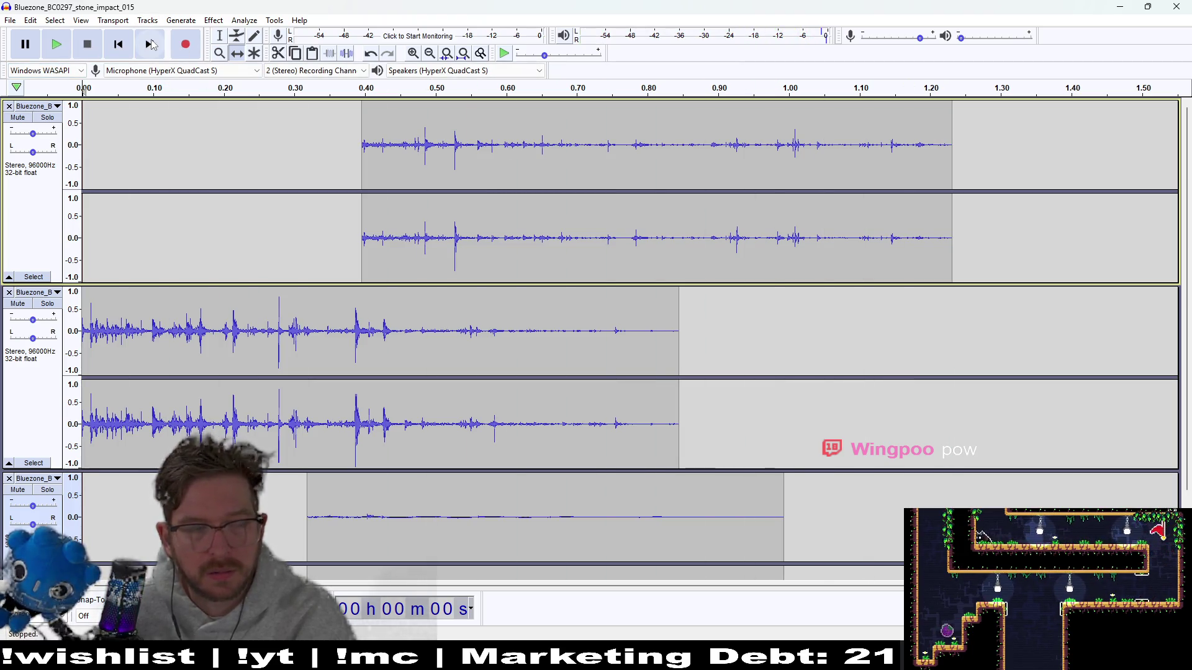
pyautogui.scroll(-3, 596, 335)
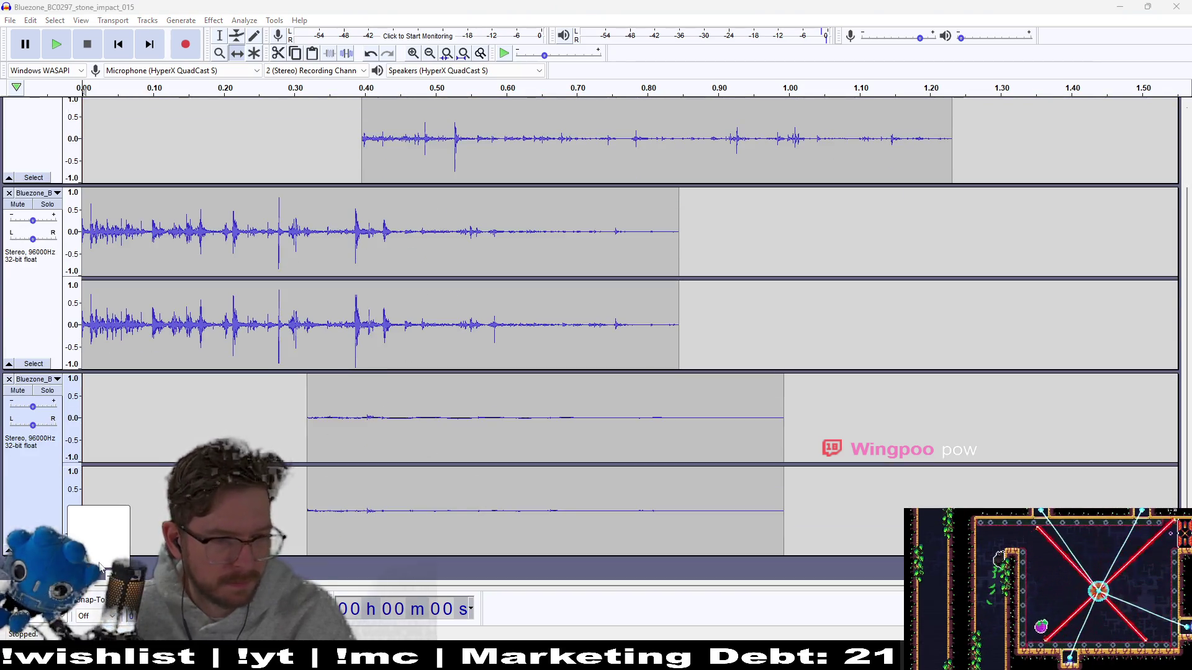
pyautogui.keyDown('ctrl'); pyautogui.scroll(1, 100, 568); pyautogui.keyUp('ctrl')
pyautogui.scroll(-6, 398, 463)
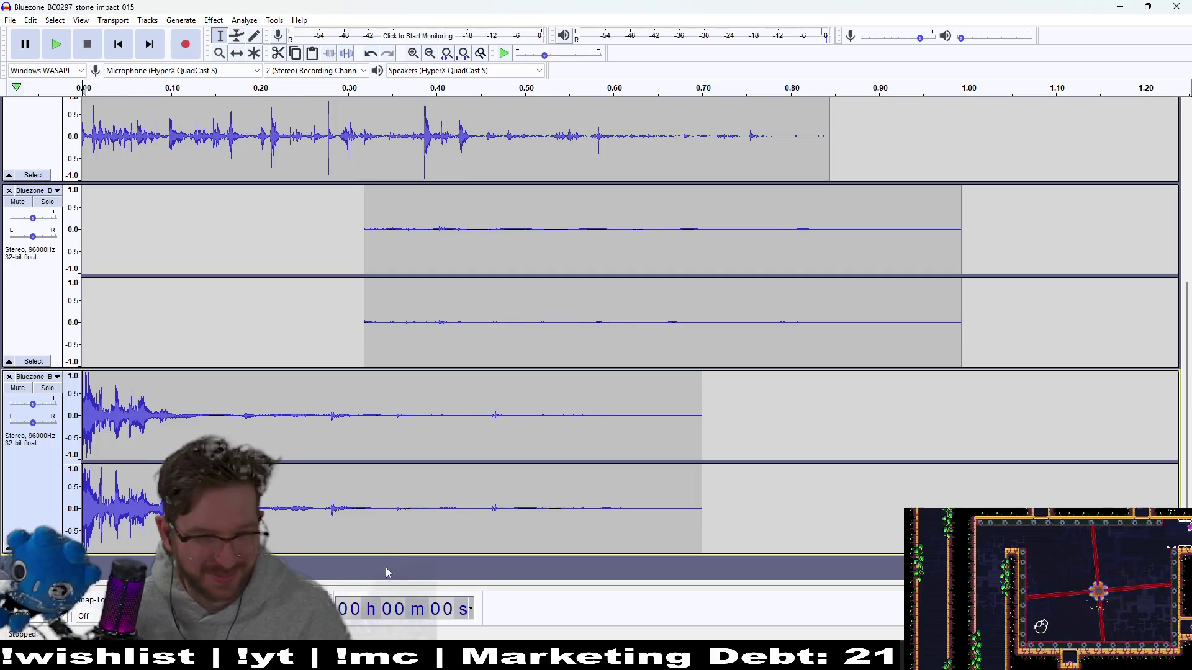
pyautogui.moveTo(495, 433); pyautogui.dragTo(2, 450)
# - Delete the bottom clip's tail after 0.34 s
pyautogui.click(56, 44)
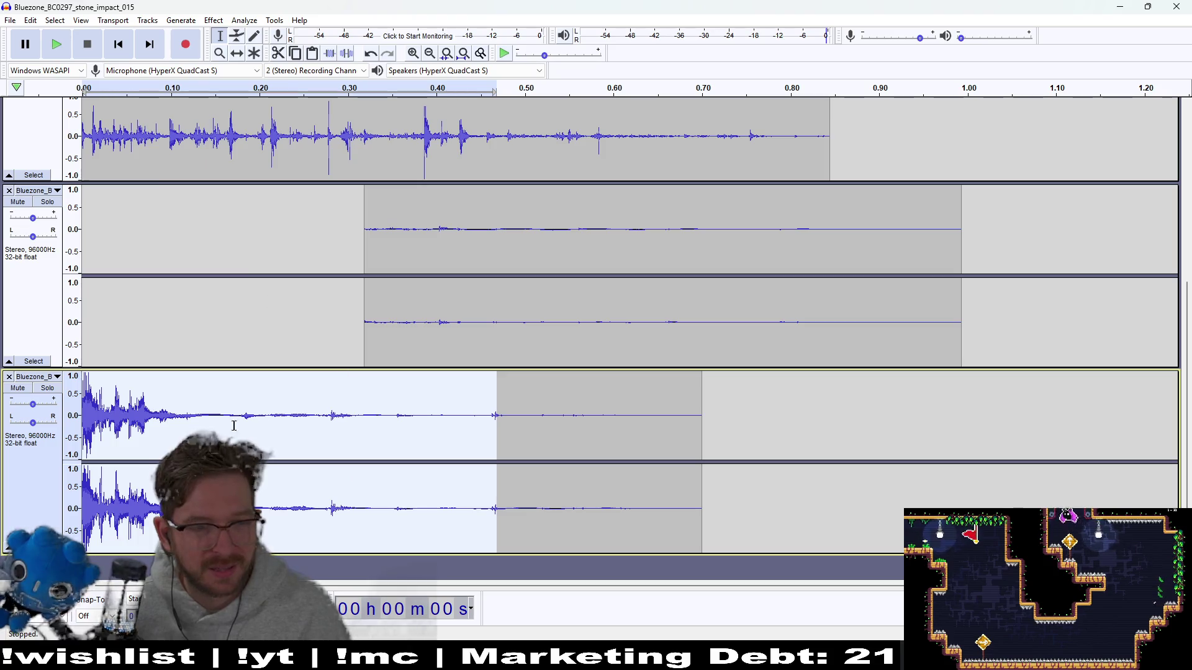
pyautogui.click(532, 439)
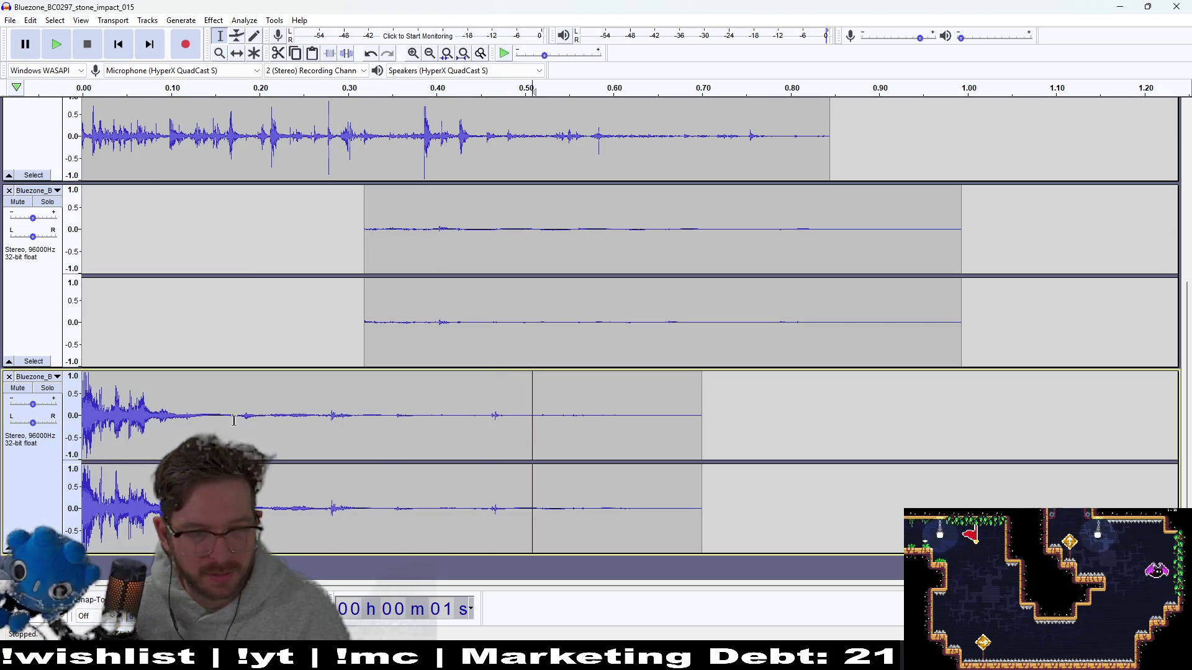
pyautogui.doubleClick(683, 423)
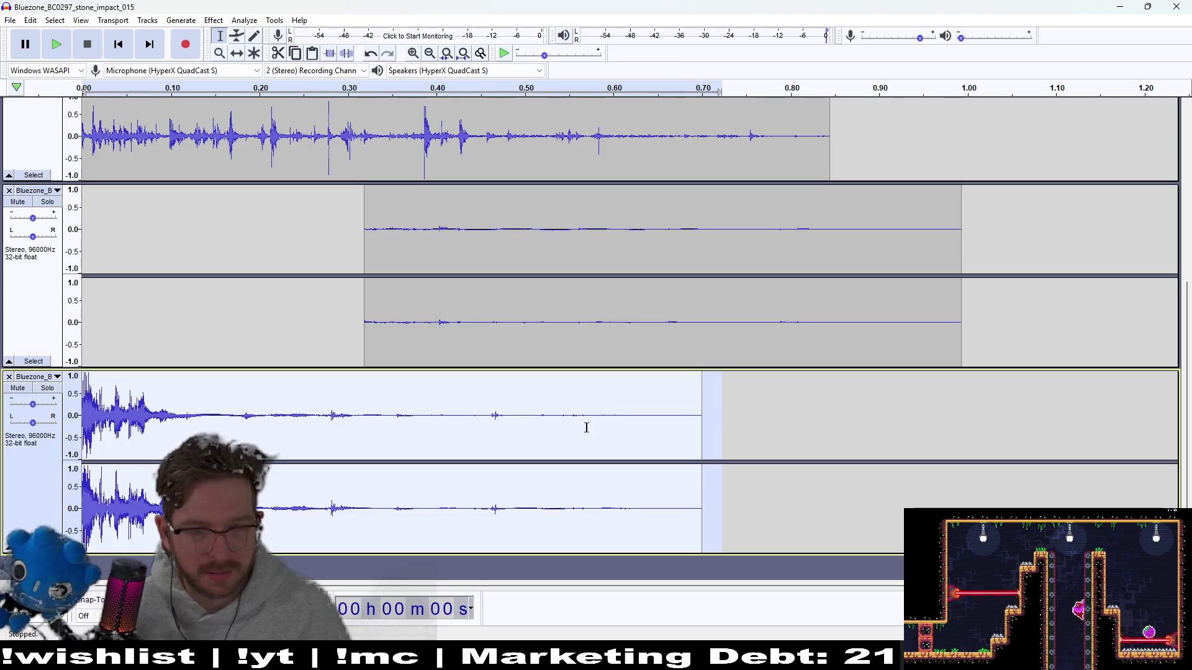
pyautogui.click(809, 434)
pyautogui.moveTo(809, 438); pyautogui.dragTo(82, 417)
pyautogui.press('Delete')
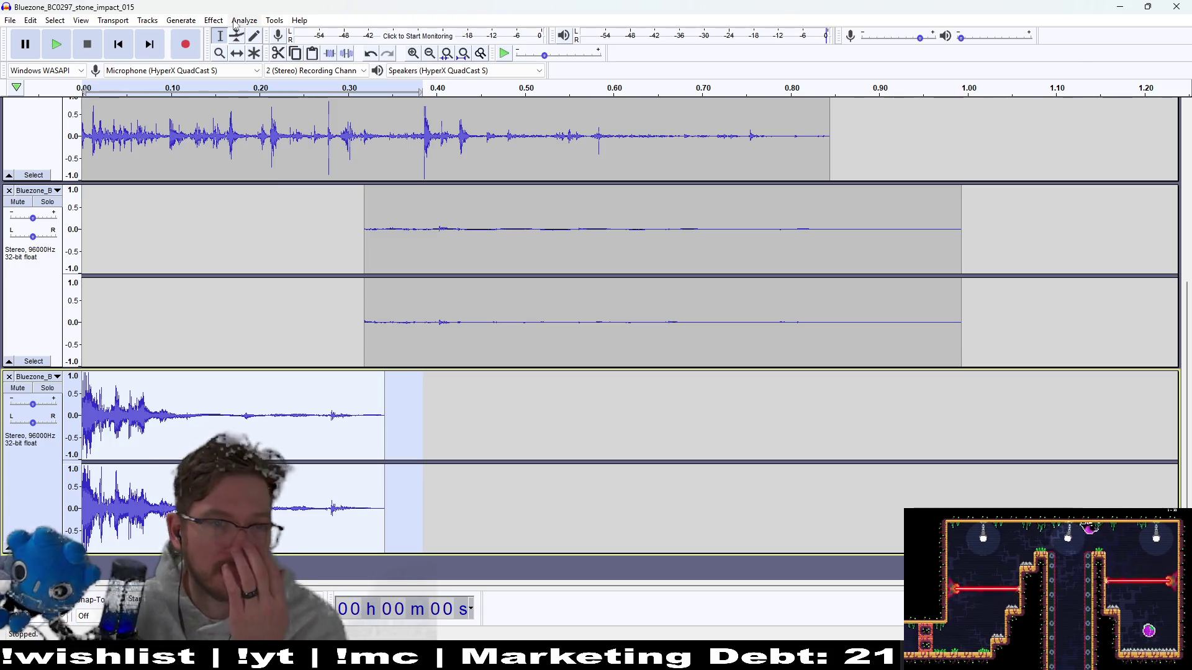
# - Cancel out of the Compressor, then capture a noise profile with Noise Reduction's Get Noise Profile
pyautogui.click(212, 21)
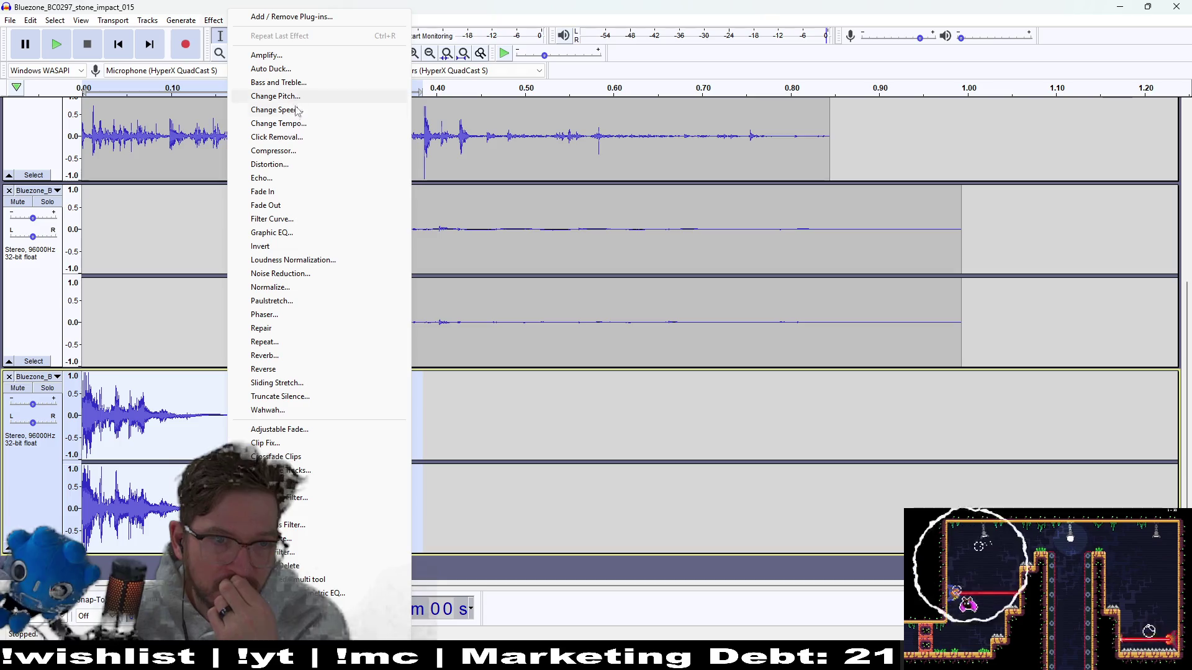
pyautogui.click(297, 153)
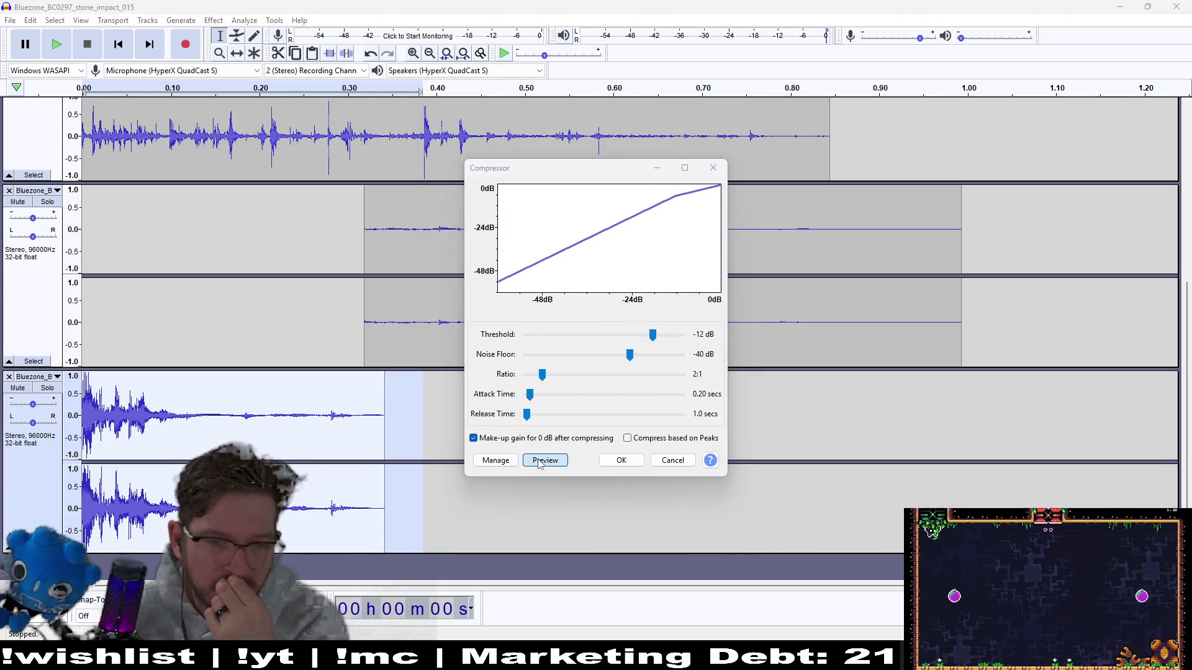
pyautogui.click(713, 168)
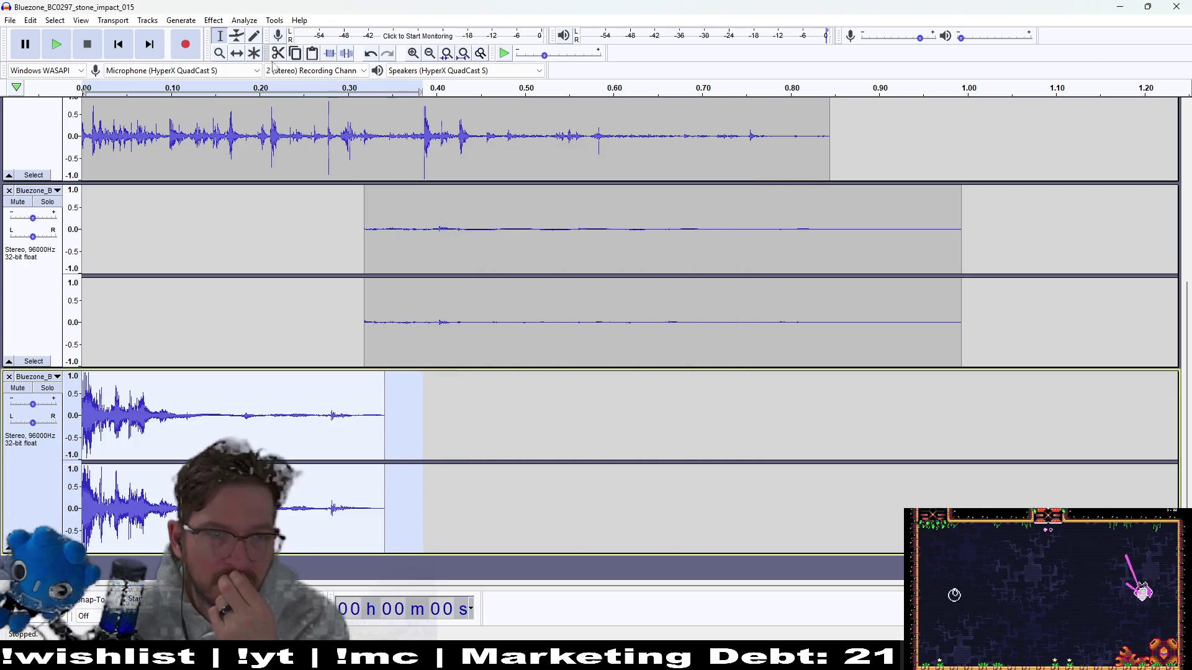
pyautogui.click(214, 21)
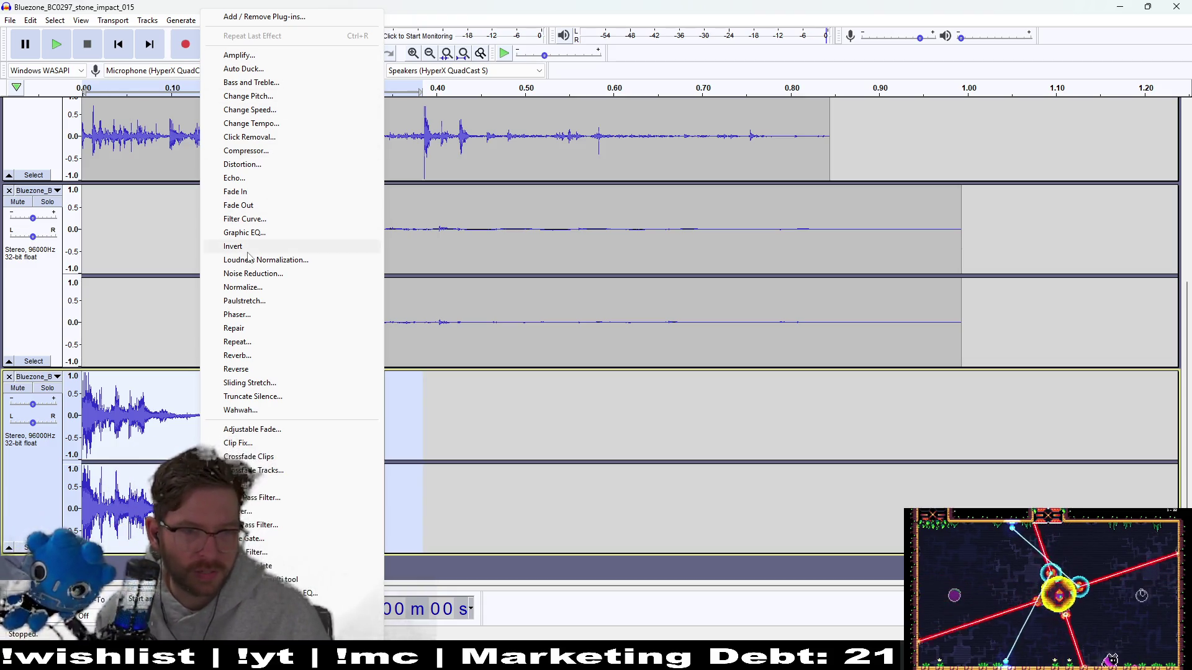
pyautogui.click(254, 274)
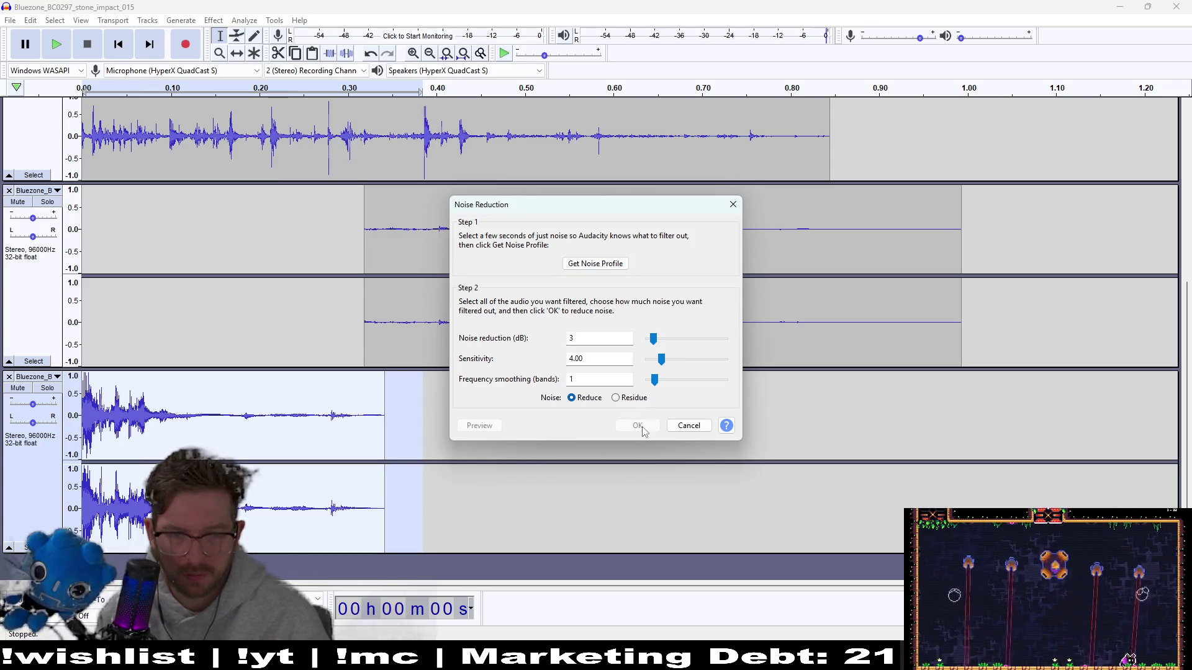
pyautogui.click(588, 267)
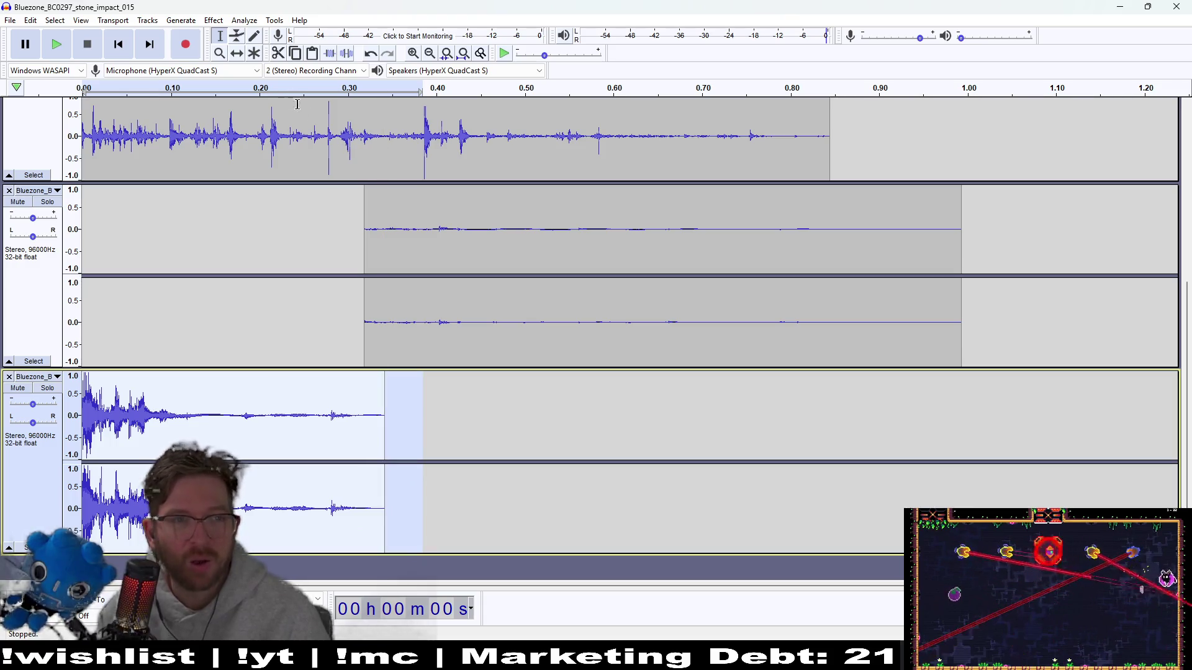
pyautogui.click(214, 21)
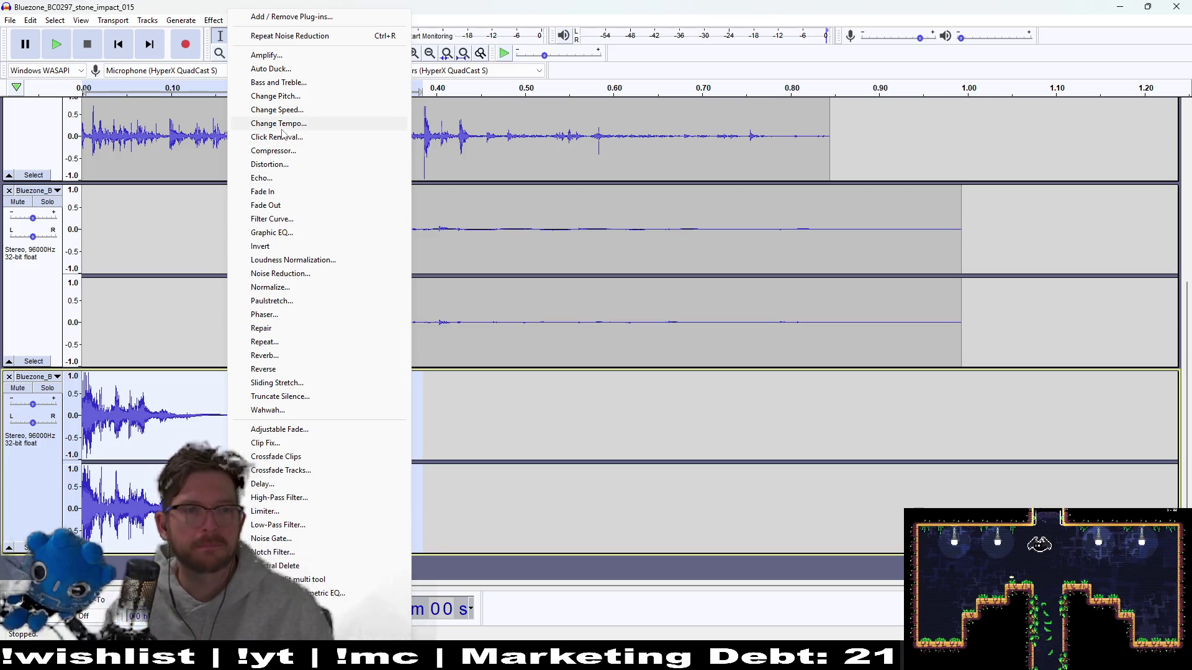
# - Amplify the bottom track by -12.8 dB and play the layers to check levels
pyautogui.click(307, 55)
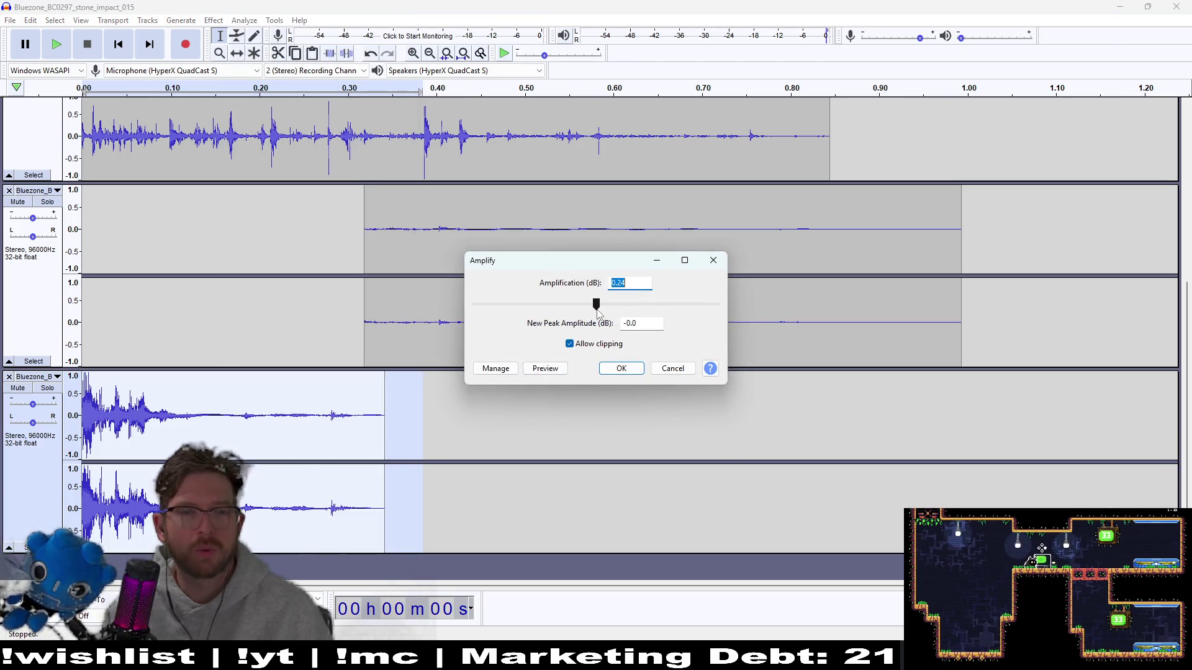
pyautogui.click(553, 369)
pyautogui.moveTo(584, 307)
pyautogui.mouseDown()
pyautogui.moveTo(532, 315)
pyautogui.moveTo(565, 304)
pyautogui.mouseUp()
pyautogui.click(538, 370)
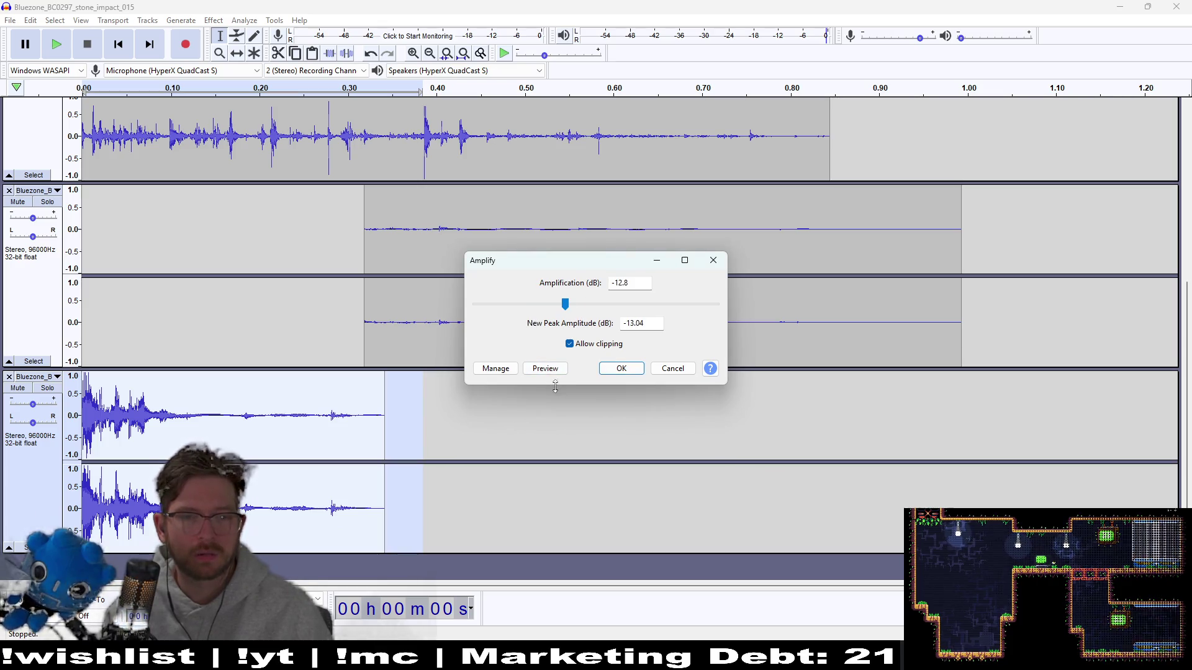
pyautogui.click(620, 369)
pyautogui.click(55, 45)
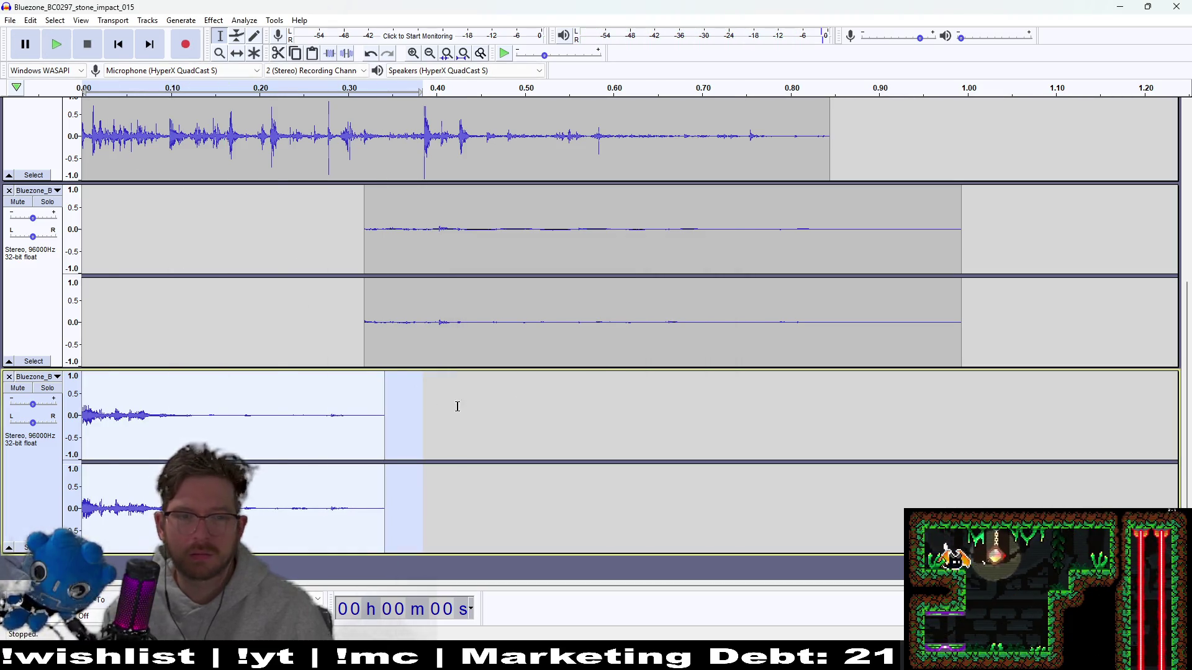
pyautogui.click(56, 43)
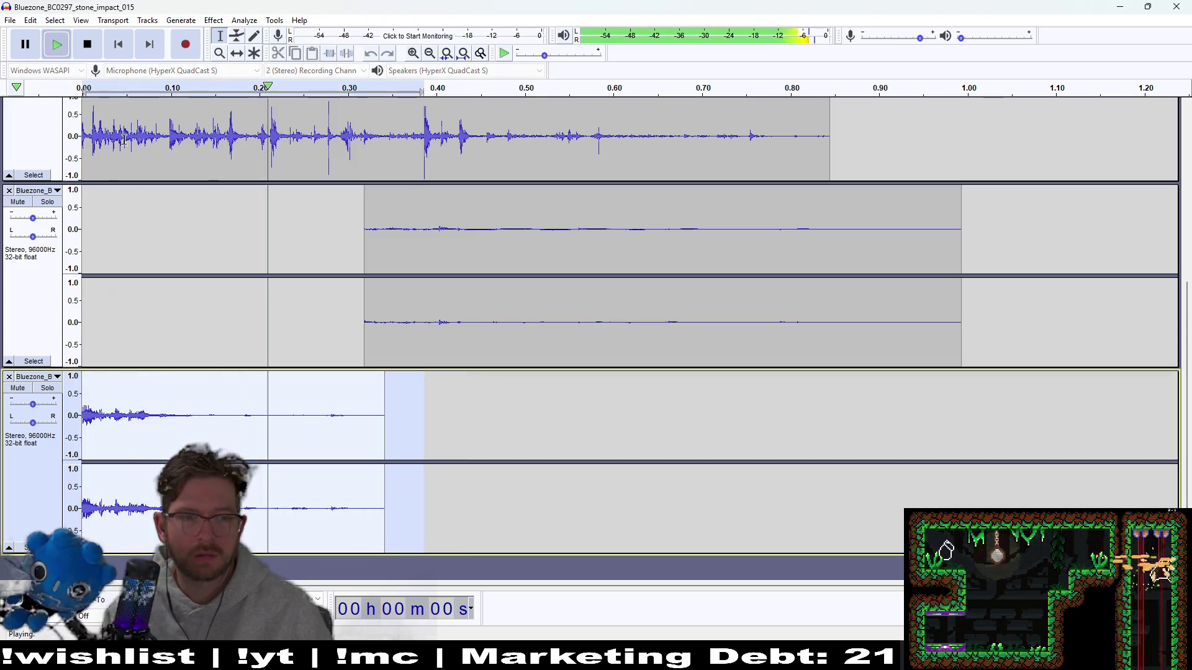
# - Apply Repeat with three repeats, then delete the trailing audio from about 1.25 s
pyautogui.click(217, 20)
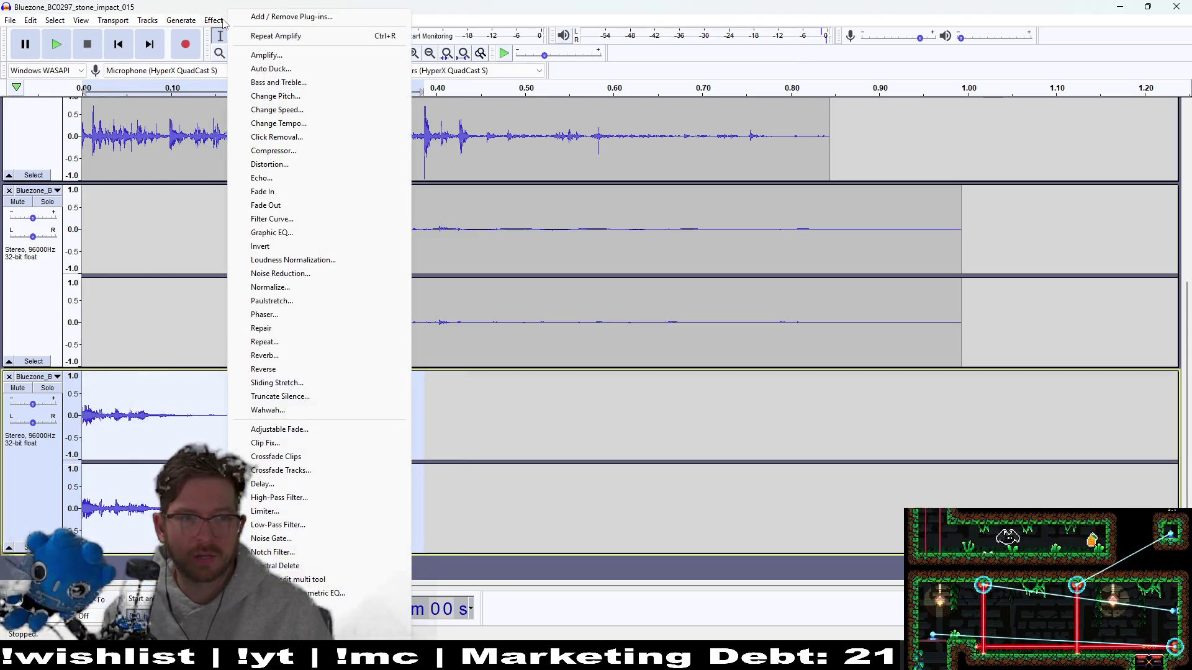
pyautogui.click(287, 343)
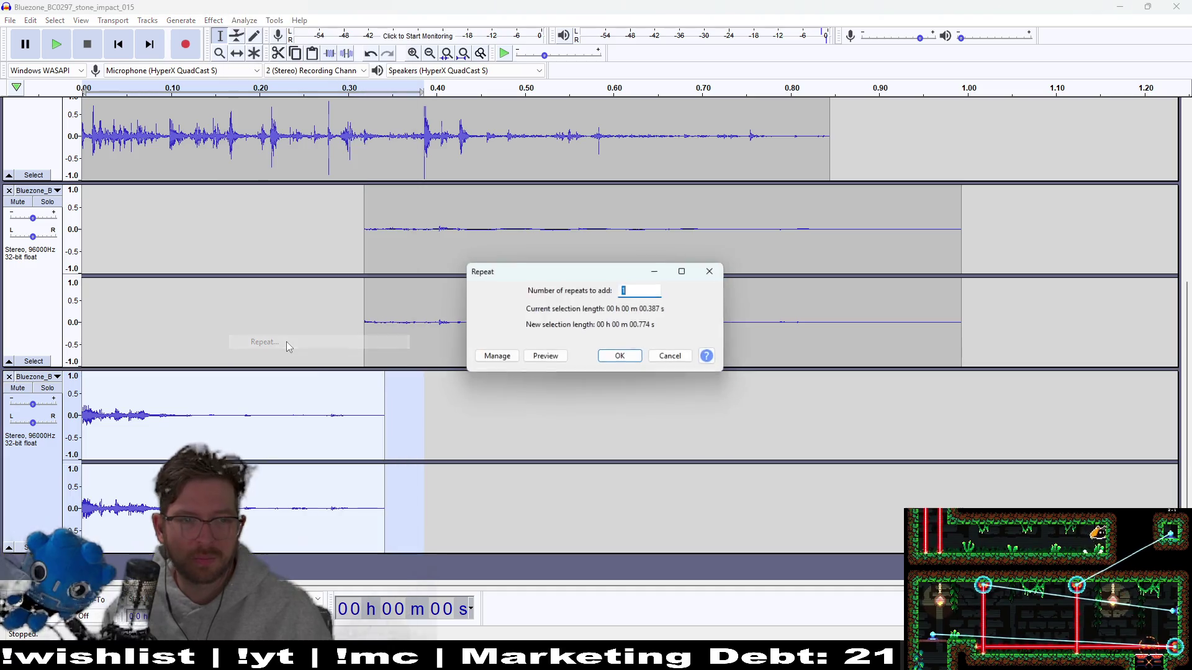
pyautogui.click(624, 357)
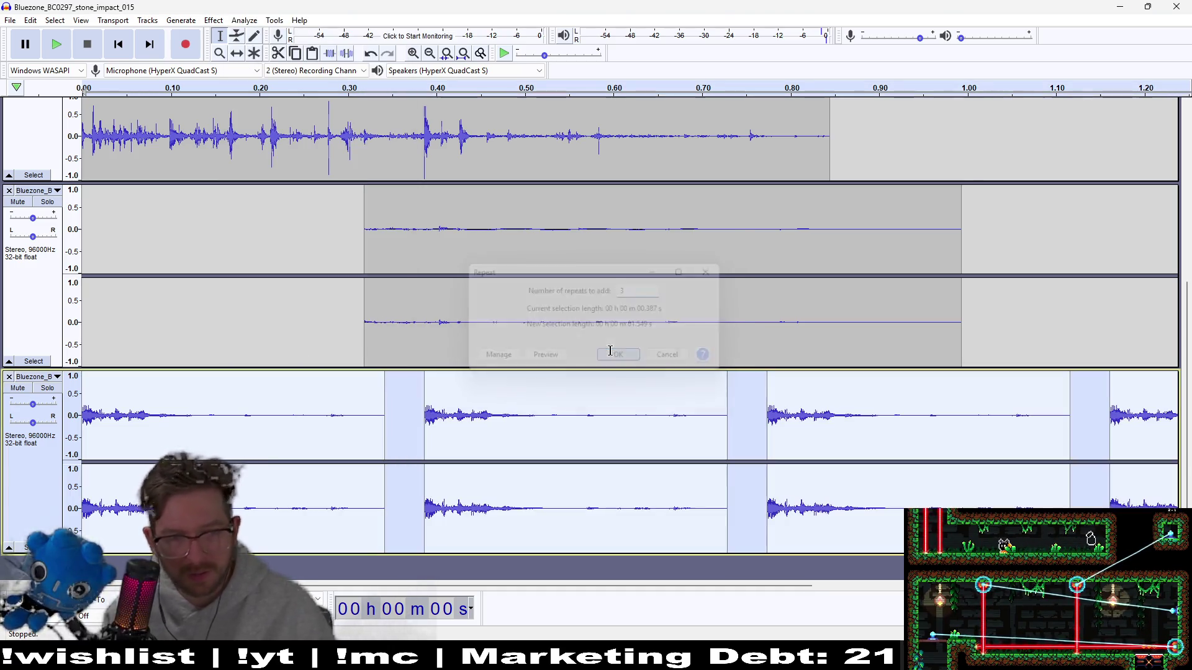
pyautogui.click(55, 45)
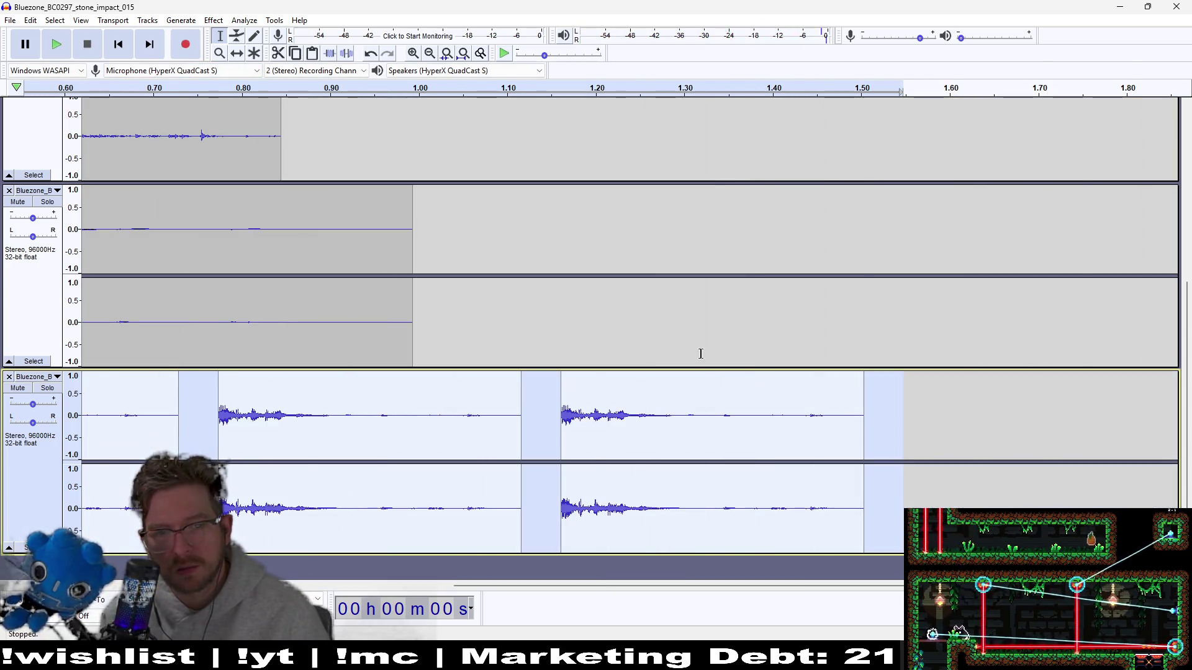
pyautogui.moveTo(950, 405); pyautogui.dragTo(547, 438)
pyautogui.press('Delete')
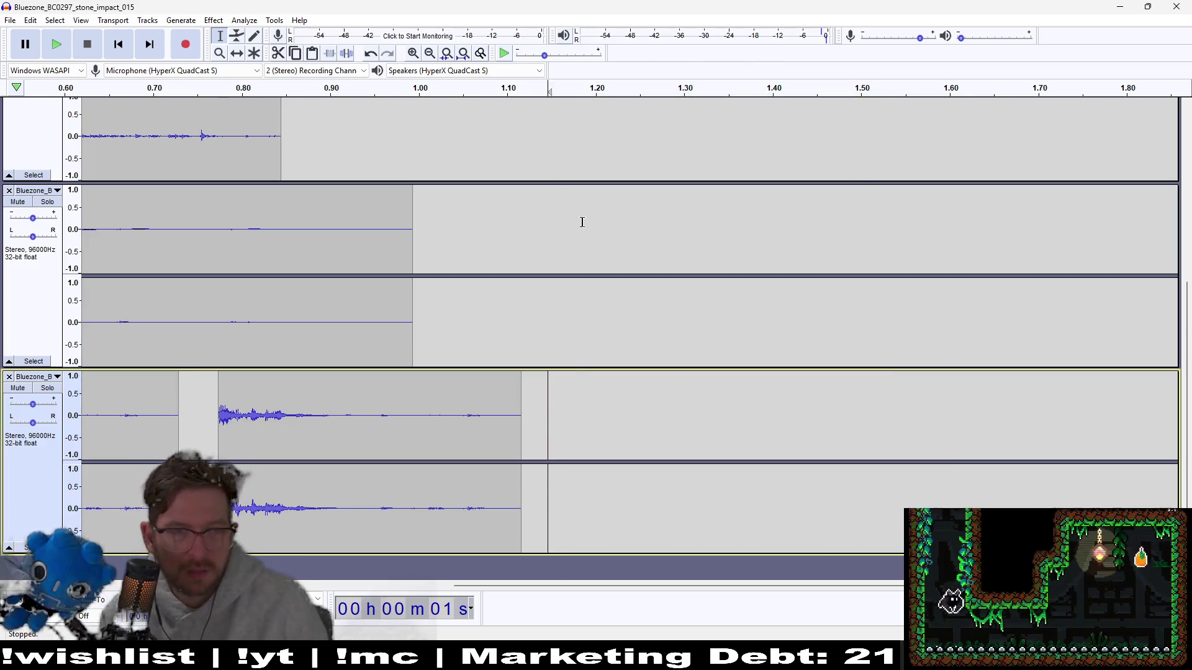
pyautogui.click(53, 46)
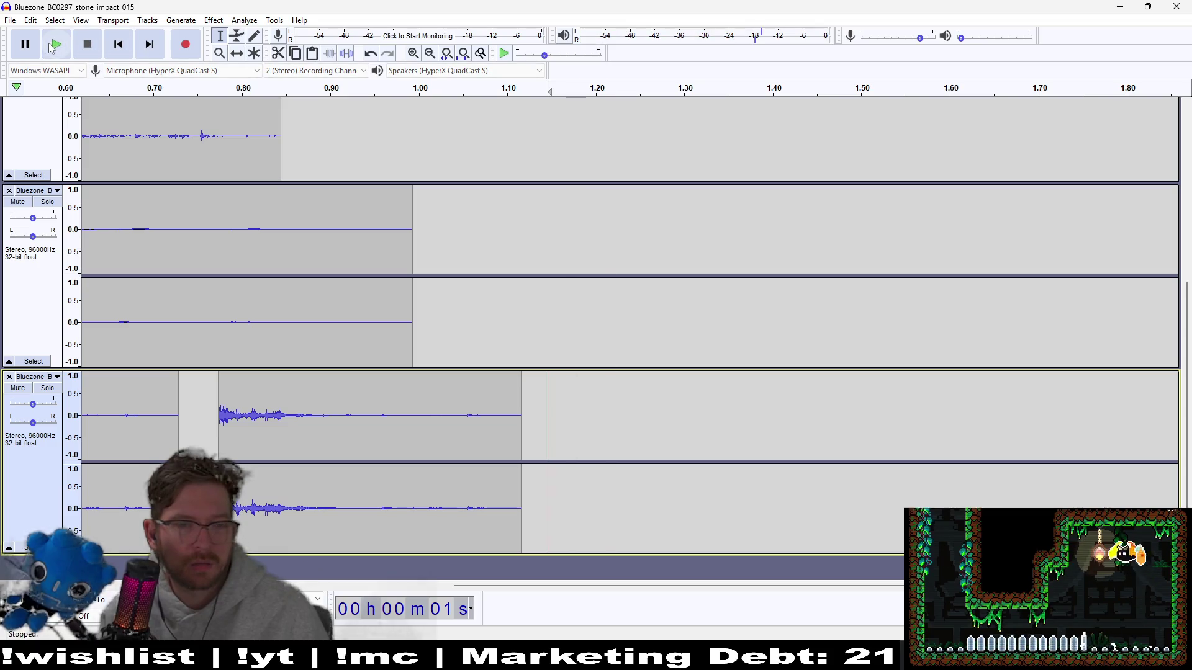
pyautogui.click(118, 47)
pyautogui.click(62, 49)
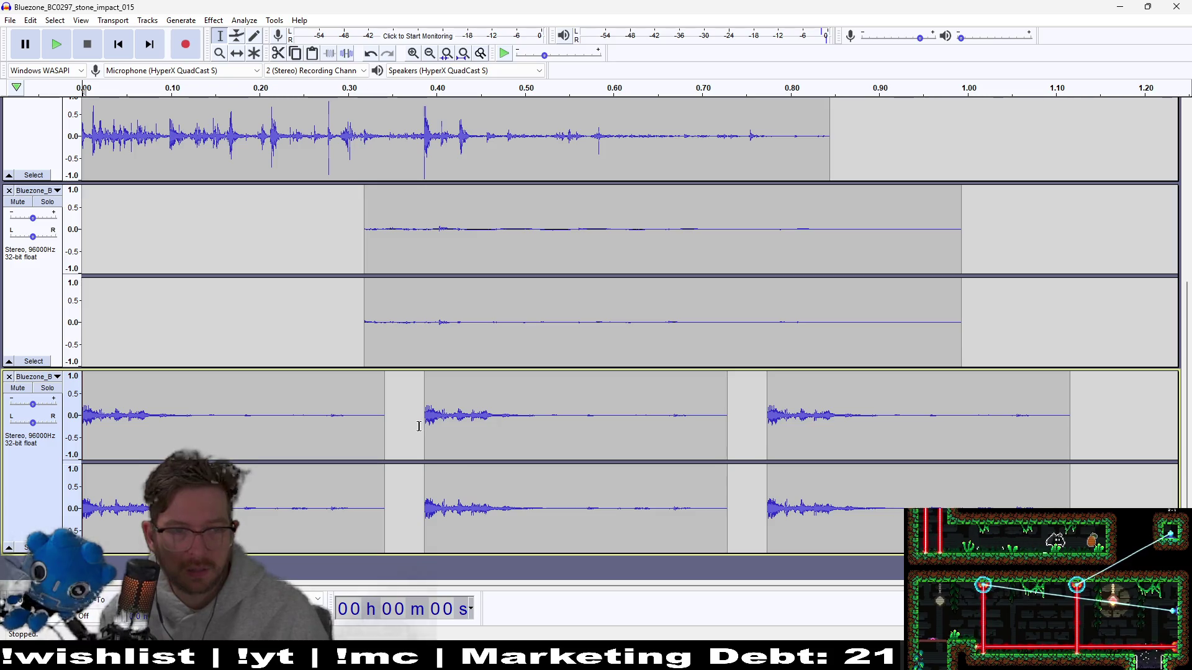
# - Delete the extra repeats (0.38–1.13 s) and time-shift the bottom clip to start around 0.73 s
pyautogui.moveTo(419, 427); pyautogui.dragTo(1086, 387)
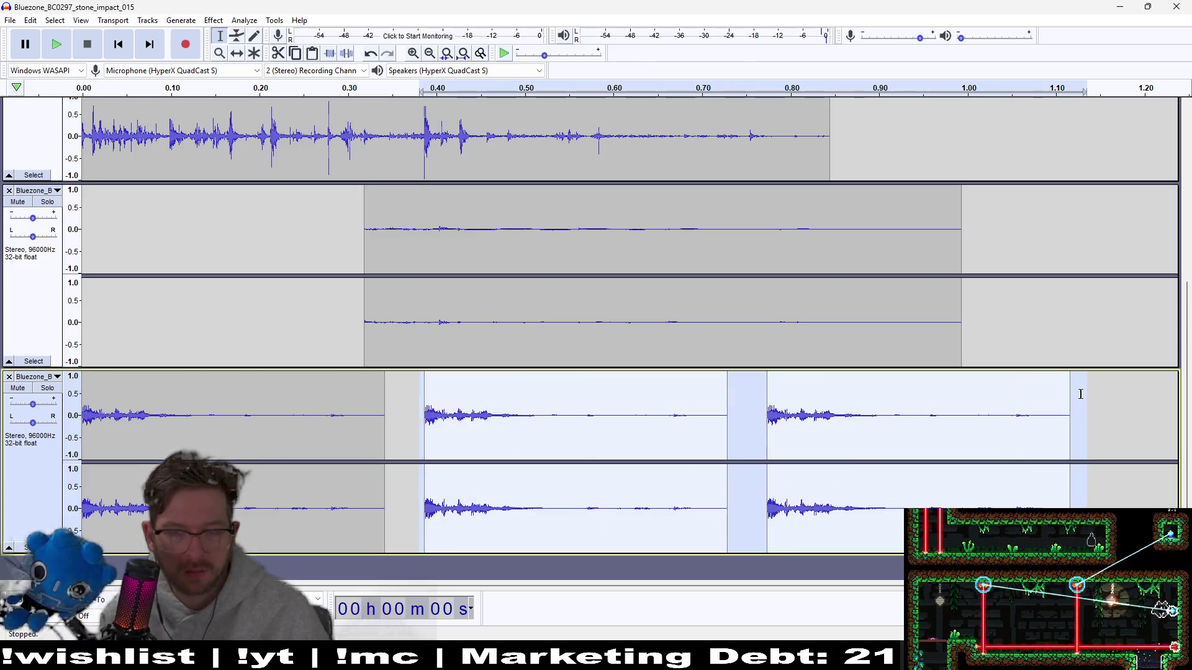
pyautogui.press('Delete')
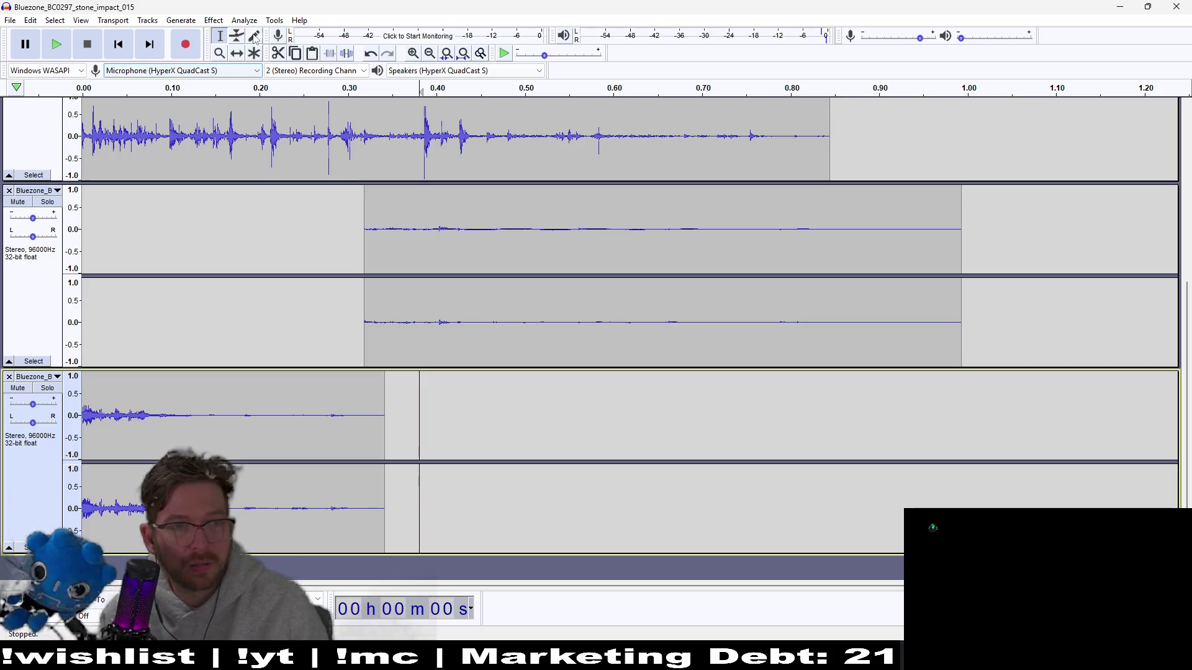
pyautogui.click(236, 53)
pyautogui.moveTo(284, 490)
pyautogui.mouseDown()
pyautogui.moveTo(952, 484)
pyautogui.moveTo(934, 487)
pyautogui.mouseUp()
pyautogui.click(55, 47)
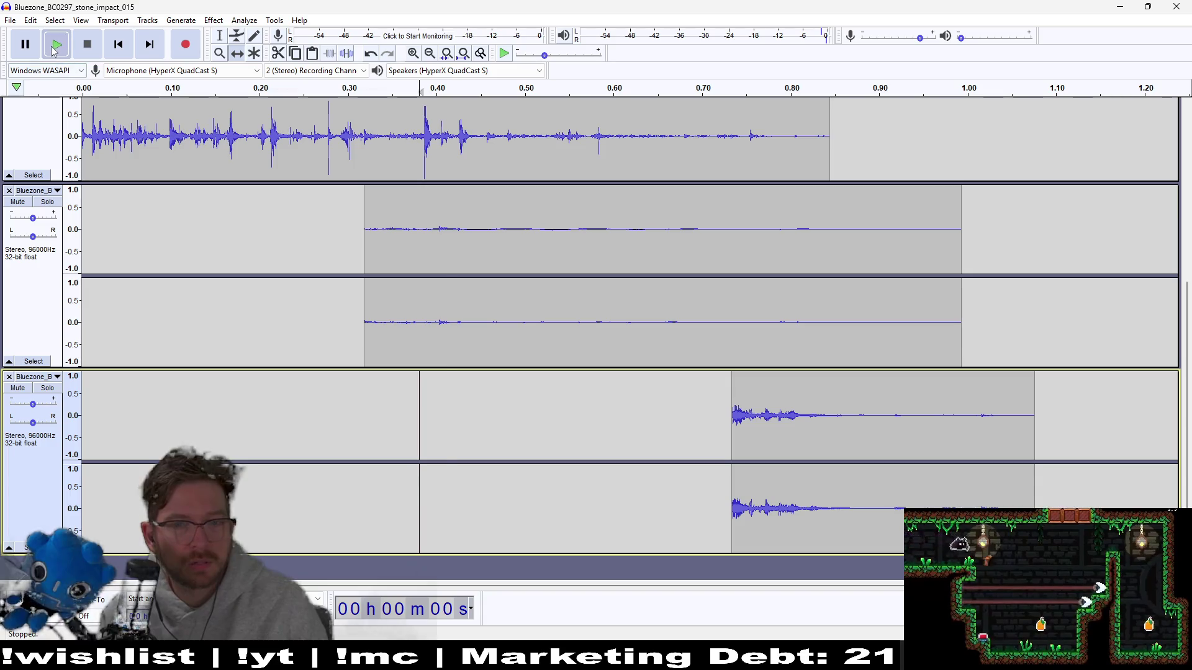
pyautogui.scroll(5, 810, 316)
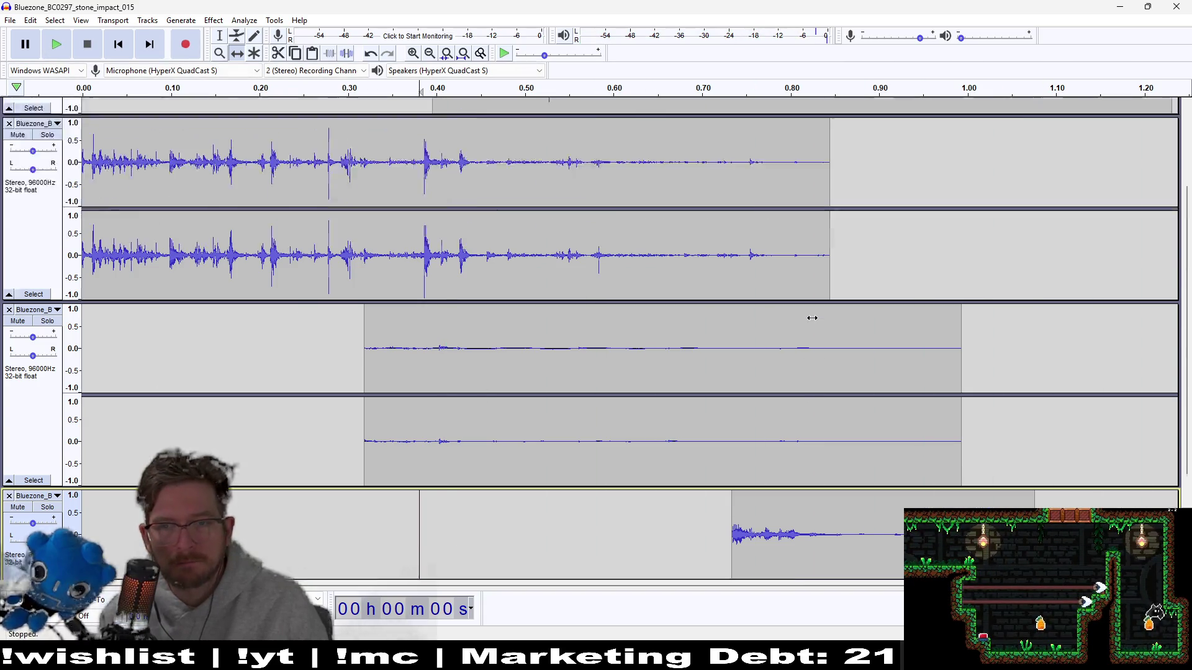
pyautogui.scroll(-5, 810, 318)
pyautogui.scroll(5, 802, 320)
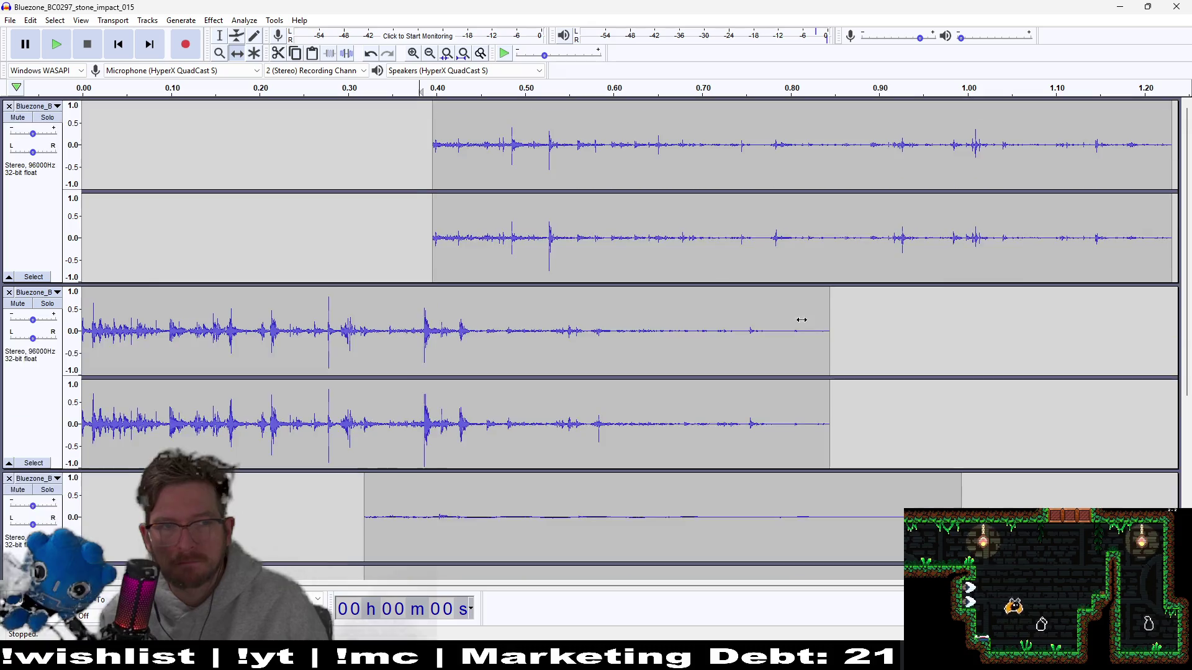
# - Look over the File export options, then type 'wav' in the Godot editor
pyautogui.click(10, 20)
pyautogui.moveTo(62, 114)
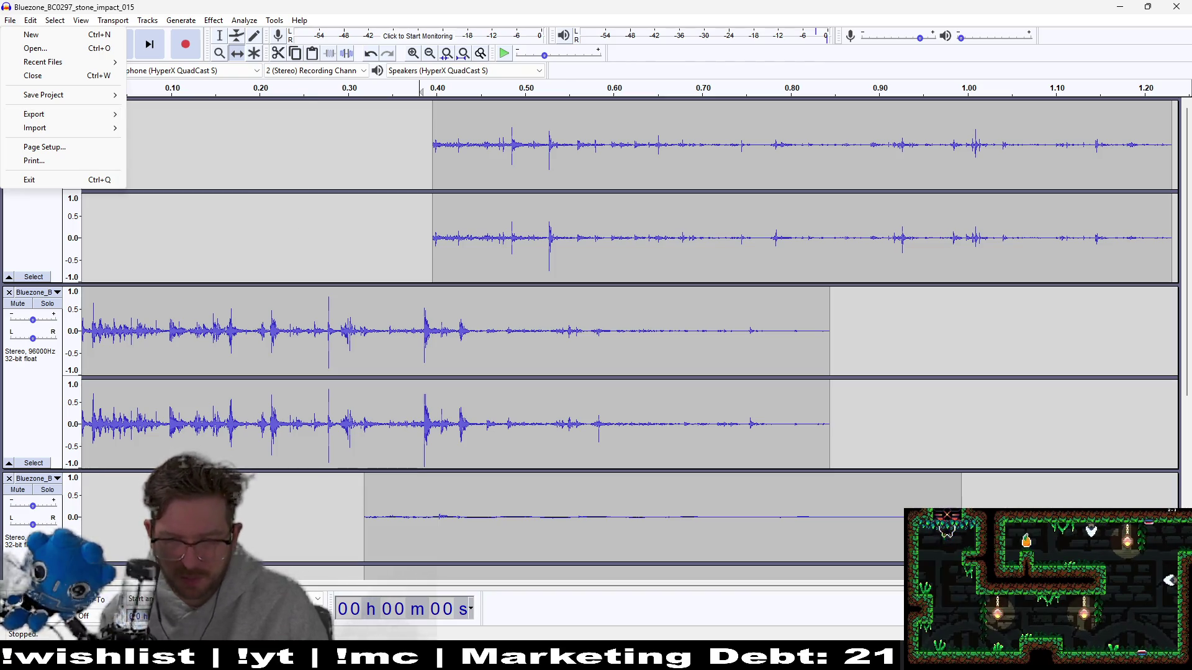
pyautogui.hotkey('alt', 'Tab')
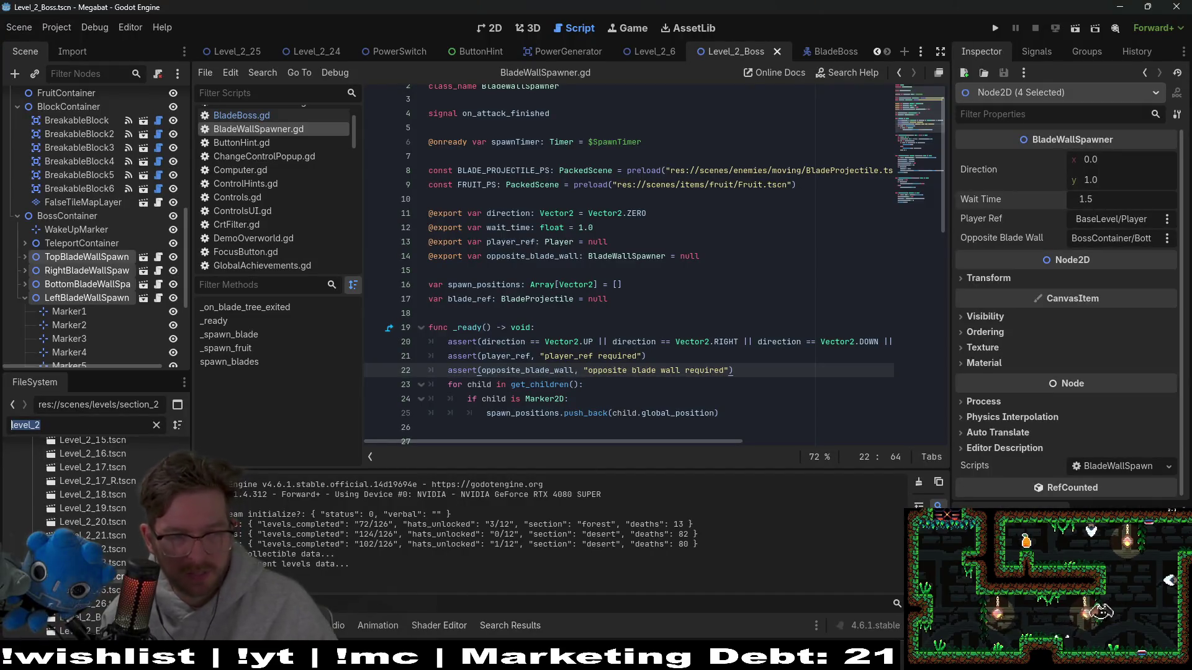
pyautogui.write('wav')
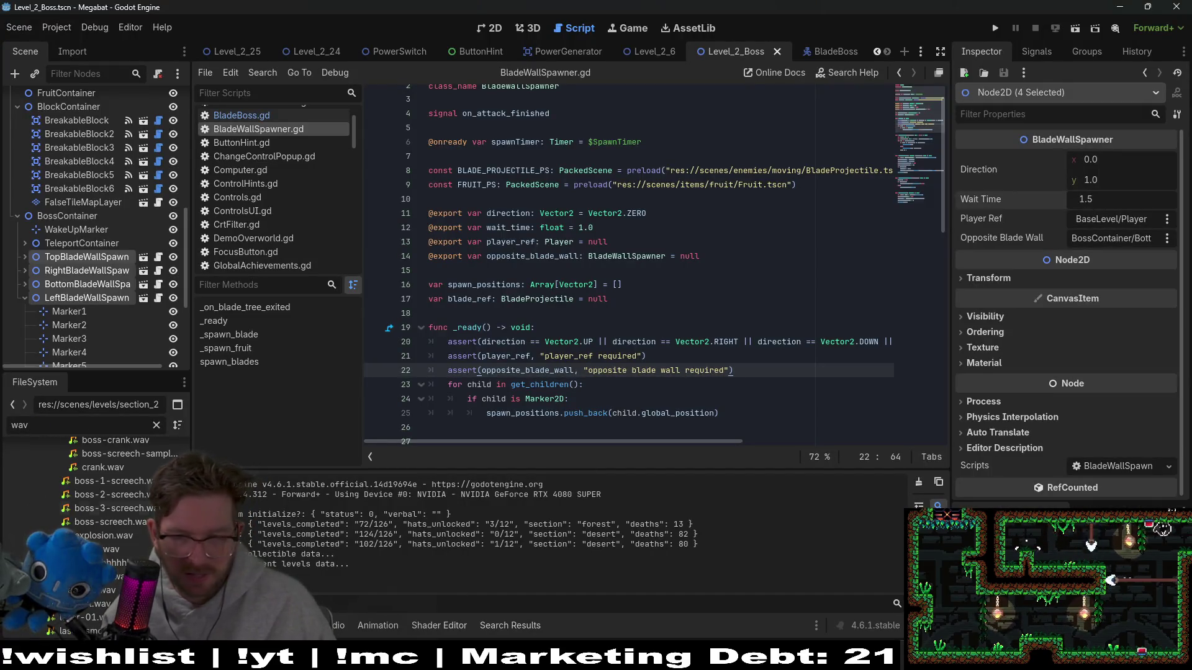
pyautogui.hotkey('alt', 'Tab')
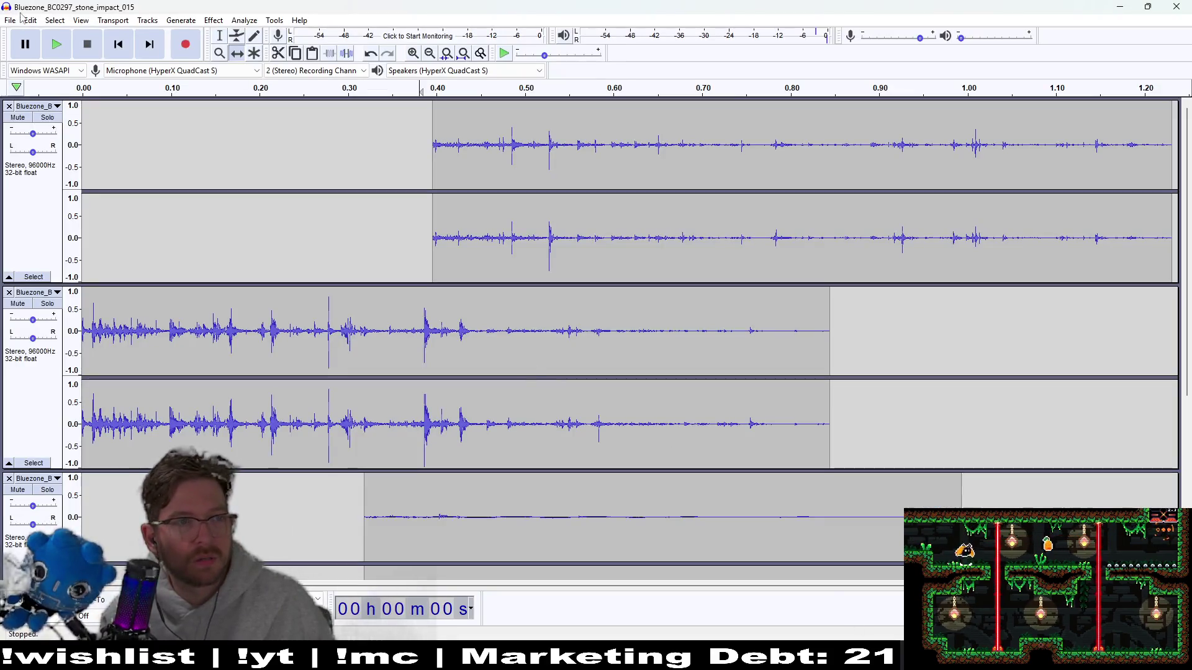
# - Choose Export as WAV and set the save location to D:\Workspace\Megabat
pyautogui.click(10, 20)
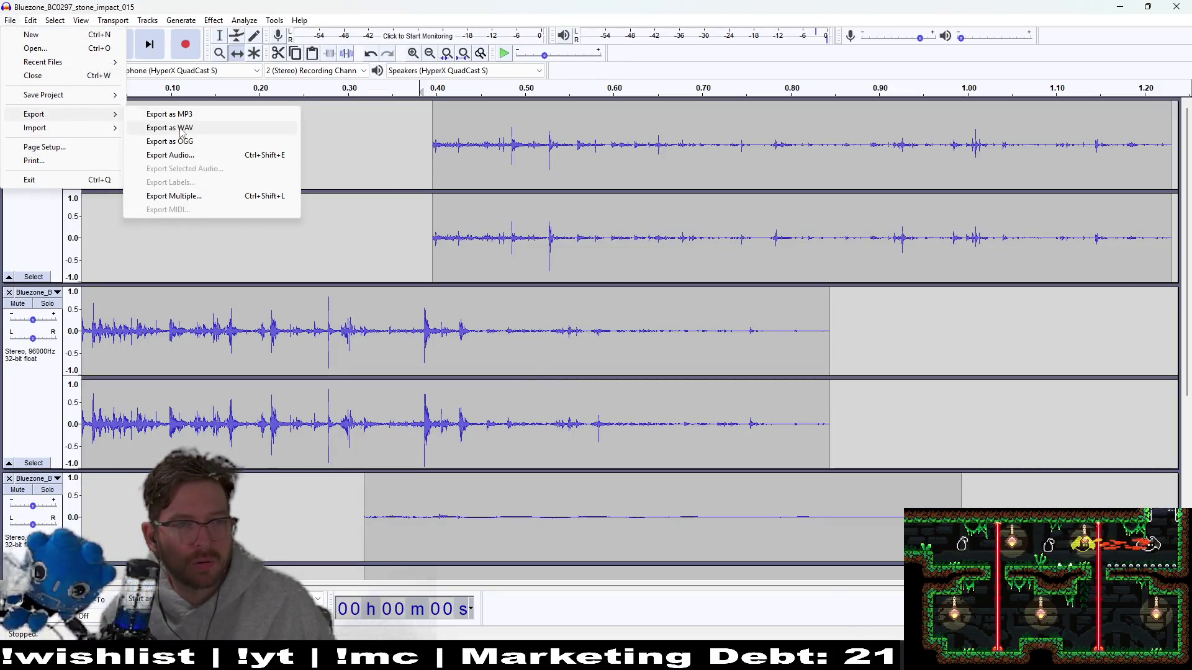
pyautogui.click(169, 127)
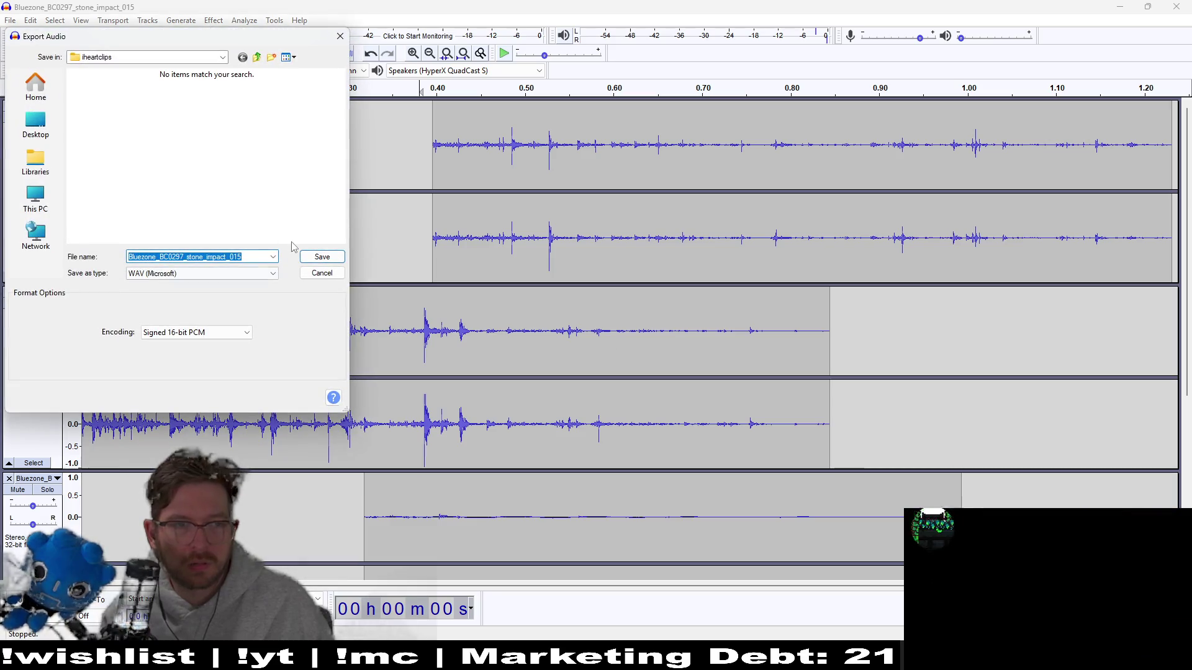
pyautogui.click(222, 58)
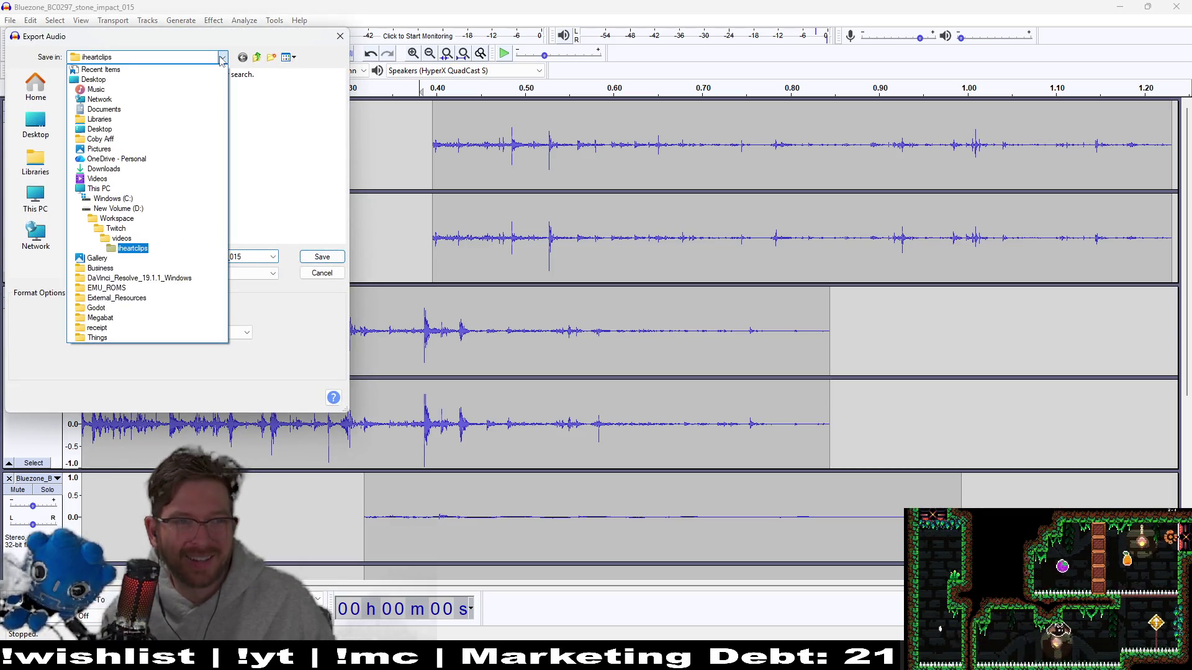
pyautogui.click(115, 209)
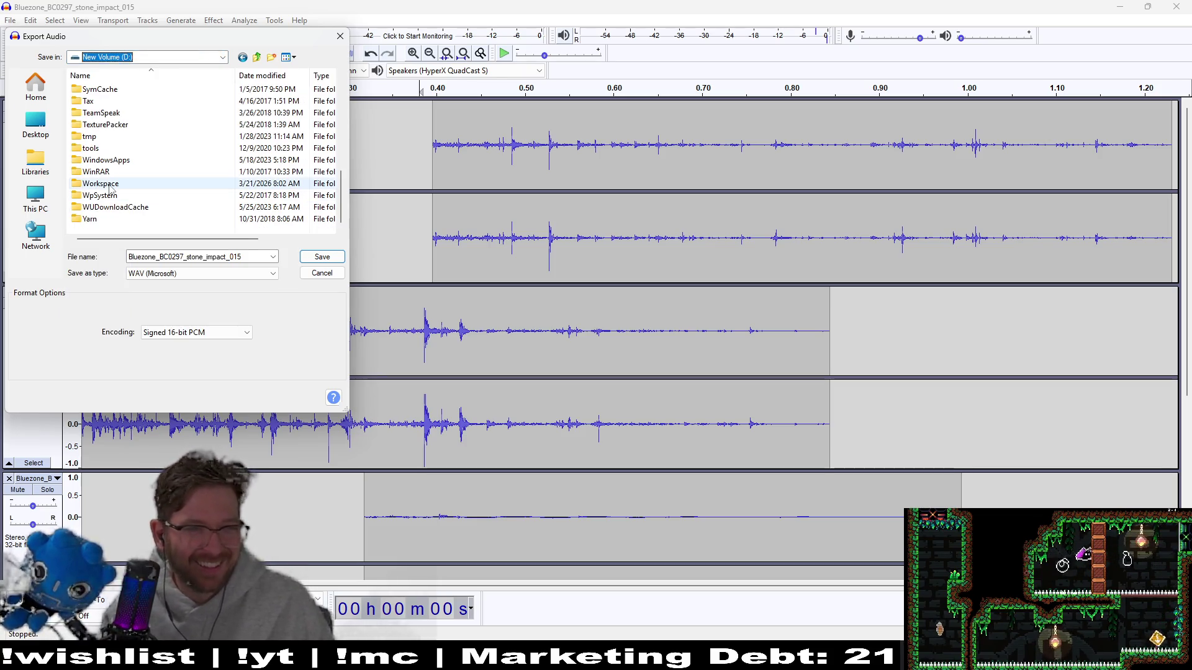
pyautogui.doubleClick(103, 185)
pyautogui.doubleClick(100, 113)
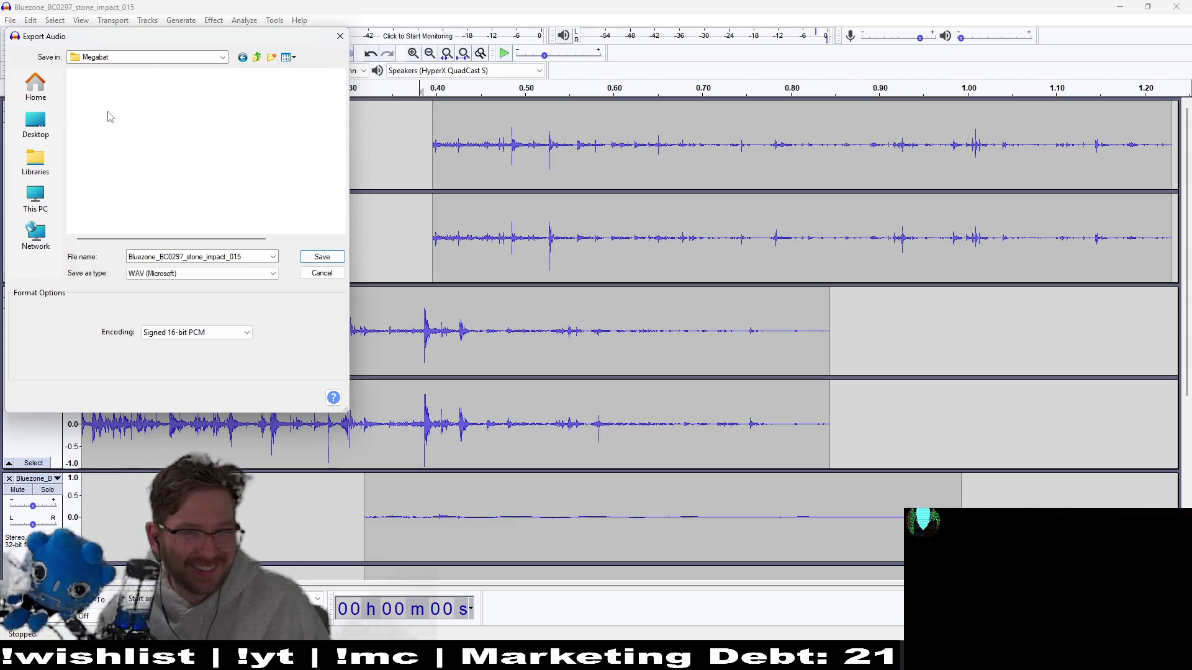
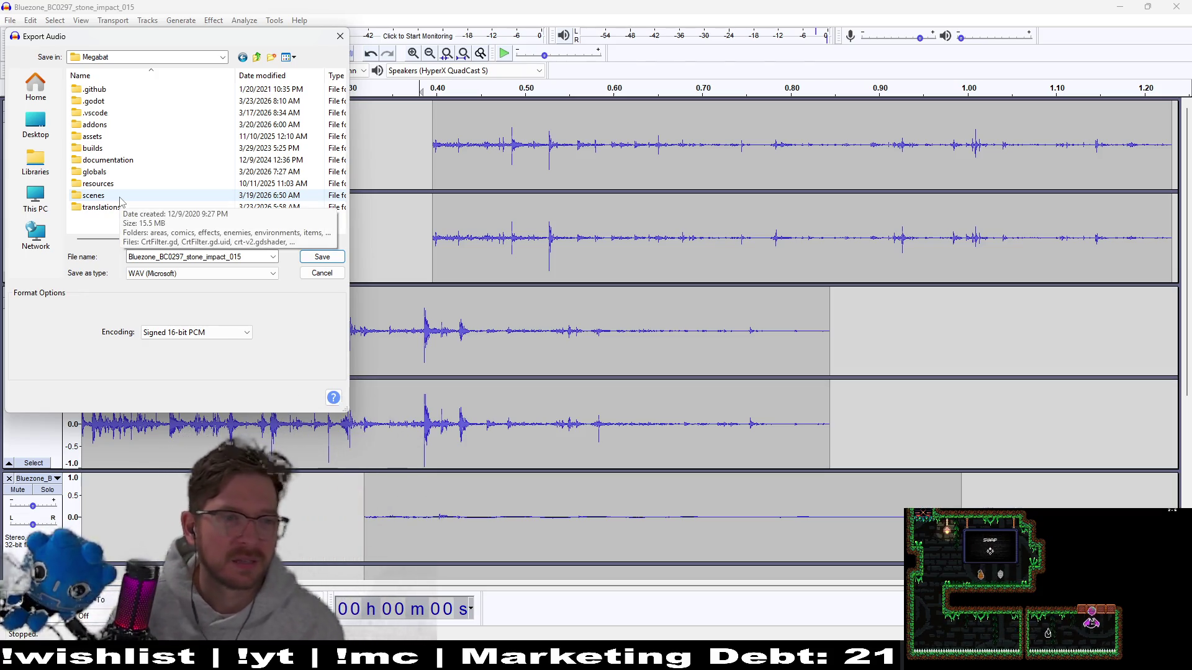
# - Browse the export dialog to the assets/sounds/player_effects folder
pyautogui.doubleClick(112, 138)
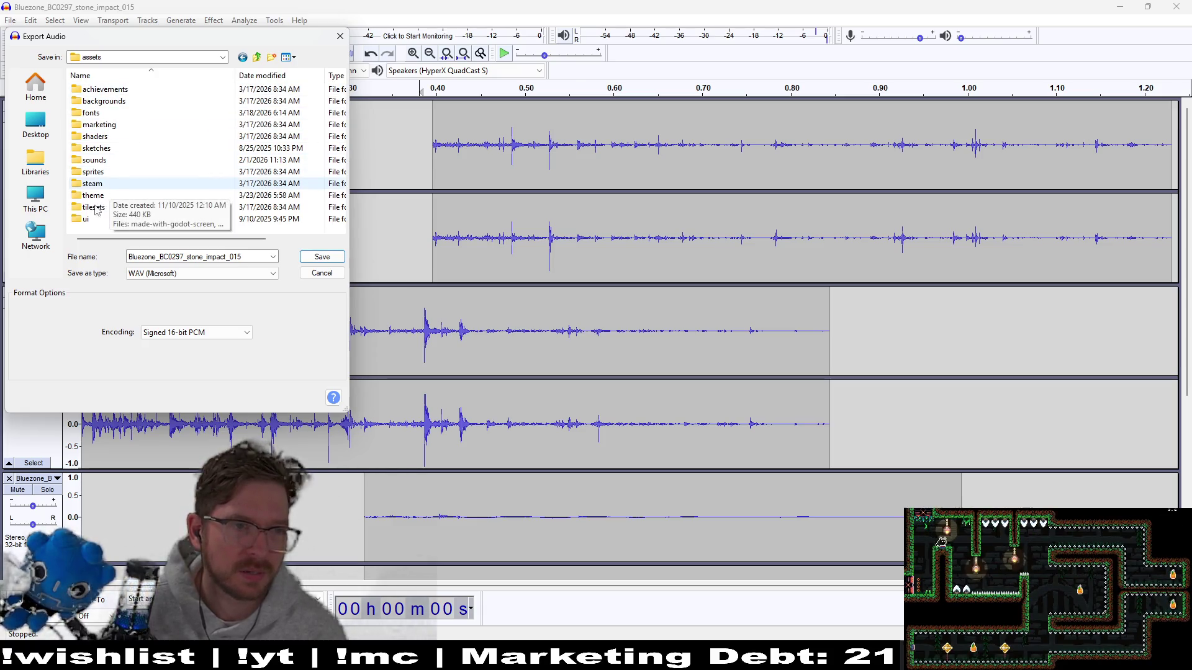
pyautogui.doubleClick(93, 160)
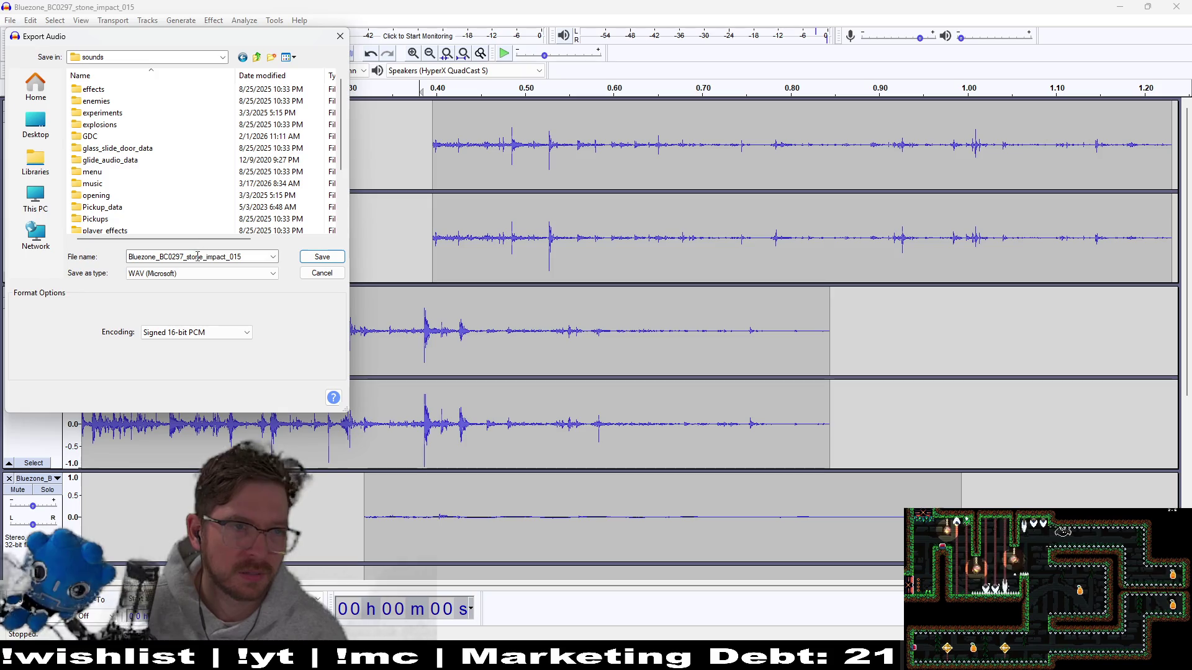
pyautogui.doubleClick(125, 89)
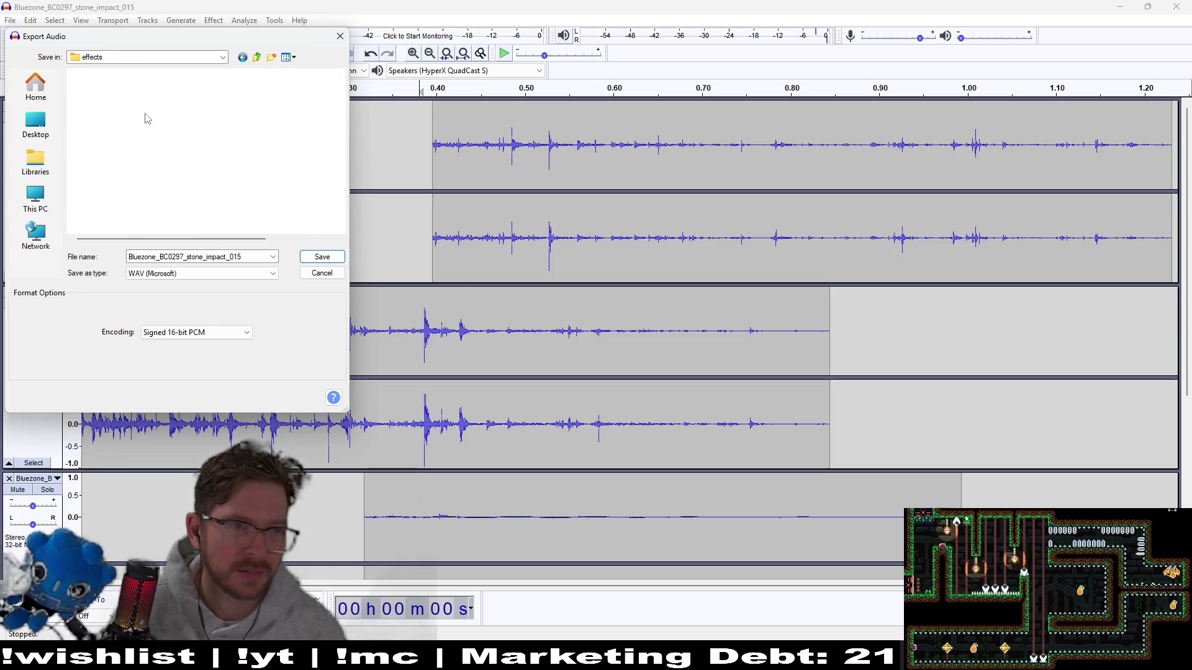
pyautogui.click(124, 56)
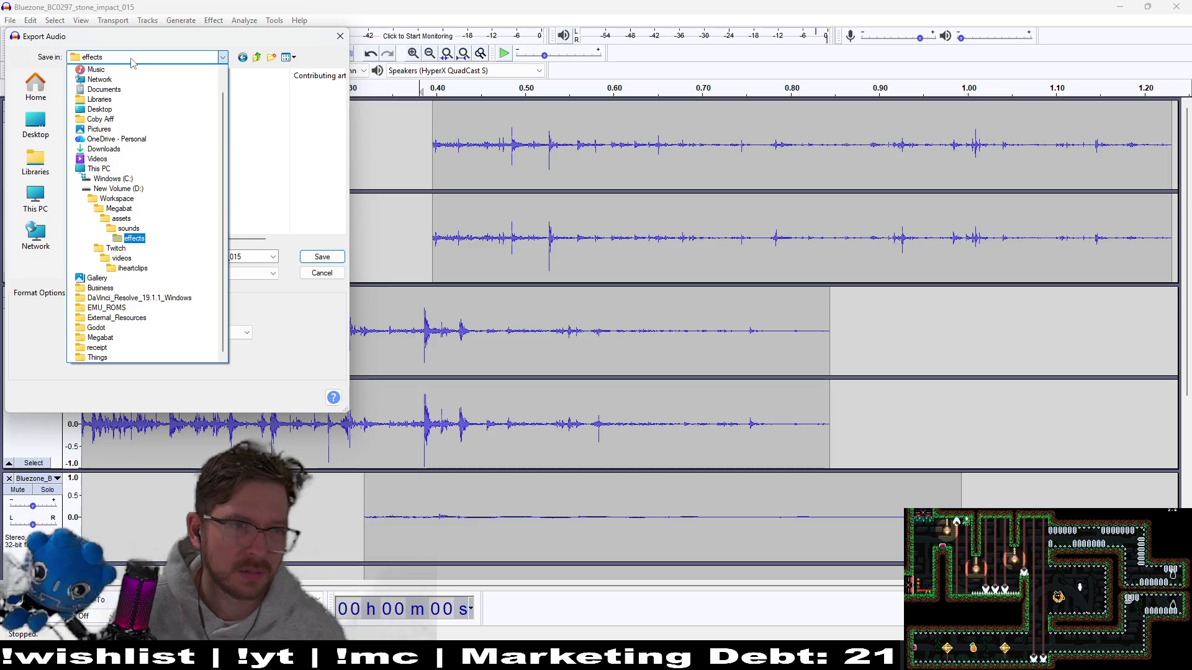
pyautogui.click(128, 229)
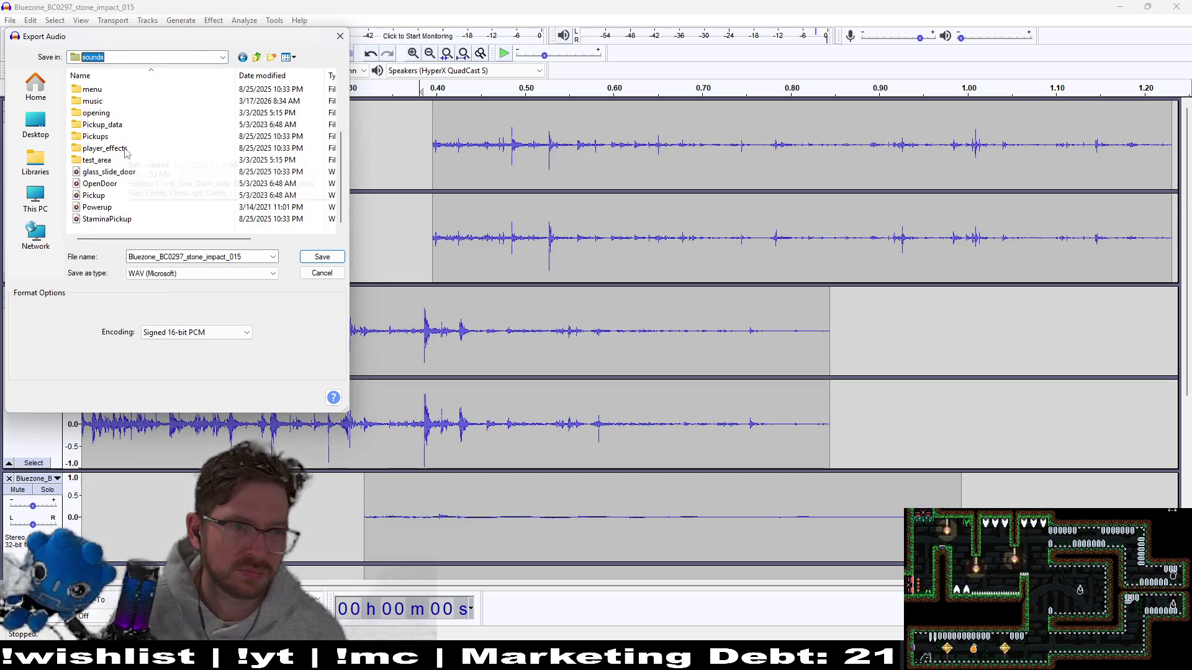
pyautogui.scroll(3, 142, 181)
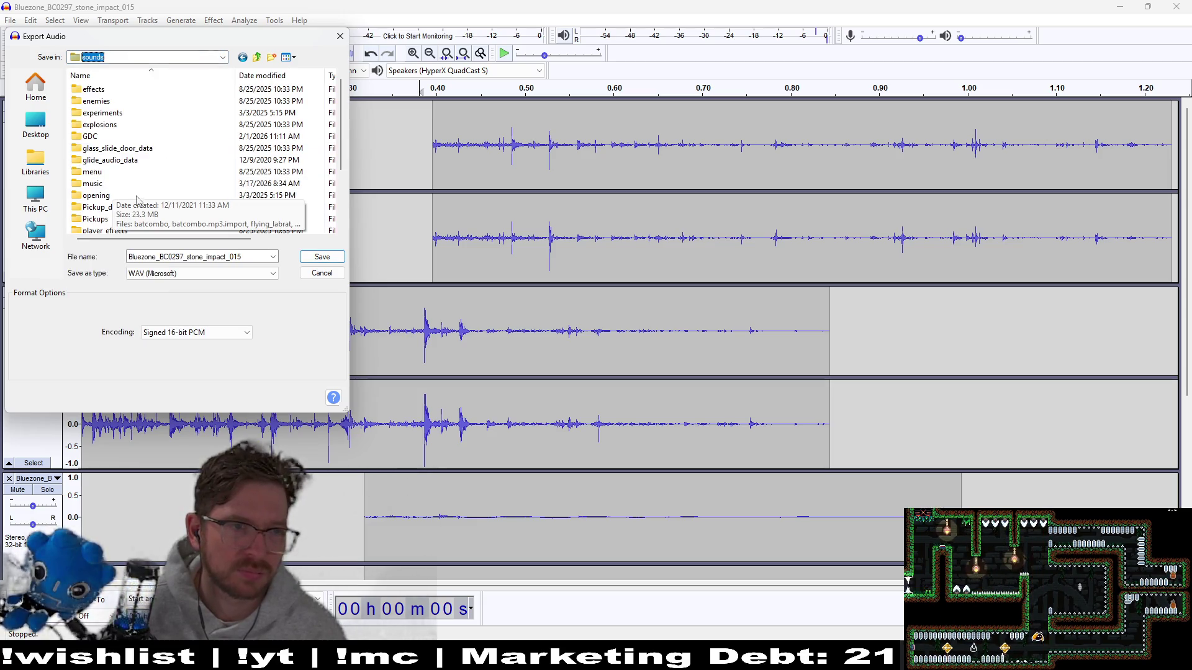
pyautogui.click(123, 233)
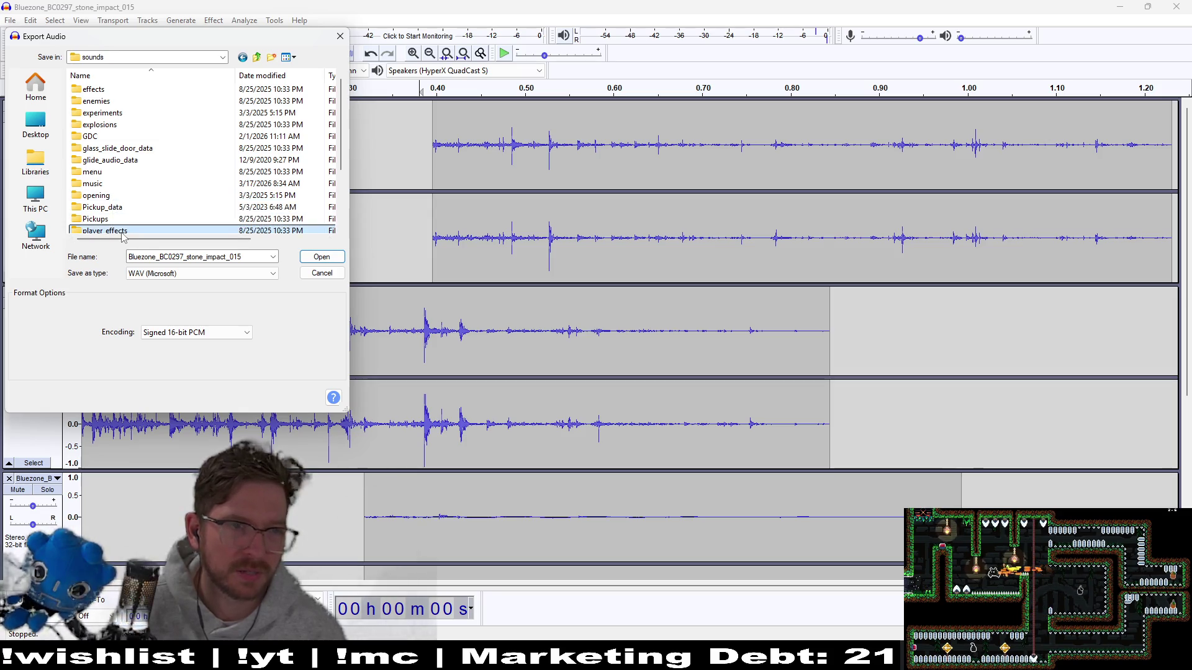
pyautogui.doubleClick(118, 209)
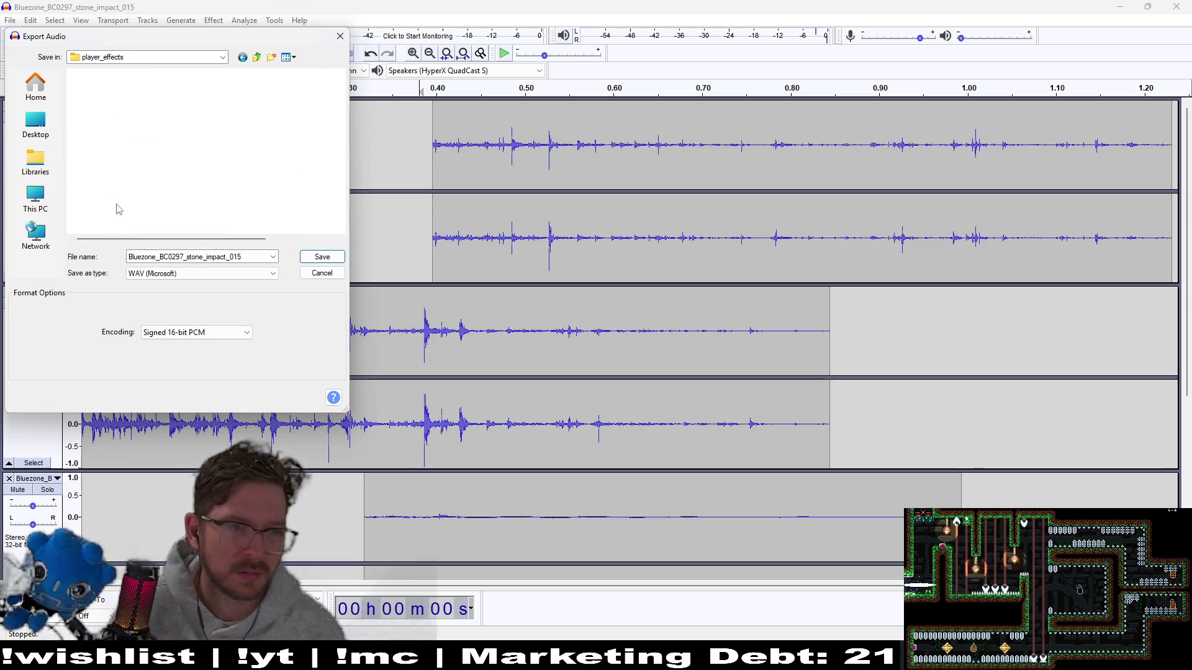
pyautogui.scroll(-10, 118, 211)
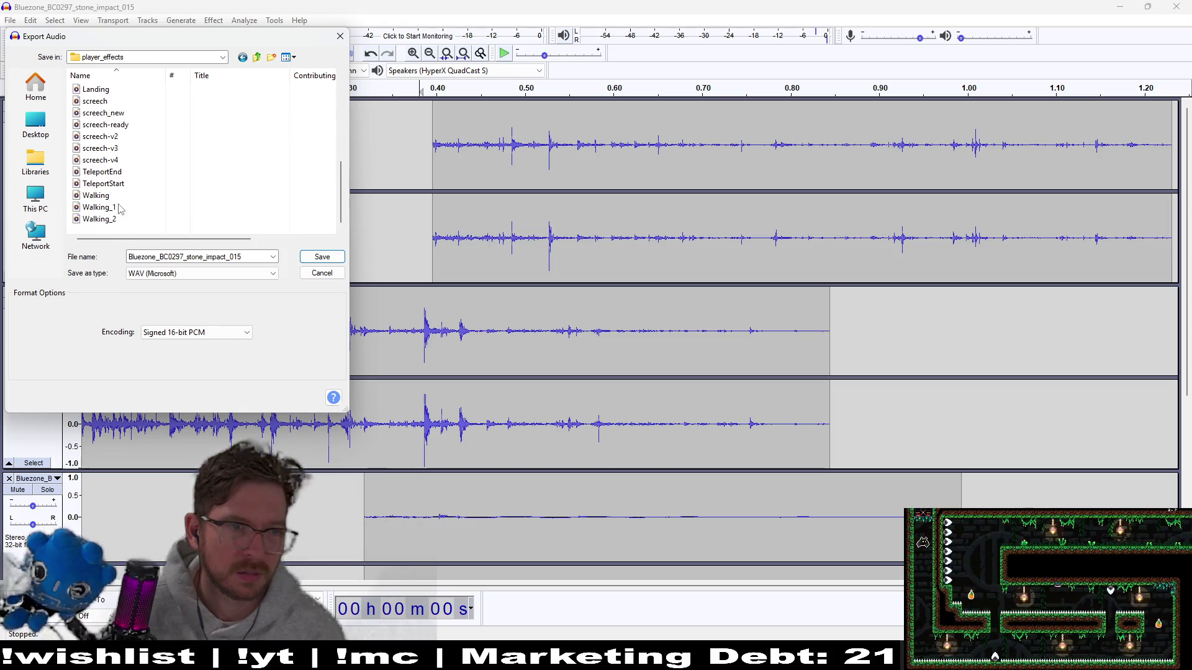
# - Name the file digging_v2.wav, save it, and accept the mixdown and metadata prompts
pyautogui.click(204, 256)
pyautogui.doubleClick(205, 256)
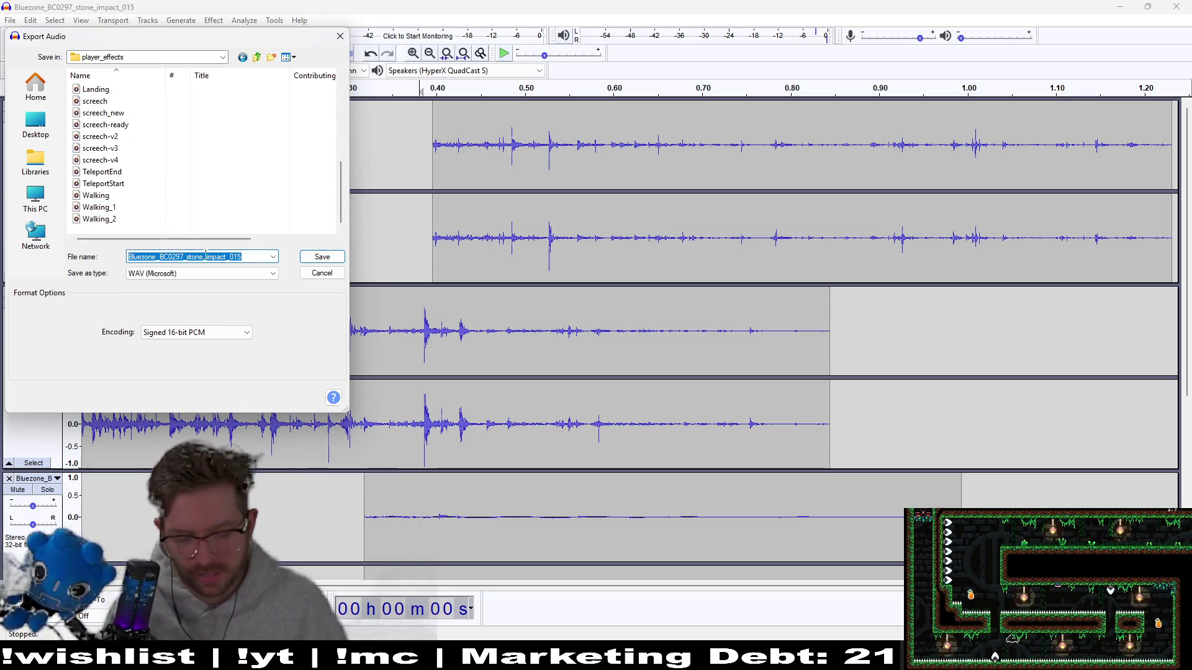
pyautogui.write('digging')
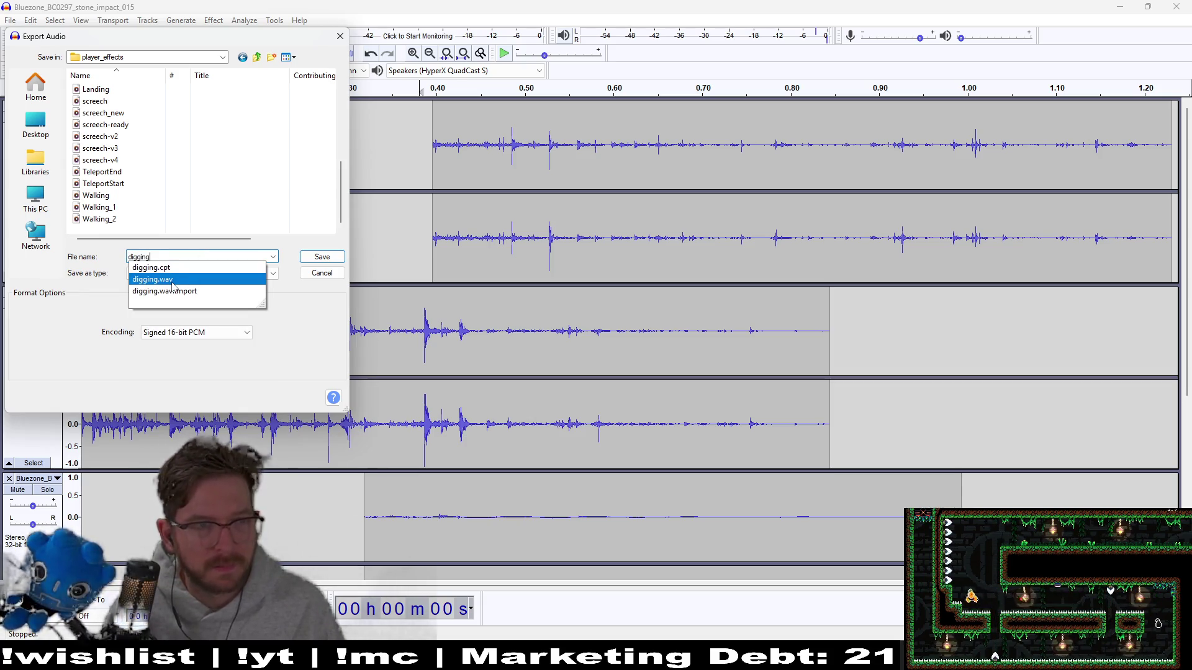
pyautogui.scroll(10, 161, 191)
pyautogui.scroll(-3, 161, 191)
pyautogui.scroll(3, 162, 192)
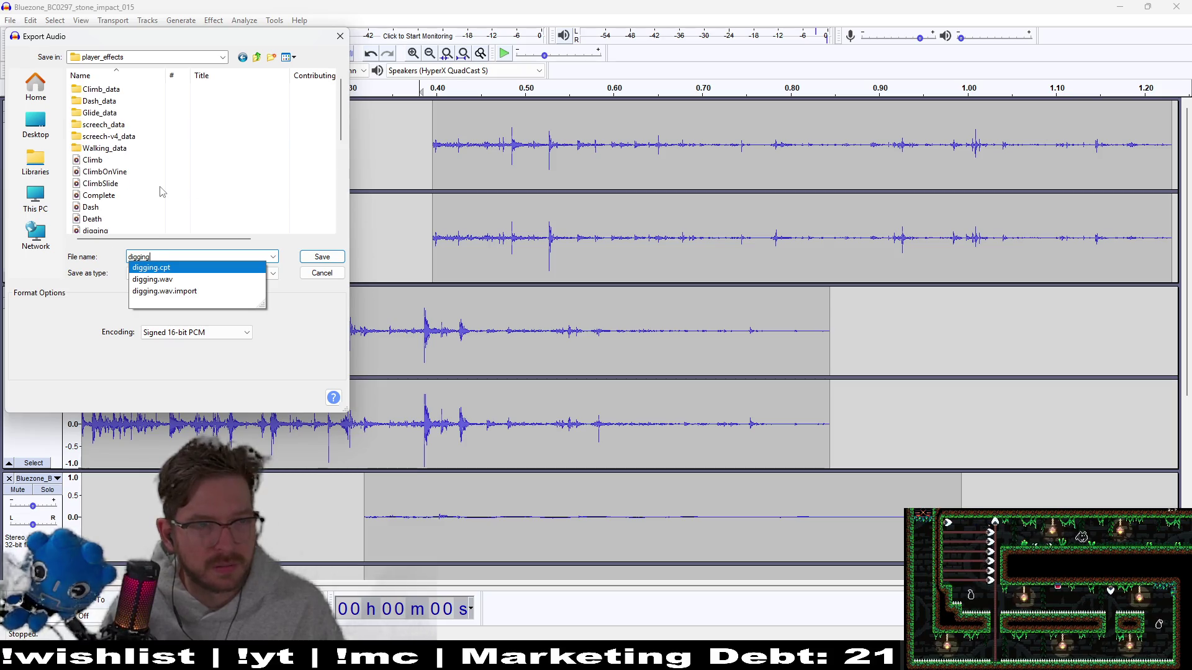
pyautogui.scroll(-5, 160, 197)
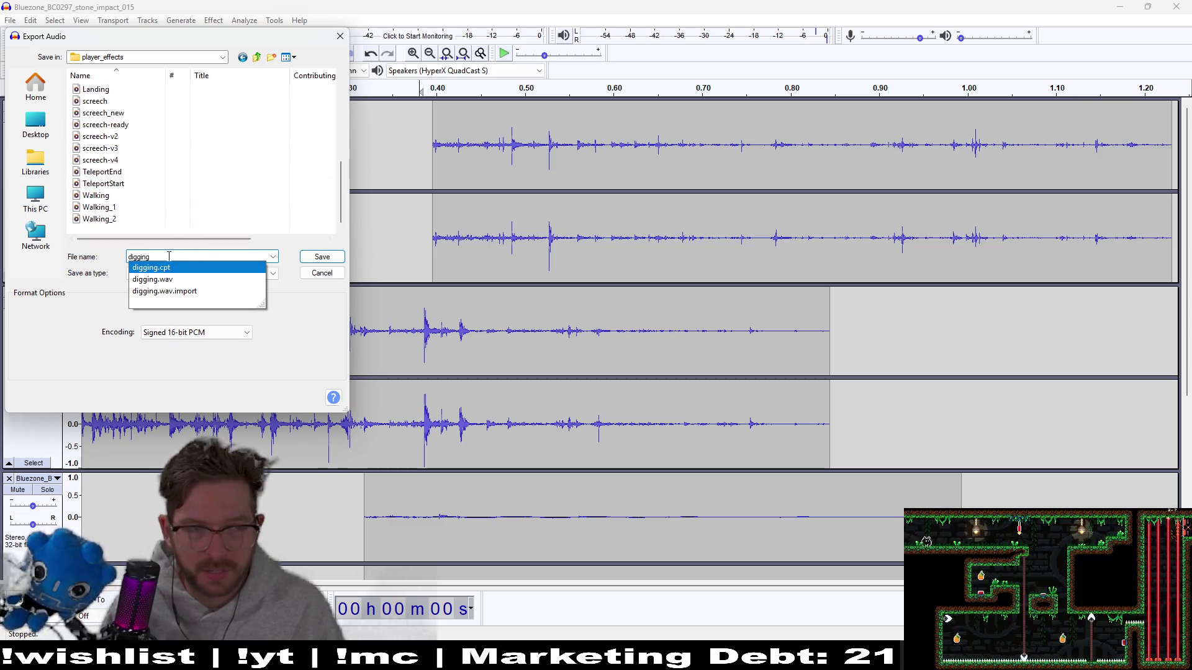
pyautogui.click(171, 279)
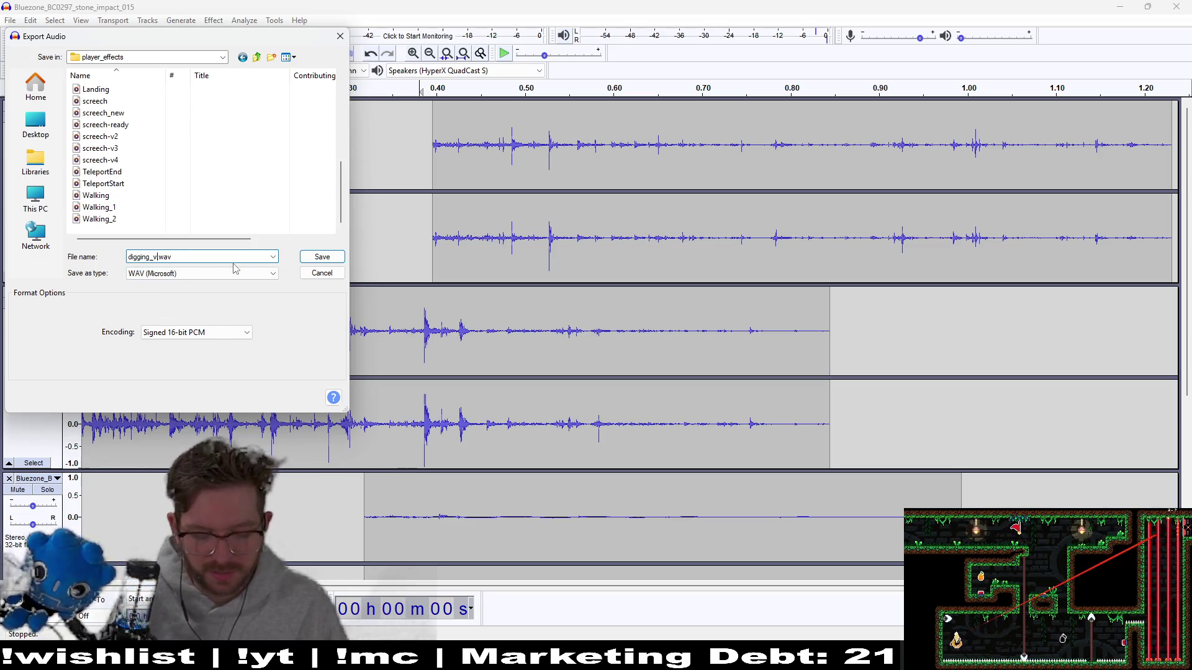
pyautogui.click(319, 260)
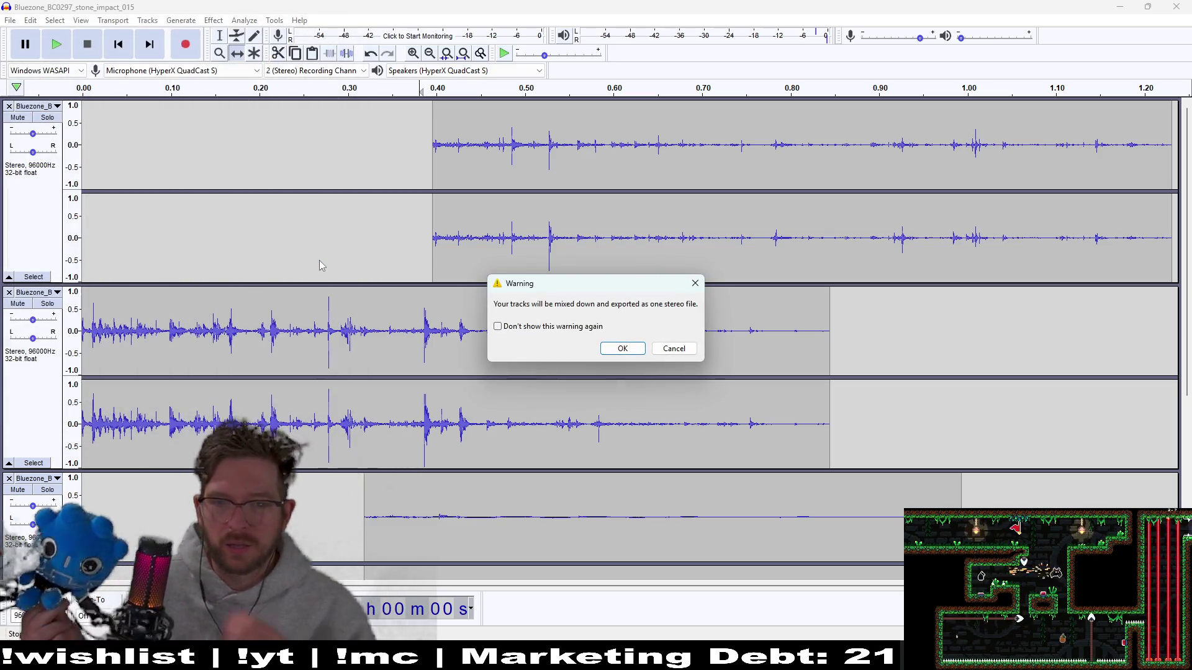
pyautogui.click(642, 350)
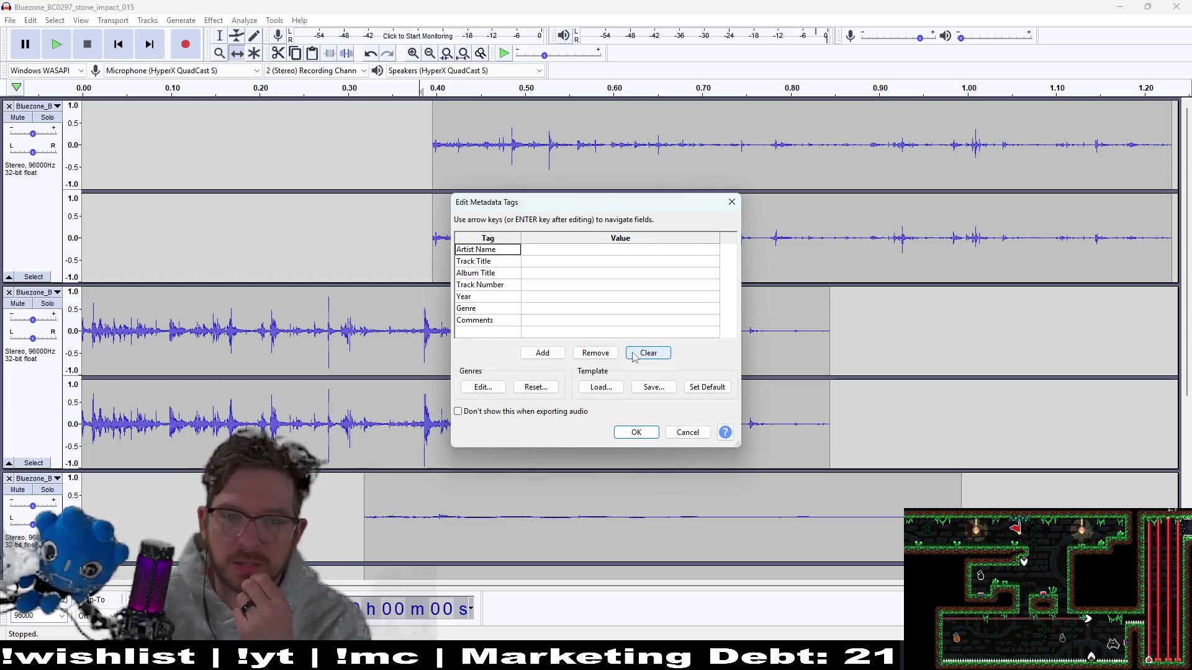
pyautogui.click(642, 433)
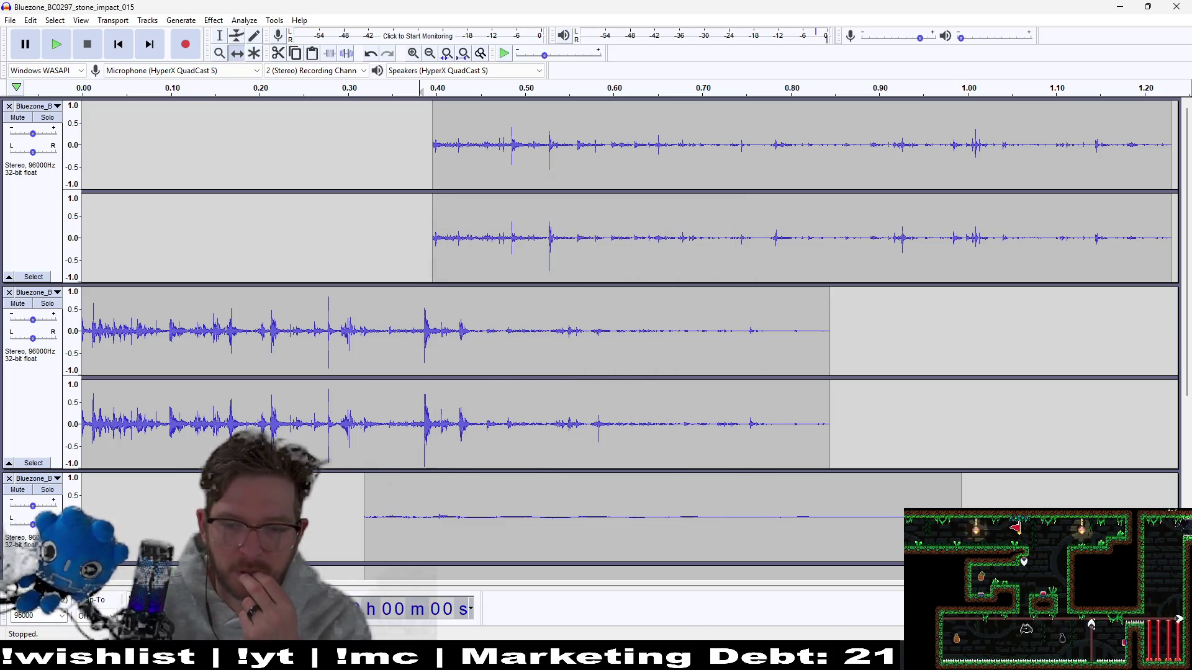
pyautogui.hotkey('alt', 'Tab')
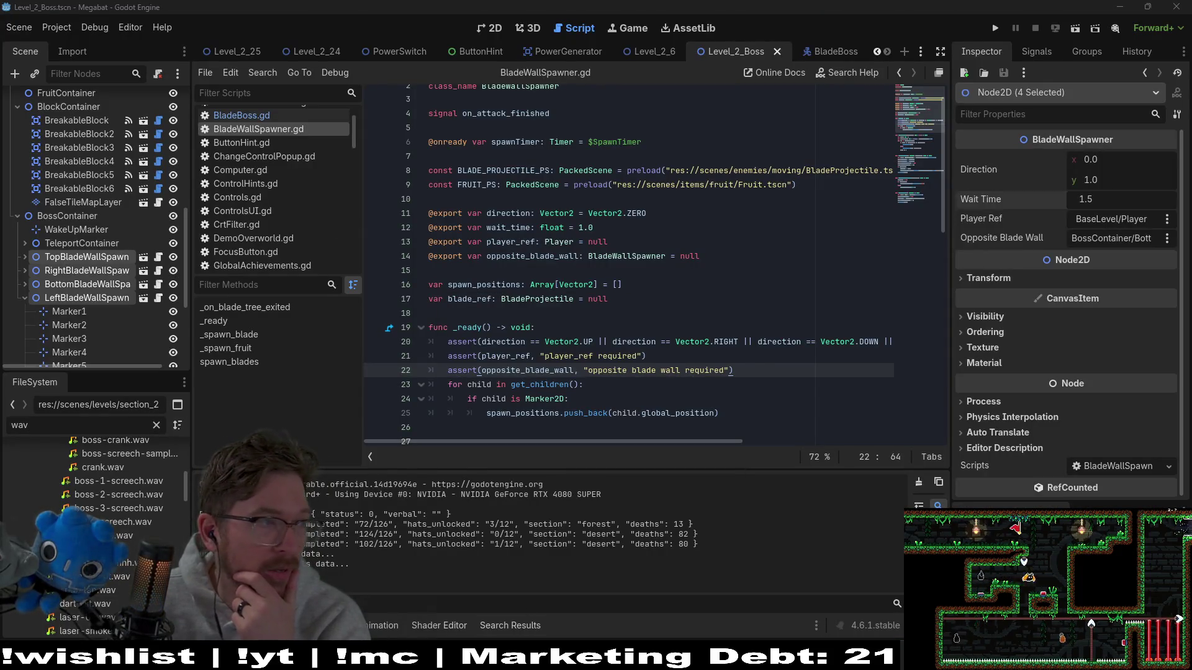
# - Open the Player.tscn scene via the quick file search
pyautogui.click(618, 285)
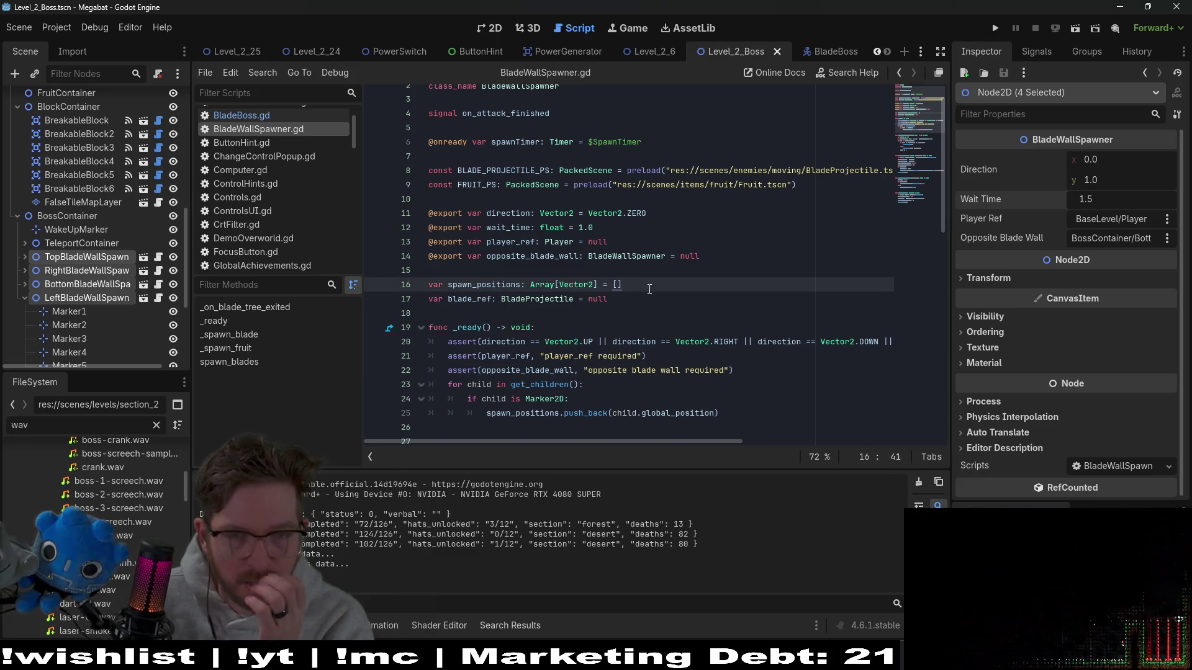
pyautogui.click(758, 257)
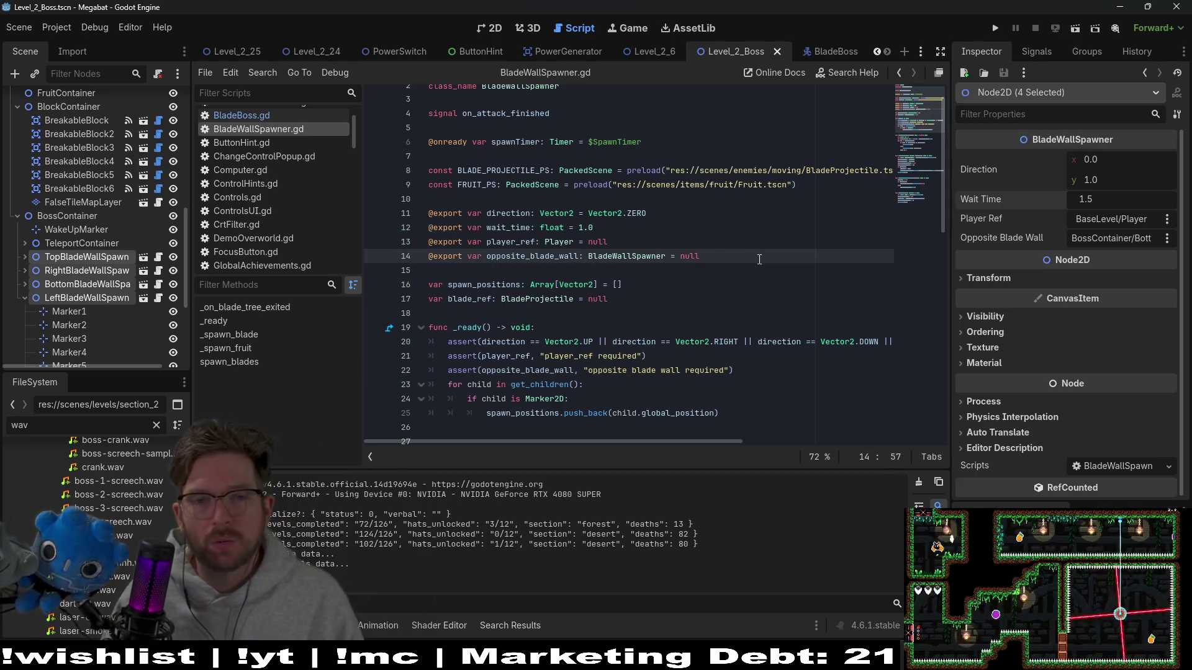
pyautogui.click(738, 199)
pyautogui.hotkey('shift', 'alt', 'o')
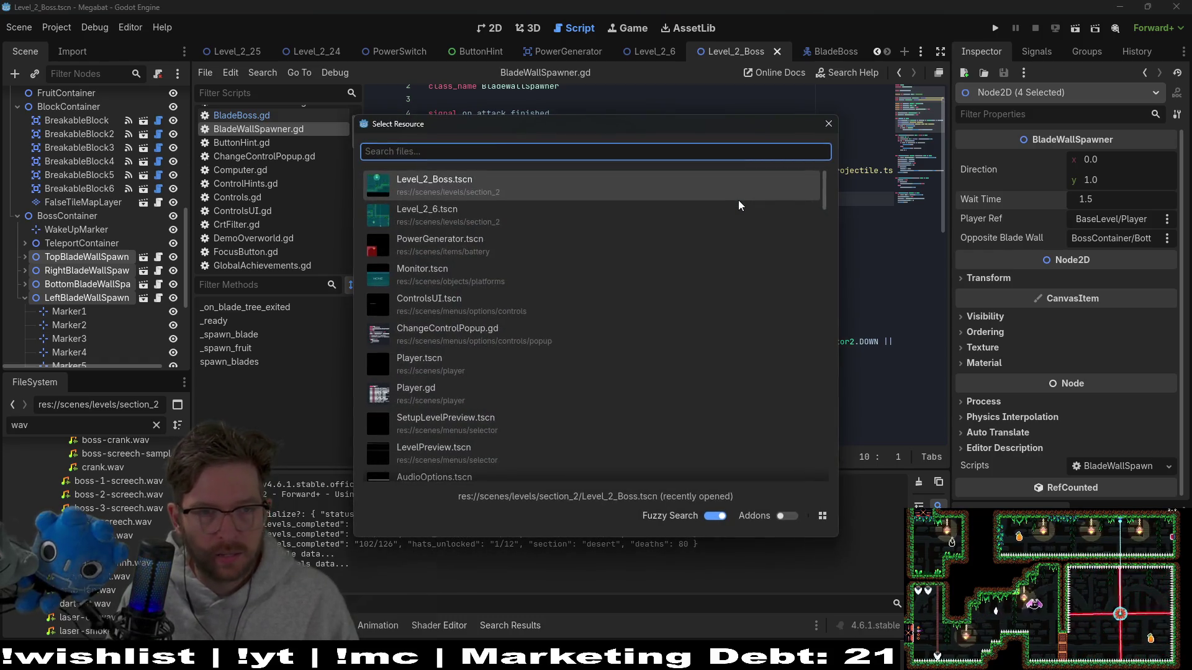
pyautogui.write('digg')
pyautogui.press('BackSpace')
pyautogui.press('BackSpace')
pyautogui.press('BackSpace')
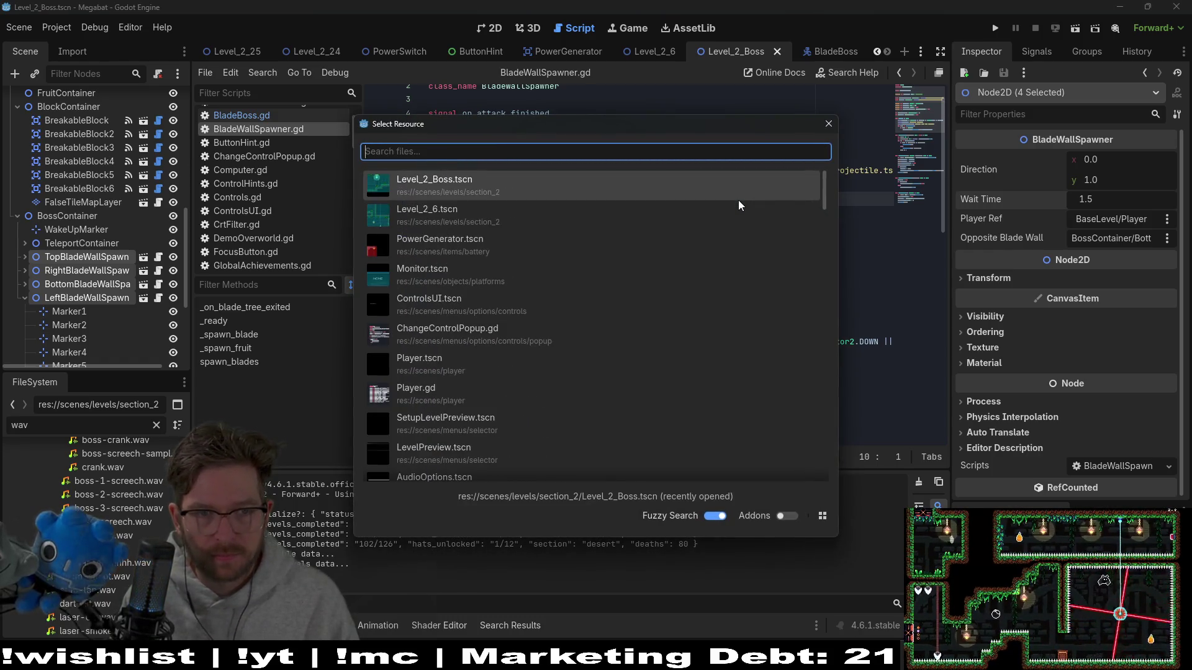
pyautogui.write('player')
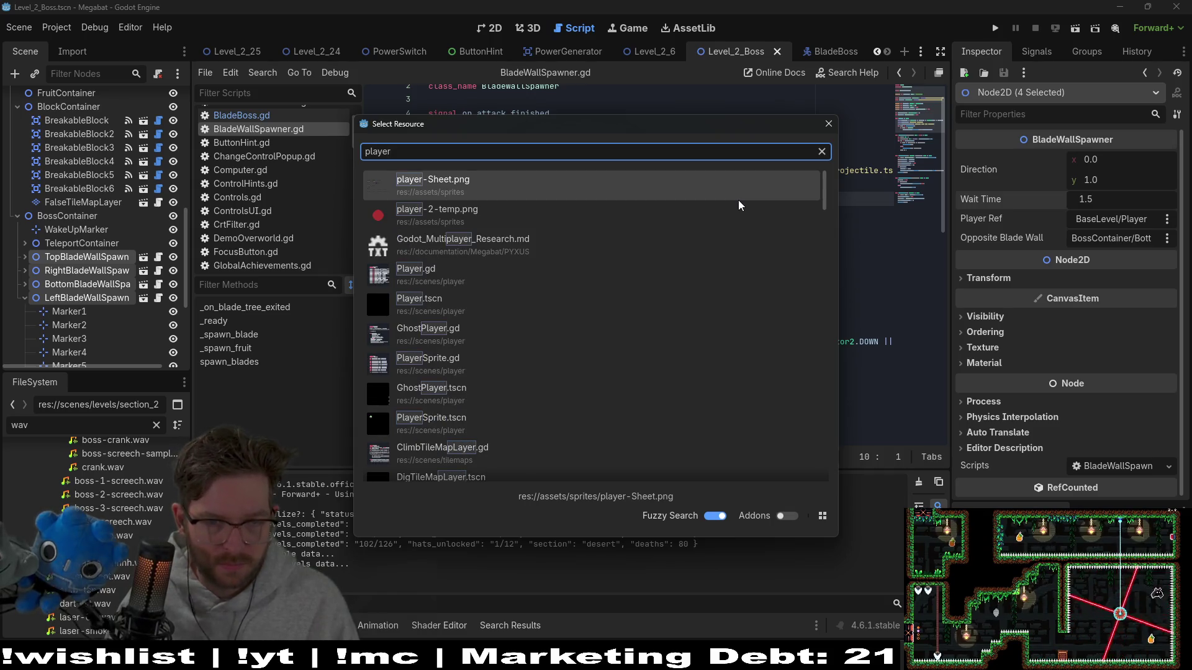
pyautogui.press('Down')
pyautogui.press('Down')
pyautogui.press('Down')
pyautogui.press('Return')
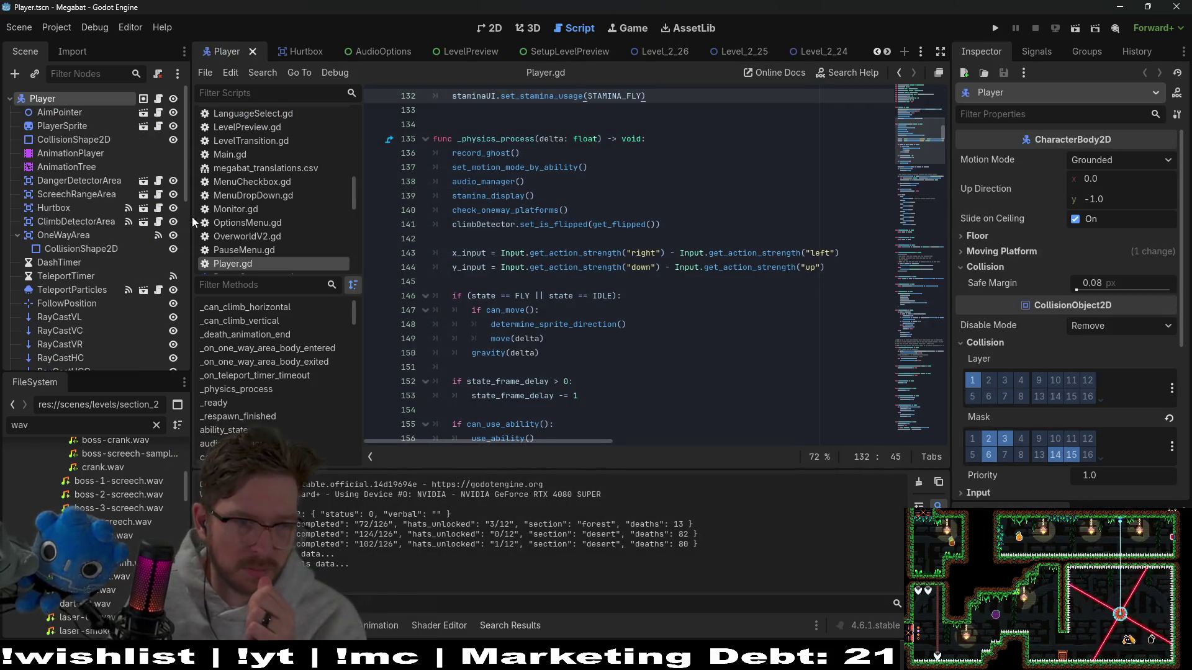
# - Select the DiggingAudio node and drag digging_v2.wav onto its Stream property
pyautogui.scroll(-15, 84, 279)
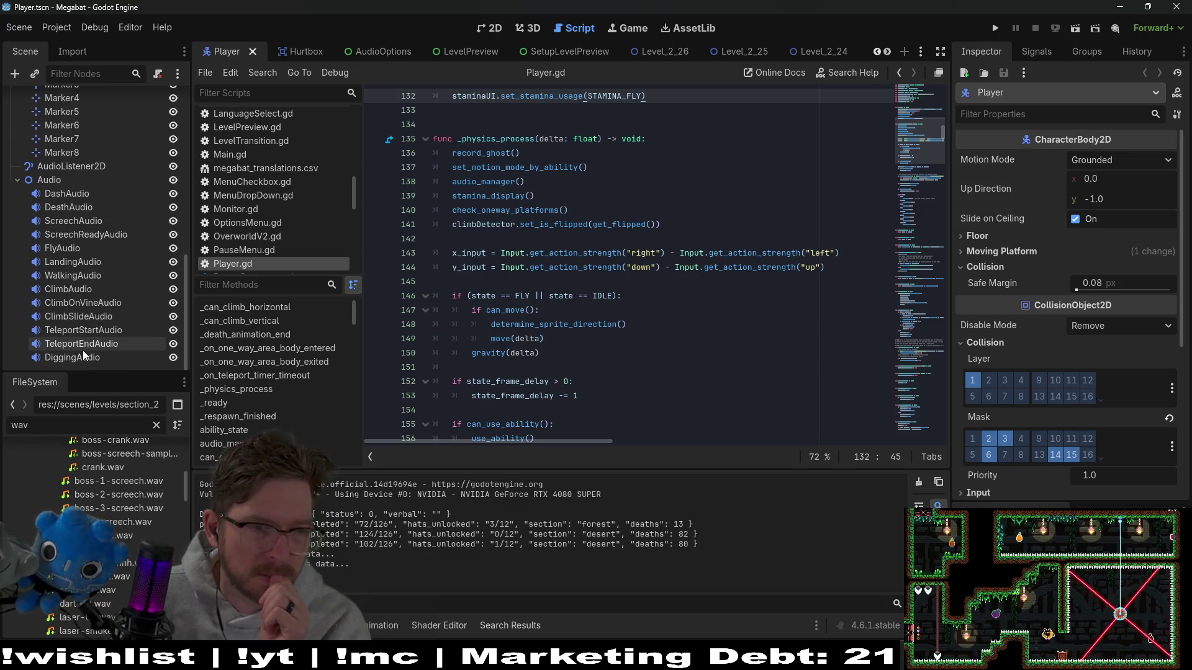
pyautogui.click(83, 363)
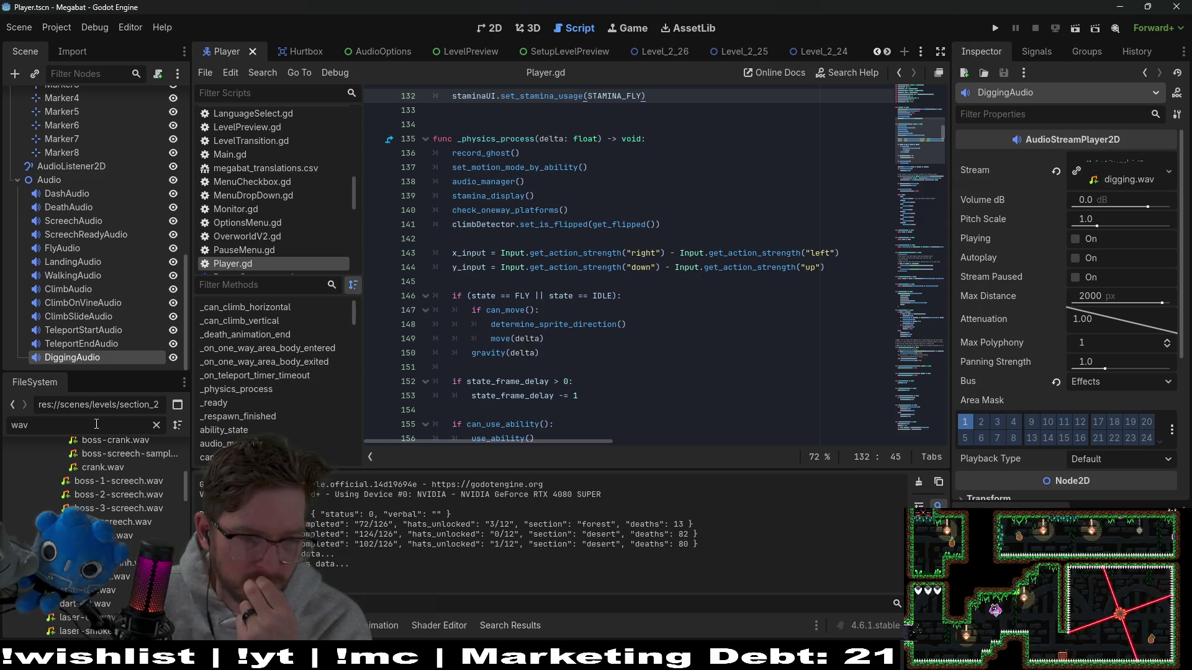
pyautogui.write('digging')
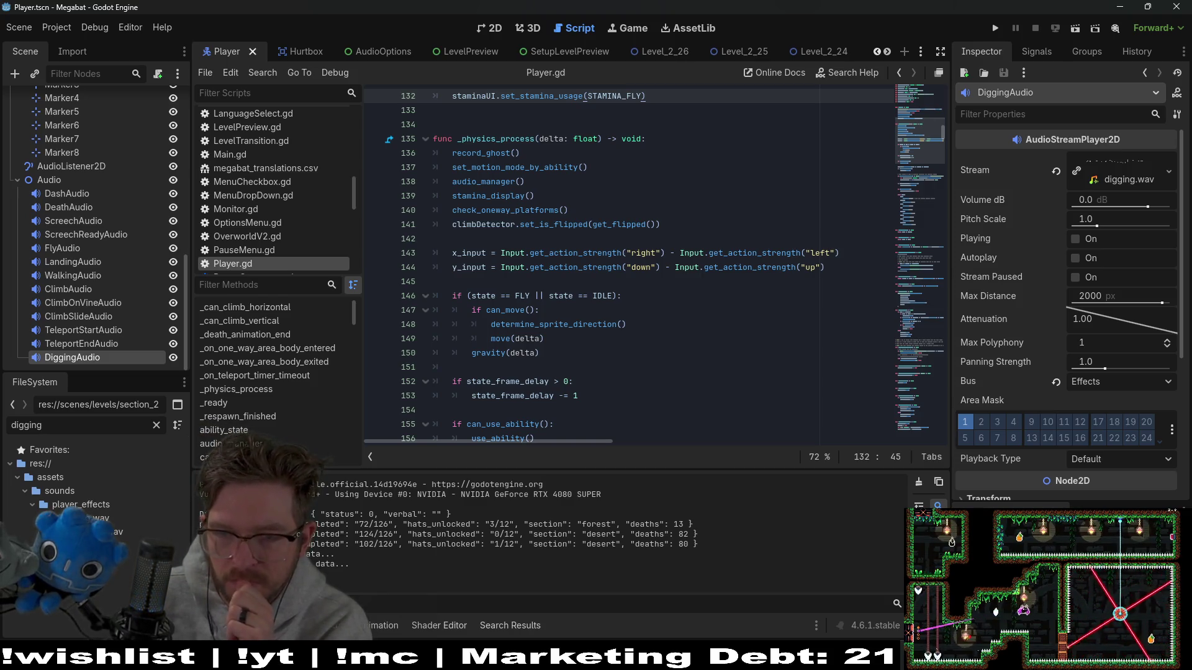
pyautogui.moveTo(124, 532)
pyautogui.mouseDown()
pyautogui.moveTo(1124, 165)
pyautogui.moveTo(1117, 177)
pyautogui.mouseUp()
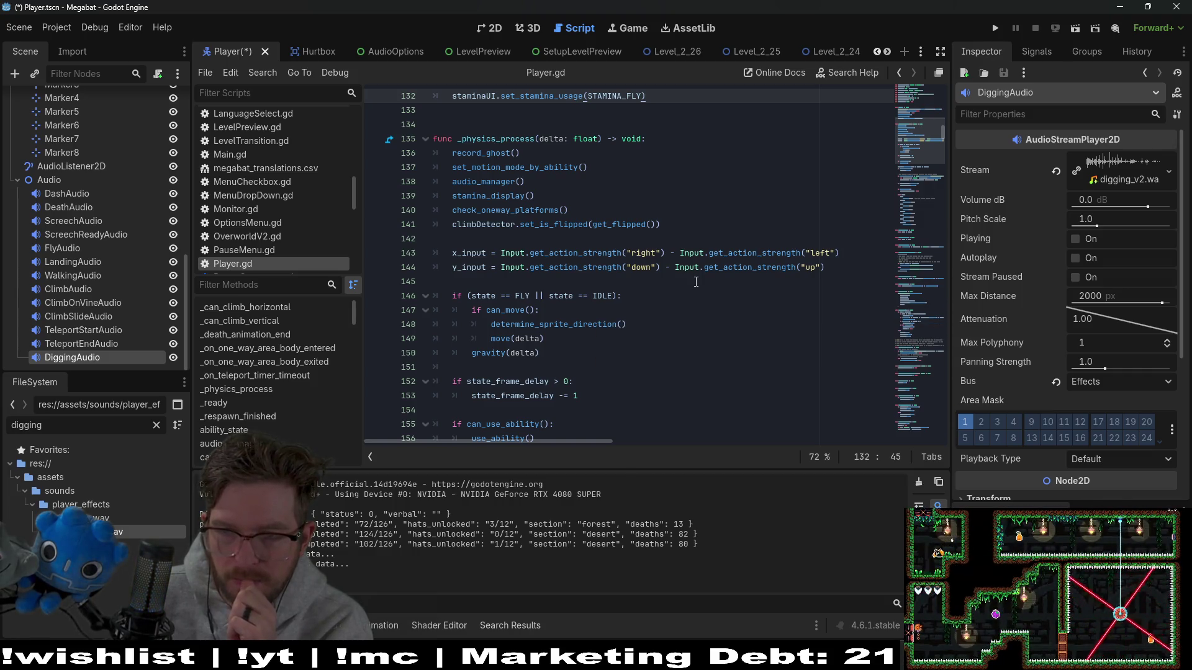
pyautogui.click(696, 282)
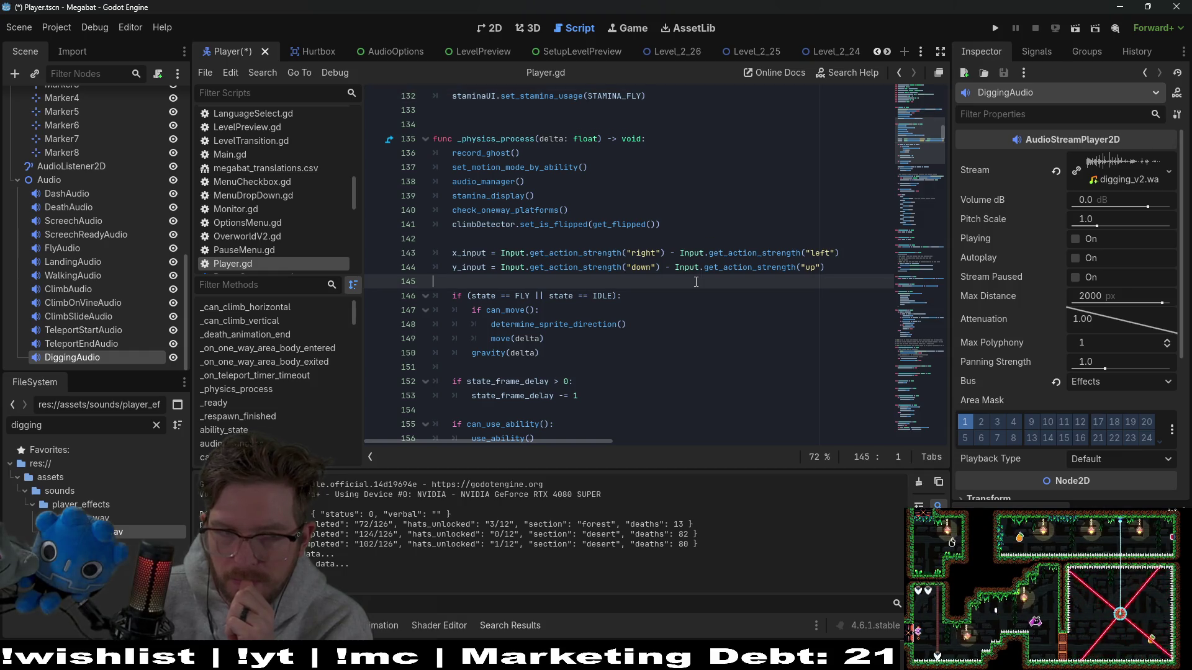
# - Search Player.gd for 'audio' to reach the diggingAudio match on line 747
pyautogui.hotkey('ctrl', 'f')
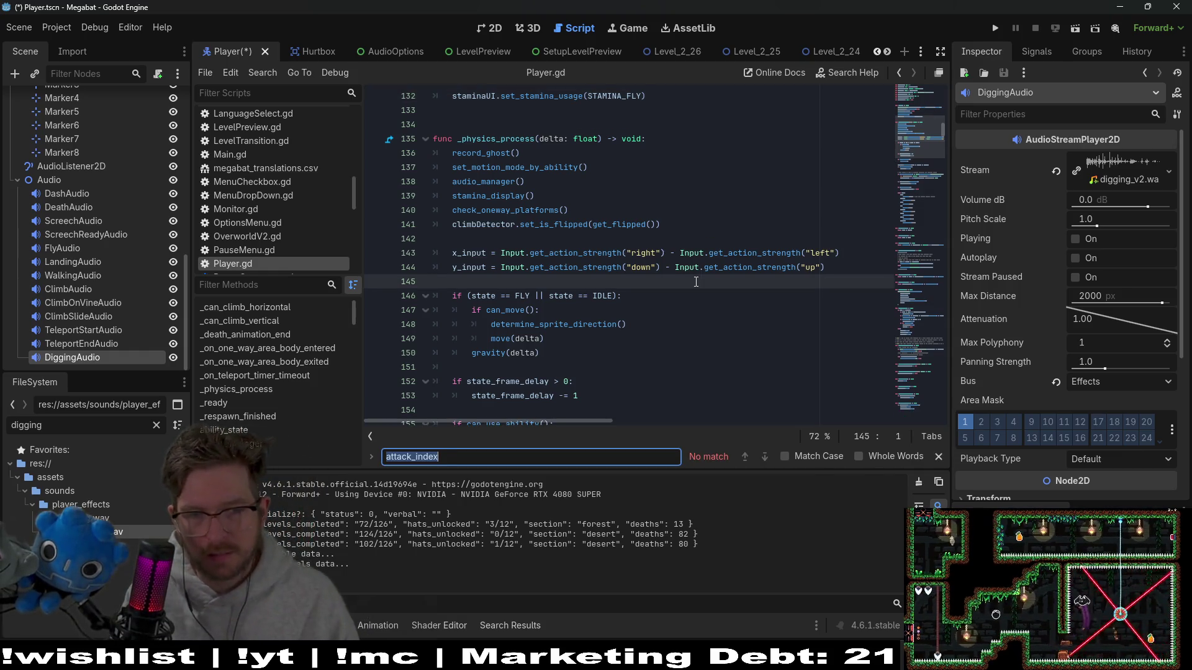
pyautogui.write('digging')
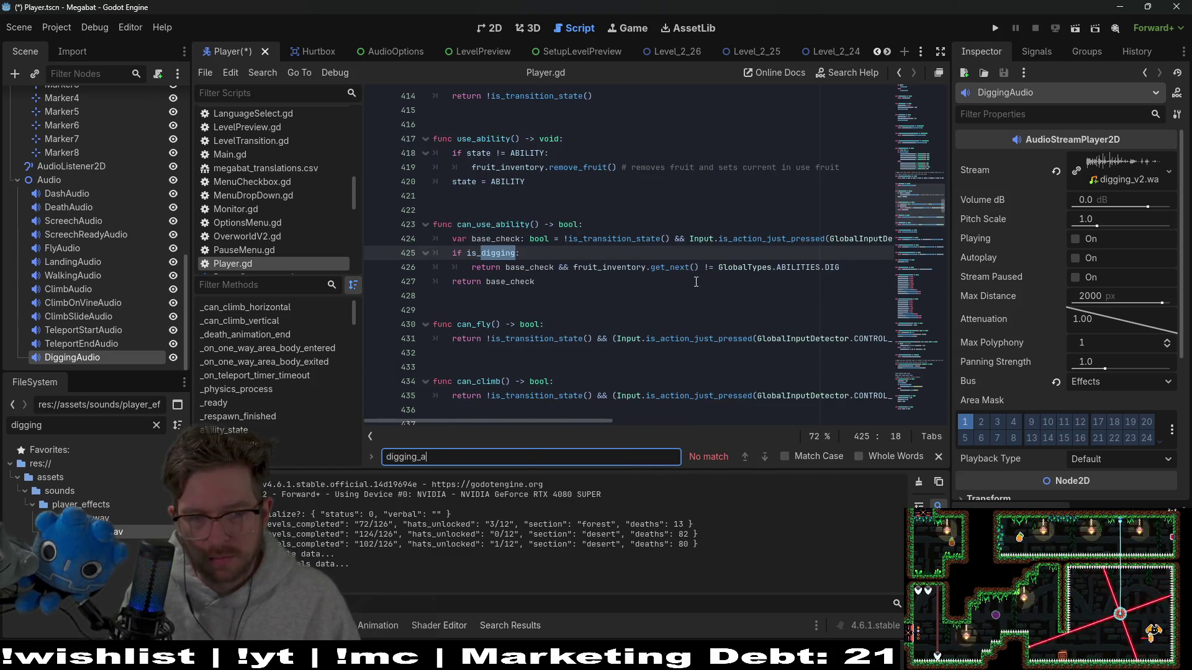
pyautogui.hotkey('ctrl', 'a')
pyautogui.write('adu')
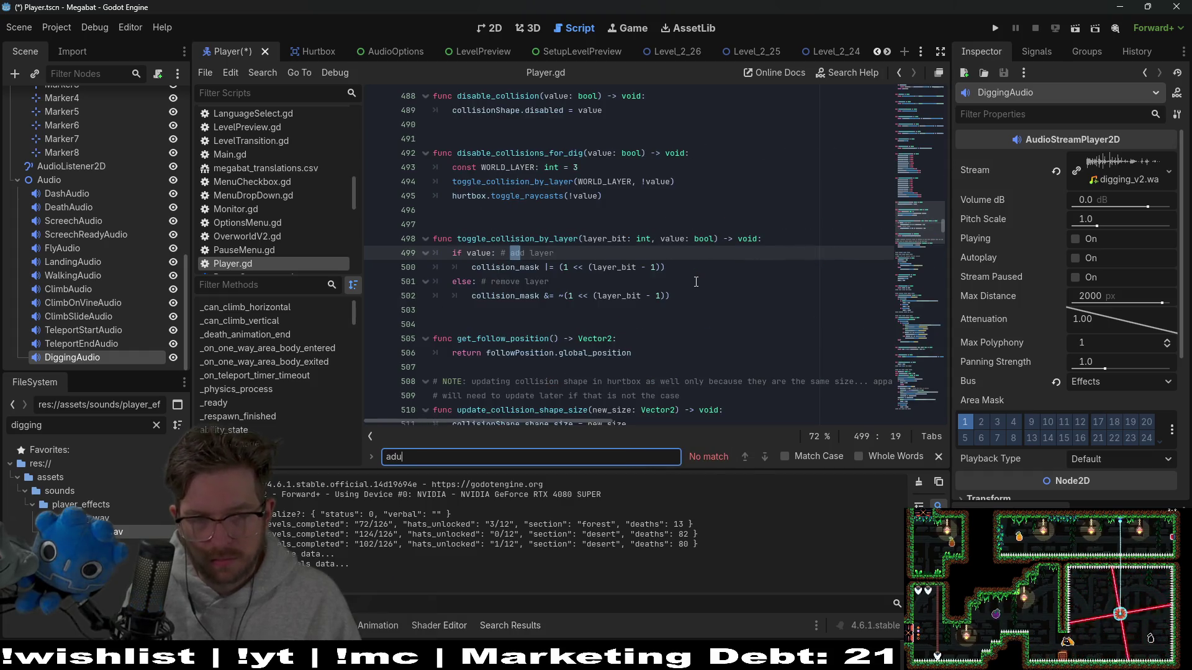
pyautogui.press('BackSpace')
pyautogui.press('BackSpace')
pyautogui.write('udio')
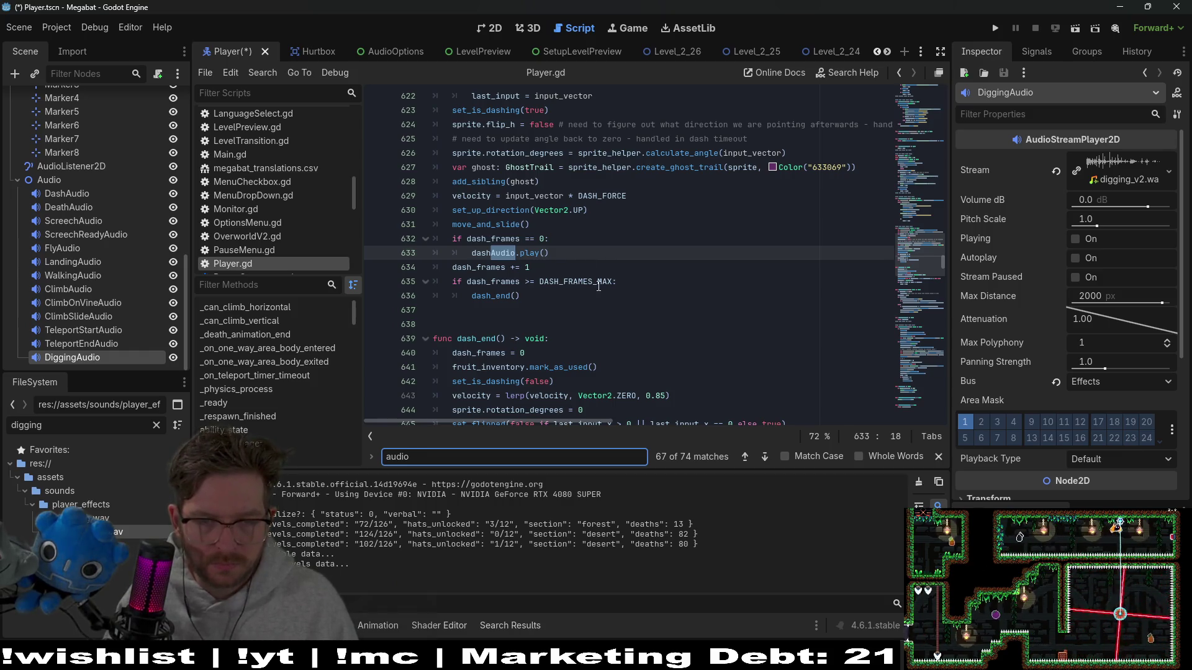
pyautogui.press('Return')
pyautogui.press('Return')
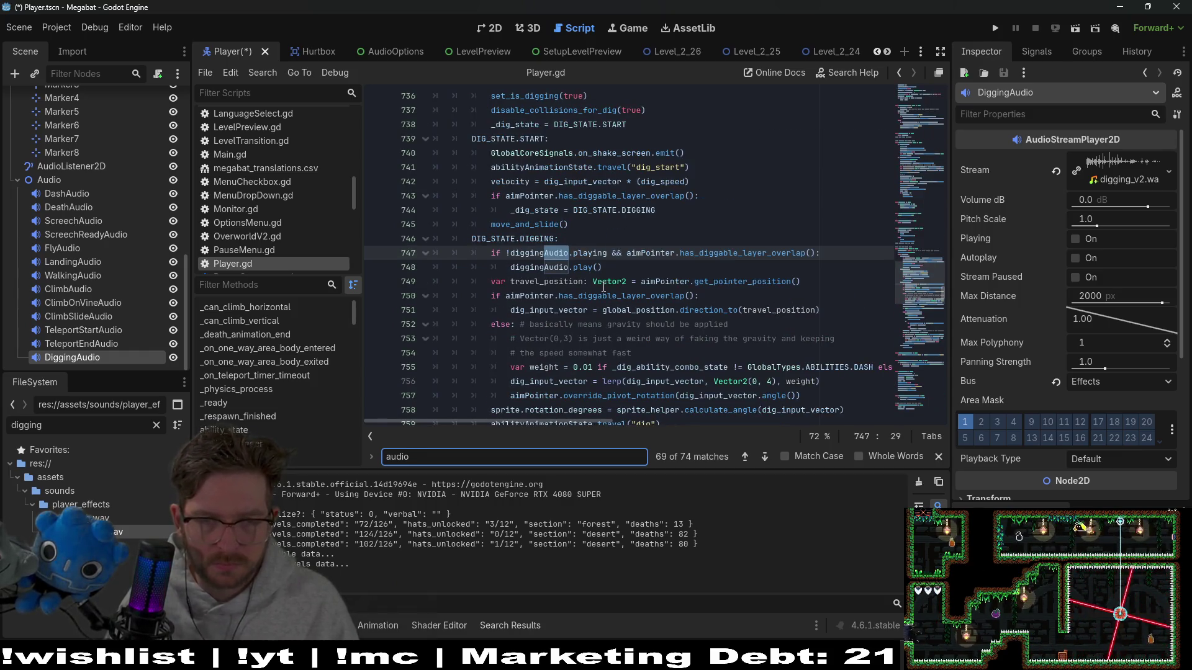
# - Inspect the diggingAudio .playing check on line 747, then launch the game
pyautogui.doubleClick(552, 251)
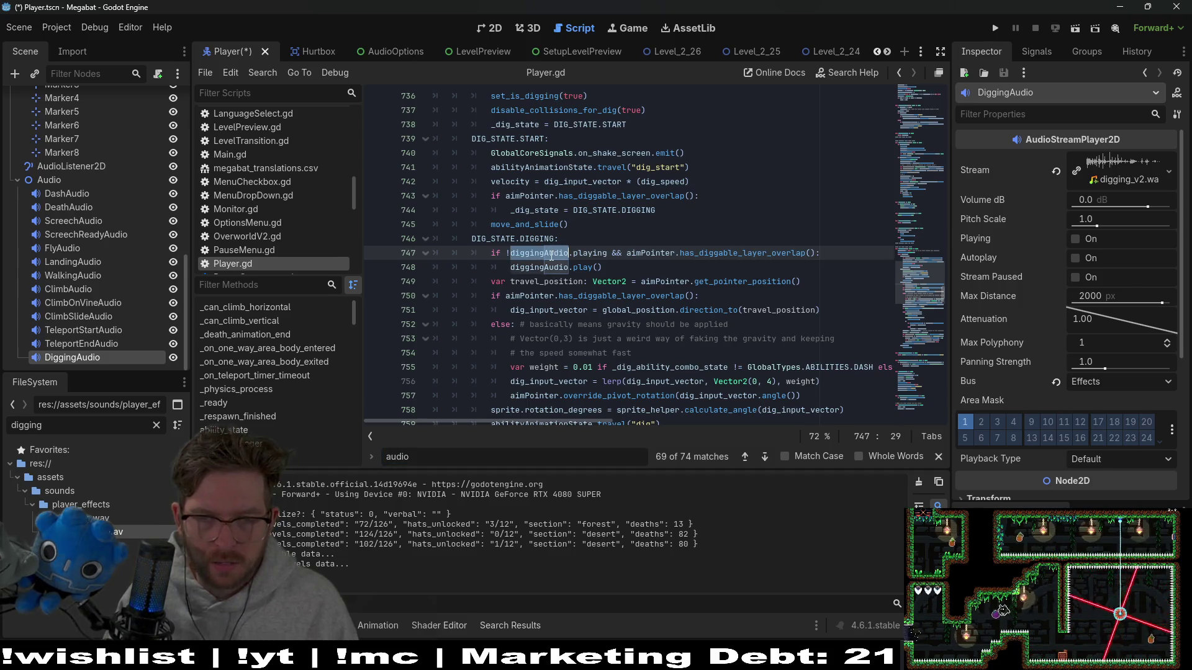
pyautogui.tripleClick(603, 253)
pyautogui.click(603, 253)
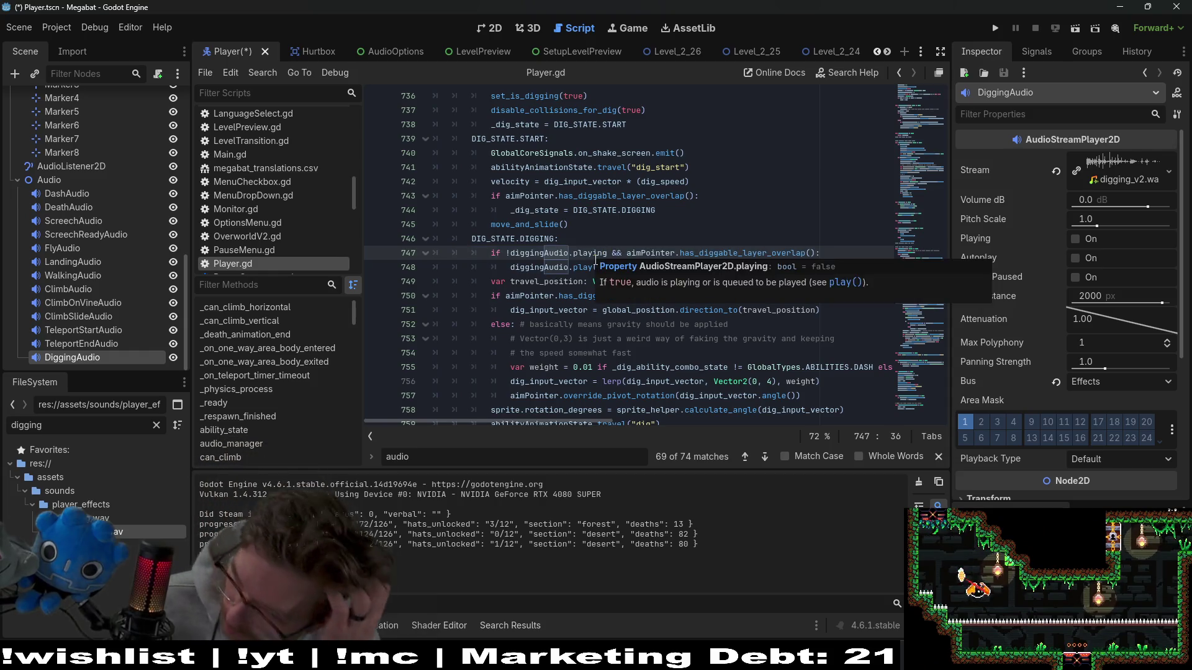
pyautogui.moveTo(597, 261)
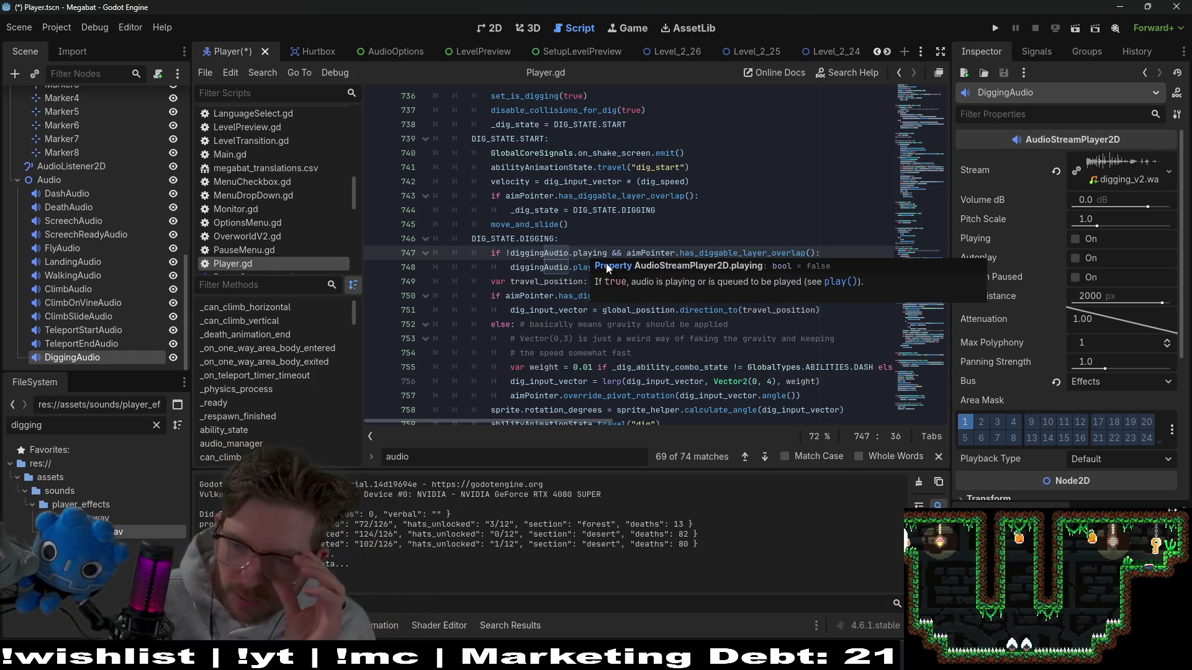
pyautogui.click(1097, 459)
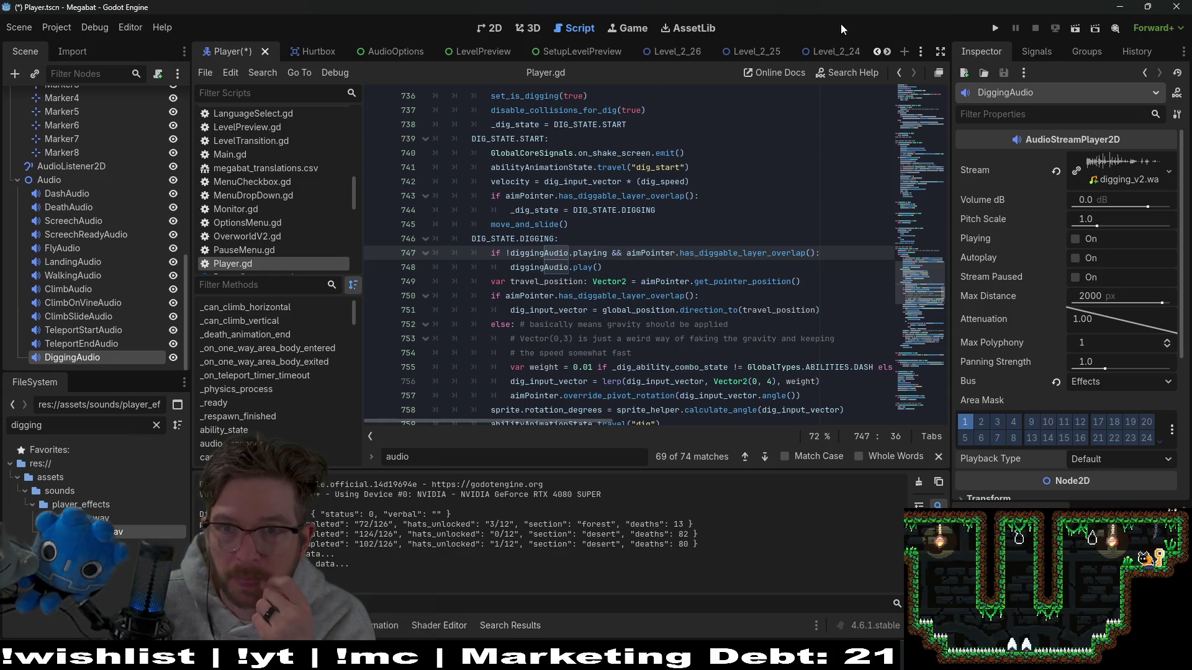
pyautogui.click(997, 27)
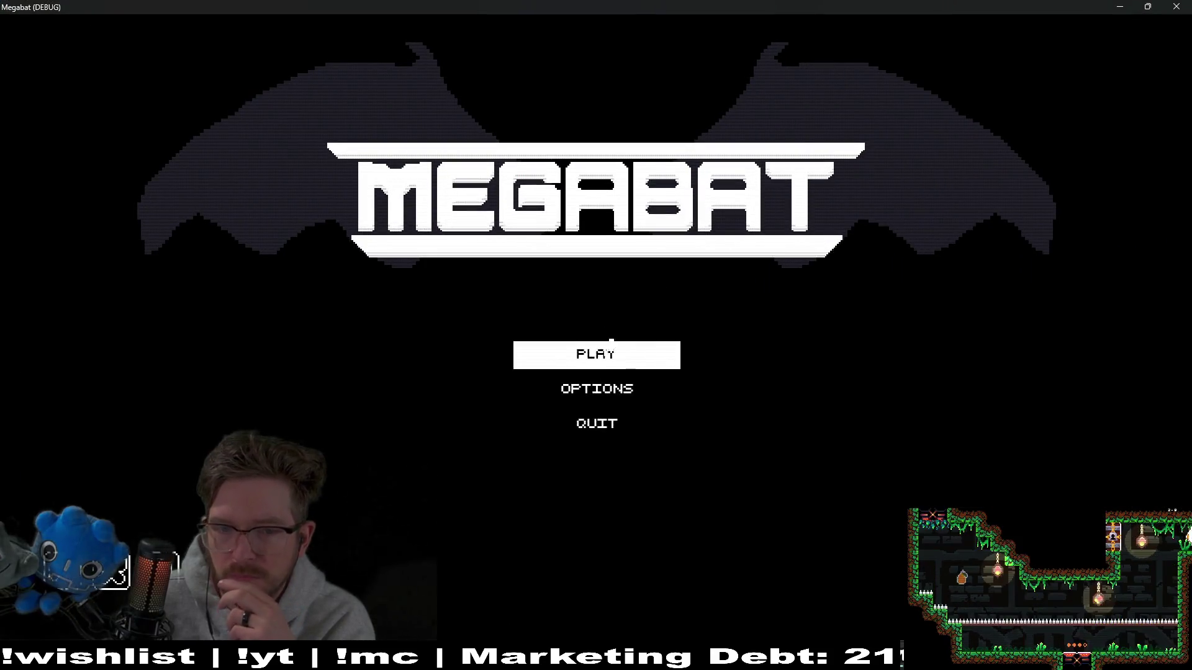
# - Start level 3-1 using the third save profile
pyautogui.click(610, 344)
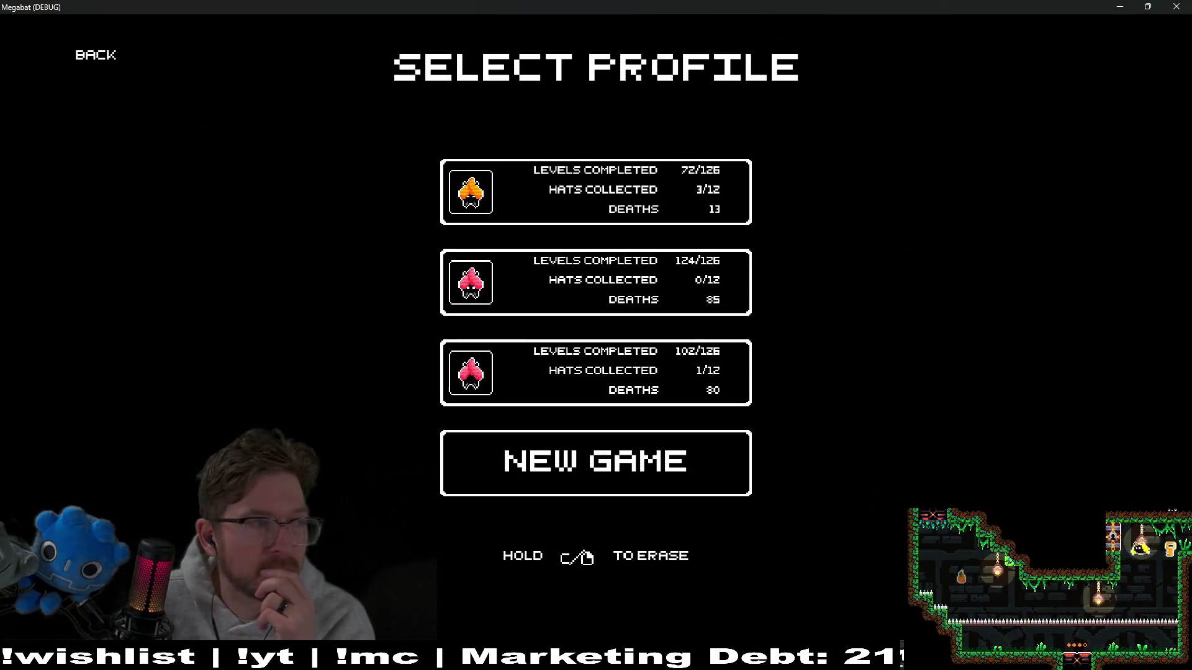
pyautogui.click(678, 402)
pyautogui.click(996, 322)
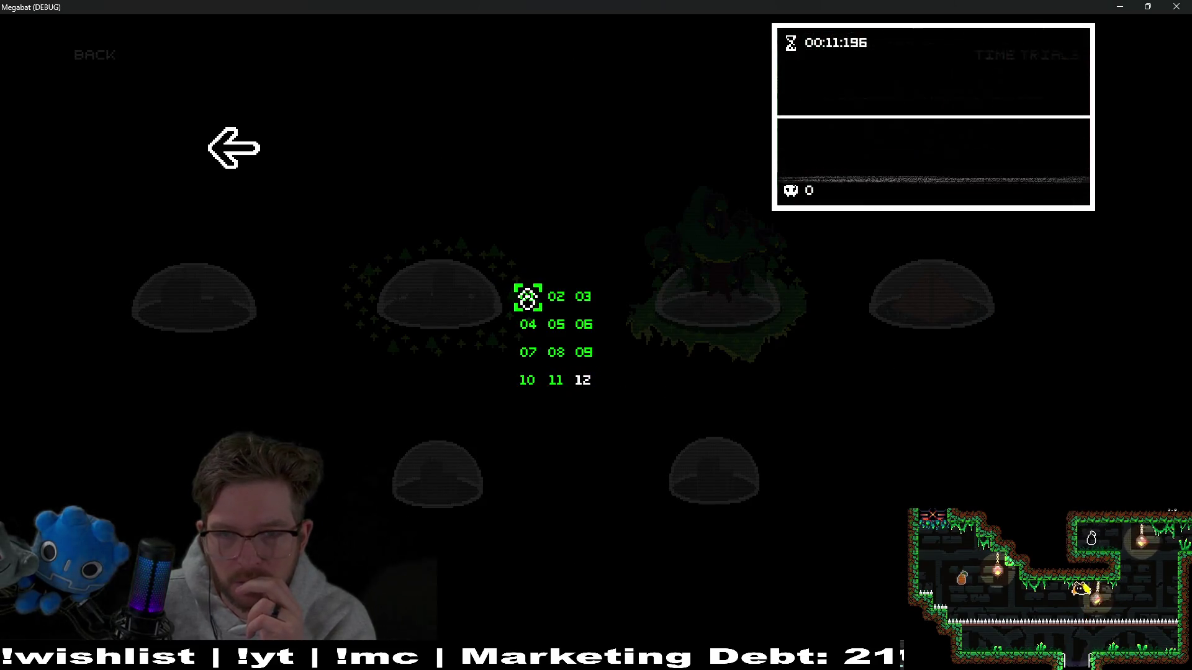
pyautogui.click(527, 298)
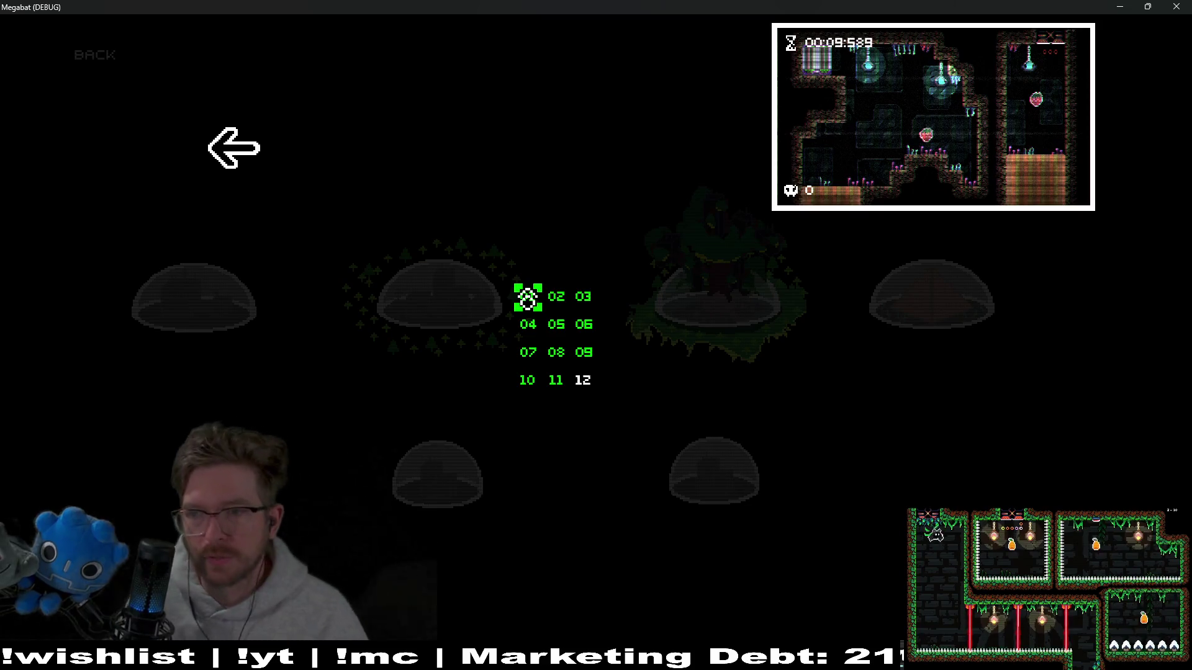
# - Dig the bat through the orange blocks to hear the sound, then close the game with F8
pyautogui.press('Down')
pyautogui.press('Right')
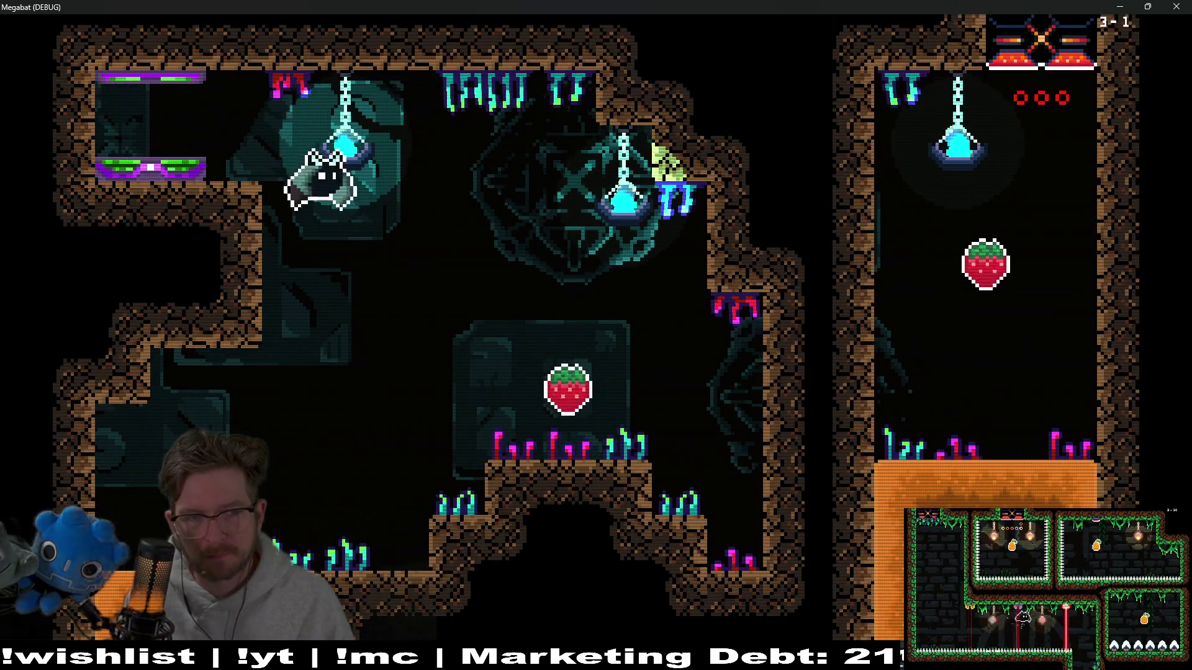
pyautogui.press('Left')
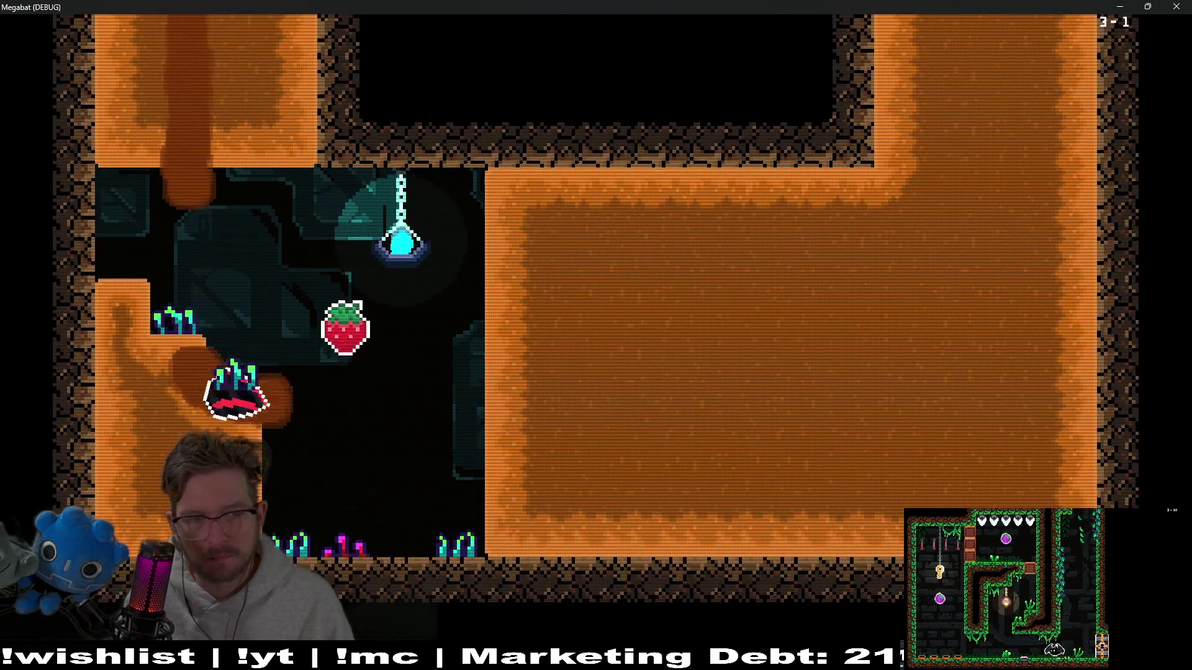
pyautogui.press('Right')
pyautogui.press('Up')
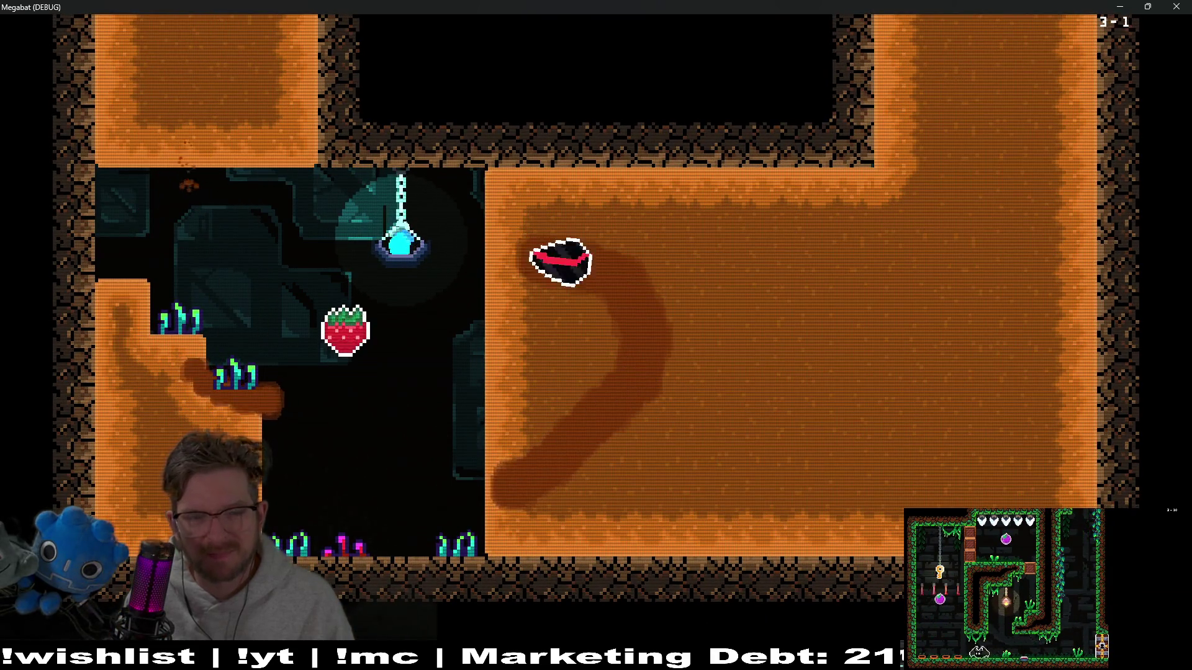
pyautogui.press('Left')
pyautogui.press('Down')
pyautogui.press('Right')
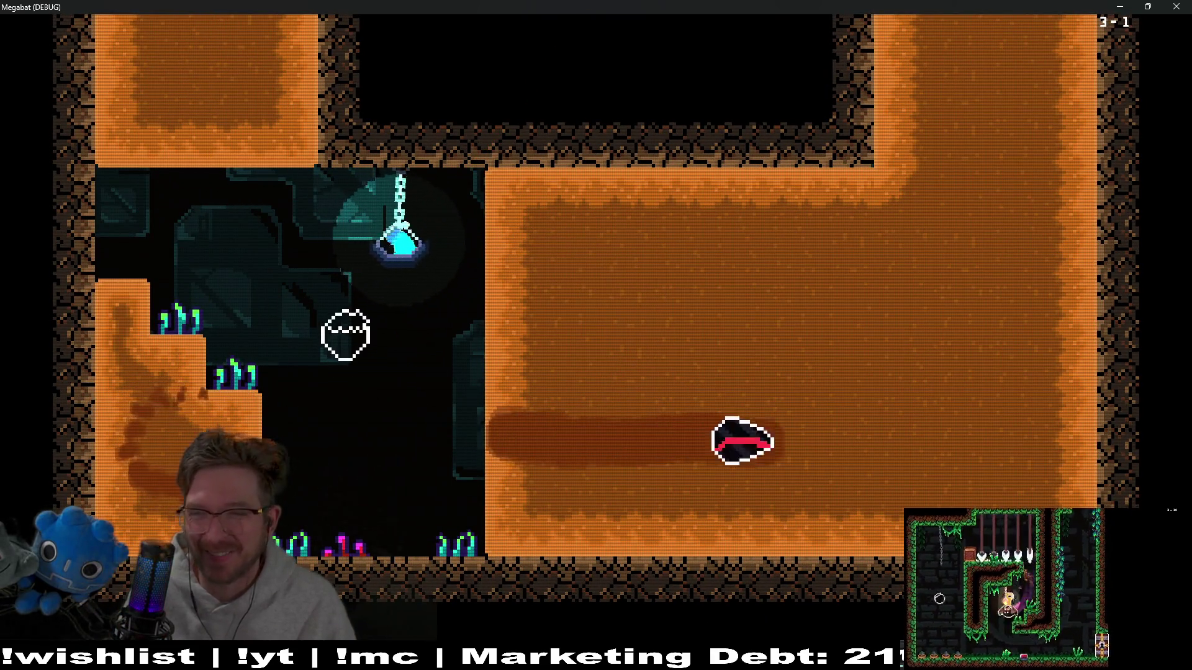
pyautogui.press('Up')
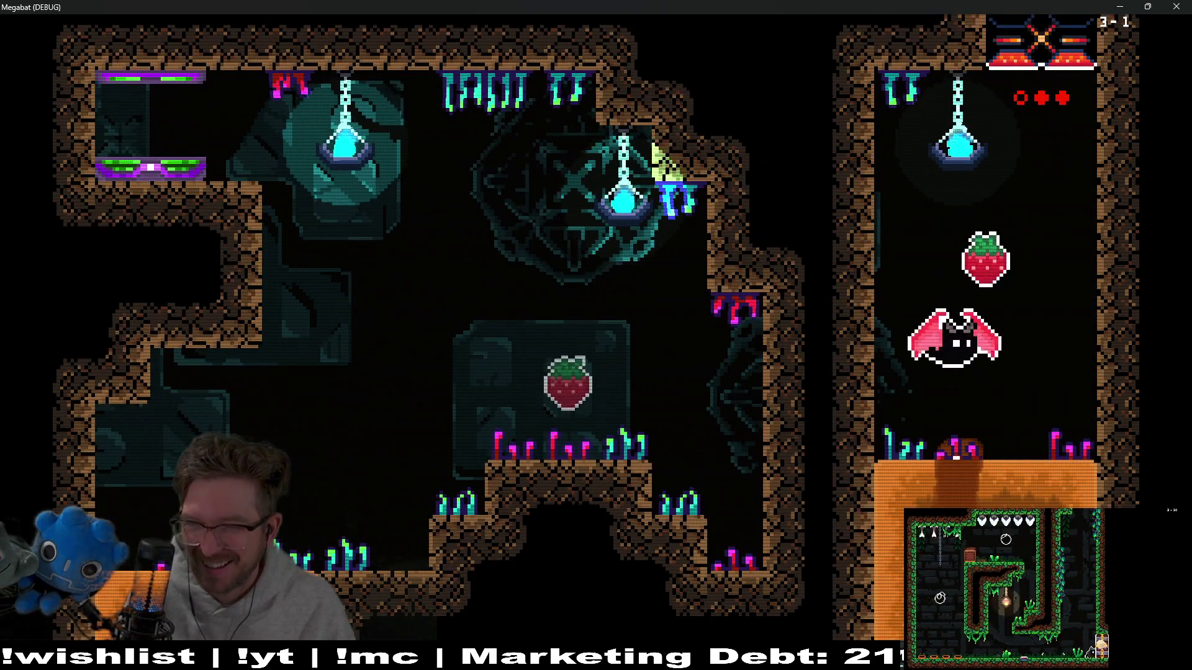
pyautogui.press('Down')
pyautogui.press('Left')
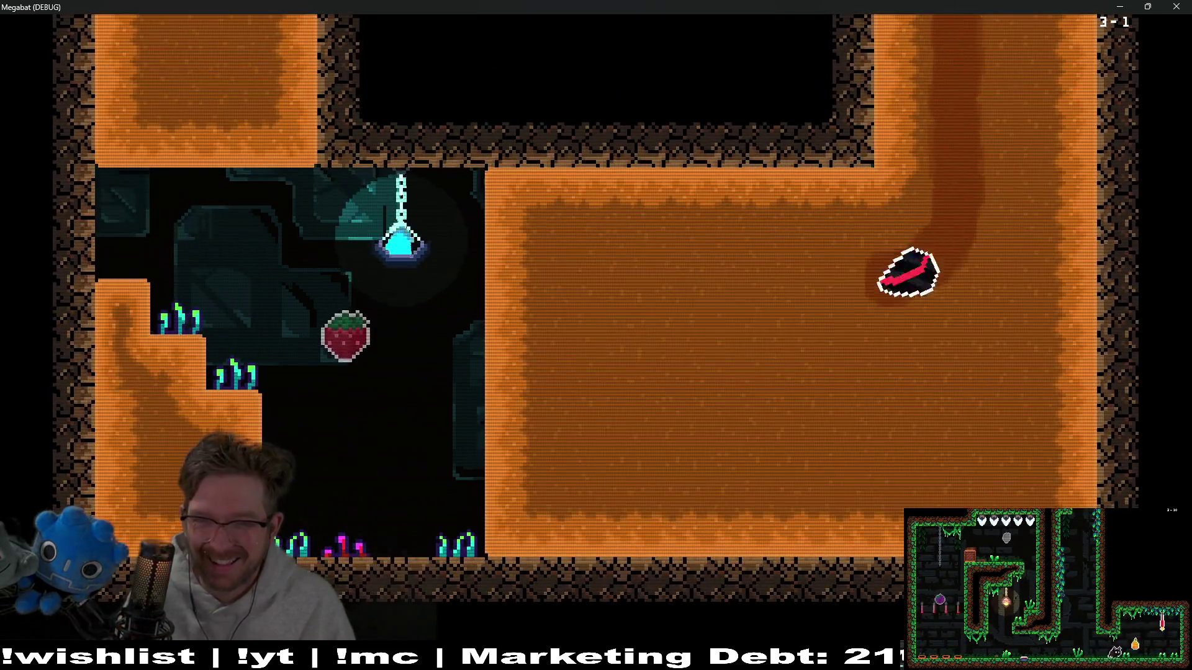
pyautogui.press('Left')
pyautogui.press('Right')
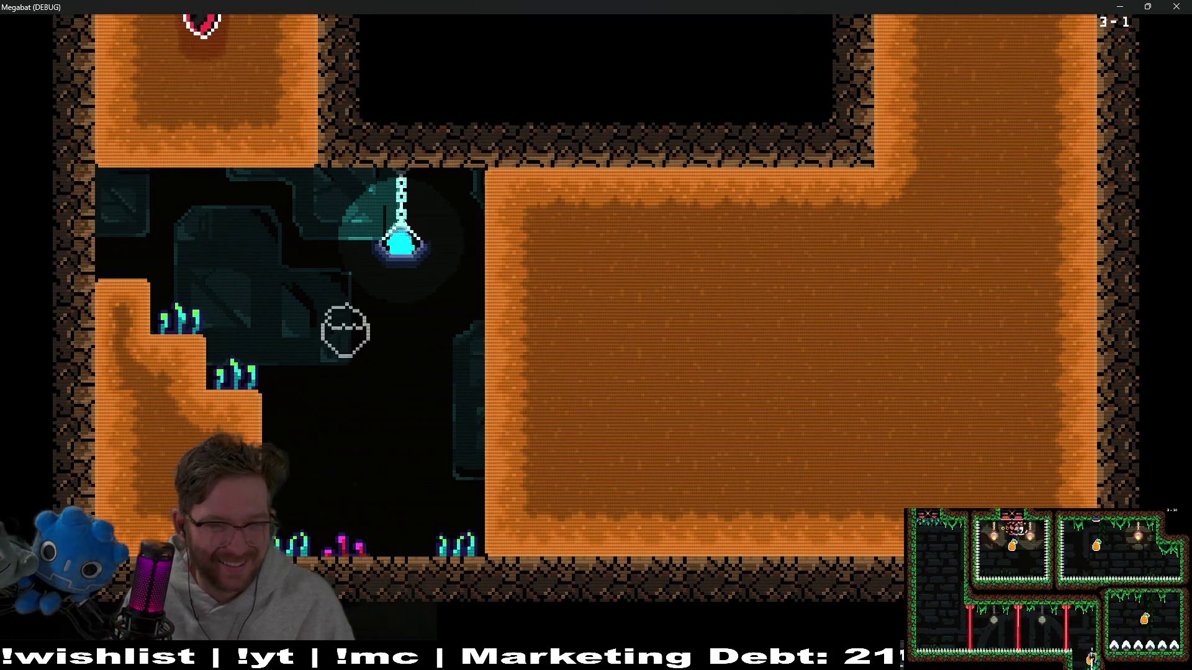
pyautogui.press('Down')
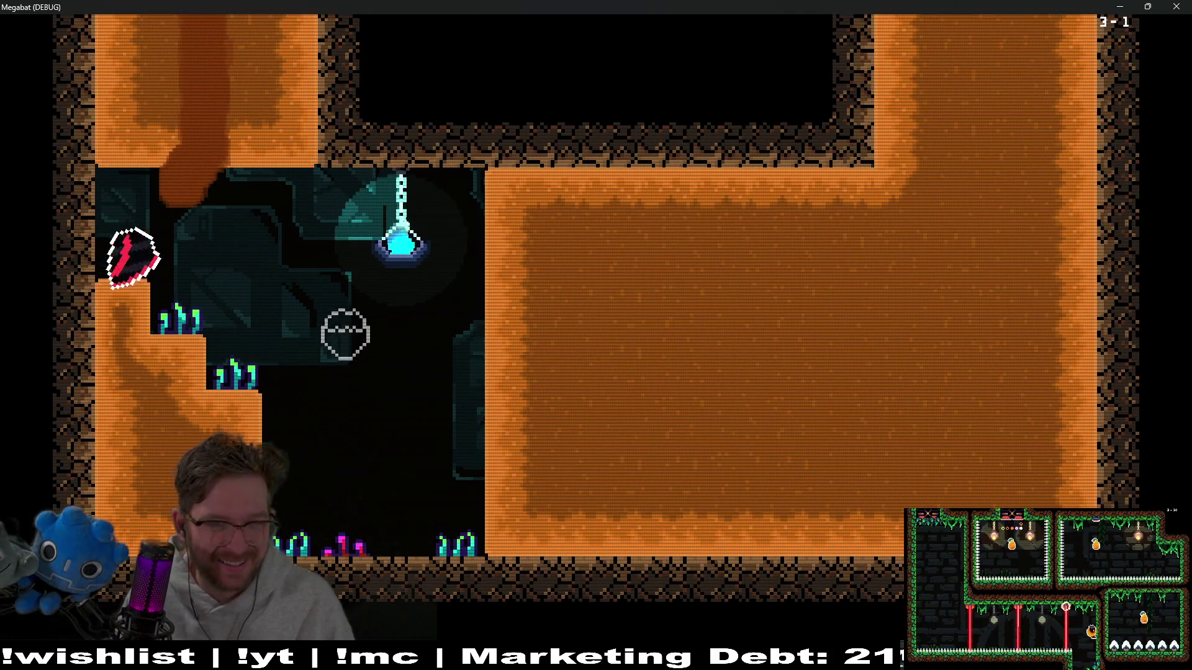
pyautogui.press('Right')
pyautogui.press('Up')
pyautogui.press('F8')
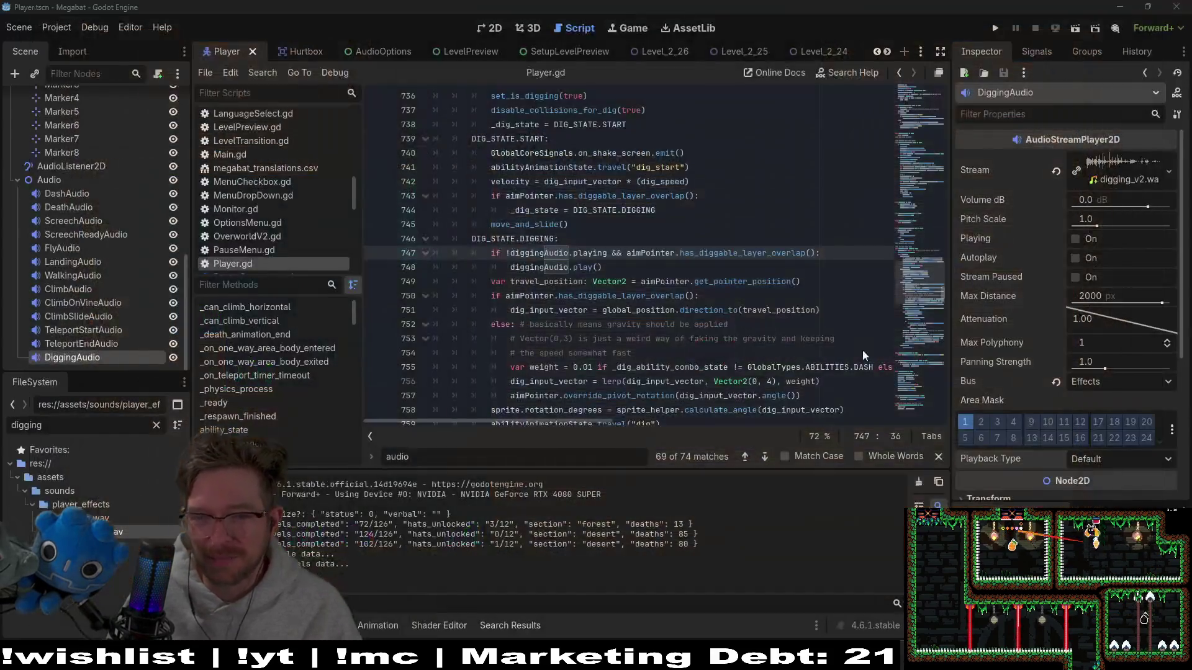
# - Return to Audacity and play the three layered stone impact tracks
pyautogui.hotkey('alt', 'Tab')
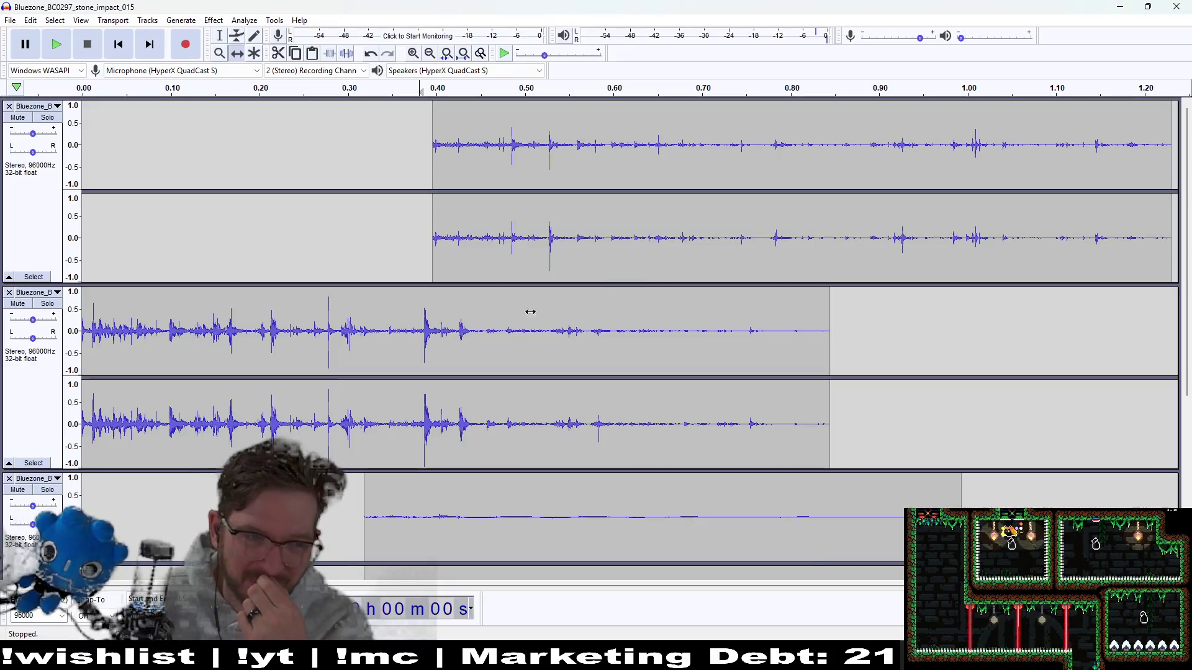
pyautogui.press('space')
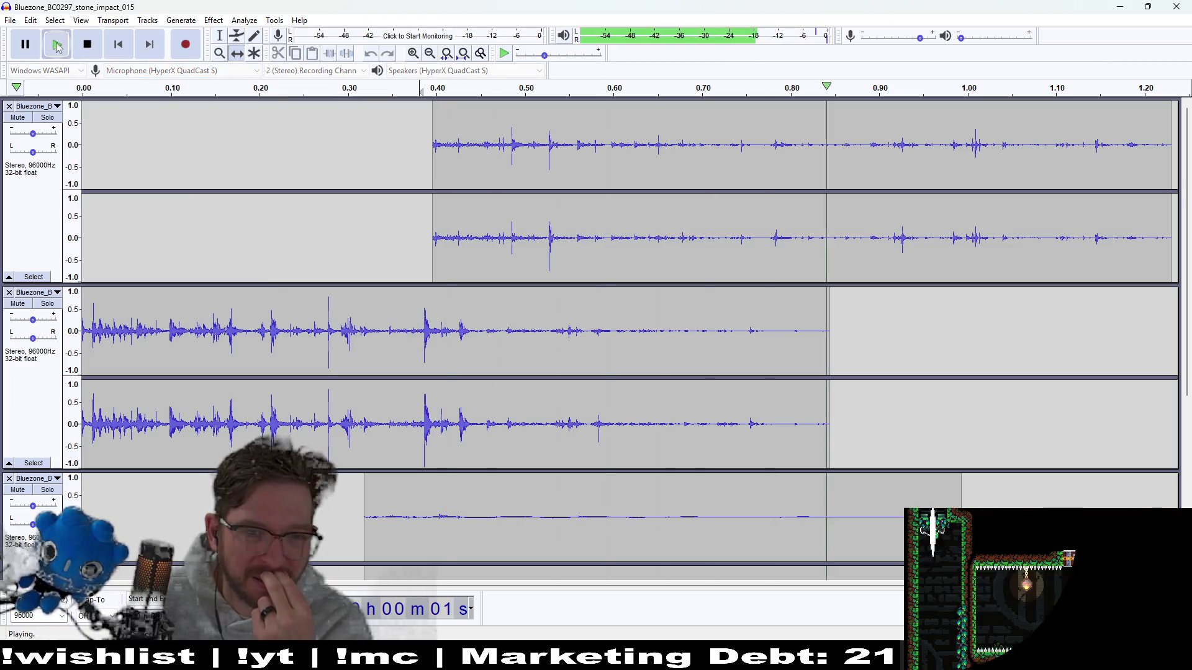
pyautogui.scroll(-5, 851, 394)
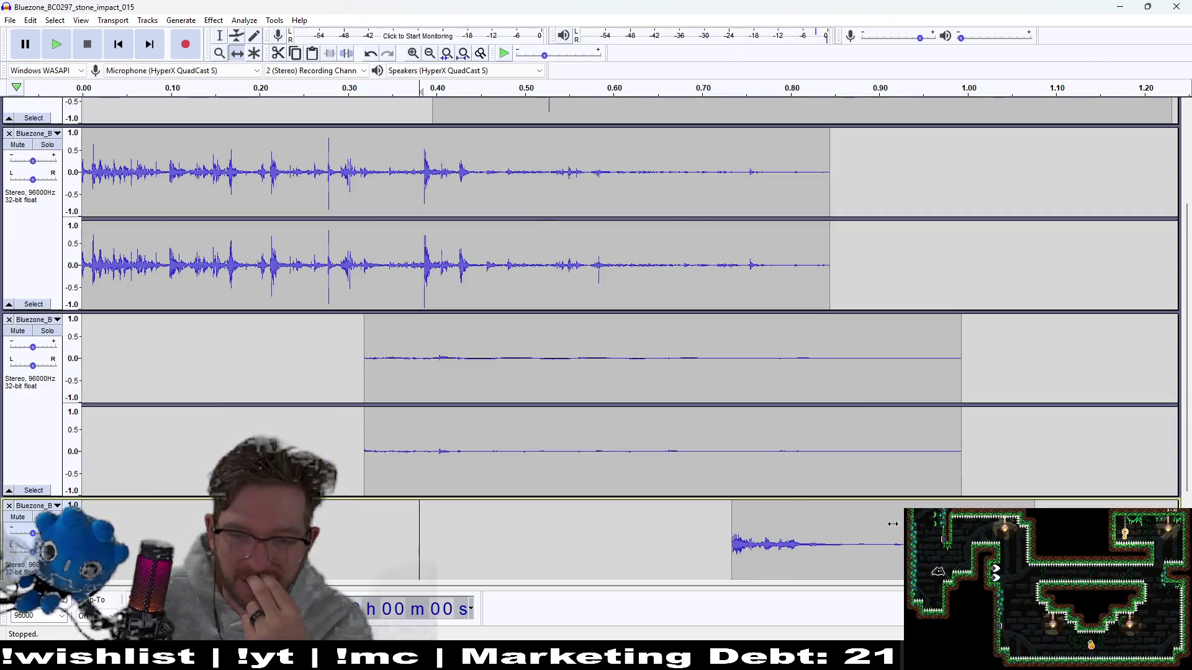
pyautogui.scroll(-1, 851, 530)
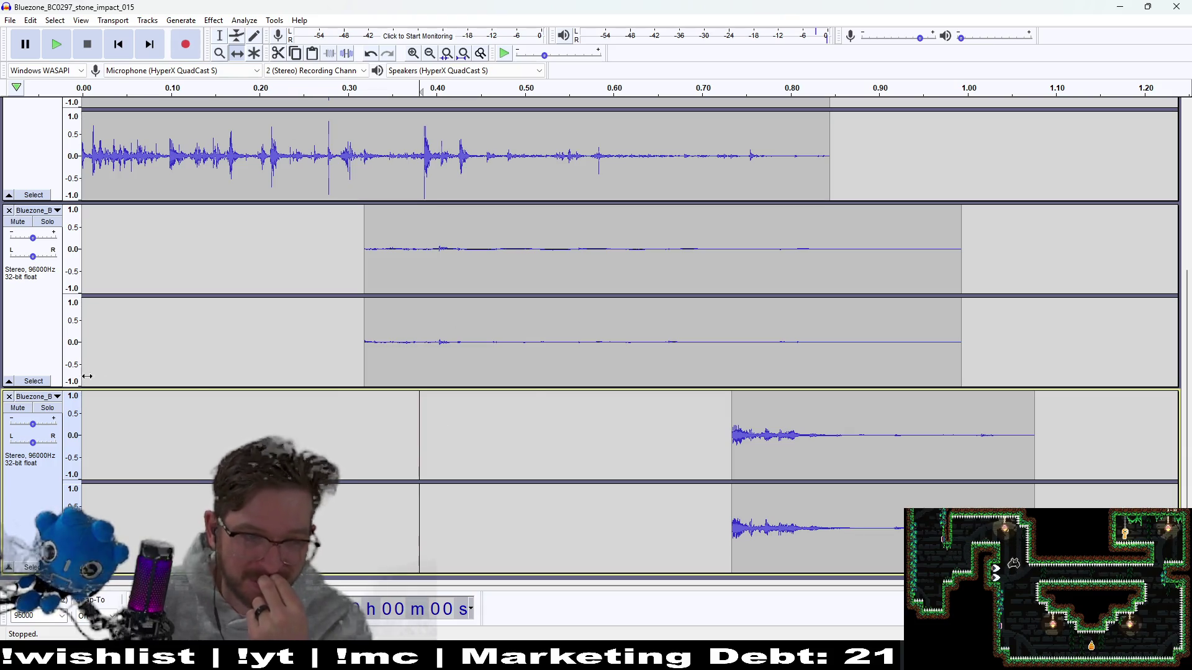
pyautogui.scroll(3, 280, 245)
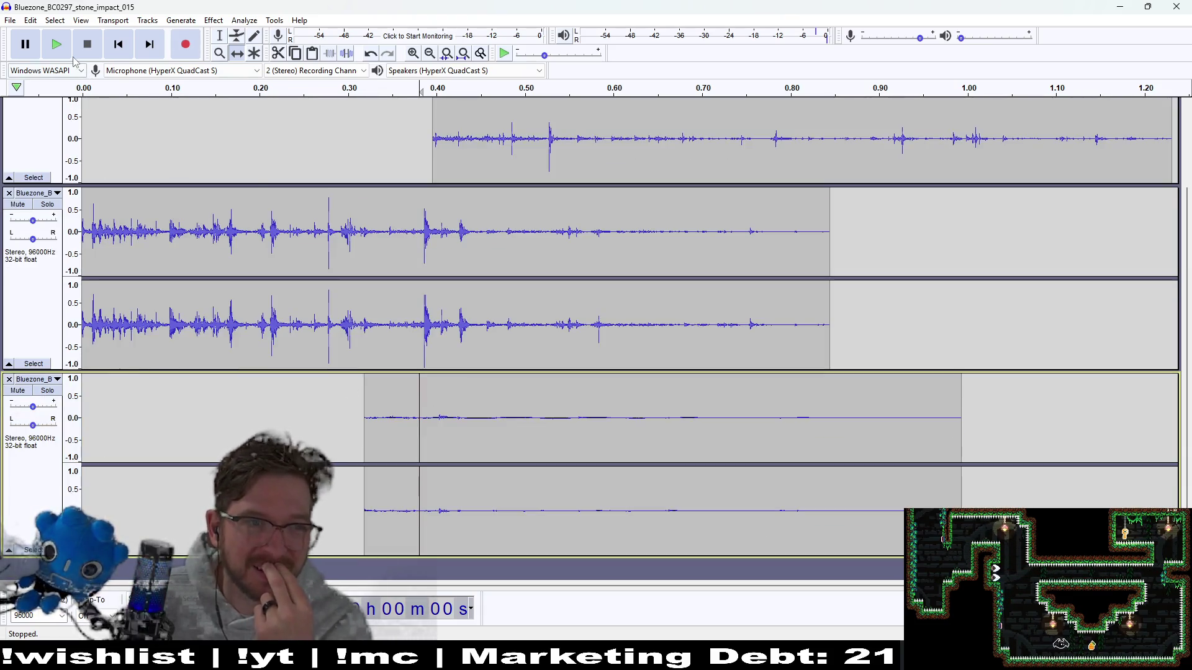
pyautogui.click(55, 45)
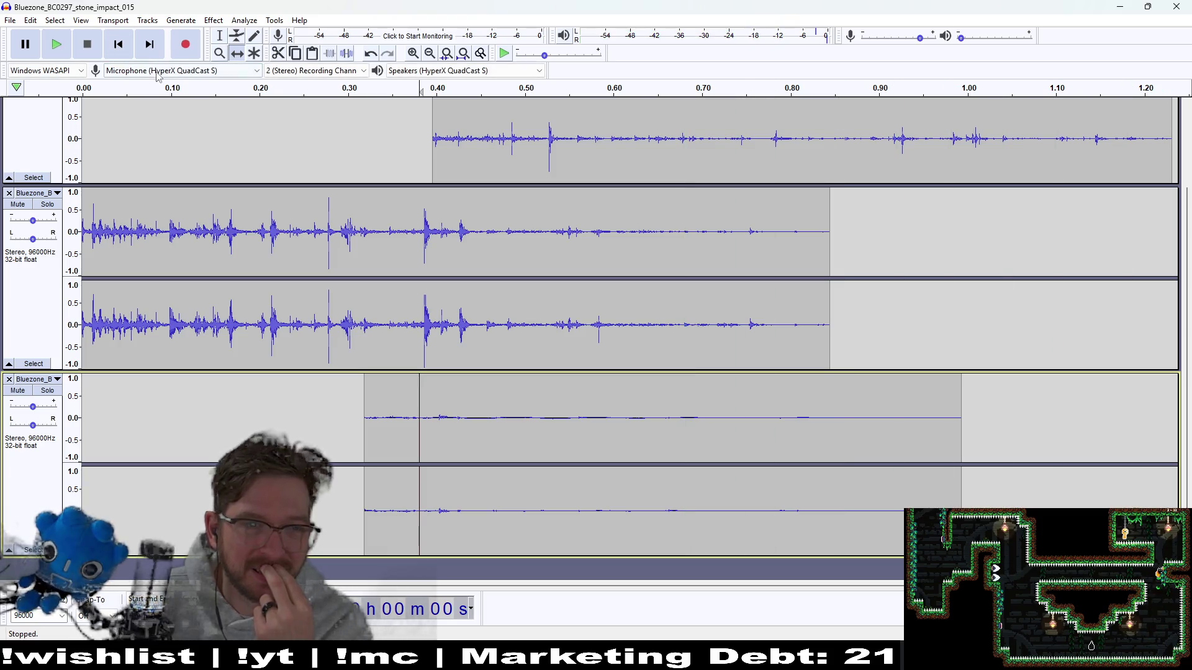
pyautogui.click(53, 46)
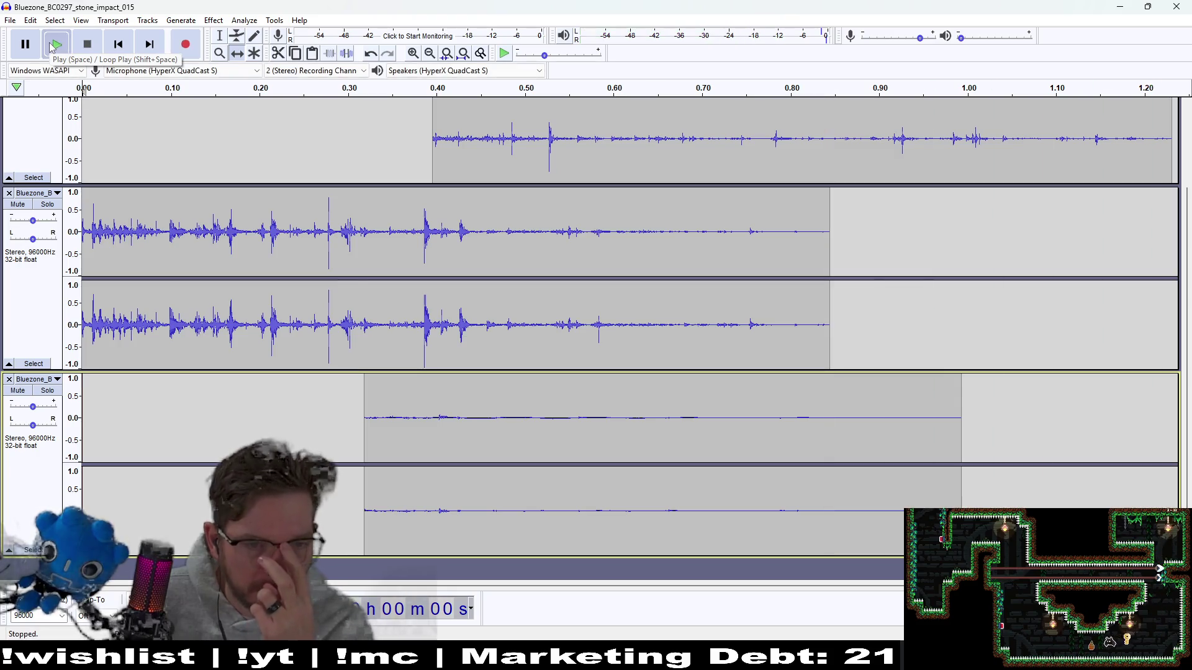
pyautogui.click(52, 45)
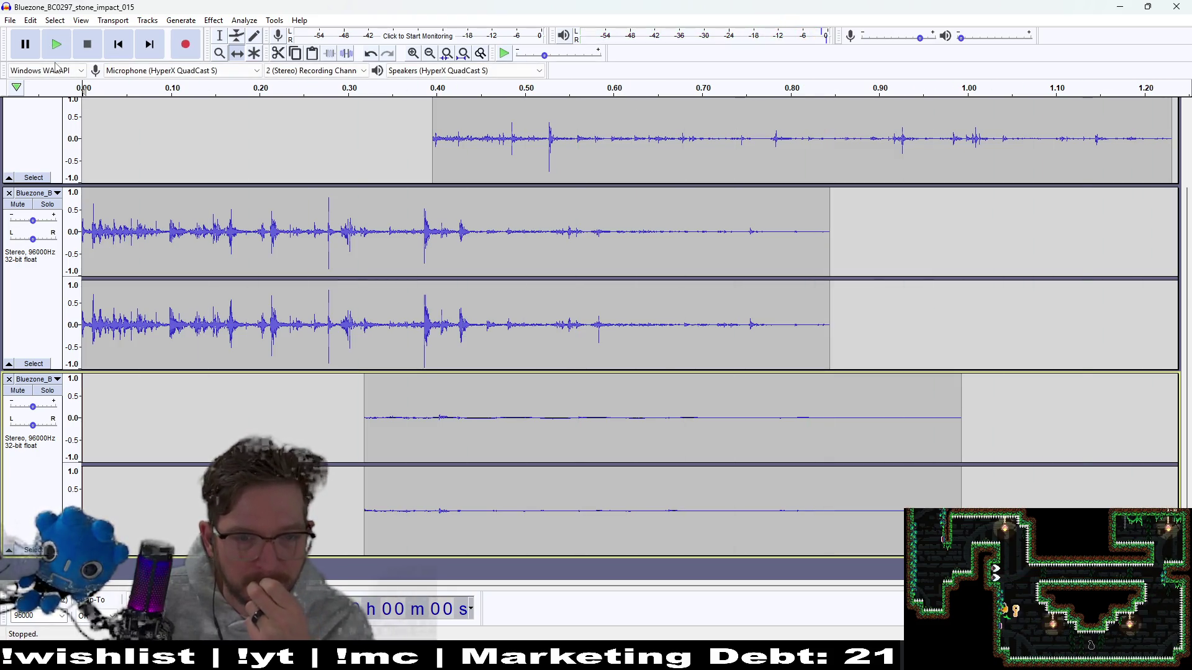
# - Align the third and second tracks' clips to start at 0.00 and replay the mix
pyautogui.moveTo(797, 441); pyautogui.dragTo(512, 429)
pyautogui.moveTo(466, 140)
pyautogui.mouseDown()
pyautogui.moveTo(145, 140)
pyautogui.moveTo(115, 62)
pyautogui.mouseUp()
pyautogui.click(47, 46)
pyautogui.click(49, 45)
pyautogui.click(49, 44)
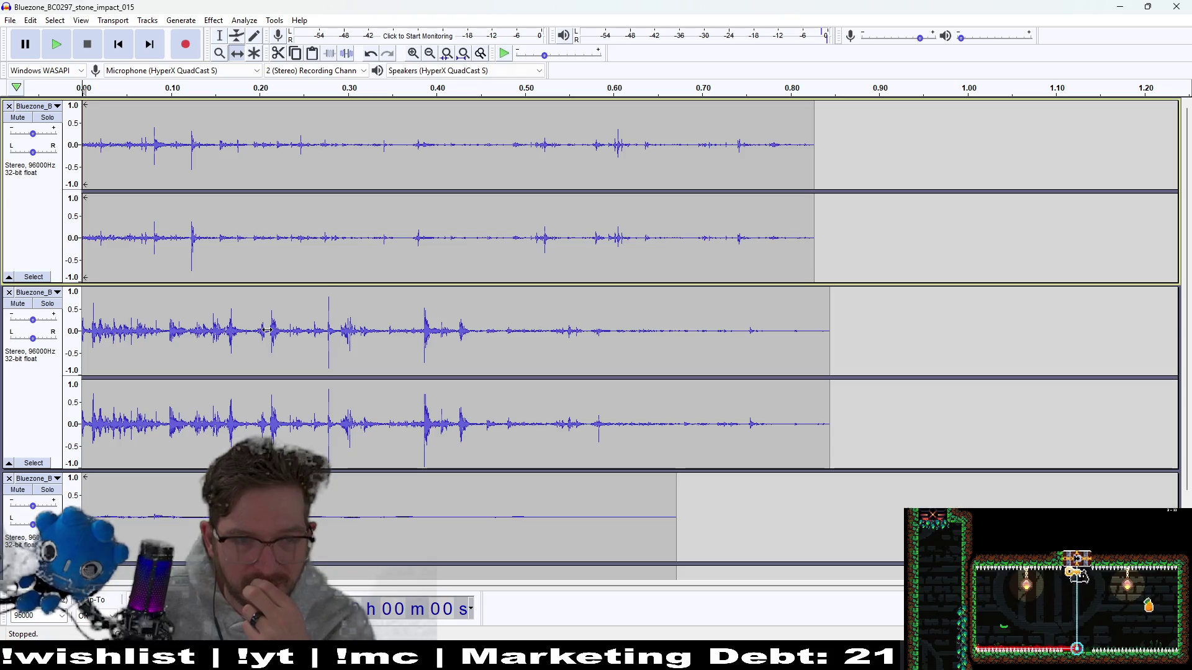
pyautogui.moveTo(242, 332); pyautogui.dragTo(255, 332)
pyautogui.moveTo(465, 306); pyautogui.dragTo(454, 309)
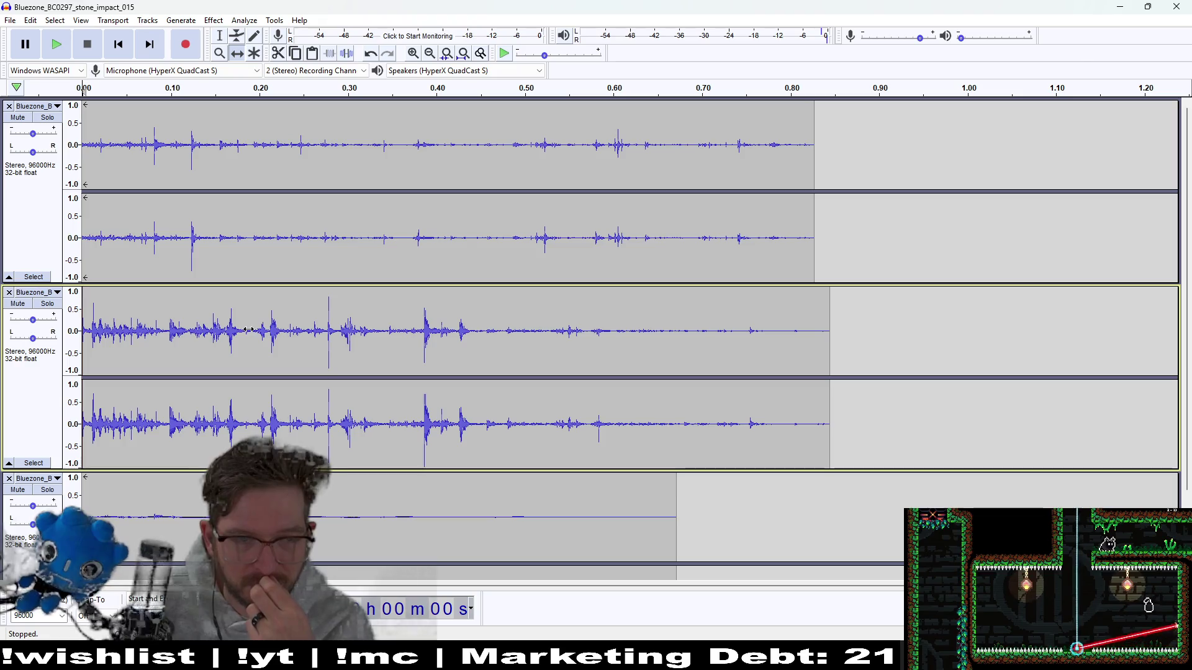
pyautogui.click(64, 48)
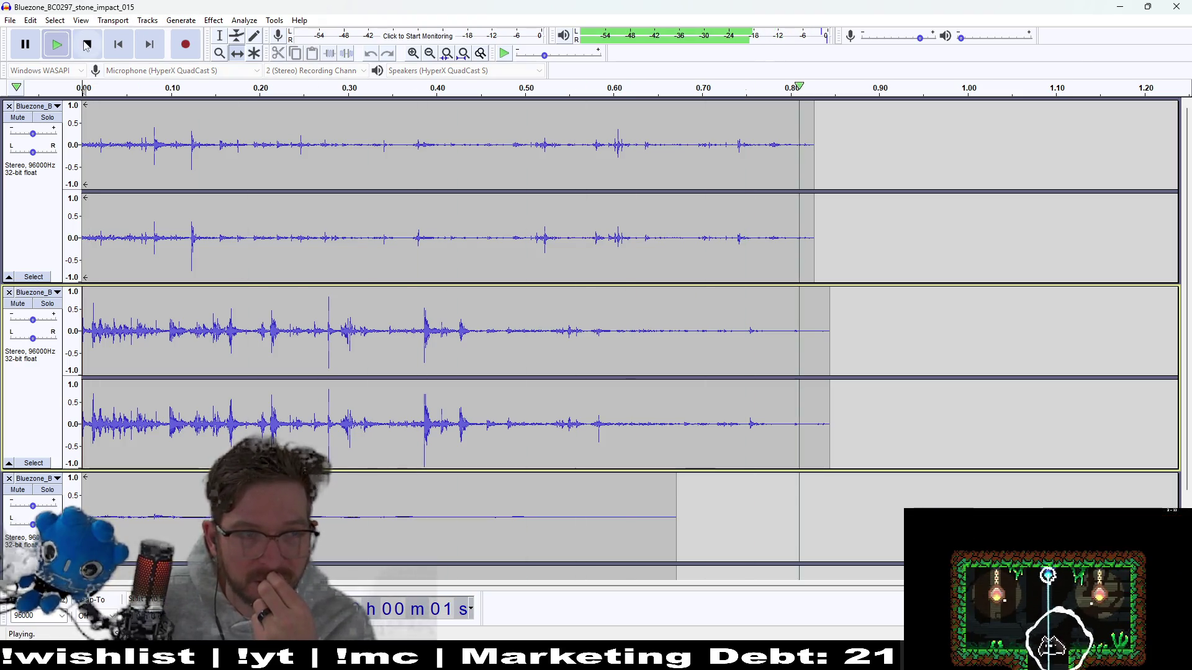
pyautogui.click(10, 20)
# - Export the mix as WAV over digging_v2.wav, confirm all prompts, and relaunch the game from Godot
pyautogui.moveTo(37, 115)
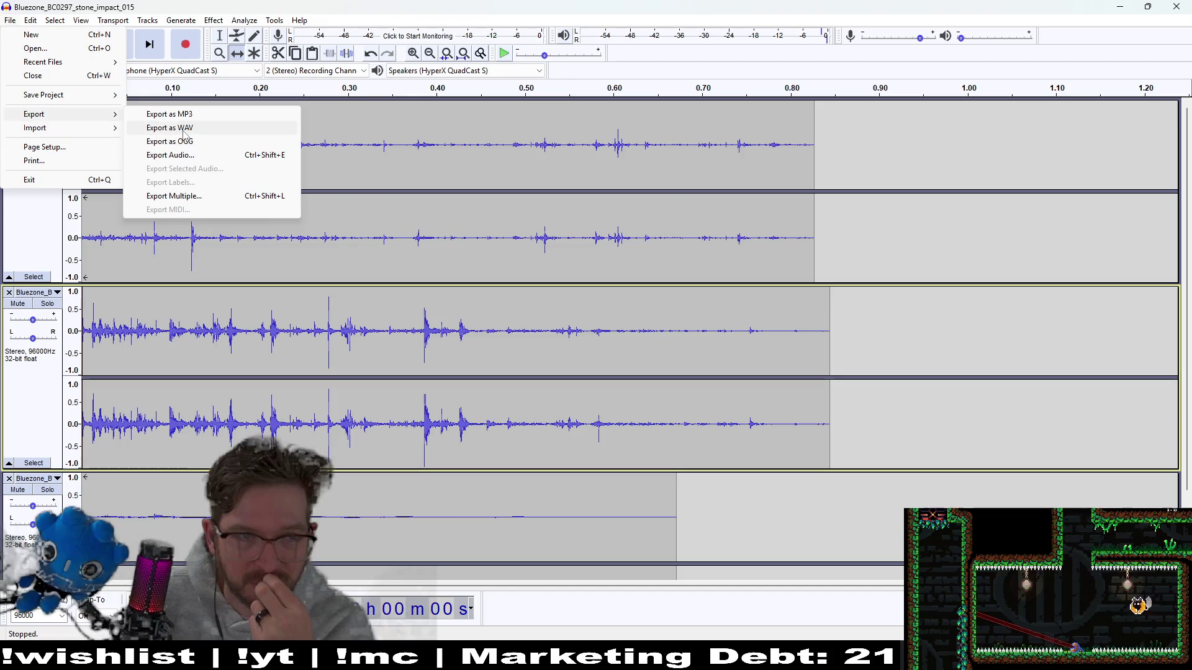
pyautogui.click(196, 127)
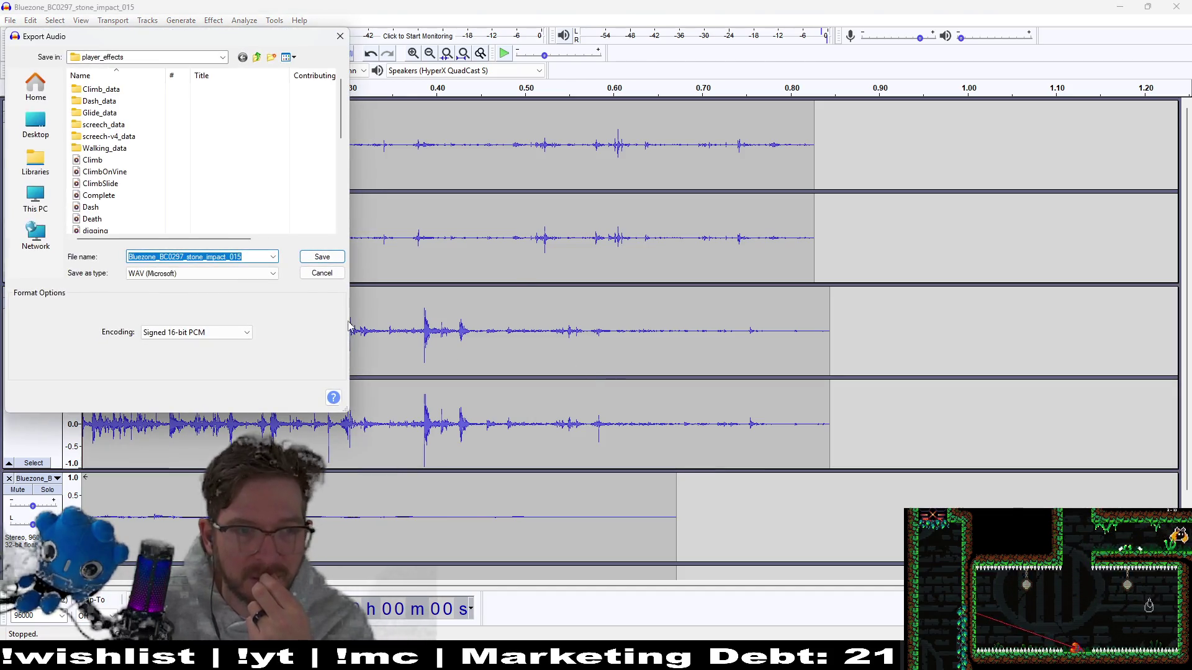
pyautogui.press('BackSpace')
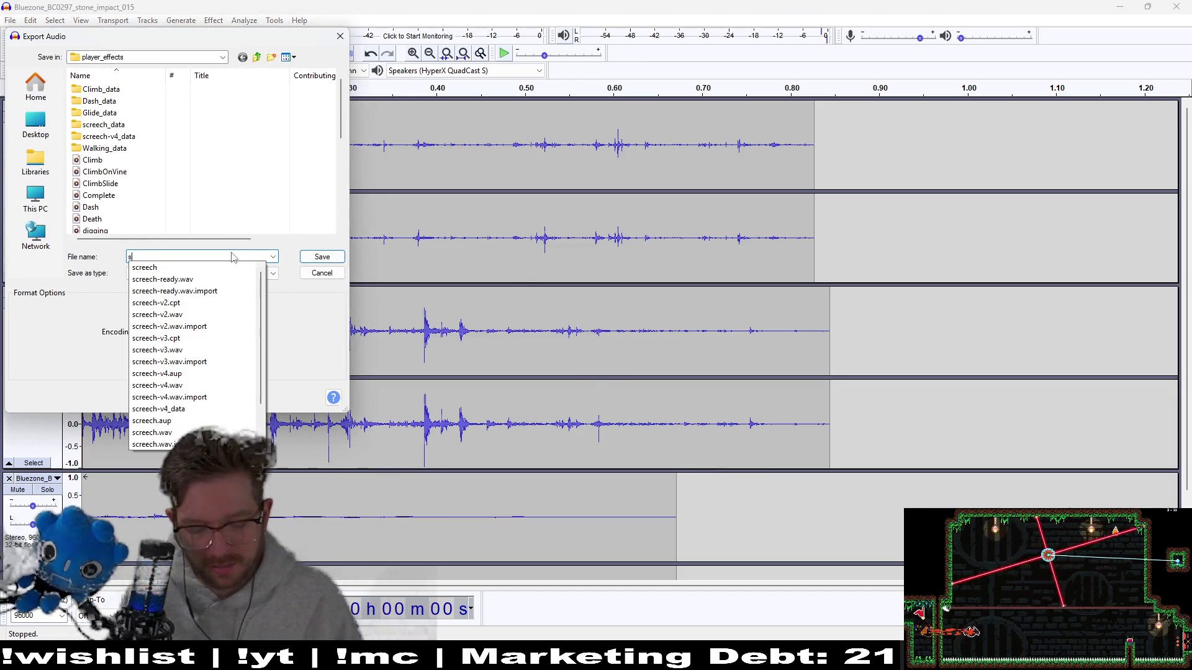
pyautogui.write('digging_v2.wav')
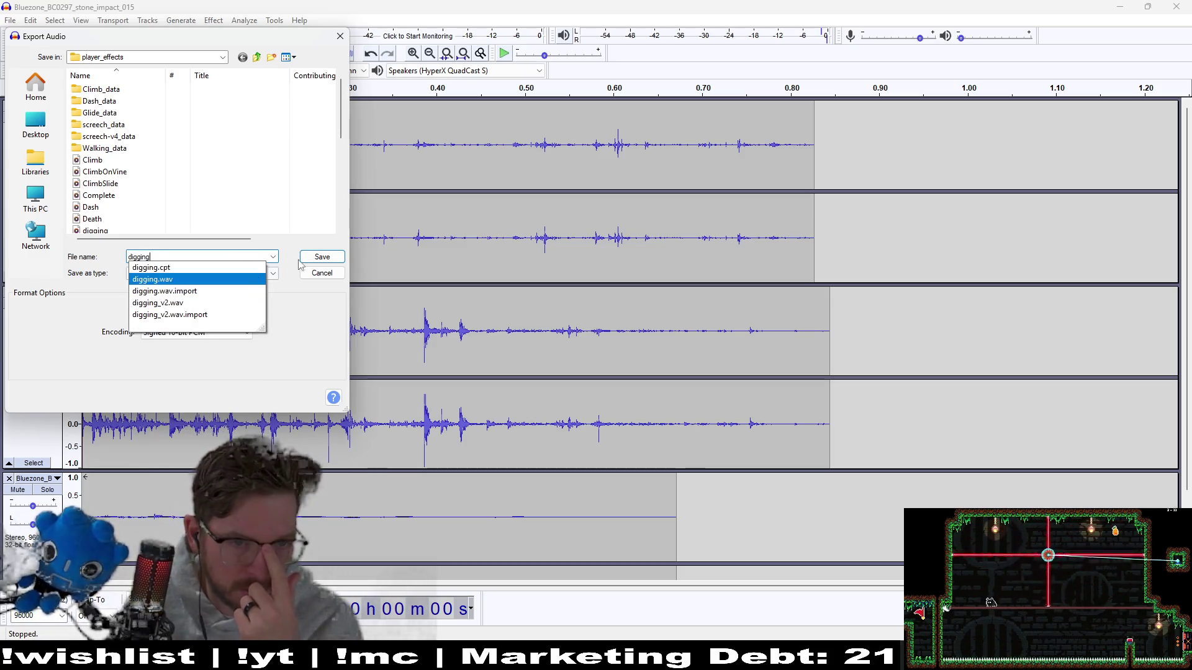
pyautogui.click(245, 303)
pyautogui.click(322, 257)
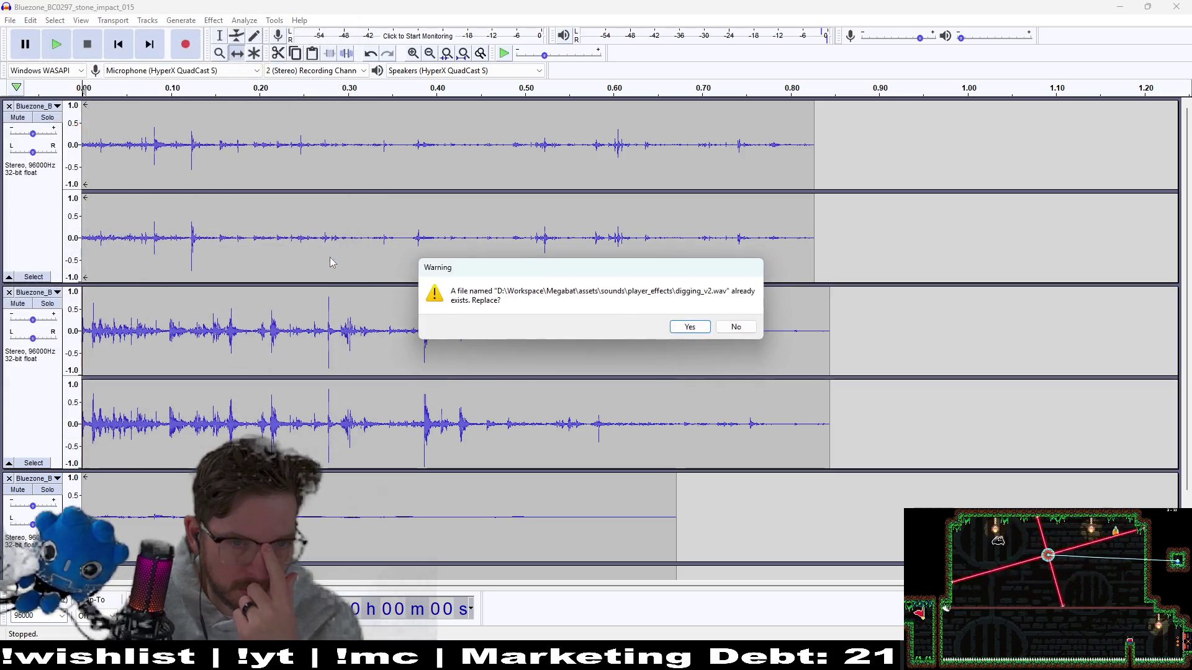
pyautogui.click(690, 328)
pyautogui.click(643, 352)
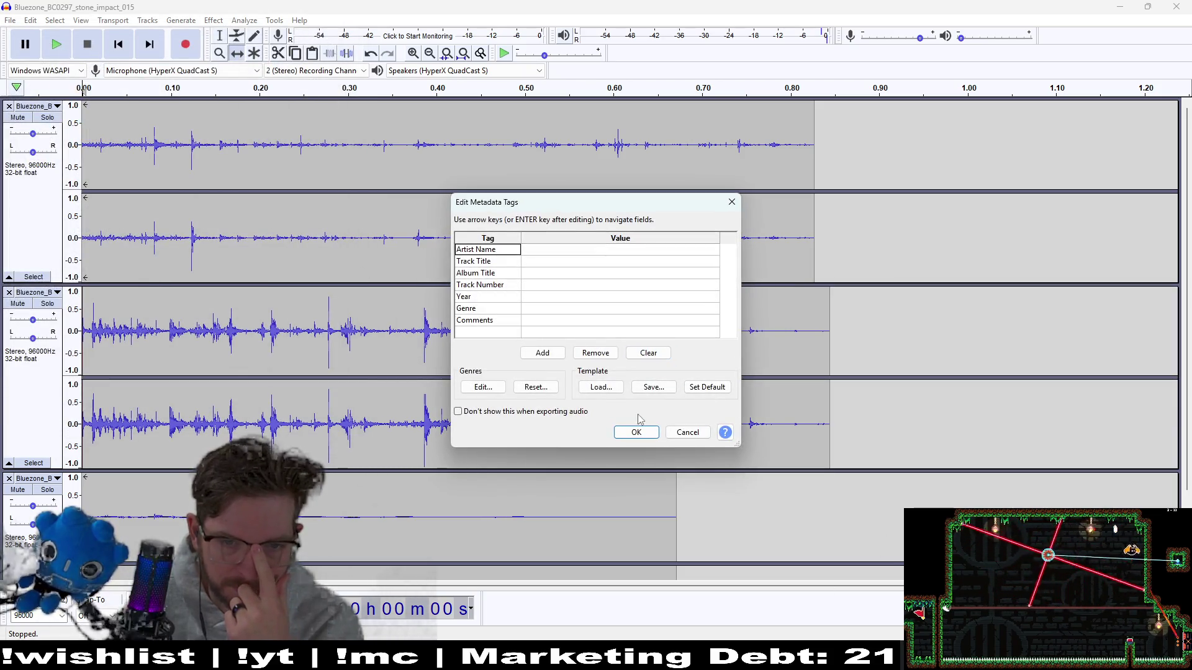
pyautogui.click(636, 430)
pyautogui.hotkey('alt', 'Tab')
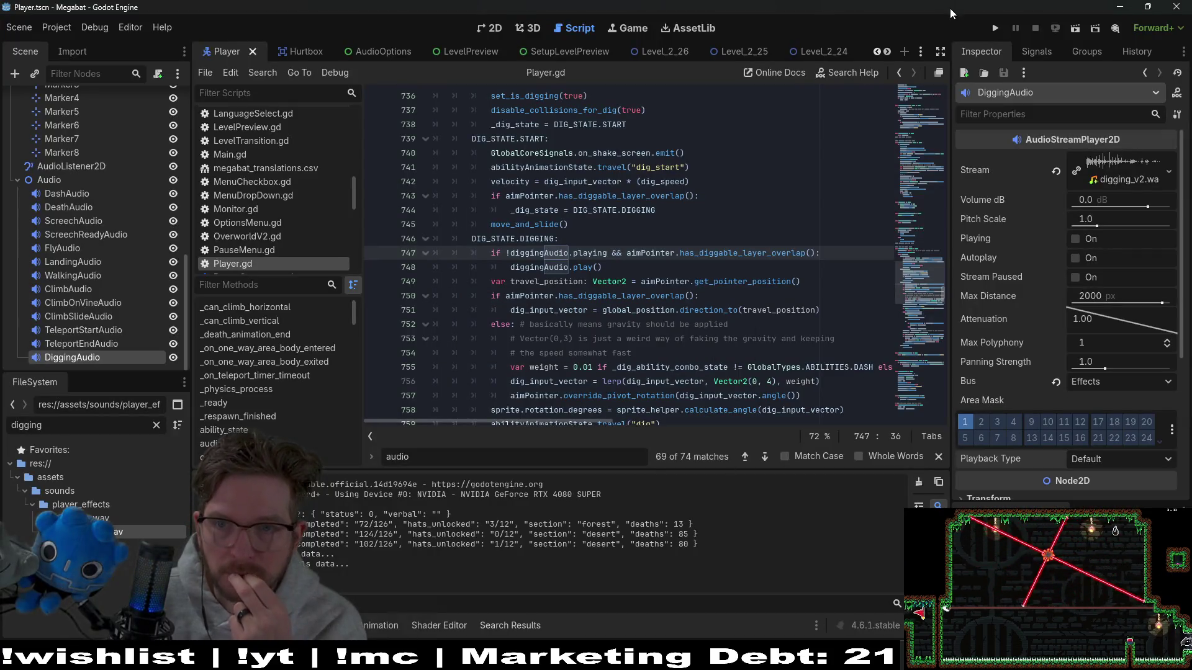
pyautogui.click(992, 28)
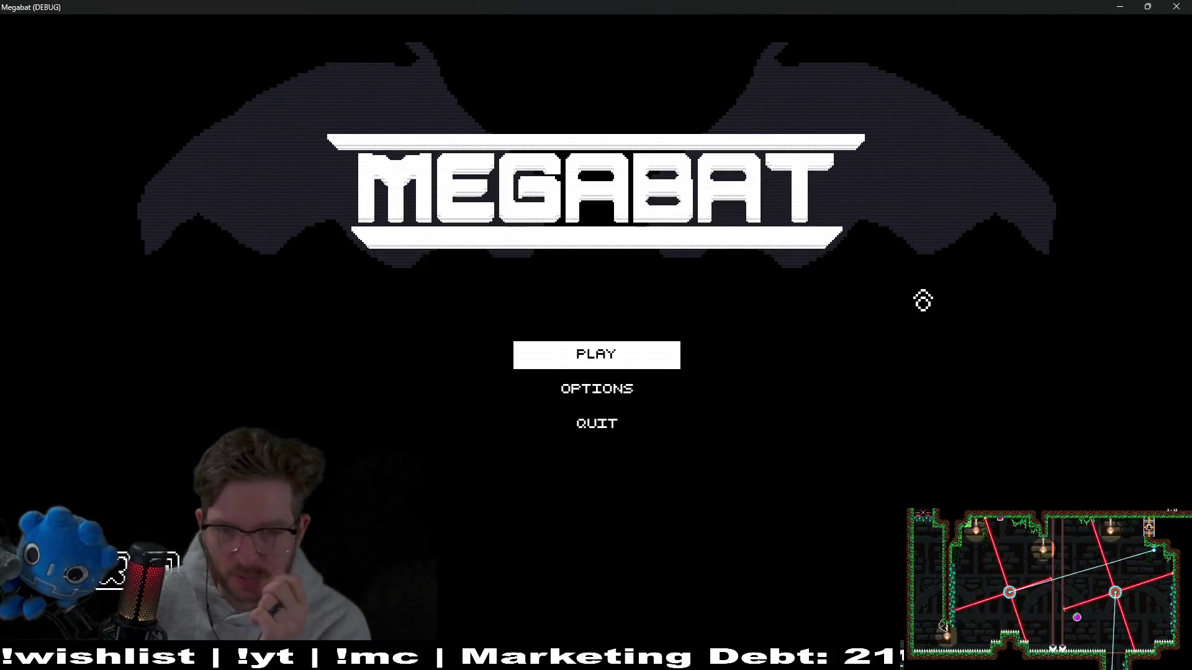
# - Pick a save profile and load the forest world's level 3-1
pyautogui.click(645, 366)
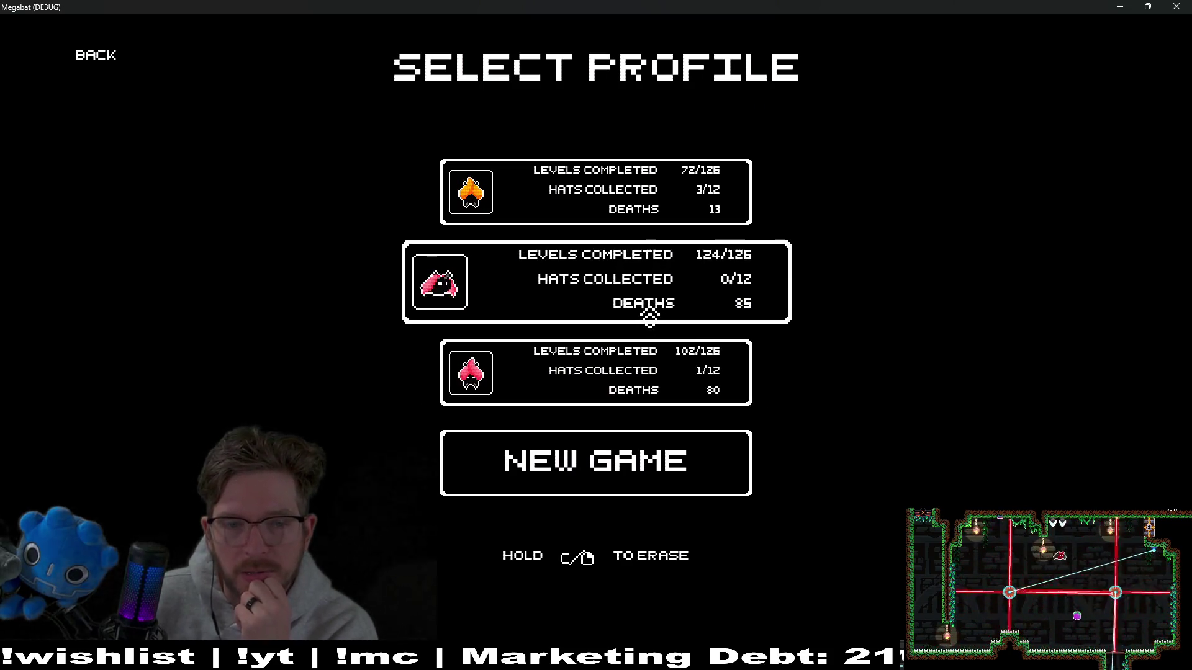
pyautogui.click(649, 343)
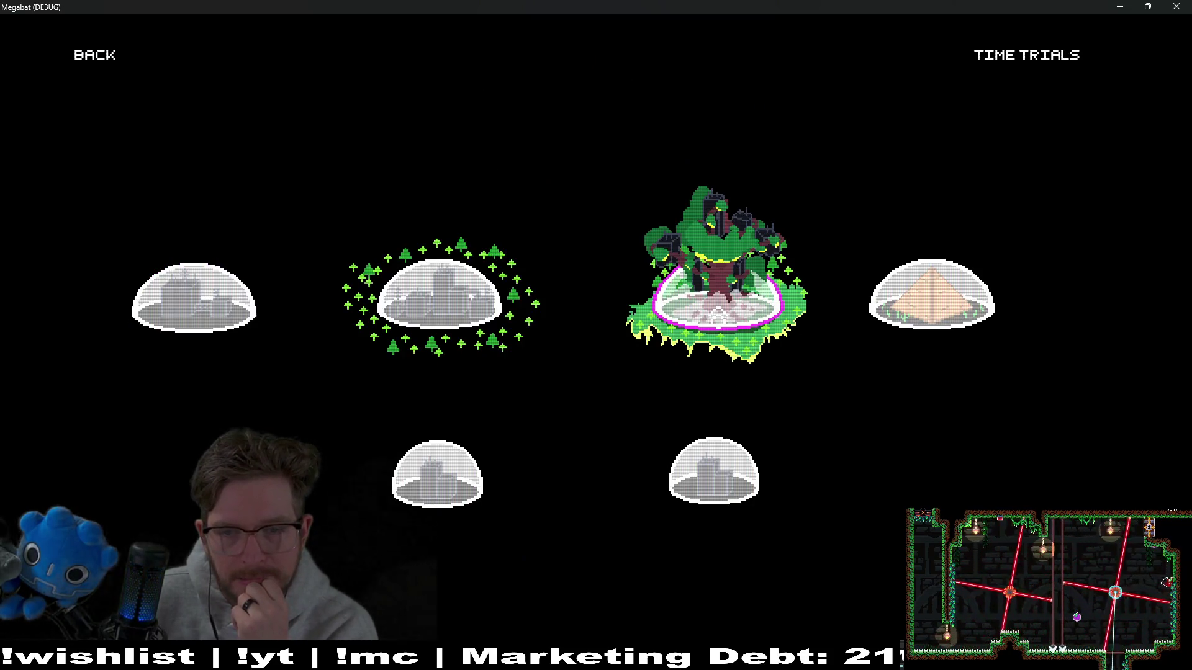
pyautogui.click(683, 347)
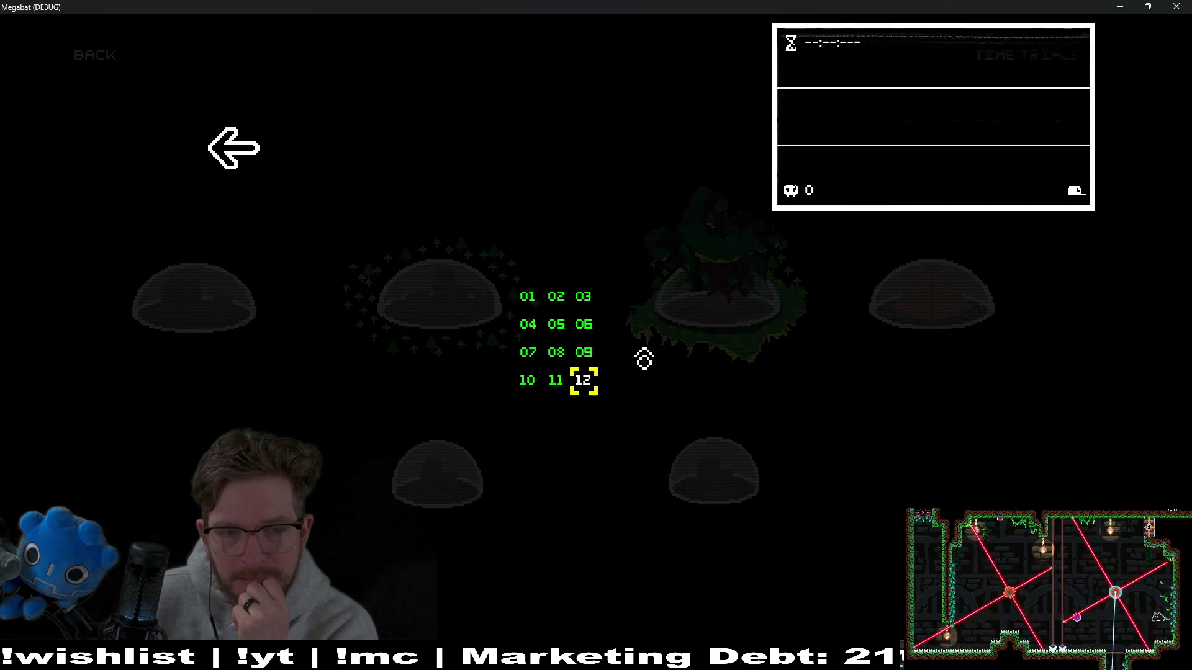
pyautogui.click(529, 307)
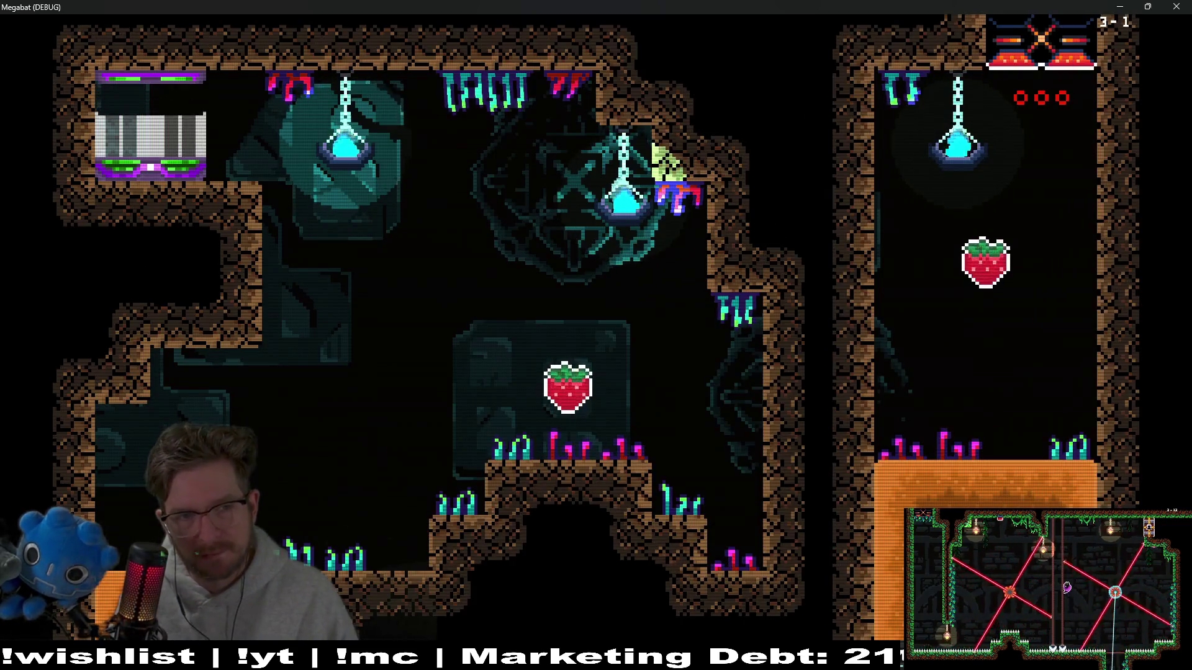
# - Dig the bat through the orange earth to hear the new sound, then return to Audacity
pyautogui.press('Down')
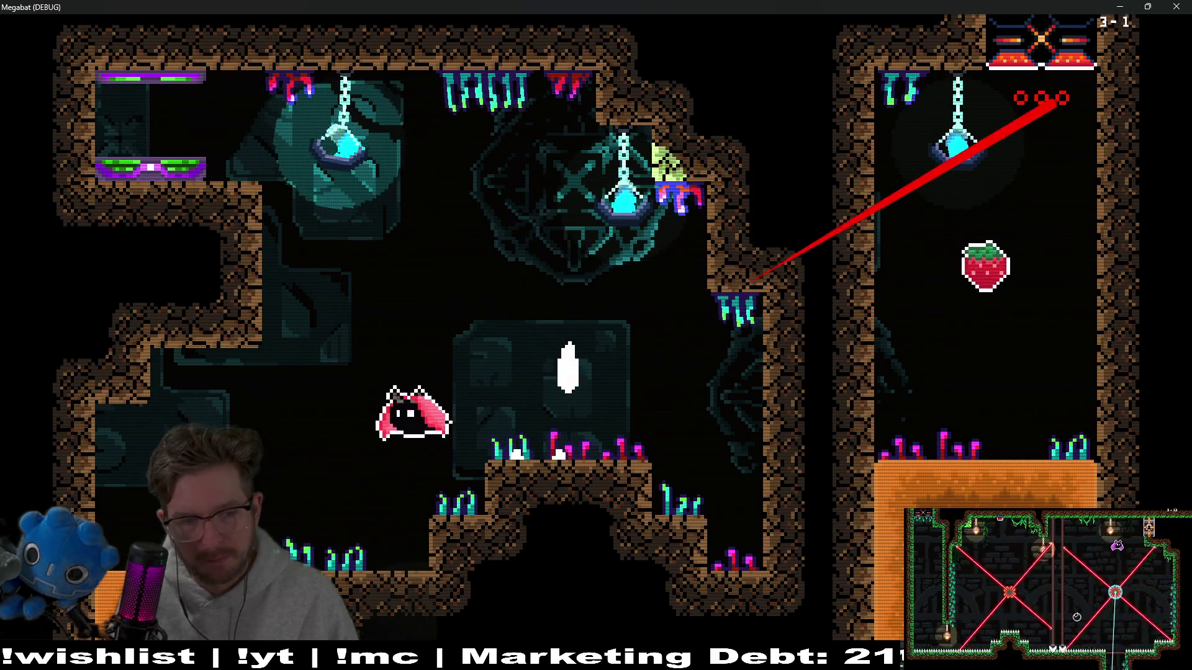
pyautogui.press('Right')
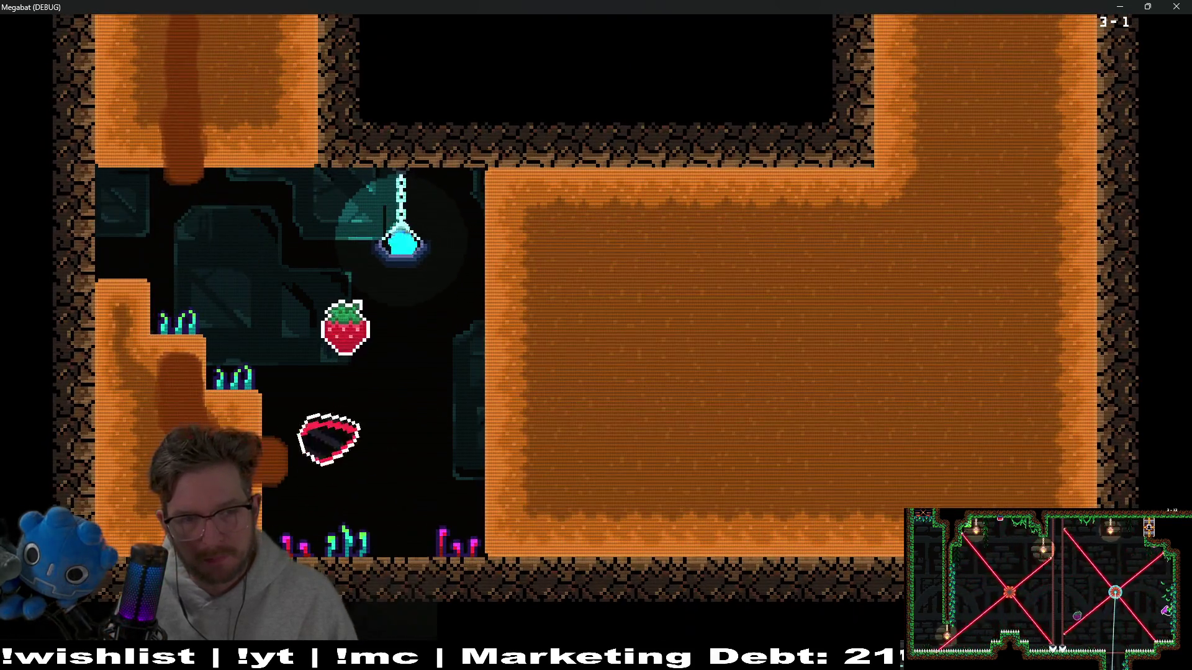
pyautogui.press('Left')
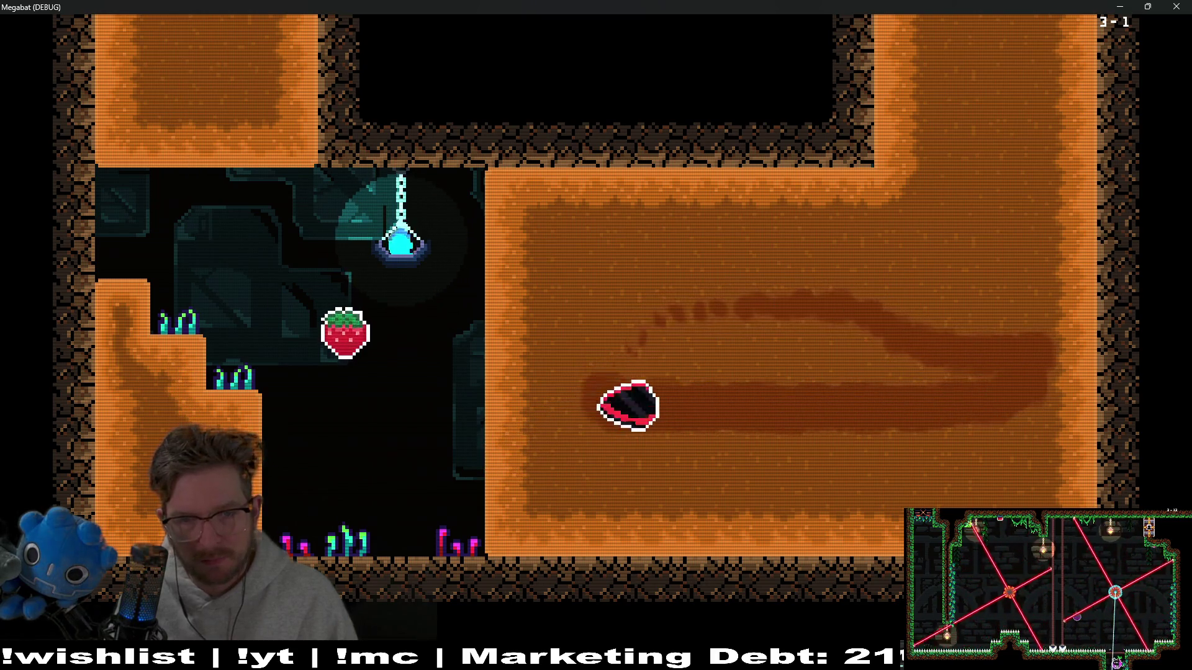
pyautogui.press('Right')
pyautogui.press('Left')
pyautogui.press('Up')
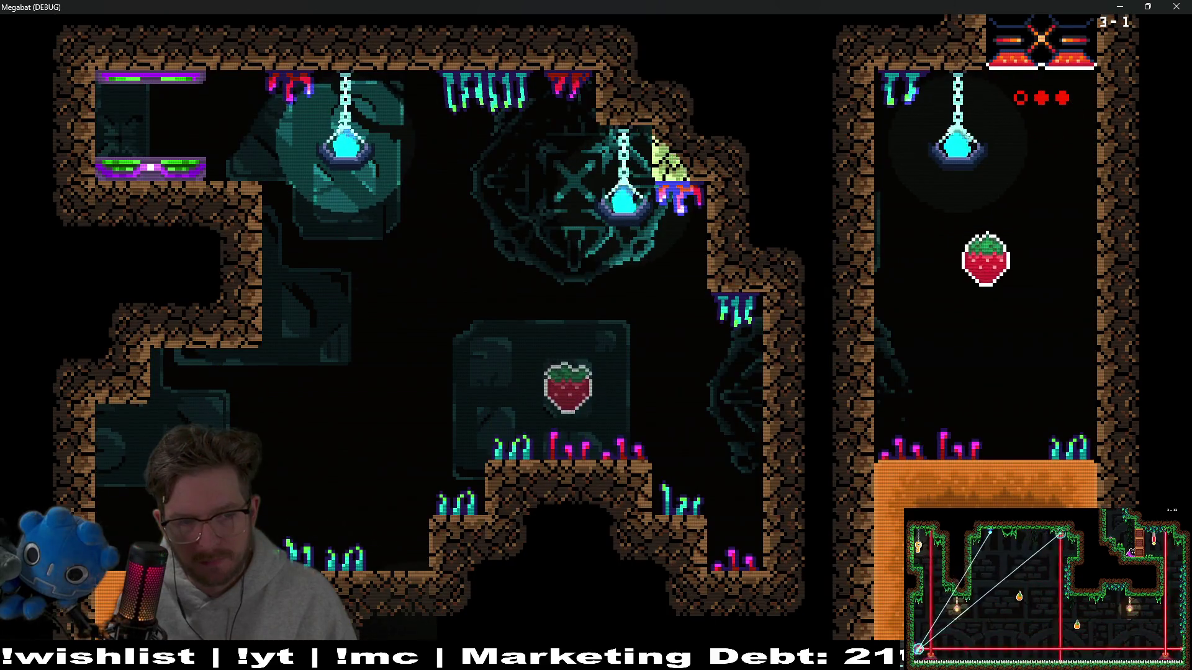
pyautogui.press('Right')
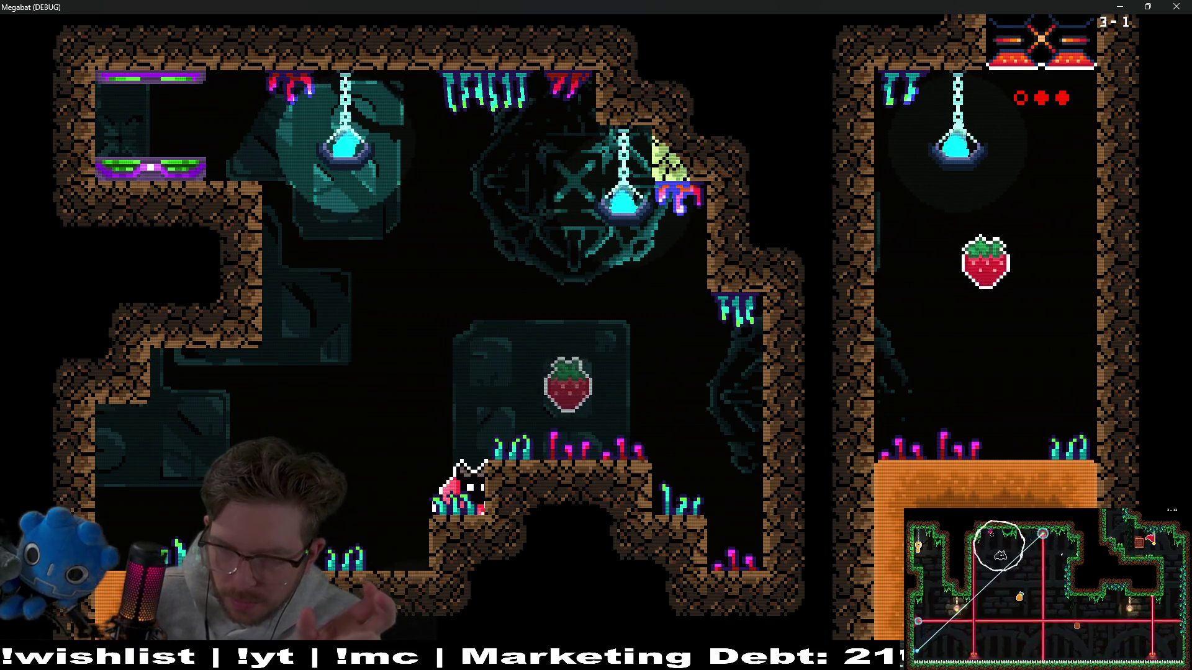
pyautogui.hotkey('alt', 'Tab')
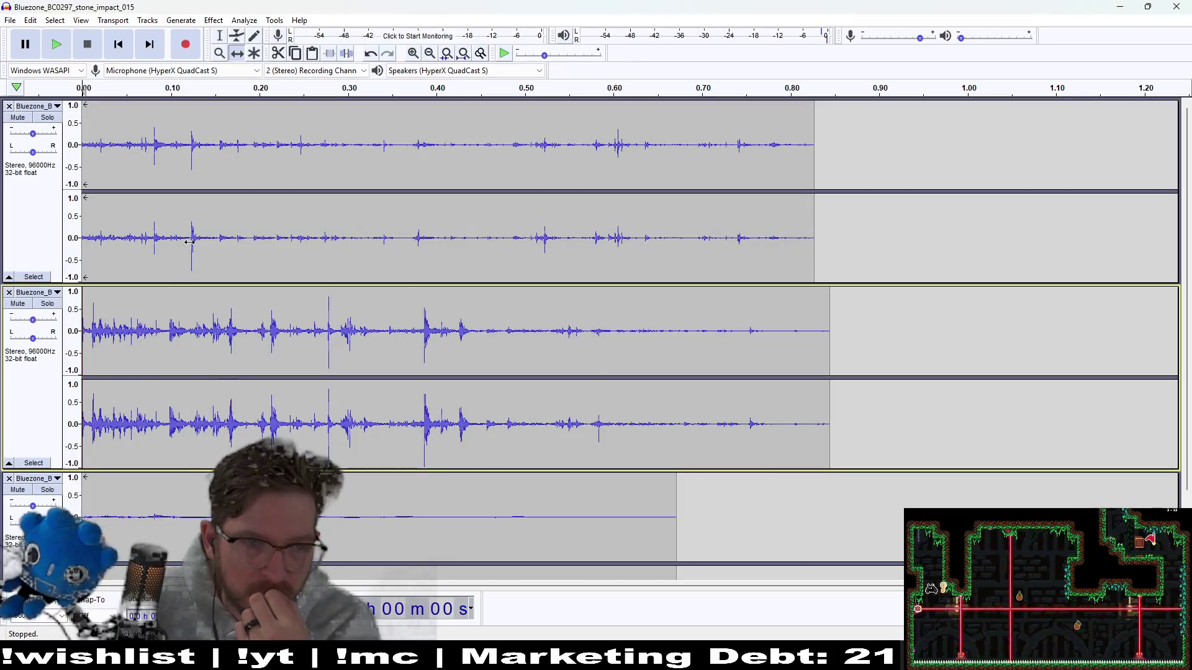
# - Remove the extra tracks, leaving a single stone impact track, and preview it
pyautogui.click(59, 49)
pyautogui.click(58, 49)
pyautogui.scroll(-2, 349, 331)
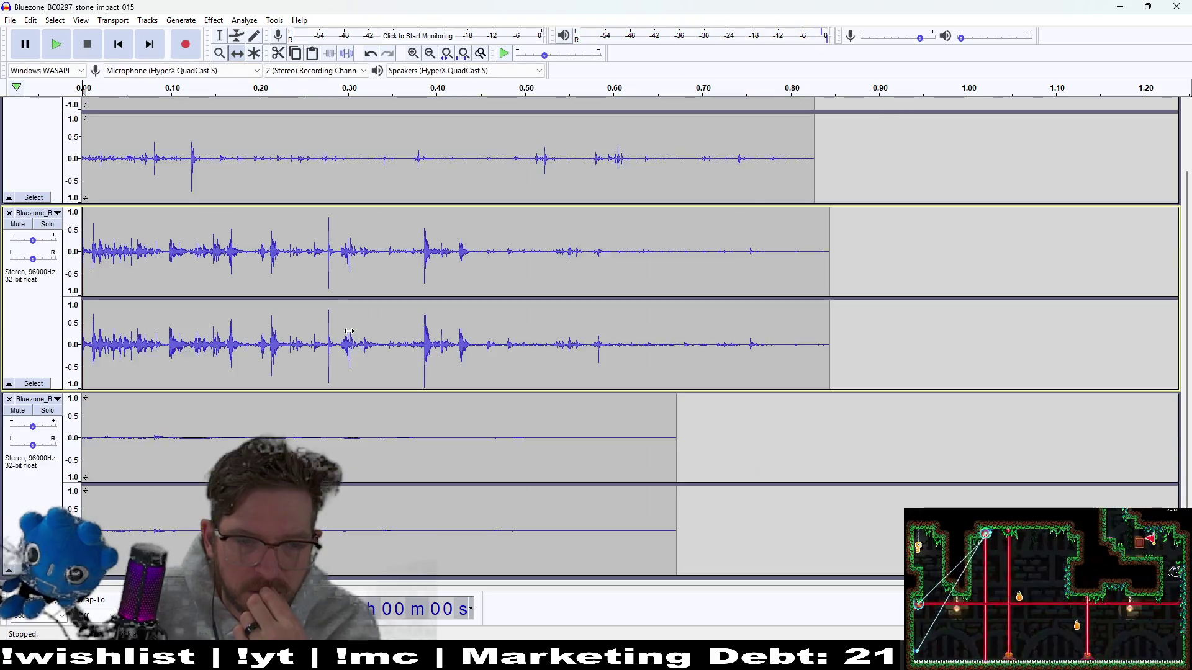
pyautogui.scroll(2, 349, 331)
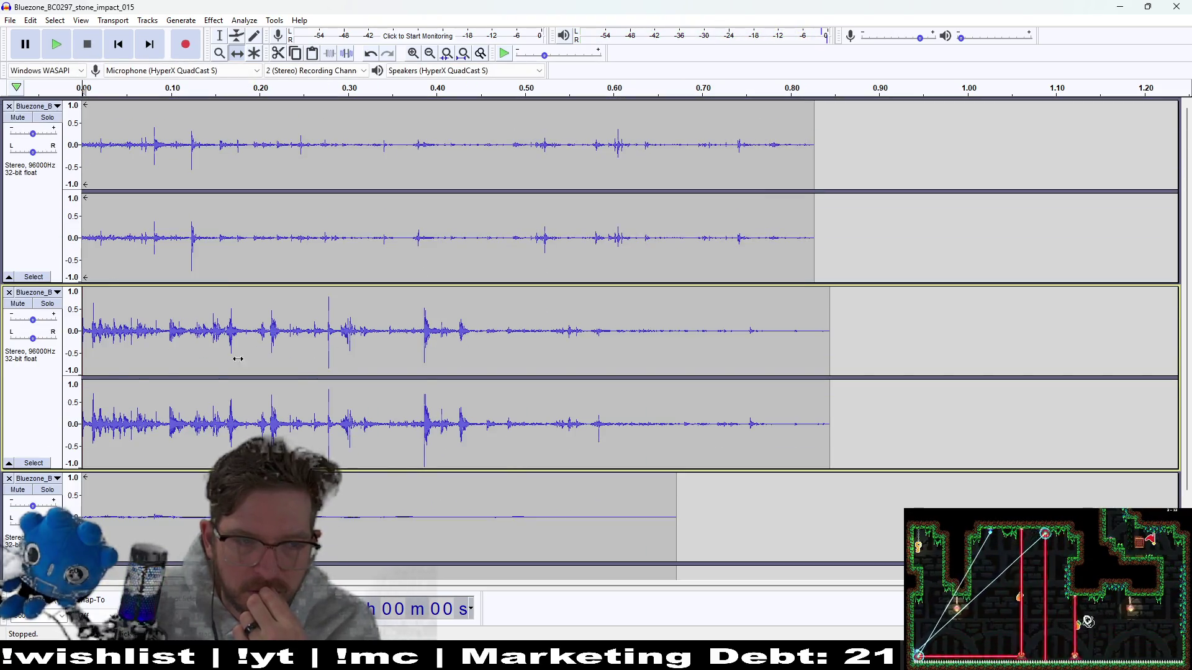
pyautogui.click(9, 293)
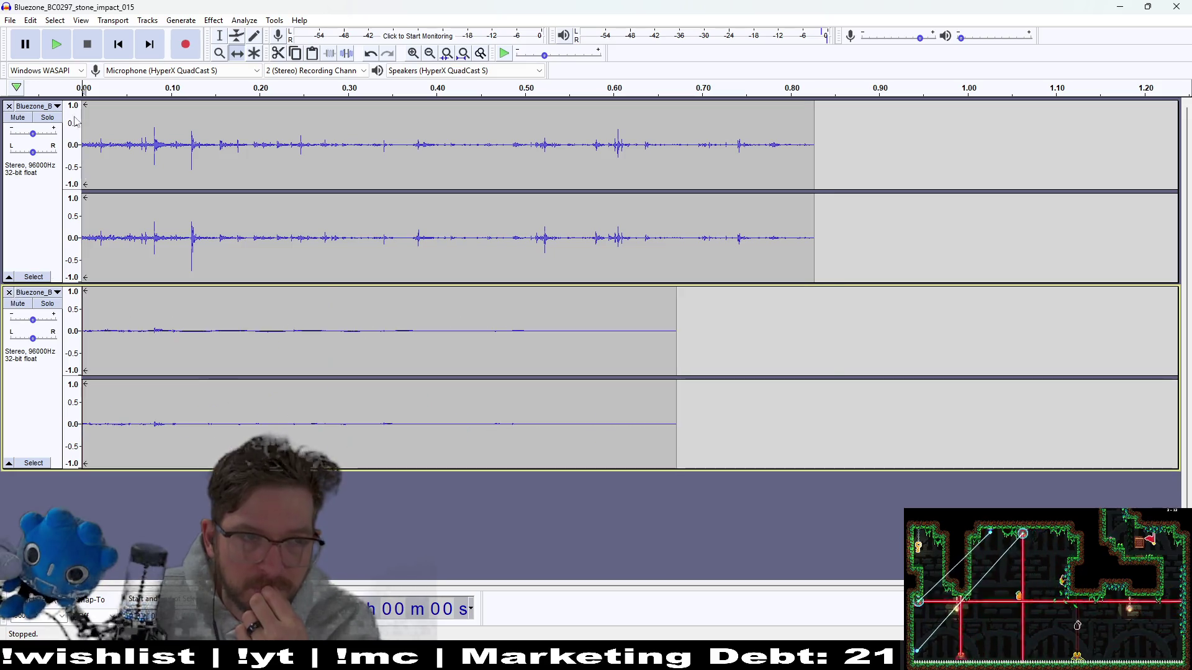
pyautogui.click(57, 54)
pyautogui.click(58, 54)
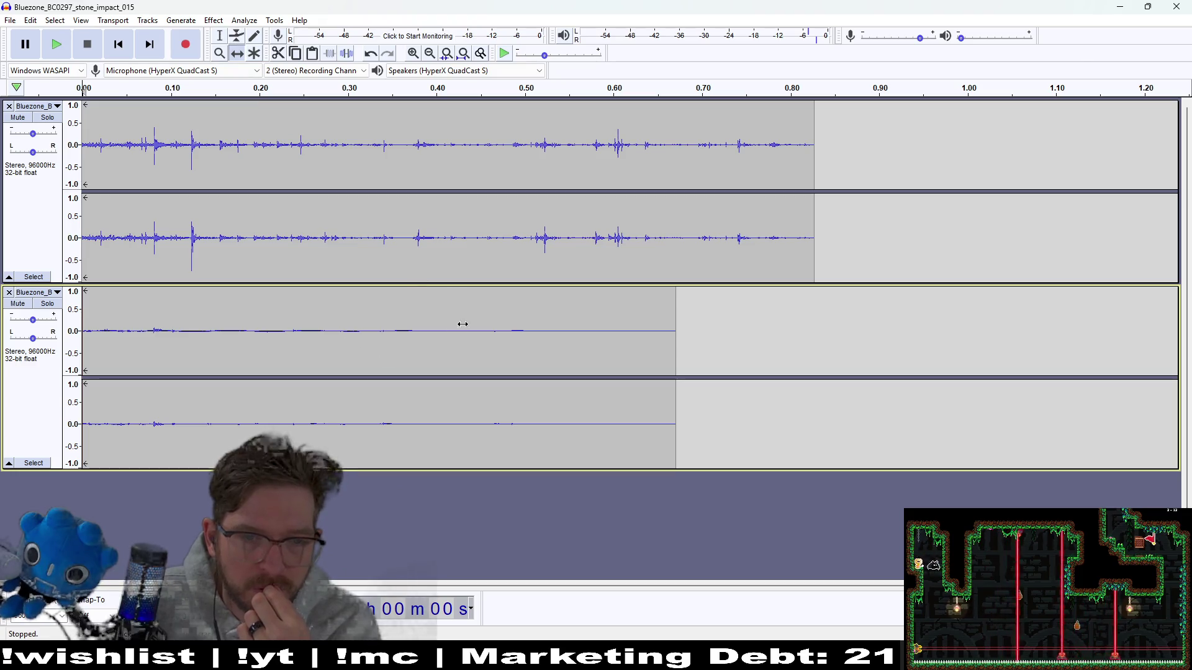
pyautogui.click(8, 291)
pyautogui.click(62, 50)
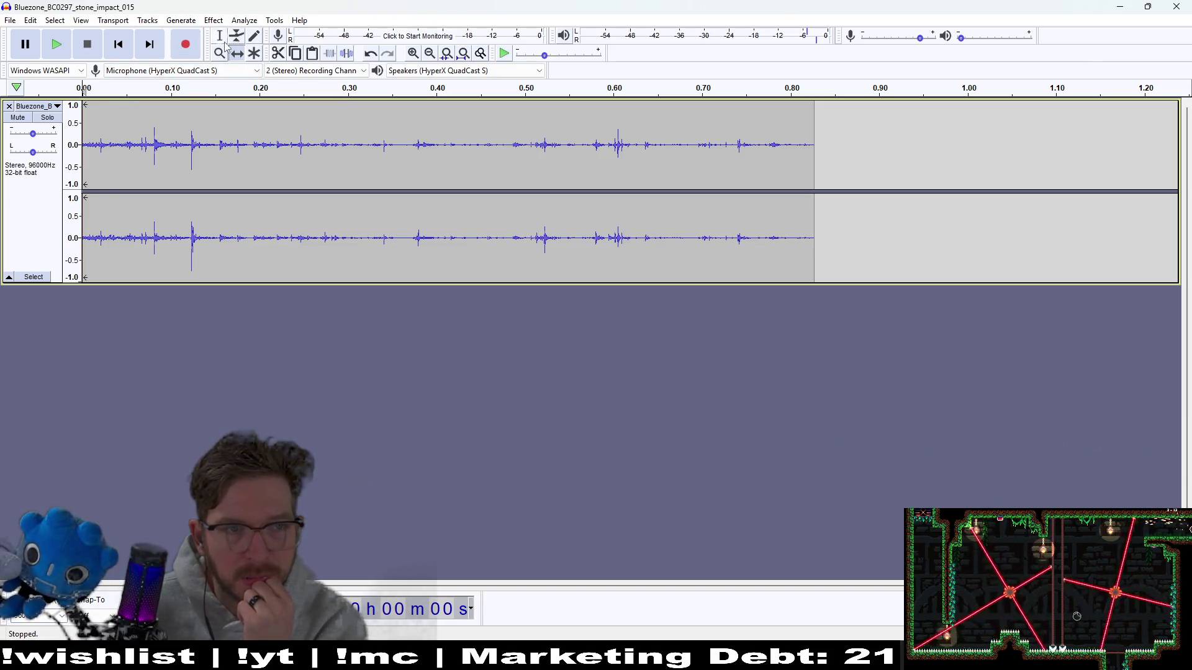
# - Cut the clip's tail from 0.435 s onward and listen to the result
pyautogui.moveTo(856, 150)
pyautogui.mouseDown()
pyautogui.moveTo(561, 151)
pyautogui.moveTo(468, 170)
pyautogui.mouseUp()
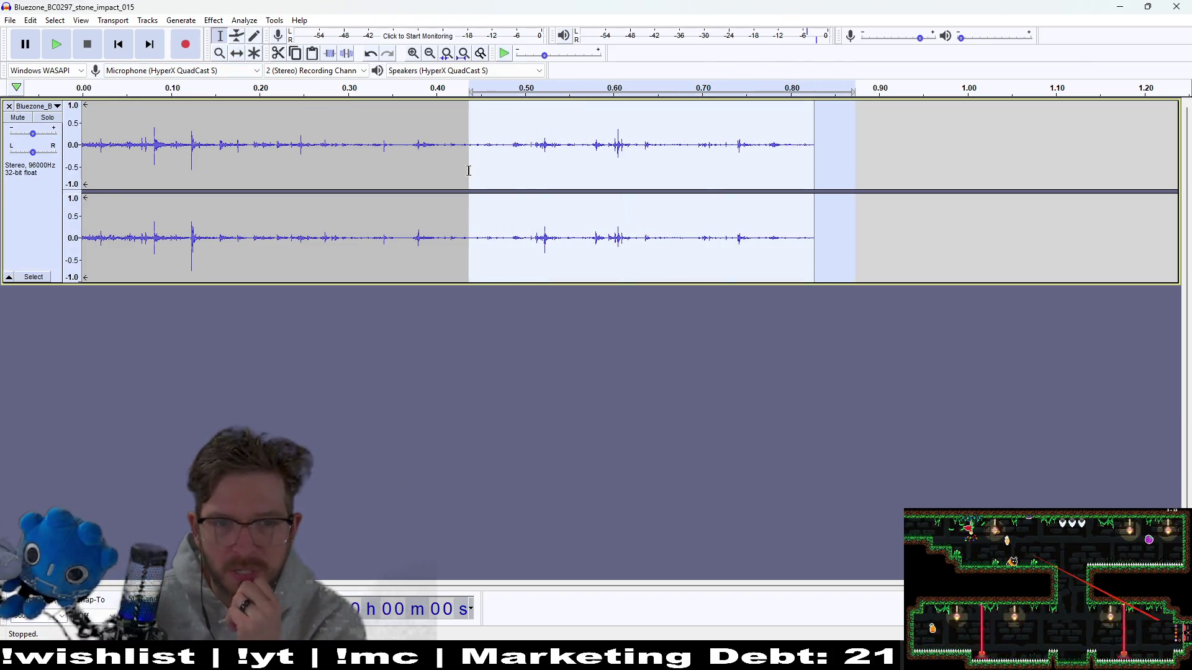
pyautogui.press('Delete')
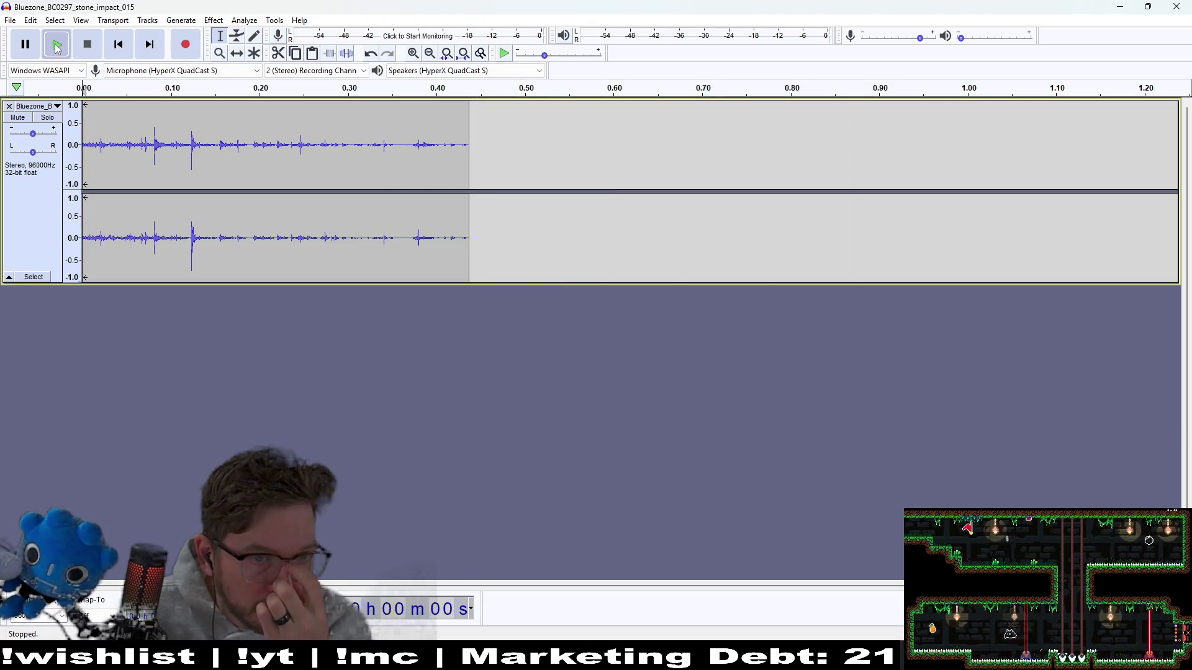
pyautogui.click(56, 49)
pyautogui.click(56, 49)
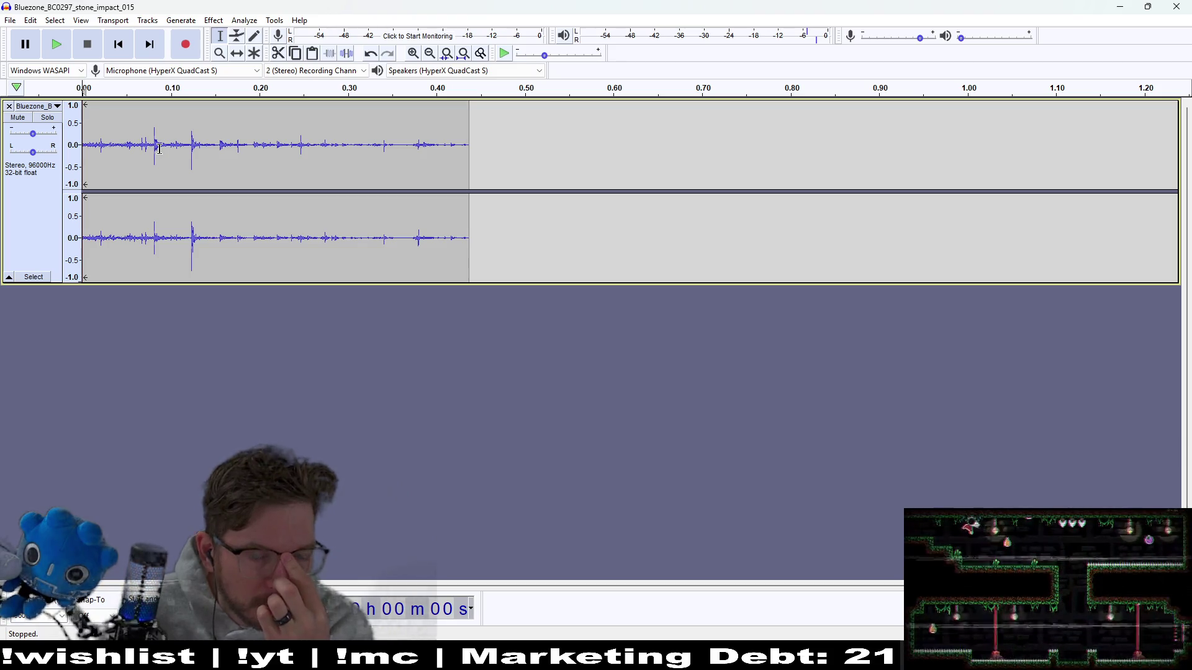
# - Delete the first 0.08 s of the clip and replay it to judge the sound
pyautogui.moveTo(160, 149); pyautogui.dragTo(75, 156)
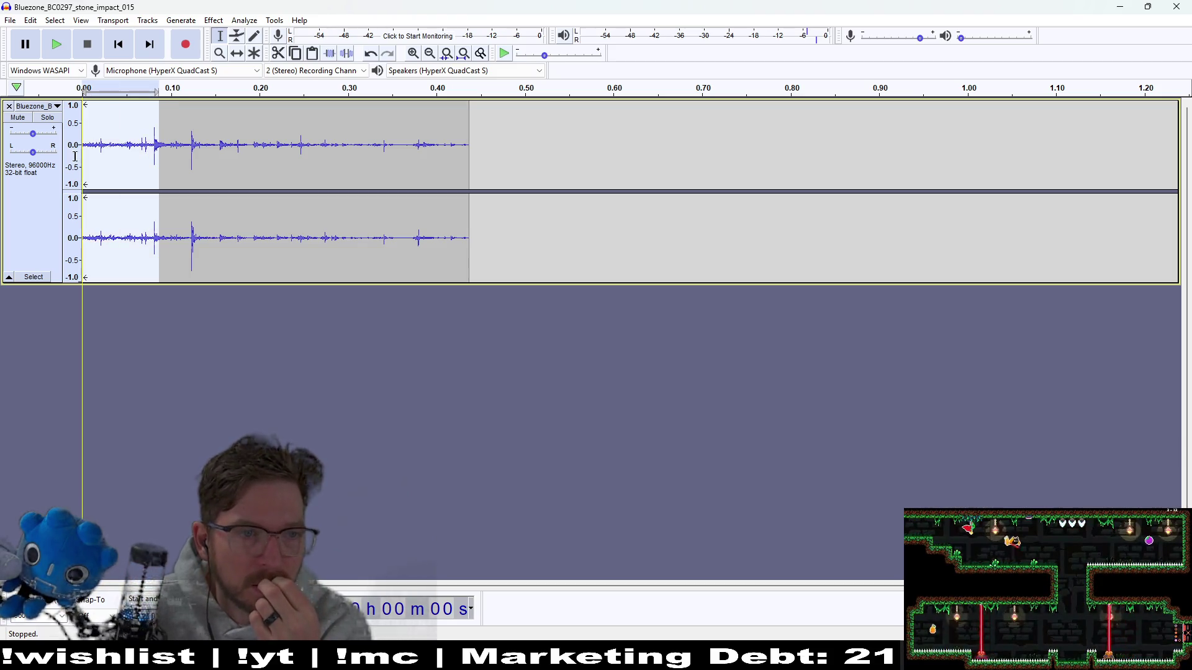
pyautogui.click(135, 150)
pyautogui.moveTo(155, 147); pyautogui.dragTo(81, 149)
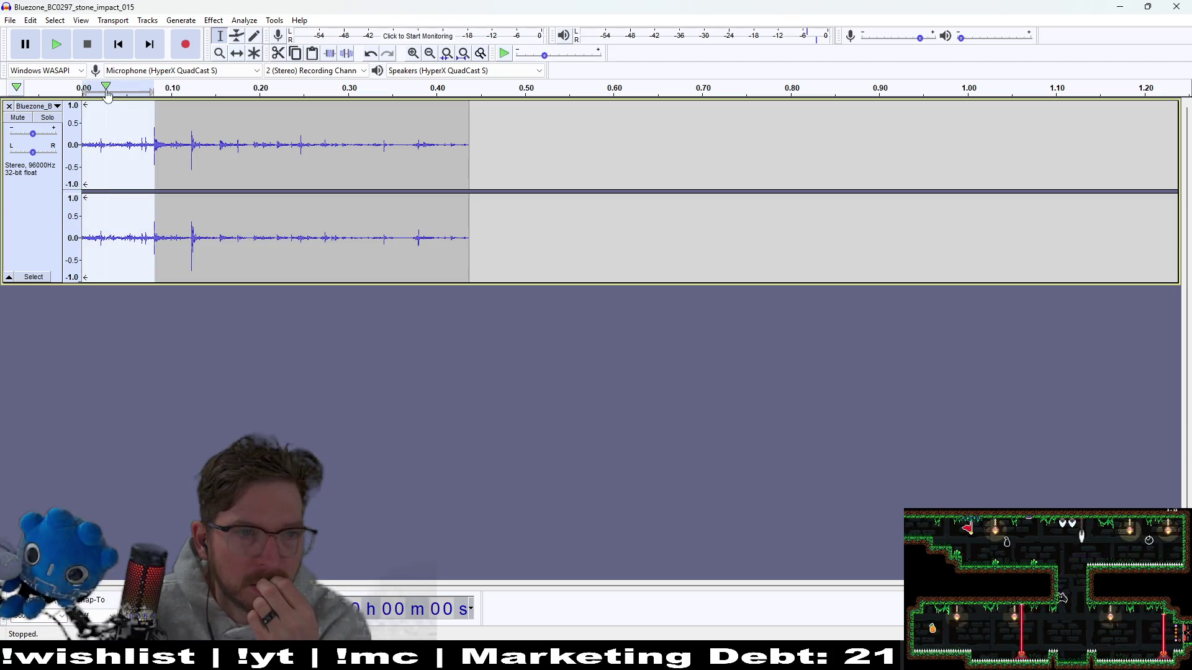
pyautogui.press('Delete')
pyautogui.click(62, 57)
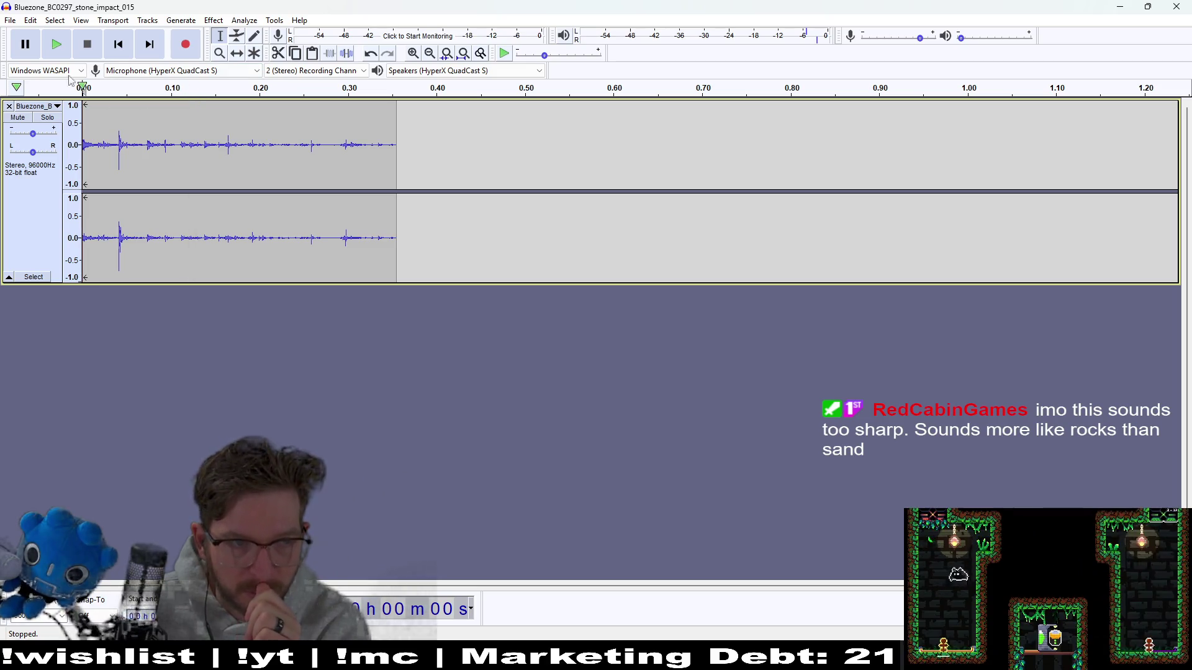
pyautogui.click(58, 57)
pyautogui.click(57, 57)
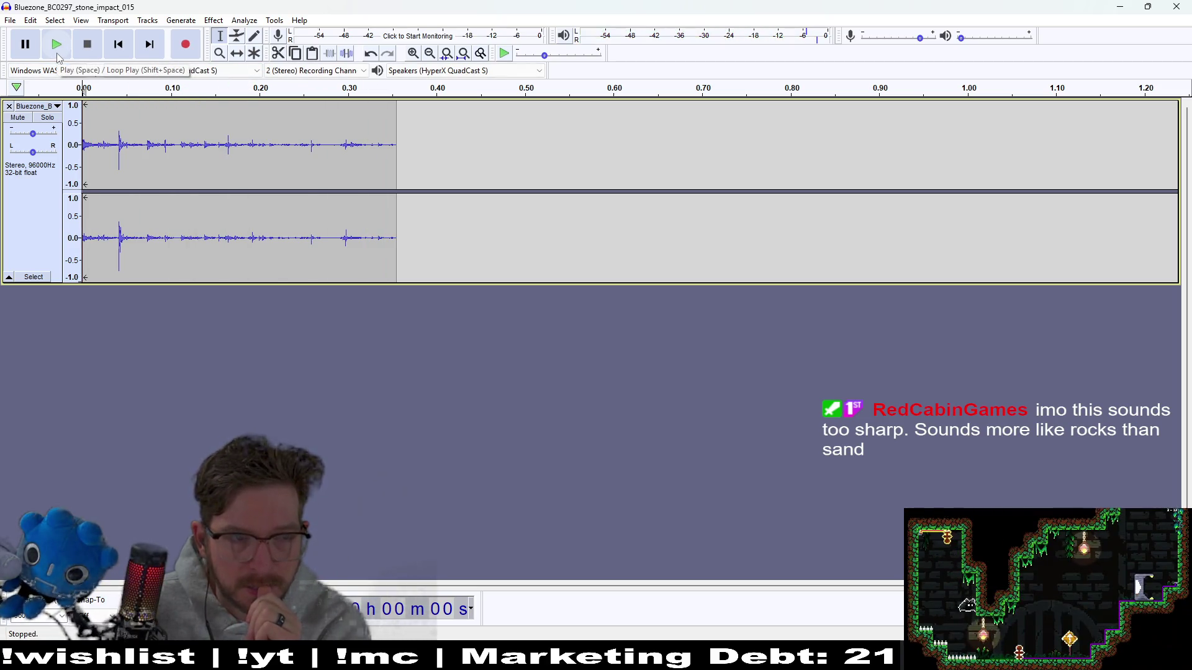
pyautogui.click(66, 58)
pyautogui.click(65, 57)
pyautogui.click(65, 57)
# - Open the Export as MP3 dialog for the clip
pyautogui.click(10, 20)
pyautogui.moveTo(75, 114)
pyautogui.click(149, 118)
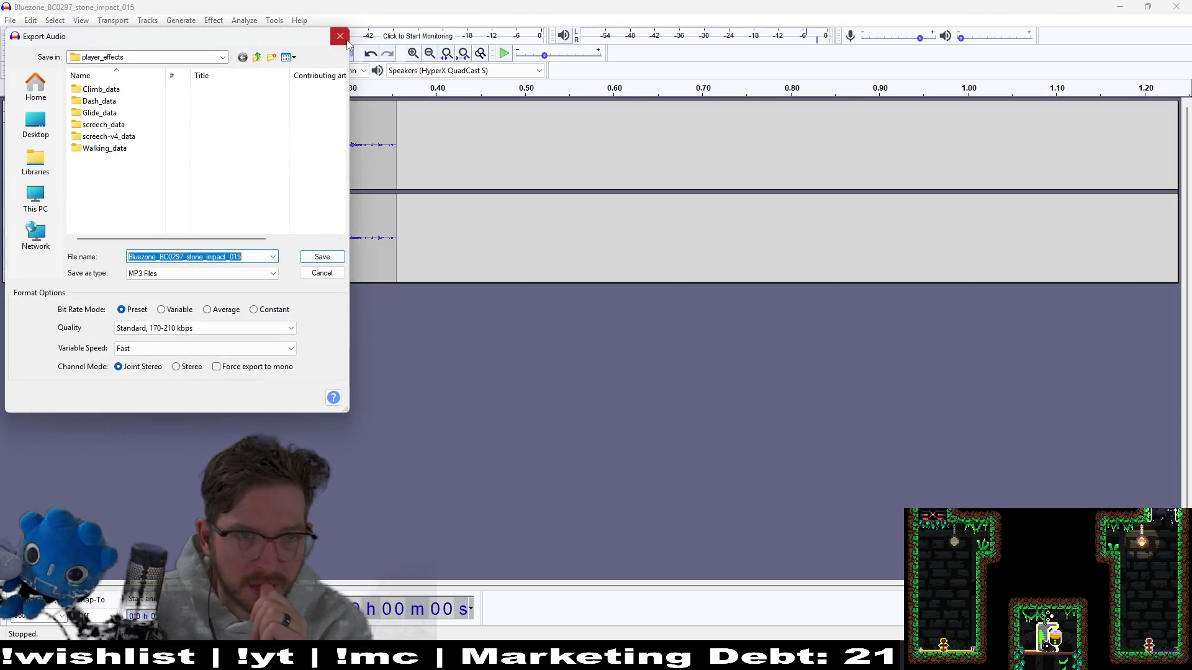
# - Export the trimmed clip as WAV digging_v2, replacing the existing file, then return to Godot
pyautogui.click(345, 41)
pyautogui.click(10, 20)
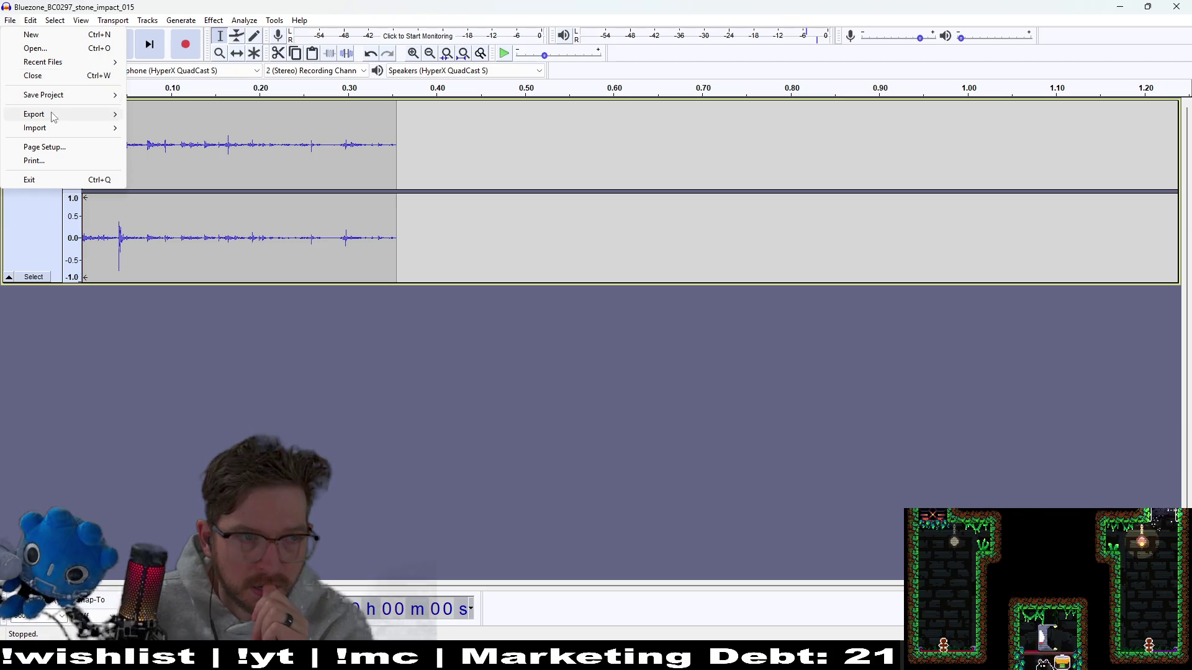
pyautogui.moveTo(54, 115)
pyautogui.click(180, 128)
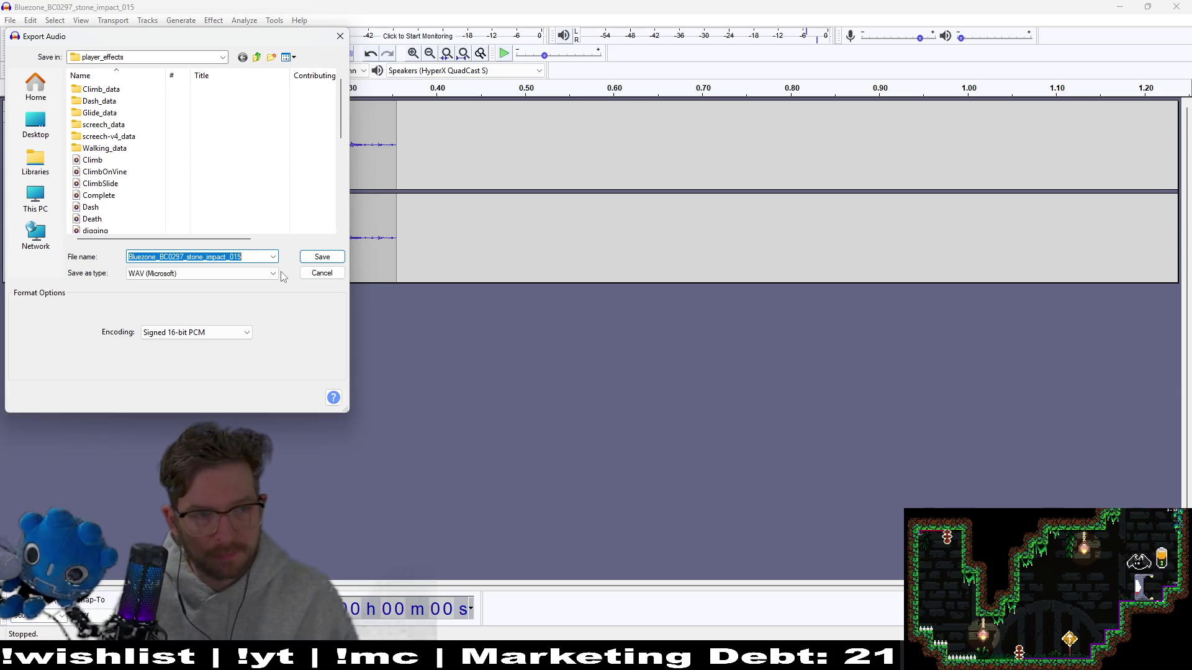
pyautogui.write('digging_v2.wav')
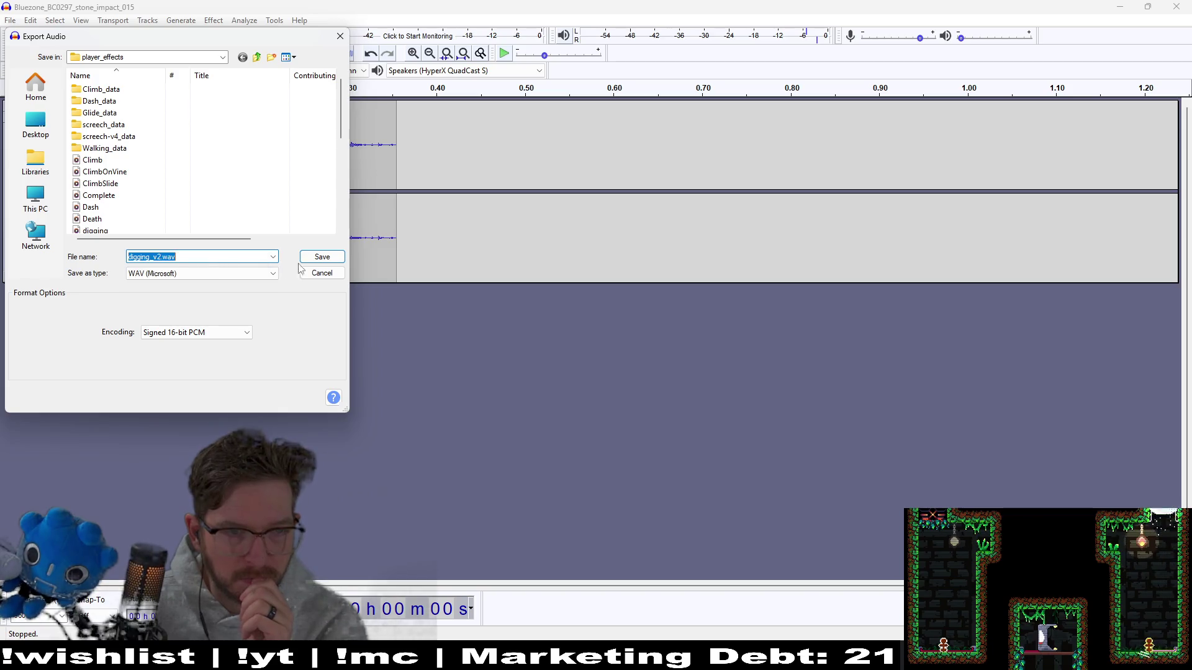
pyautogui.click(326, 260)
pyautogui.click(683, 325)
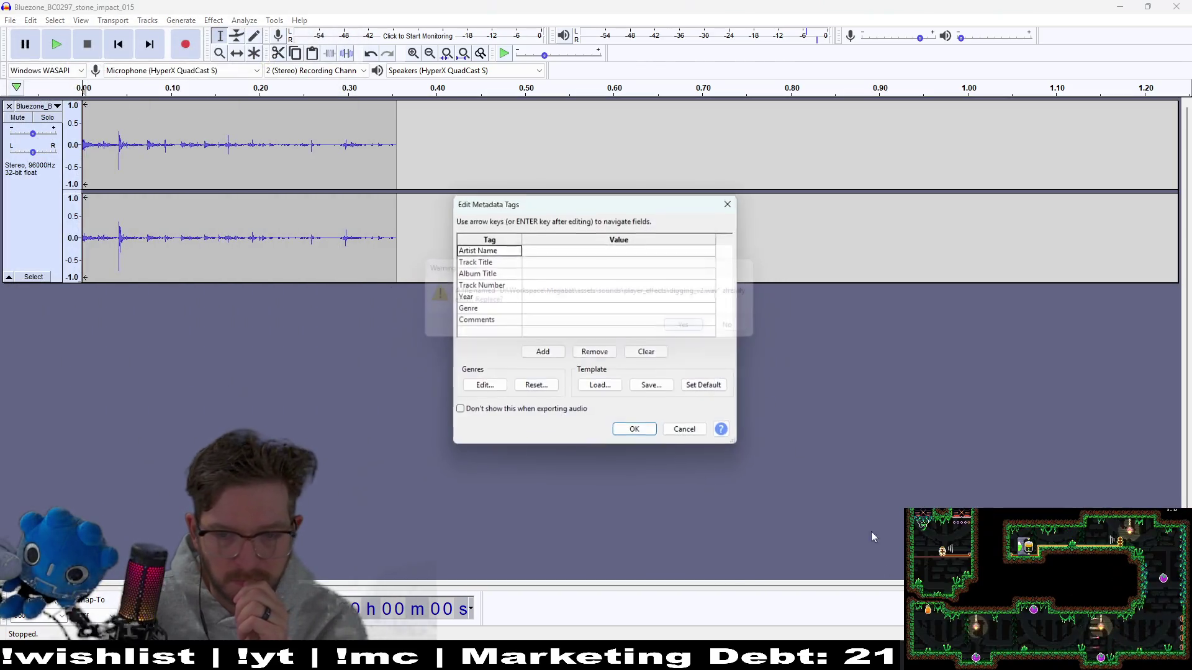
pyautogui.click(644, 436)
pyautogui.hotkey('alt', 'Tab')
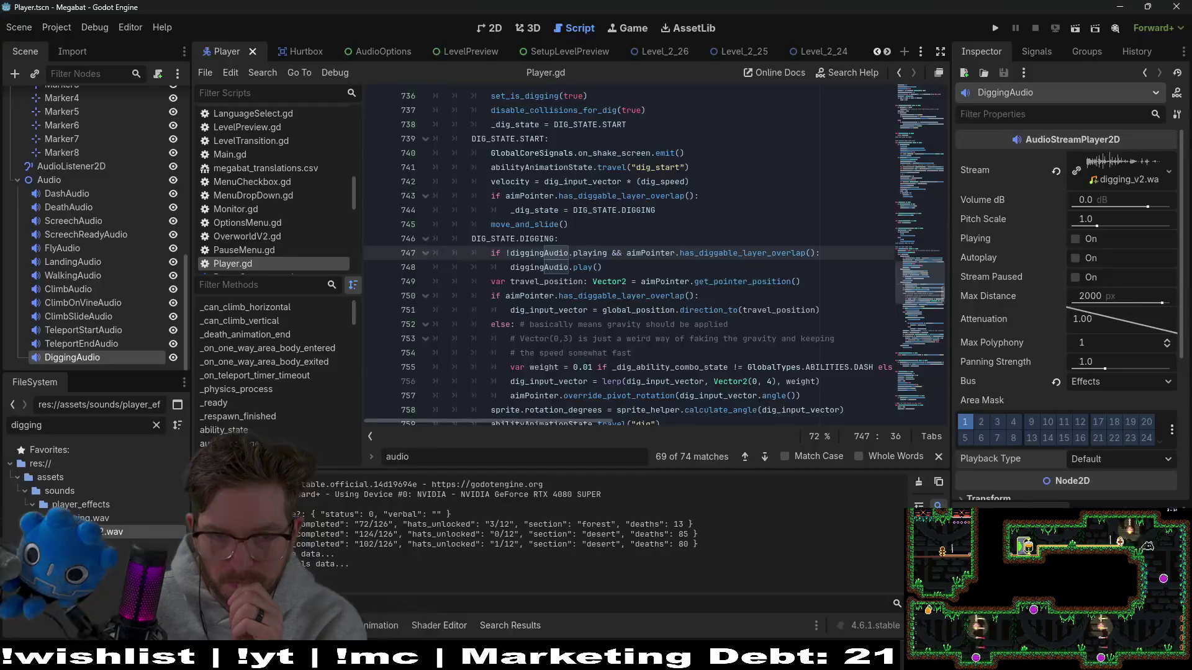
# - Run the game and launch level 3-1 from the second dome's level list
pyautogui.click(996, 28)
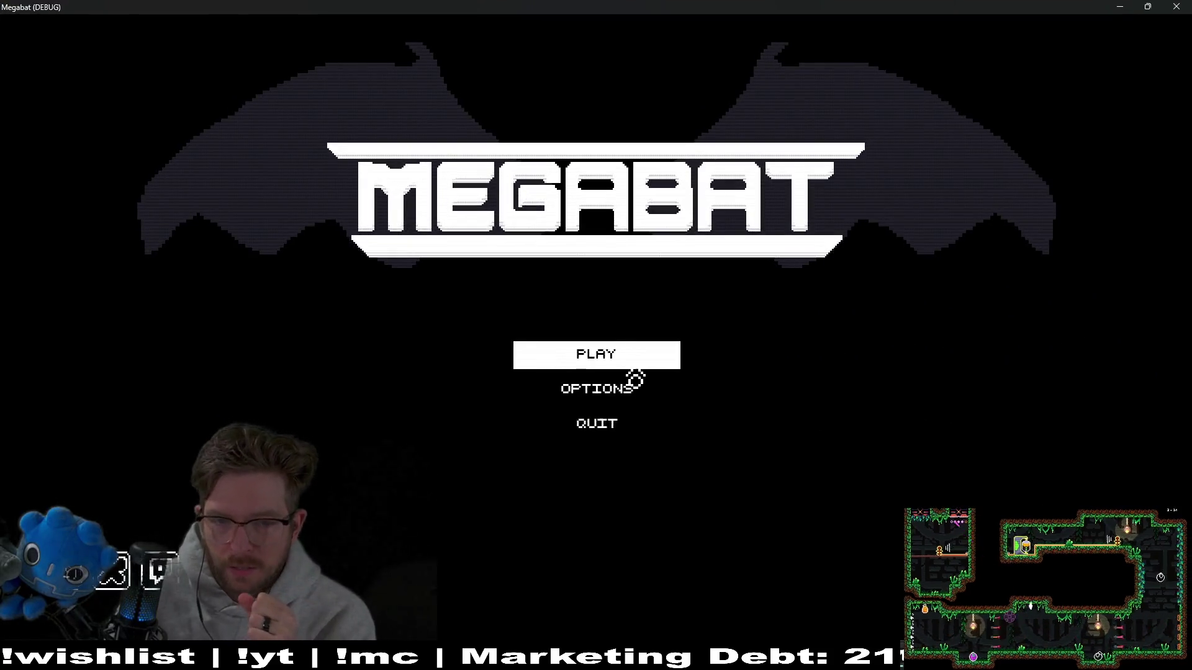
pyautogui.click(633, 363)
pyautogui.click(234, 148)
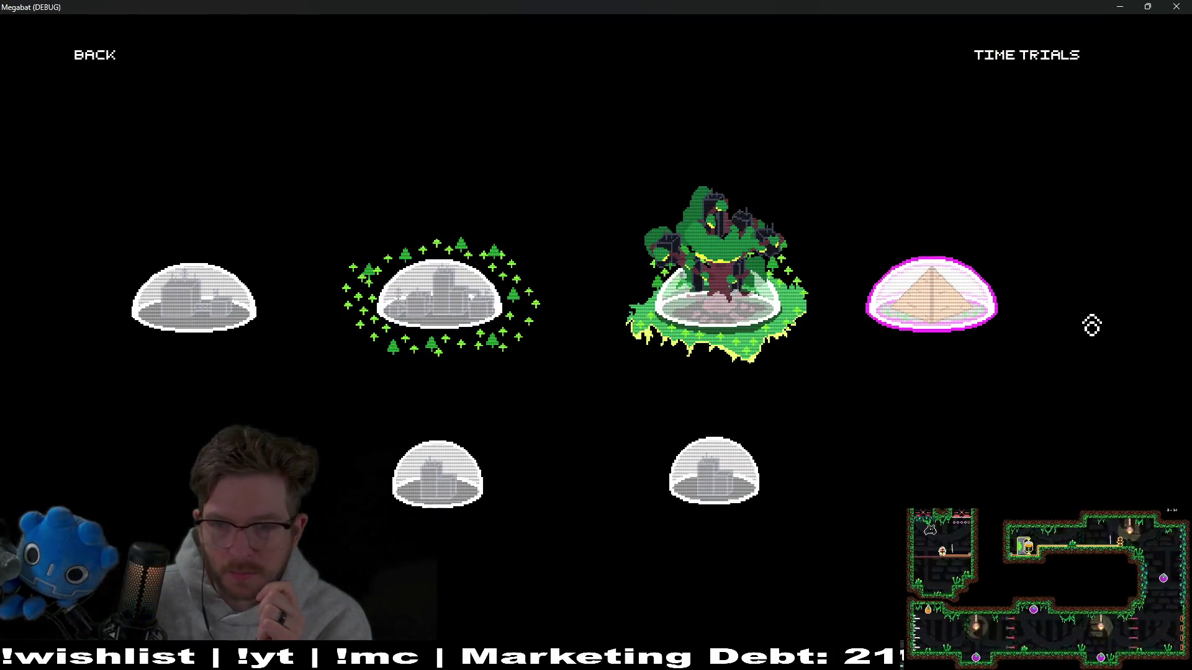
pyautogui.press('Return')
pyautogui.press('Up')
pyautogui.press('Up')
pyautogui.press('Return')
# - Dig the bat right through the orange block and up to collect the strawberry
pyautogui.press('Right')
pyautogui.press('Left')
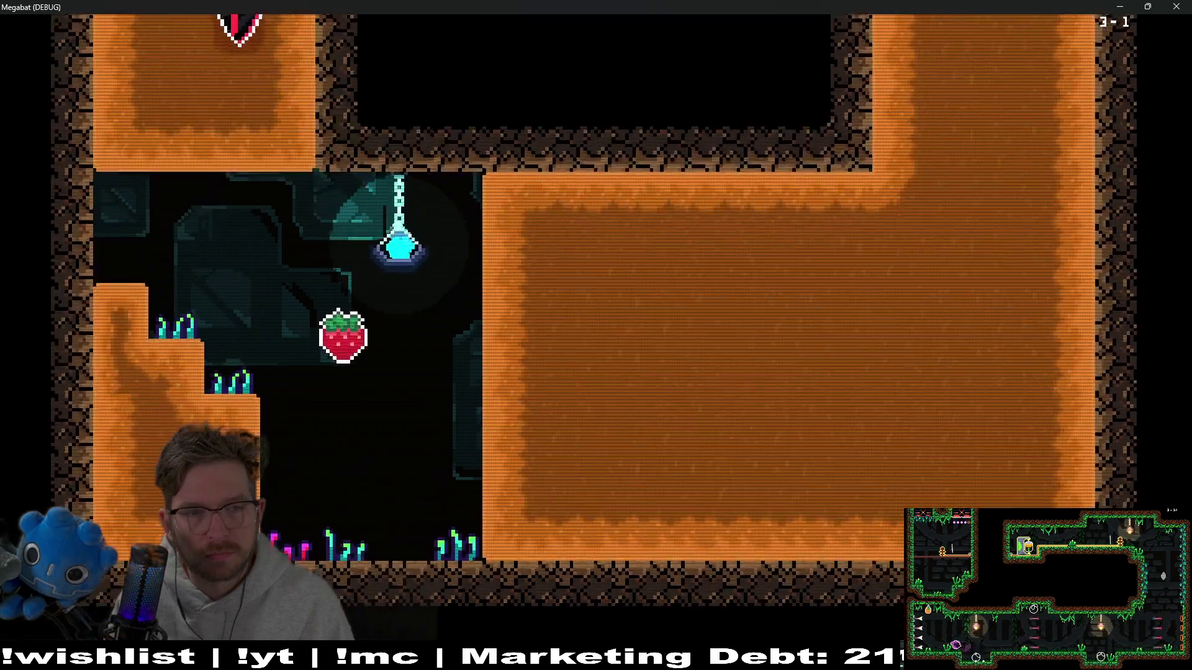
pyautogui.press('Right')
pyautogui.press('Left')
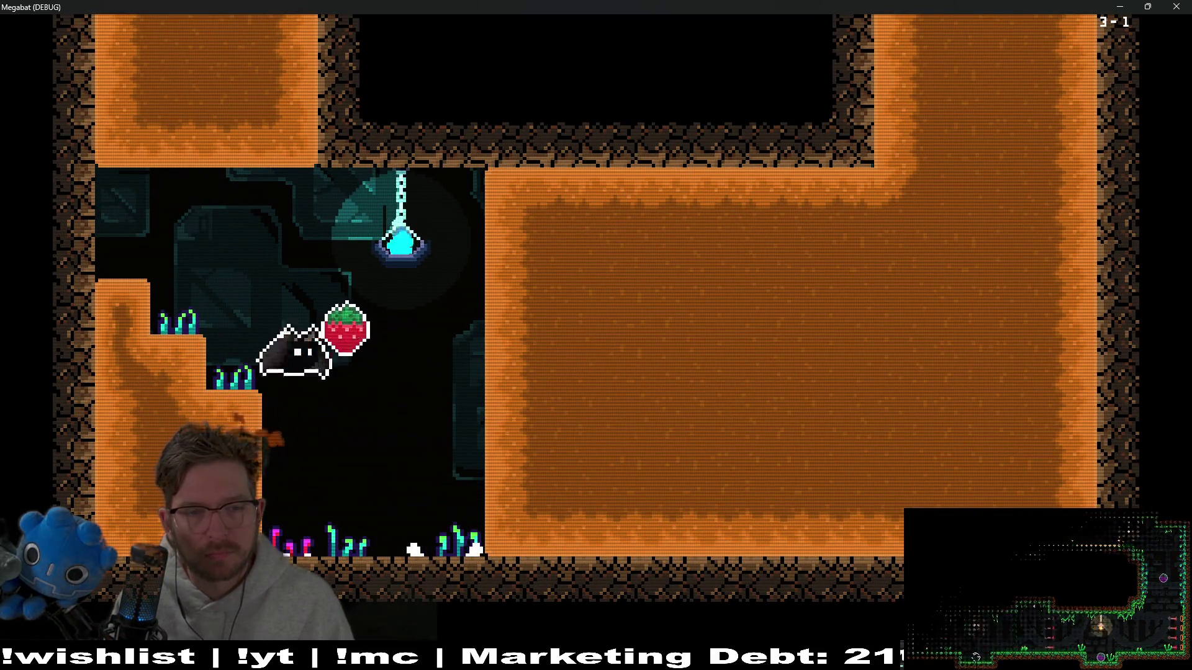
pyautogui.press('Right')
pyautogui.press('Up')
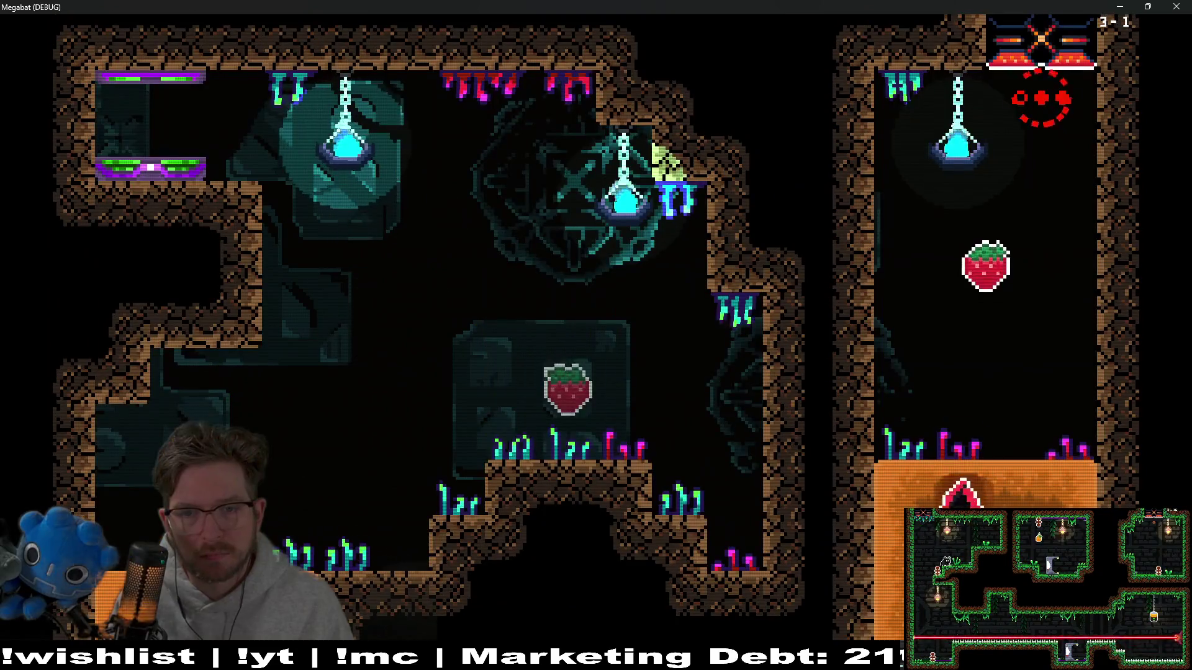
pyautogui.press('Right')
# - Dig back left through the orange block to the upper-left ledge, then quit the game
pyautogui.press('Down')
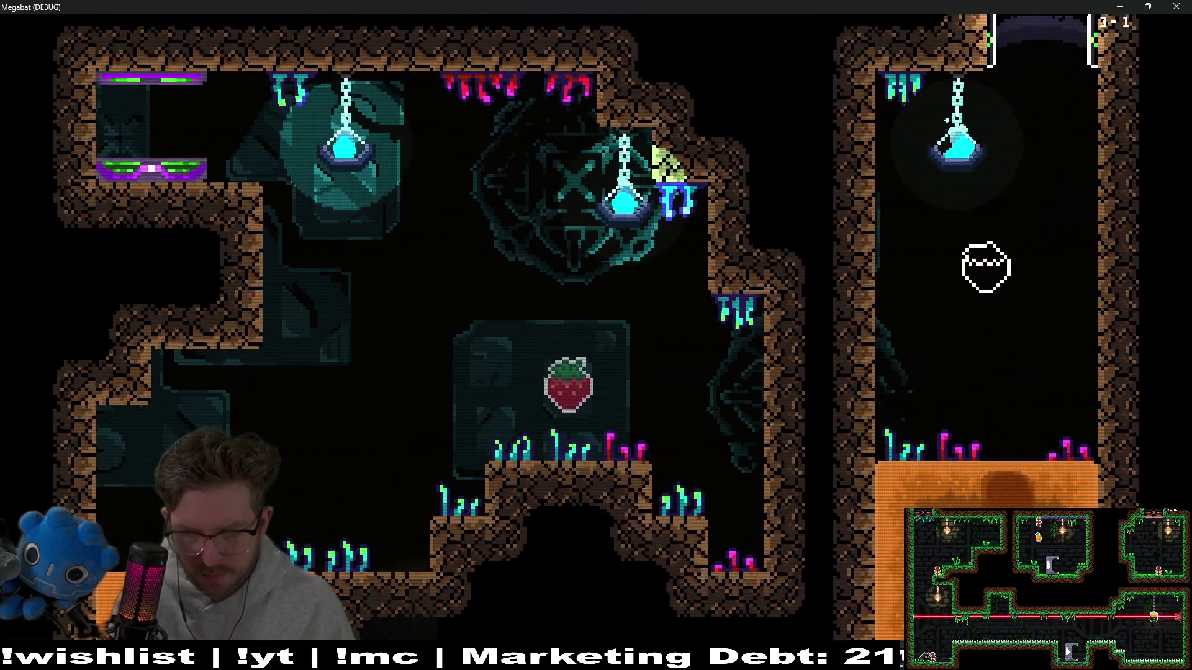
pyautogui.press('Left')
pyautogui.press('Down')
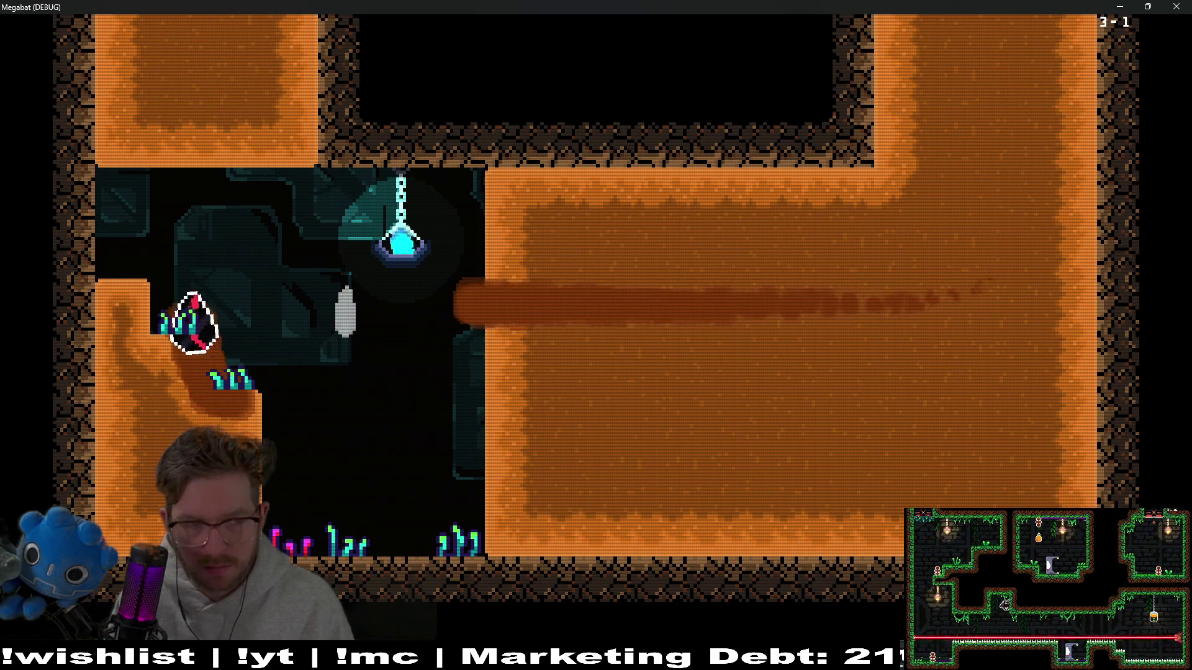
pyautogui.press('Up')
pyautogui.press('Left')
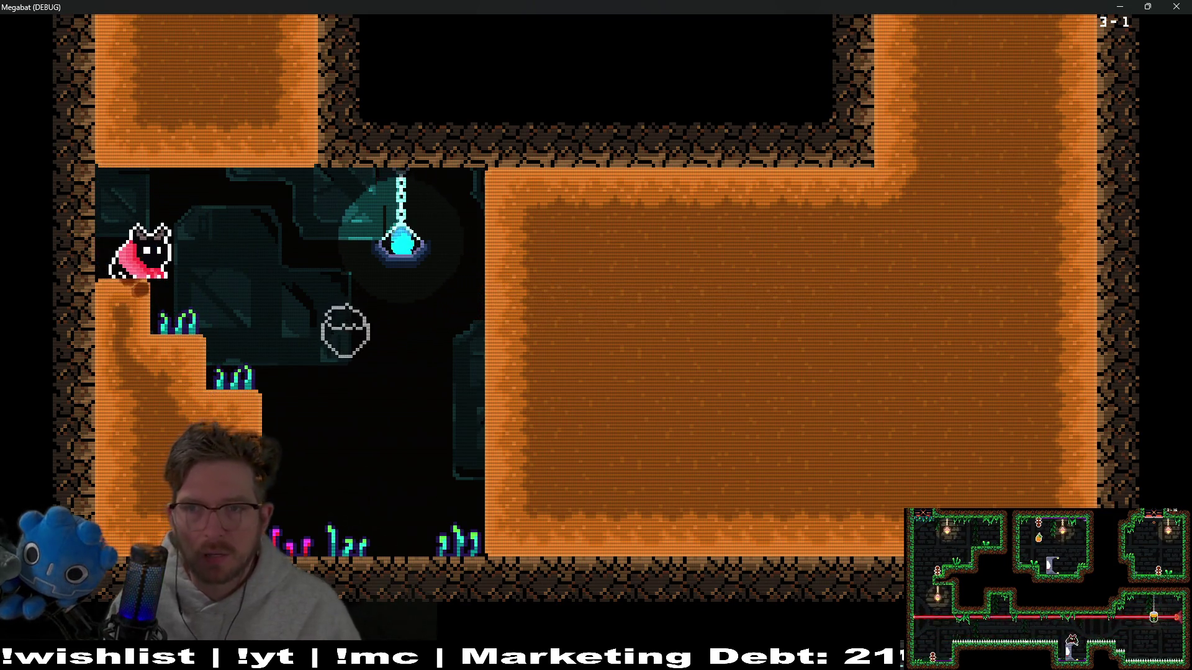
pyautogui.click(1177, 7)
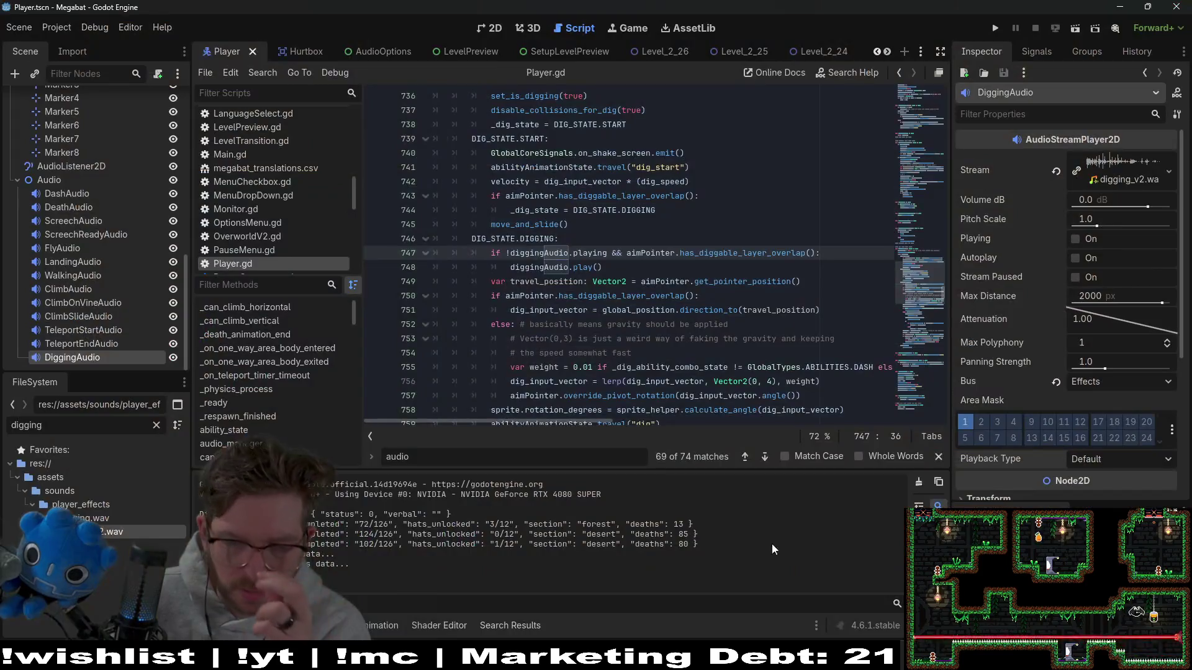
# - In Audacity, delete a little more from the clip's start and listen to the result
pyautogui.hotkey('alt', 'Tab')
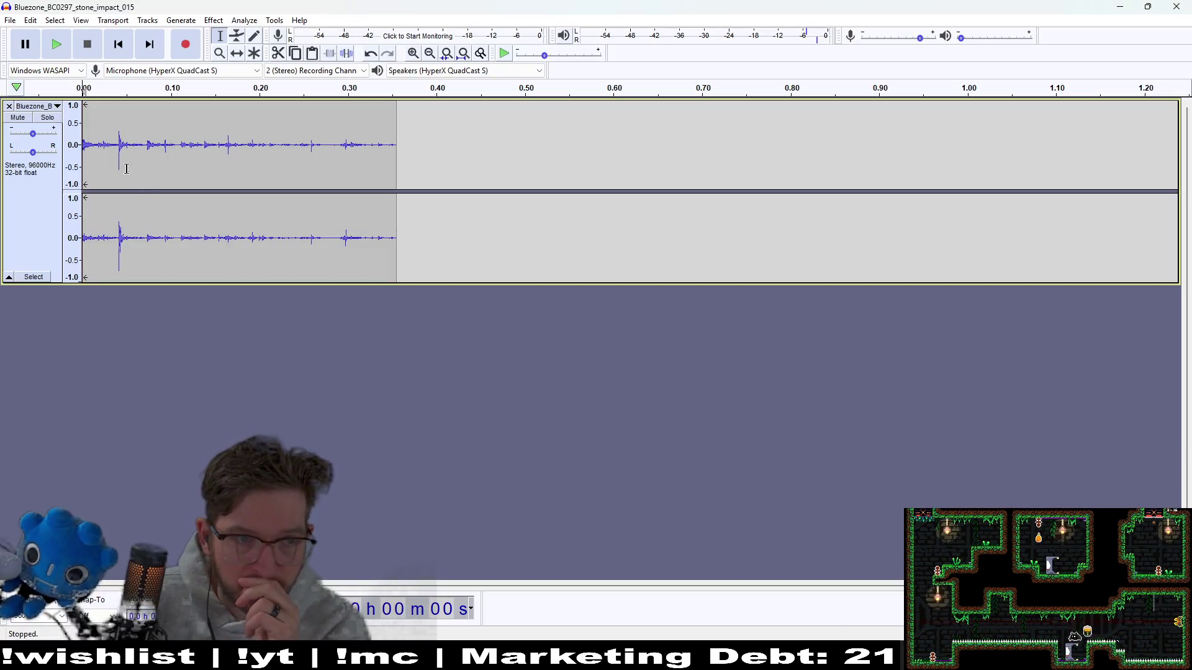
pyautogui.click(57, 50)
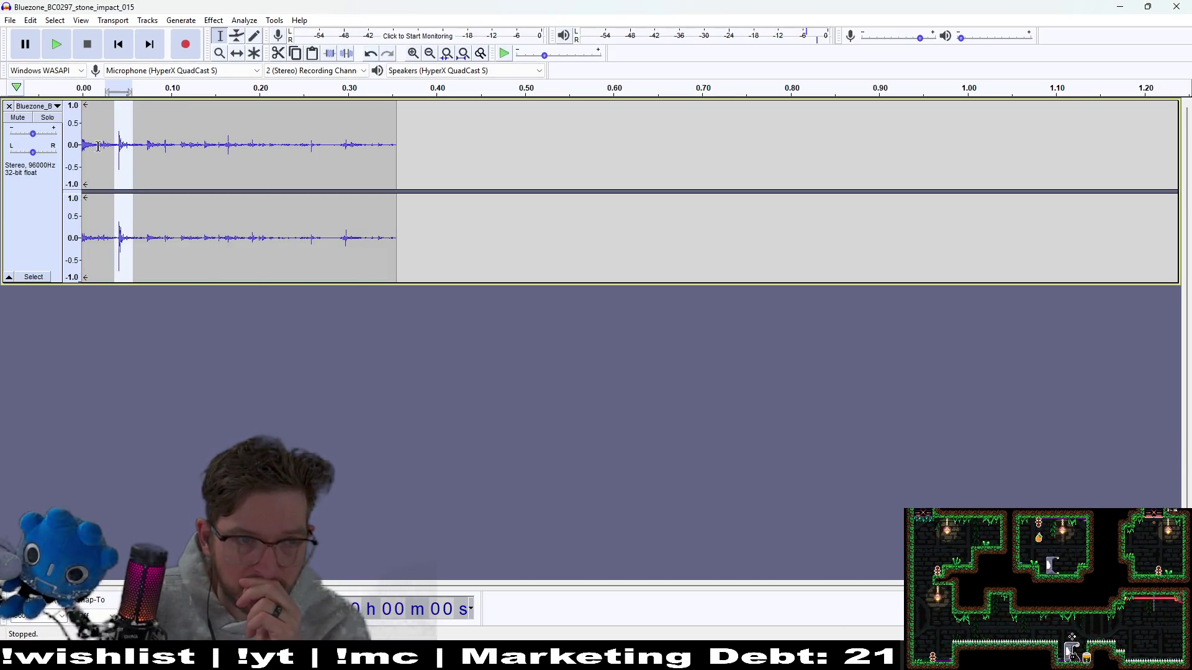
pyautogui.press('Delete')
pyautogui.click(57, 55)
pyautogui.click(56, 54)
pyautogui.click(56, 55)
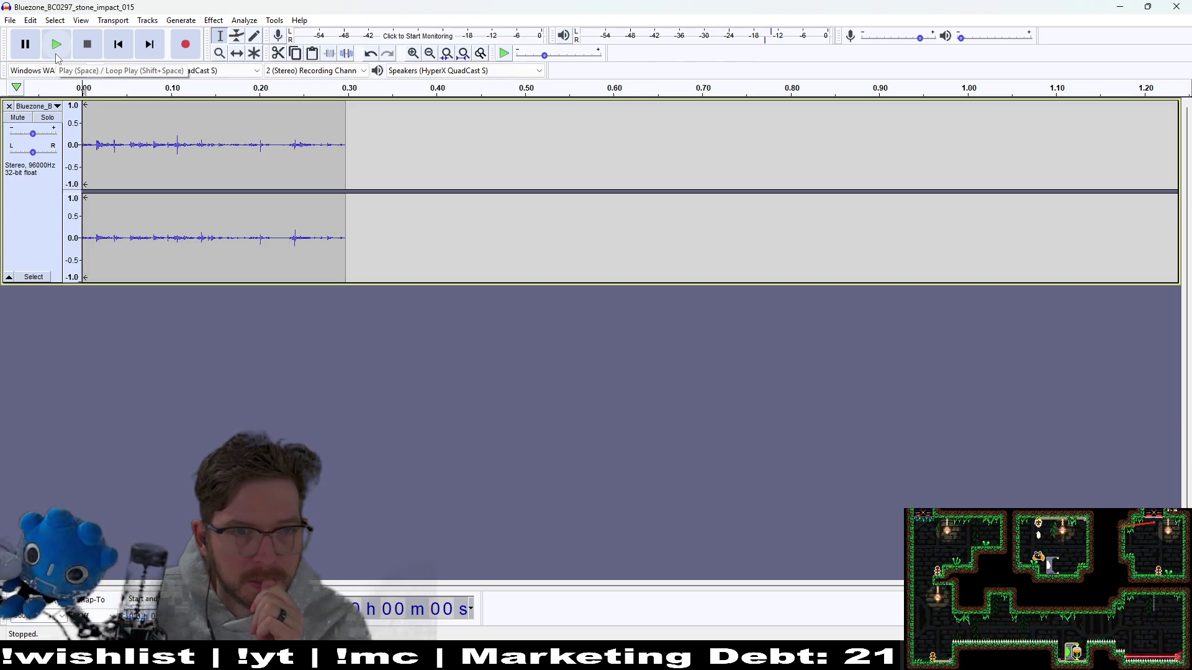
pyautogui.click(56, 55)
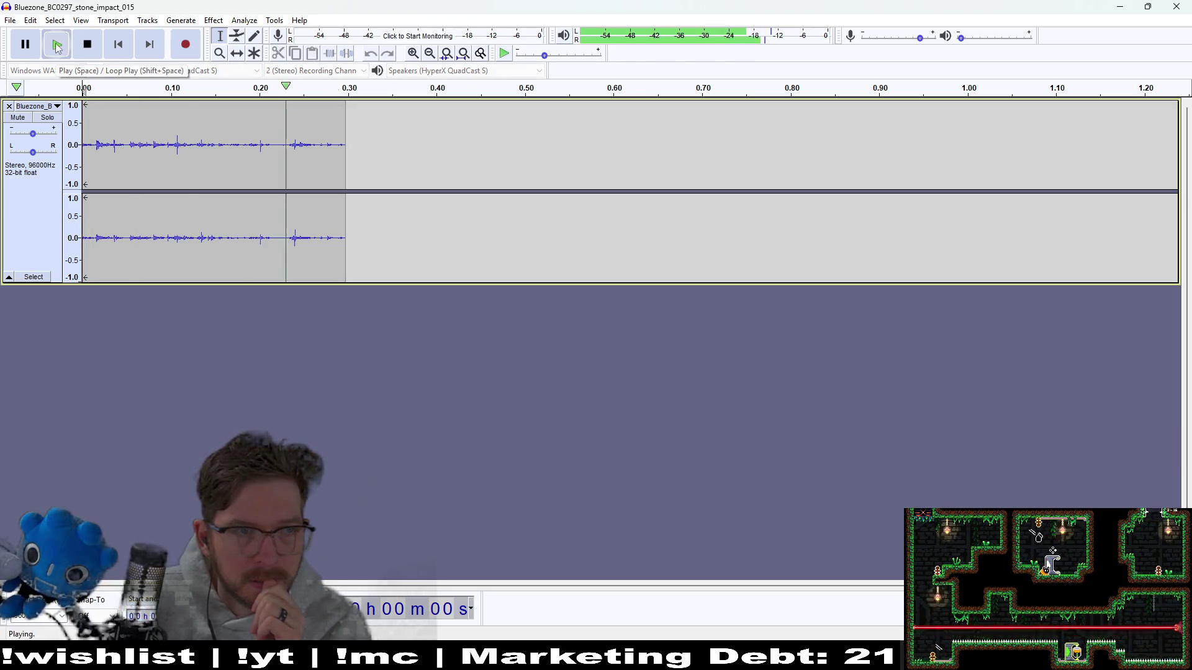
# - Export the clip as WAV over digging_v2.wav, then return to Godot
pyautogui.click(12, 21)
pyautogui.moveTo(54, 117)
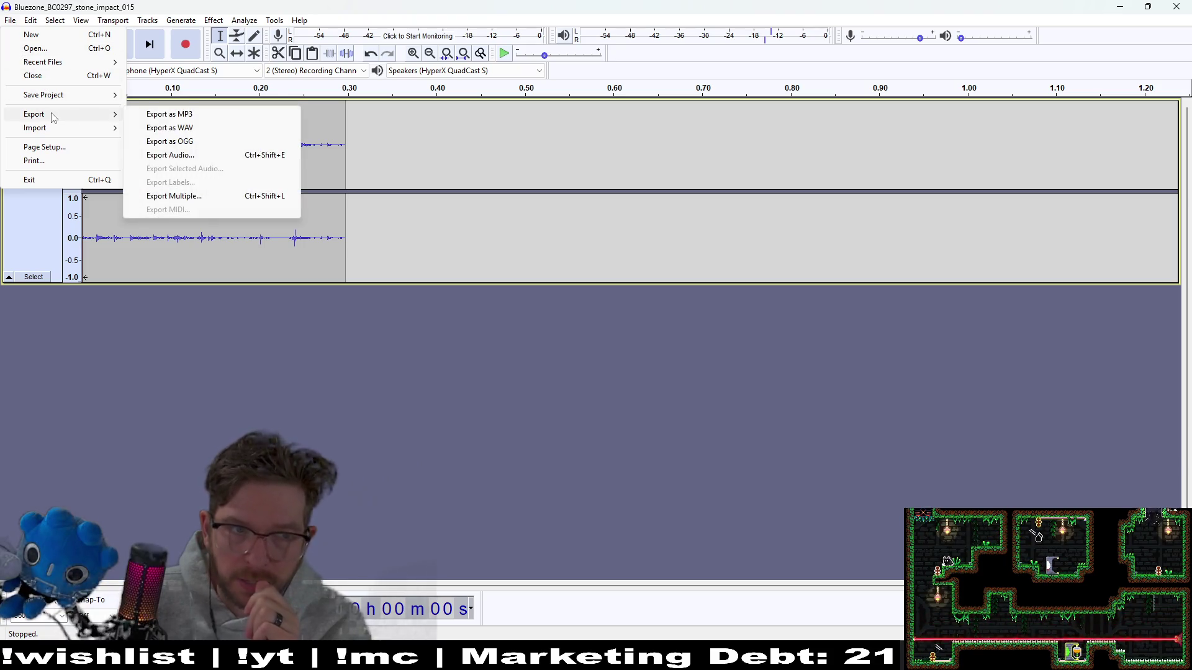
pyautogui.click(185, 131)
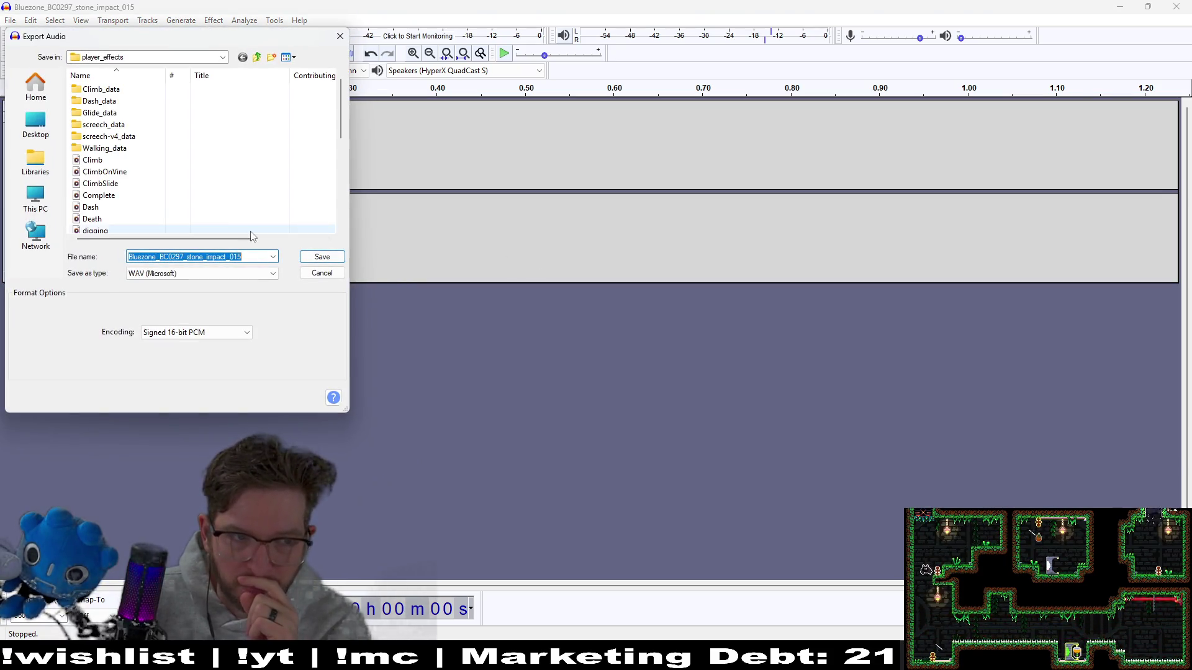
pyautogui.write('digging.wav.import')
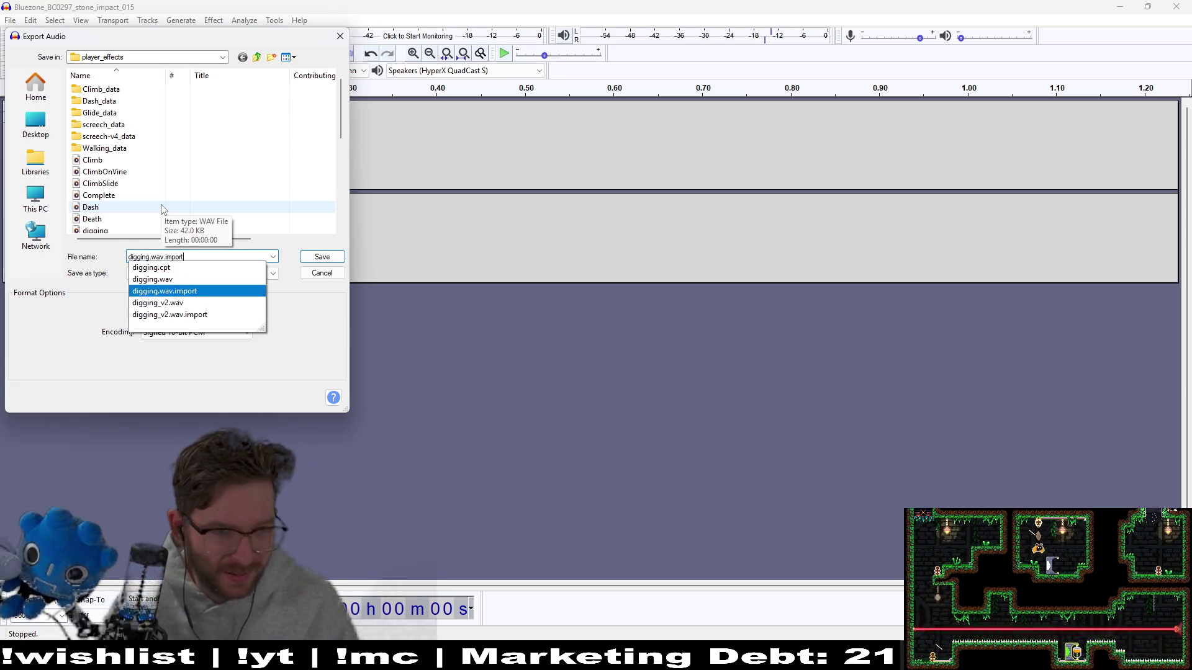
pyautogui.press('Down')
pyautogui.press('Return')
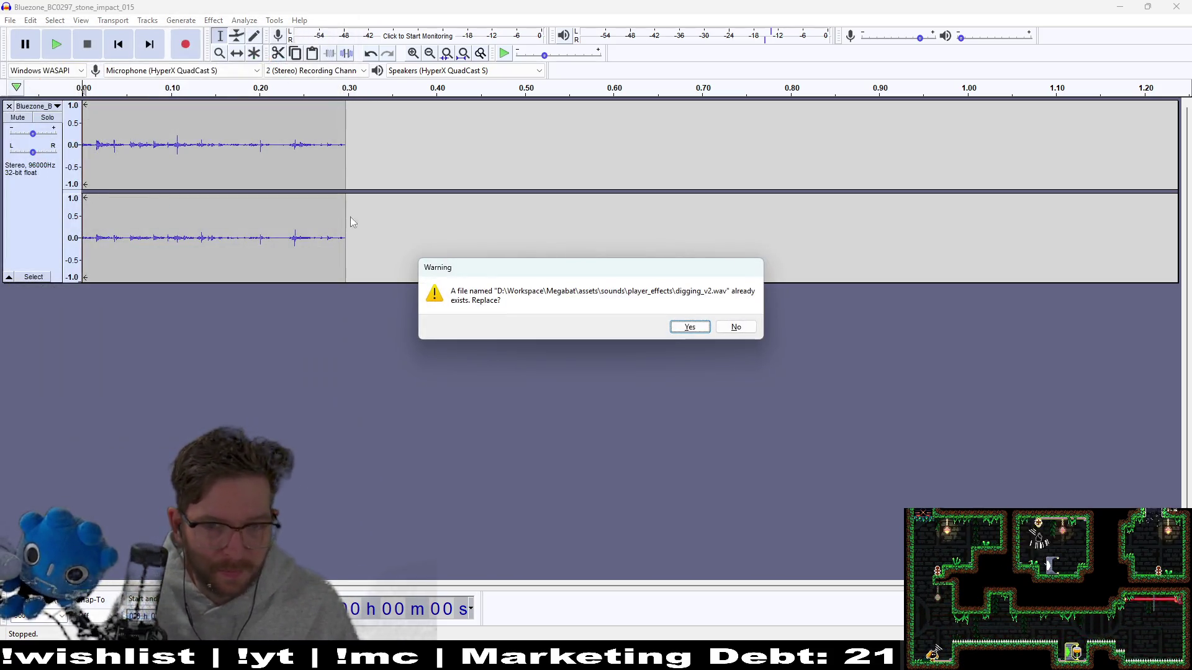
pyautogui.click(689, 327)
pyautogui.press('Return')
pyautogui.hotkey('alt', 'Tab')
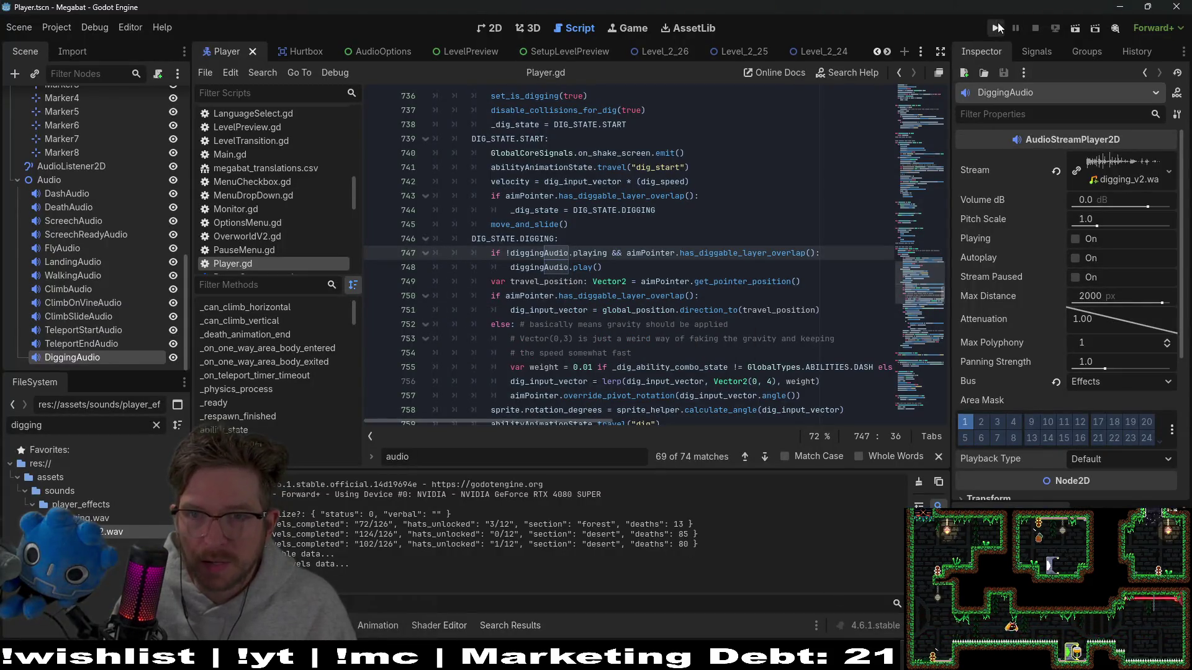
pyautogui.click(998, 27)
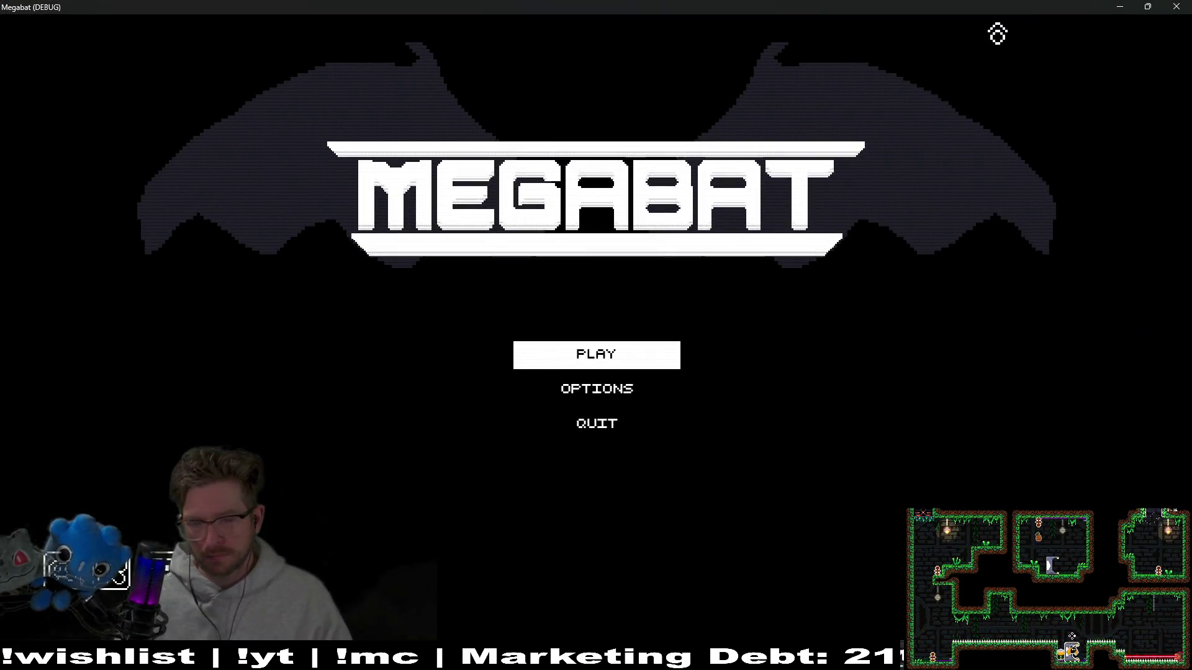
pyautogui.click(579, 366)
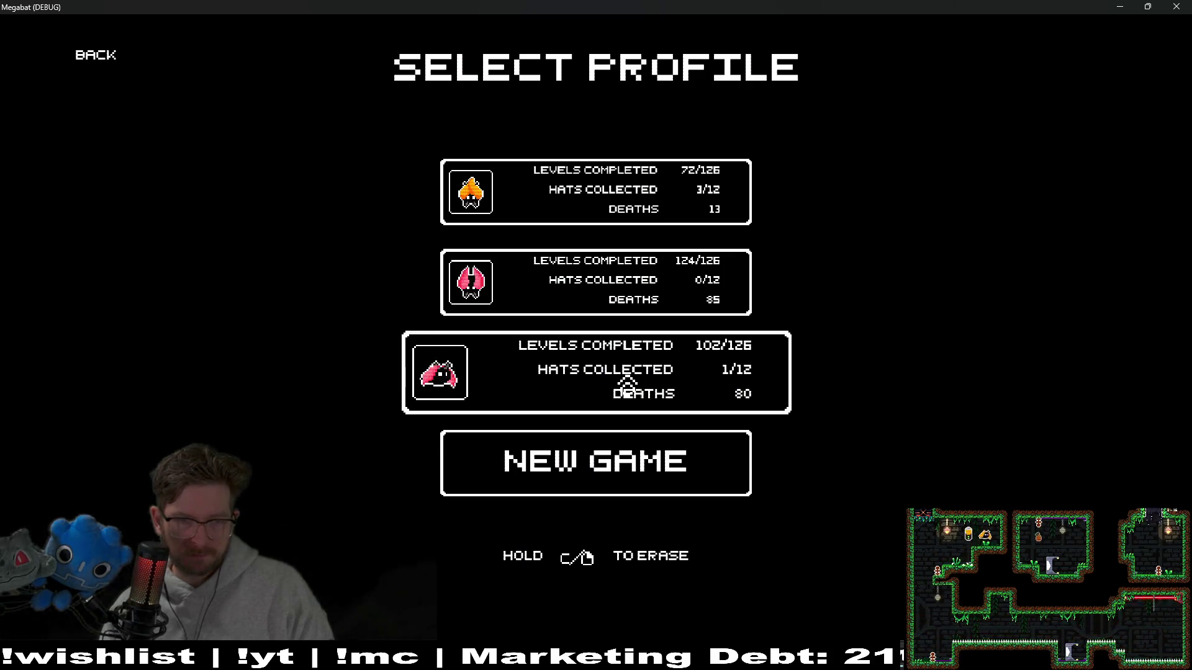
pyautogui.click(627, 383)
pyautogui.click(639, 385)
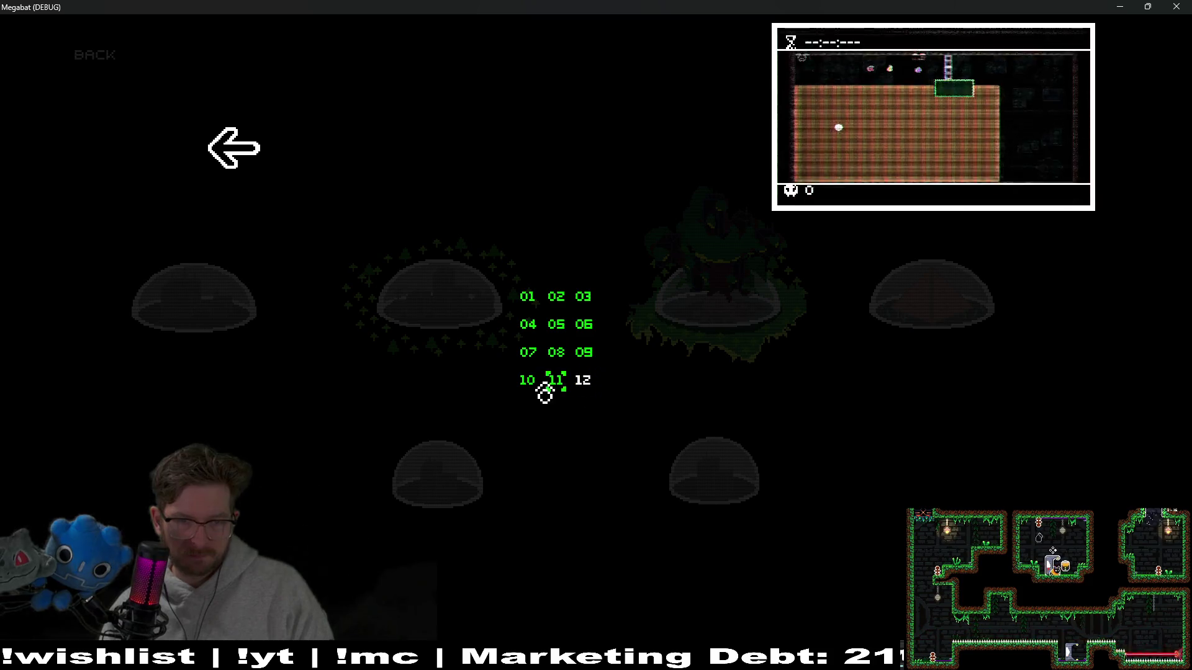
pyautogui.click(532, 302)
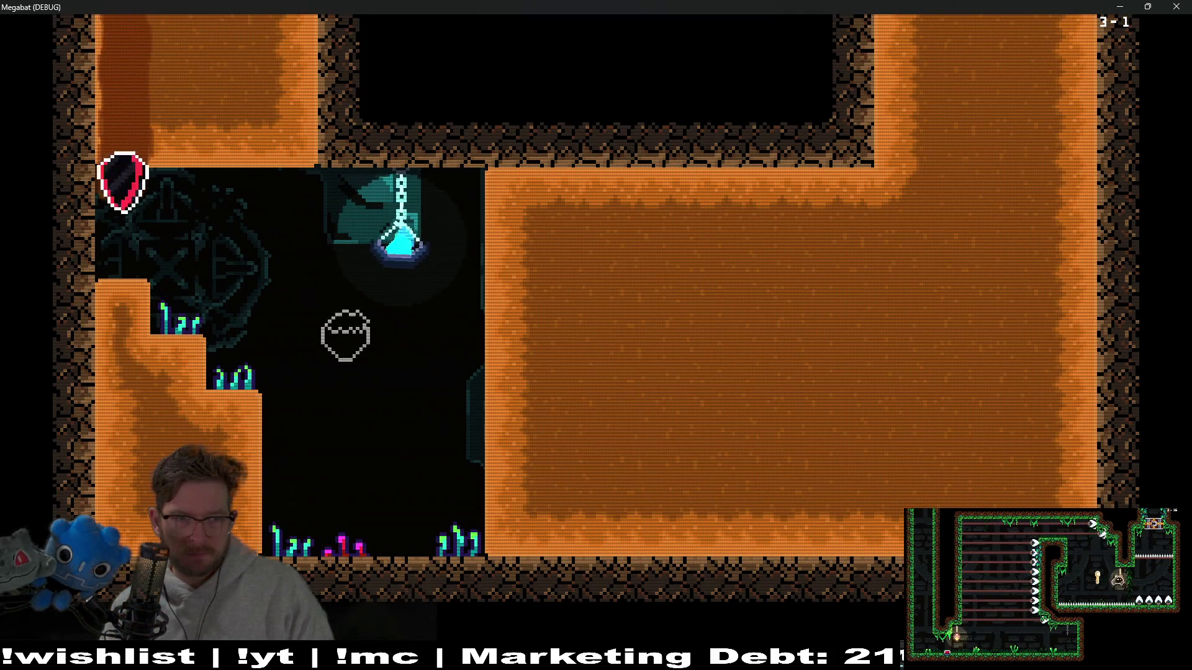
pyautogui.press('Right')
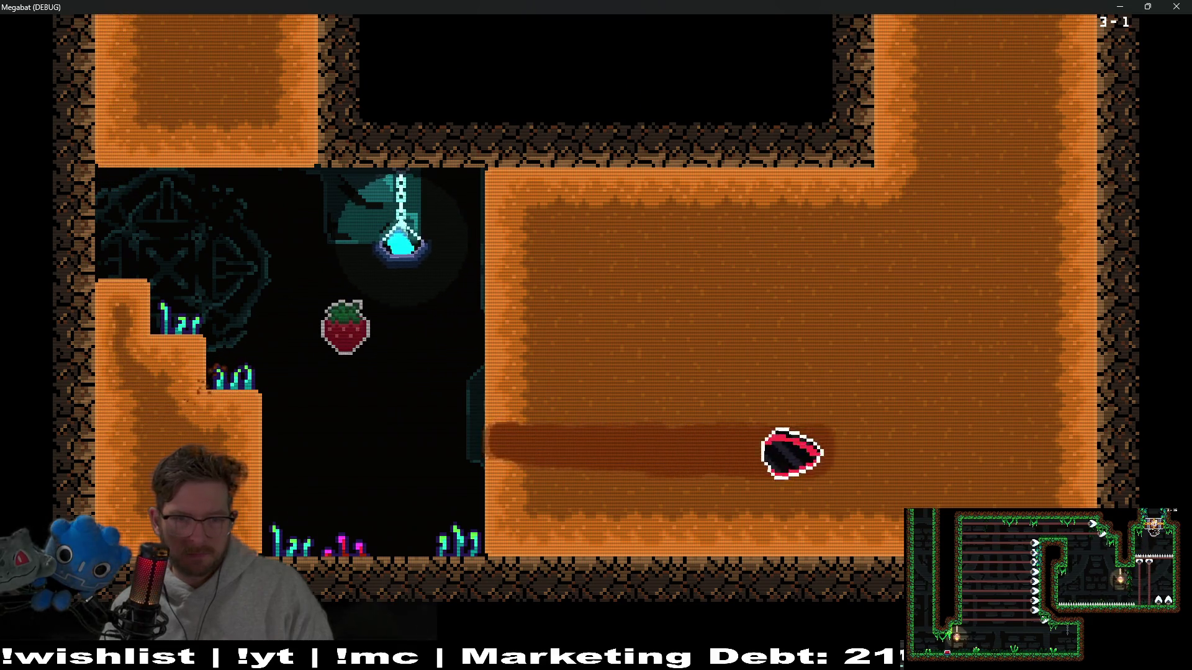
pyautogui.press('Up')
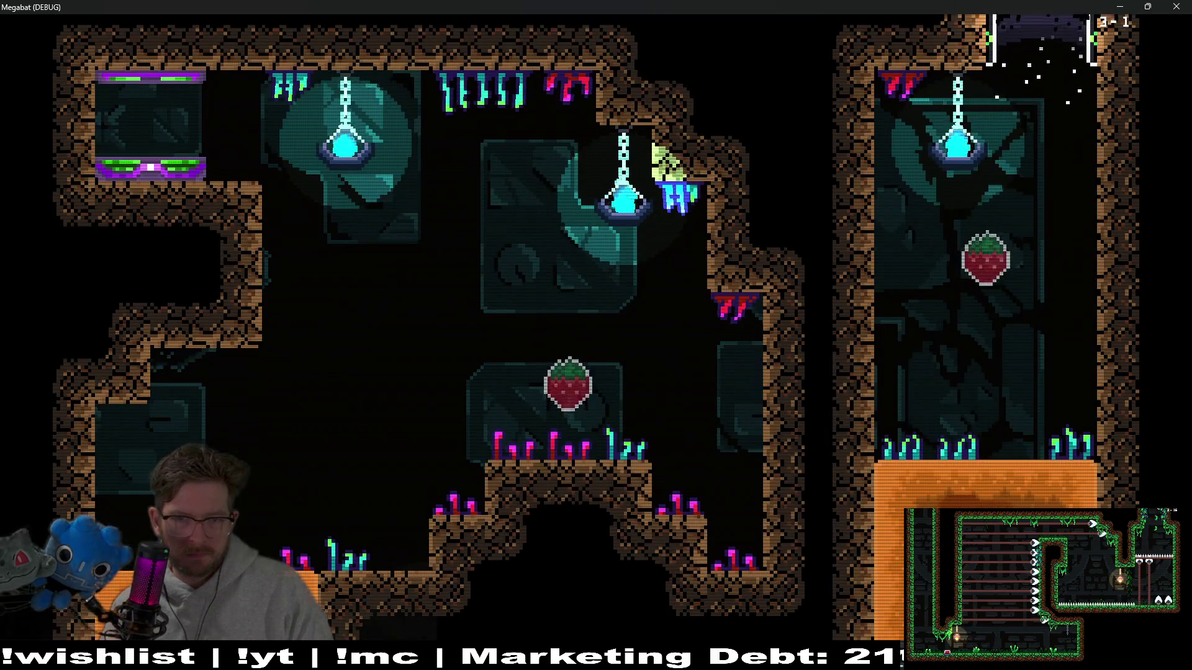
pyautogui.press('Down')
pyautogui.press('Left')
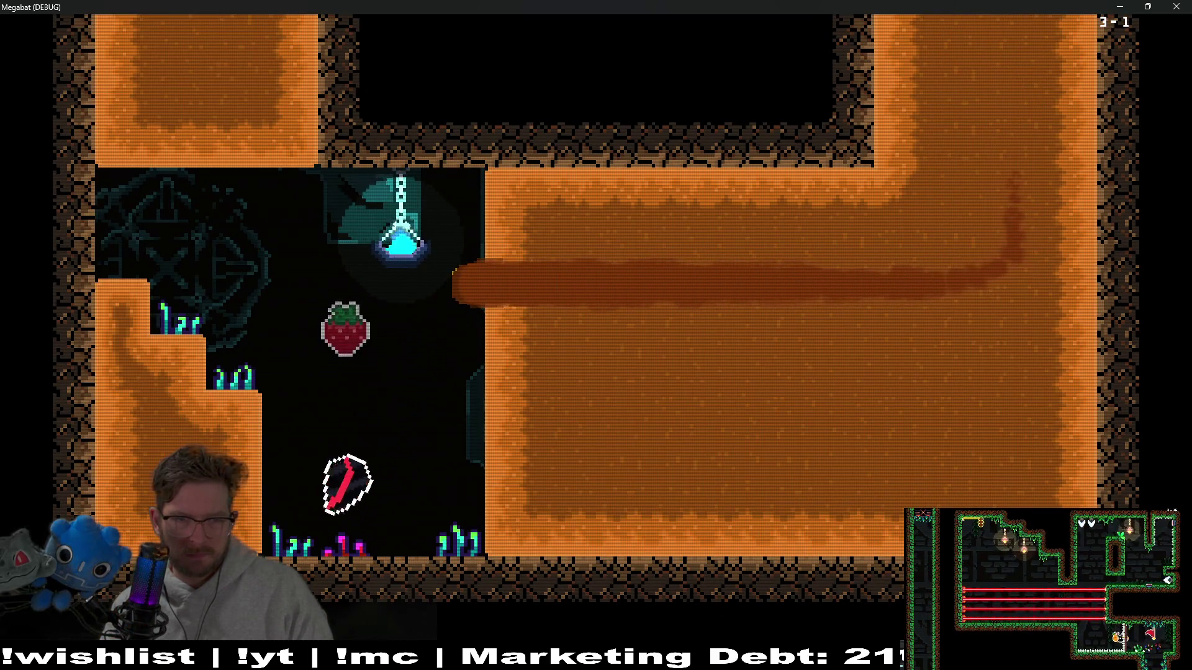
pyautogui.press('Up')
pyautogui.press('Right')
pyautogui.press('Up')
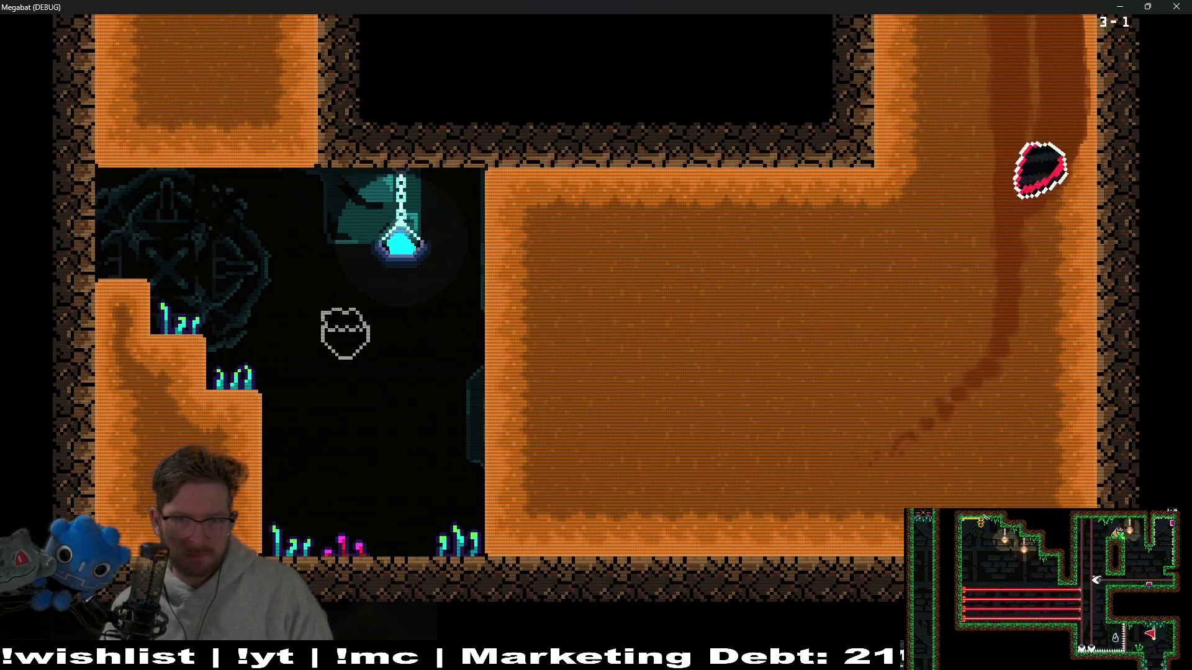
pyautogui.press('Left')
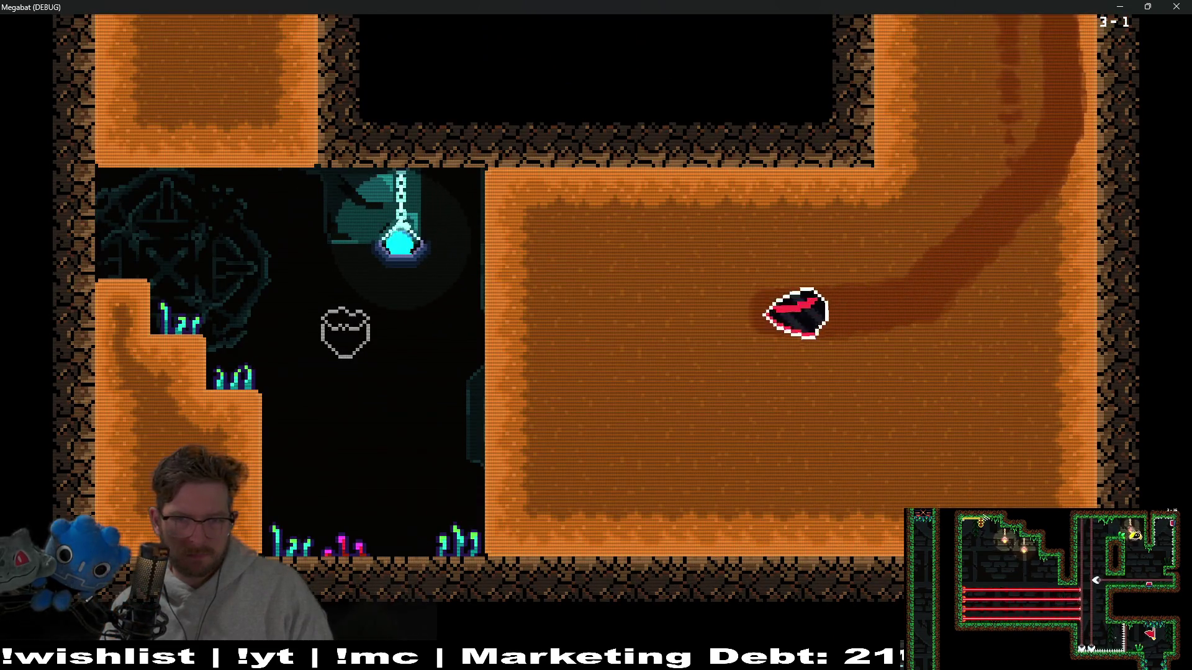
pyautogui.press('Right')
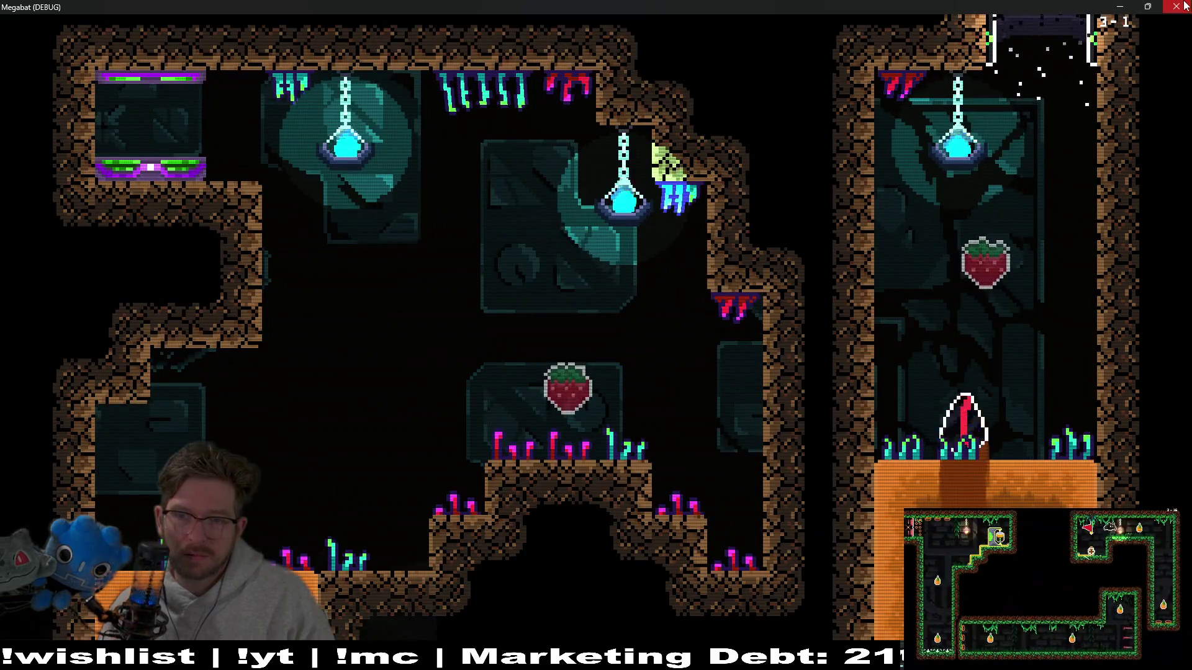
pyautogui.click(1176, 7)
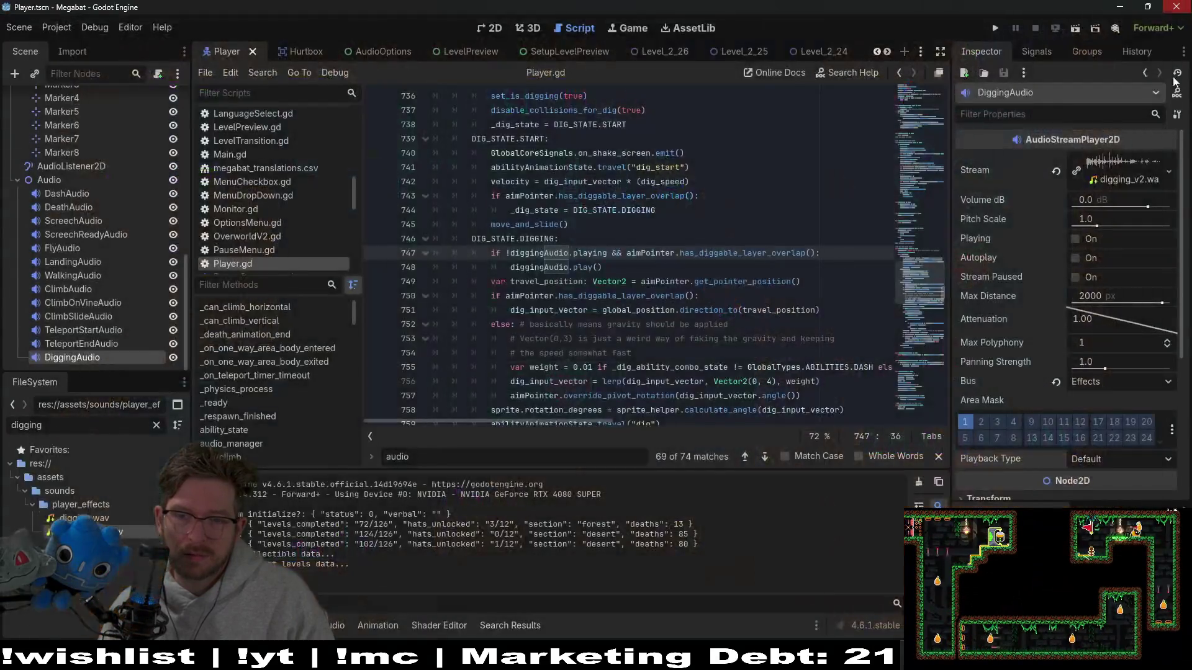
# - Go from the Stone Impact folder up to the whole audio bundle folder
pyautogui.moveTo(881, 658)
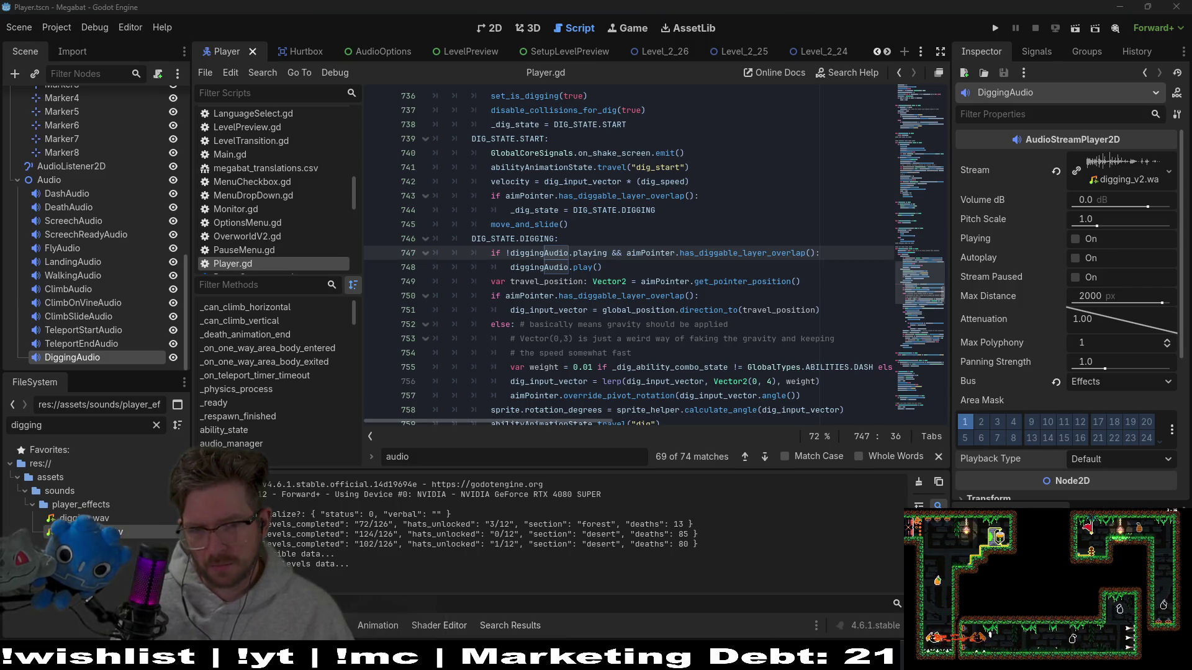
pyautogui.hotkey('alt', 'Tab')
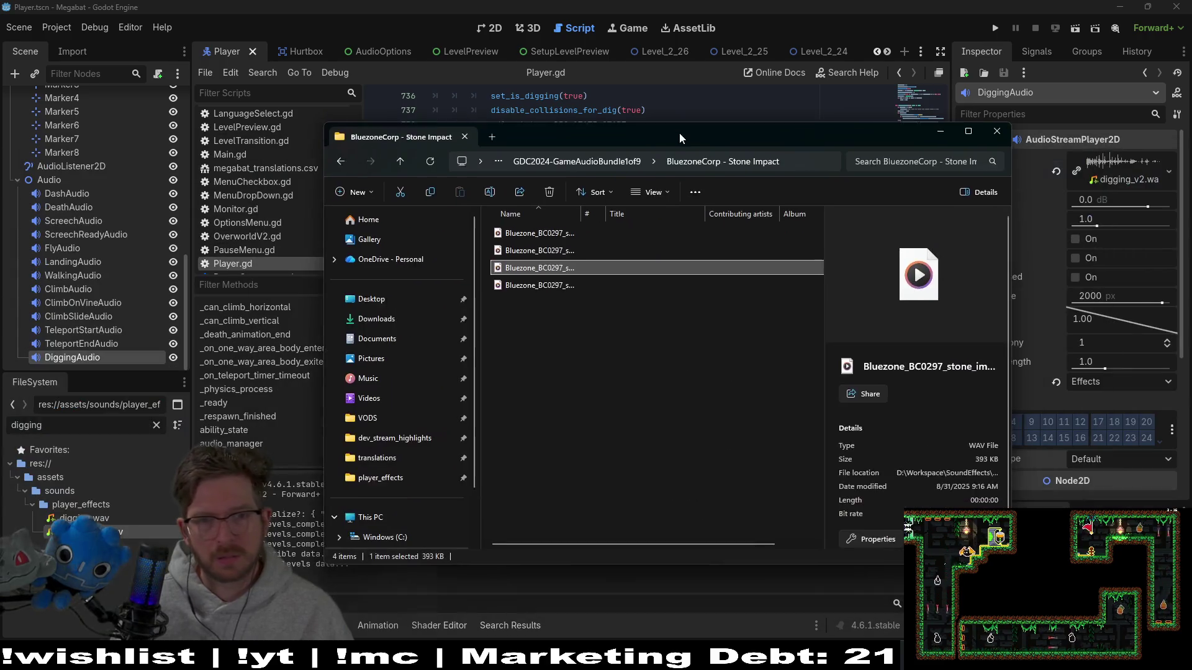
pyautogui.click(587, 154)
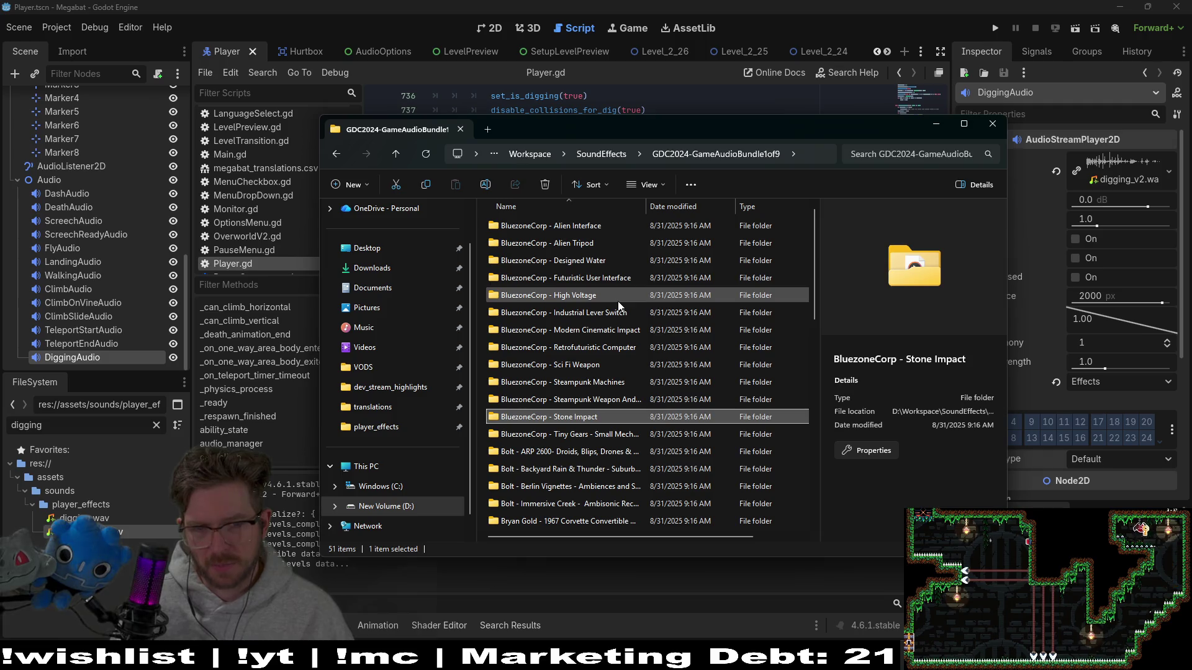
pyautogui.scroll(-5, 620, 304)
pyautogui.scroll(5, 776, 248)
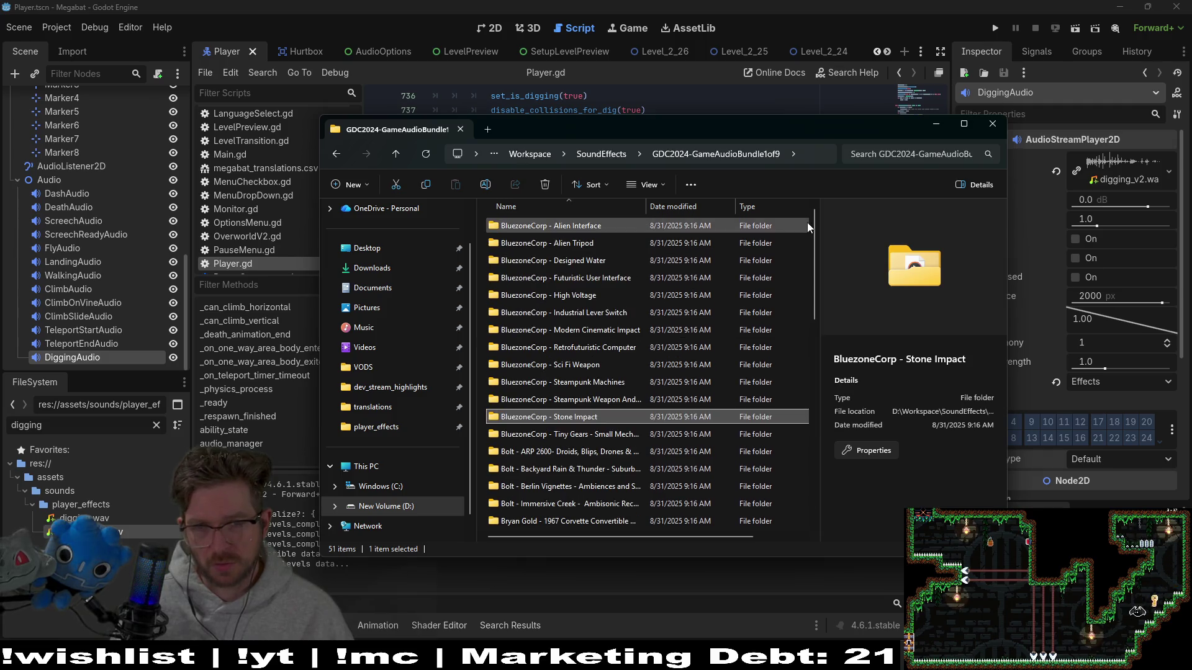
# - Search the bundle for sand and stone sounds, previewing the alien tripod debris sound
pyautogui.click(859, 160)
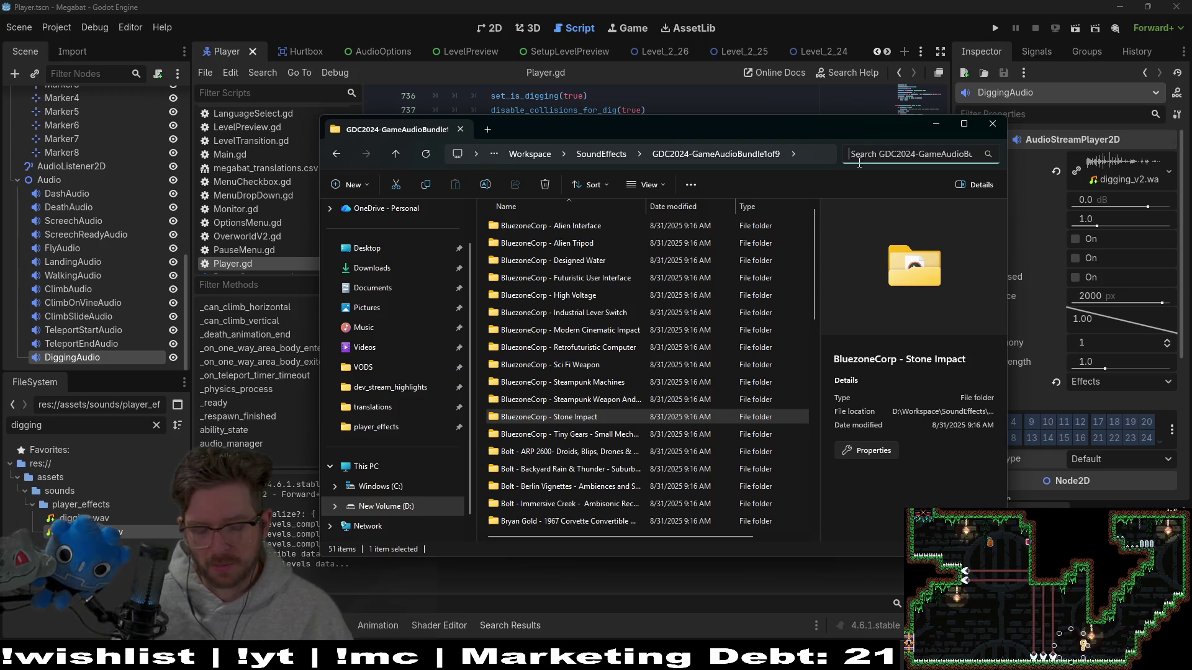
pyautogui.write('ro')
pyautogui.press('BackSpace')
pyautogui.press('BackSpace')
pyautogui.write('sand')
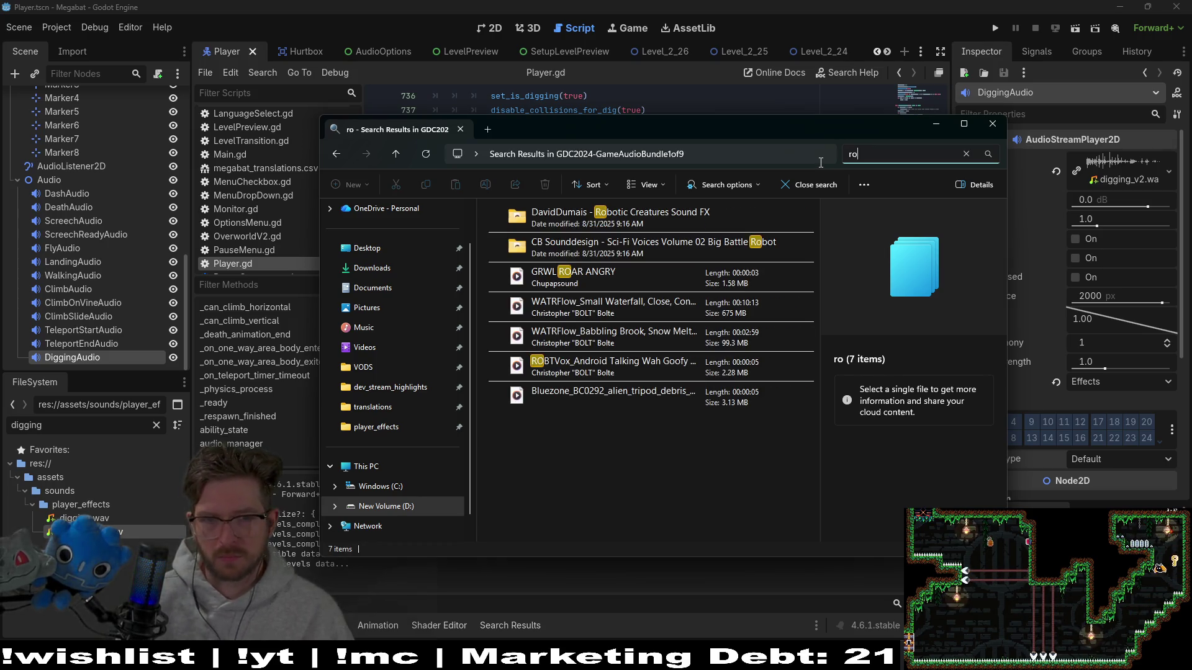
pyautogui.press('BackSpace')
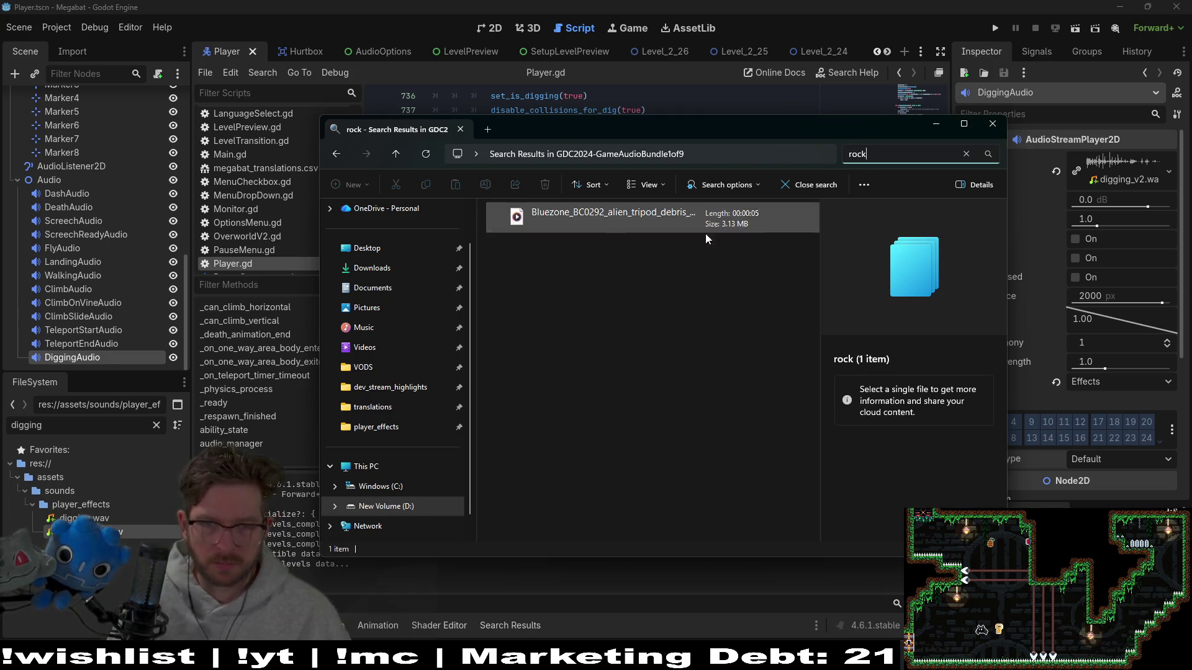
pyautogui.click(669, 218)
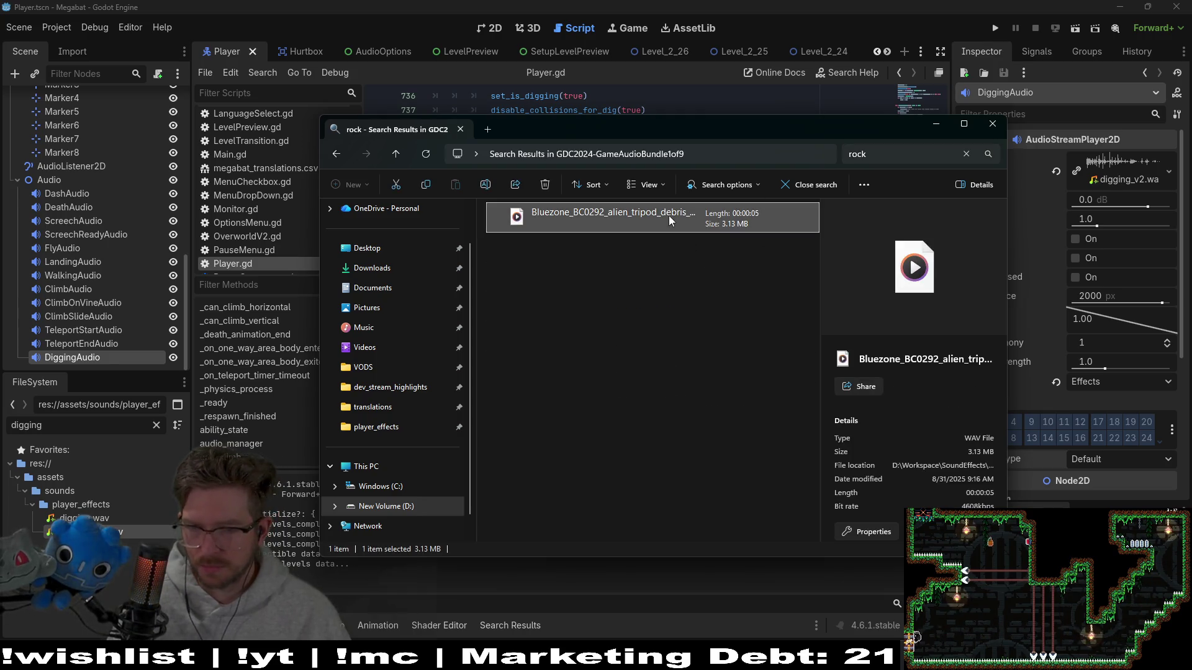
pyautogui.doubleClick(668, 214)
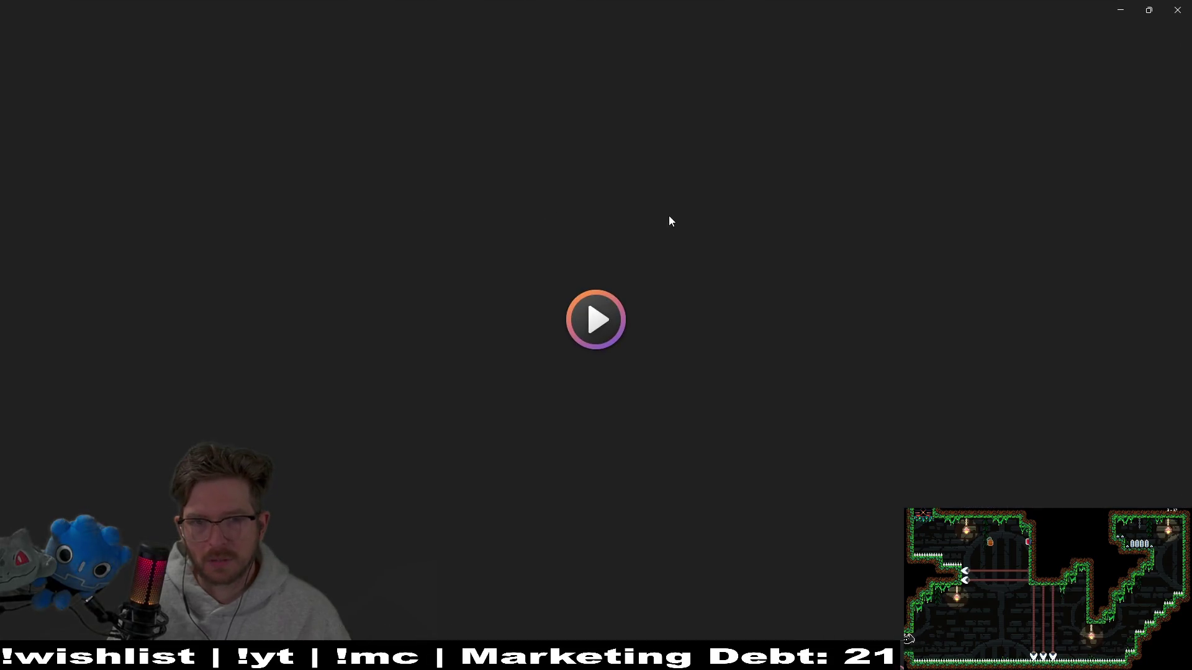
pyautogui.click(1182, 5)
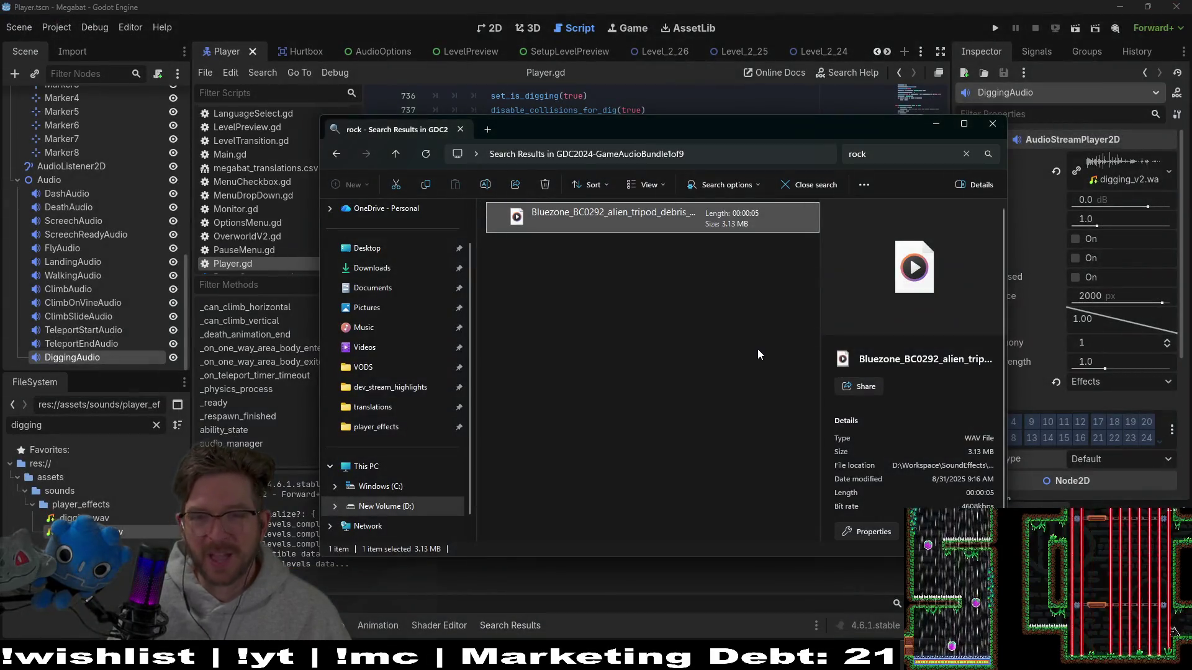
pyautogui.click(875, 153)
pyautogui.write('stone')
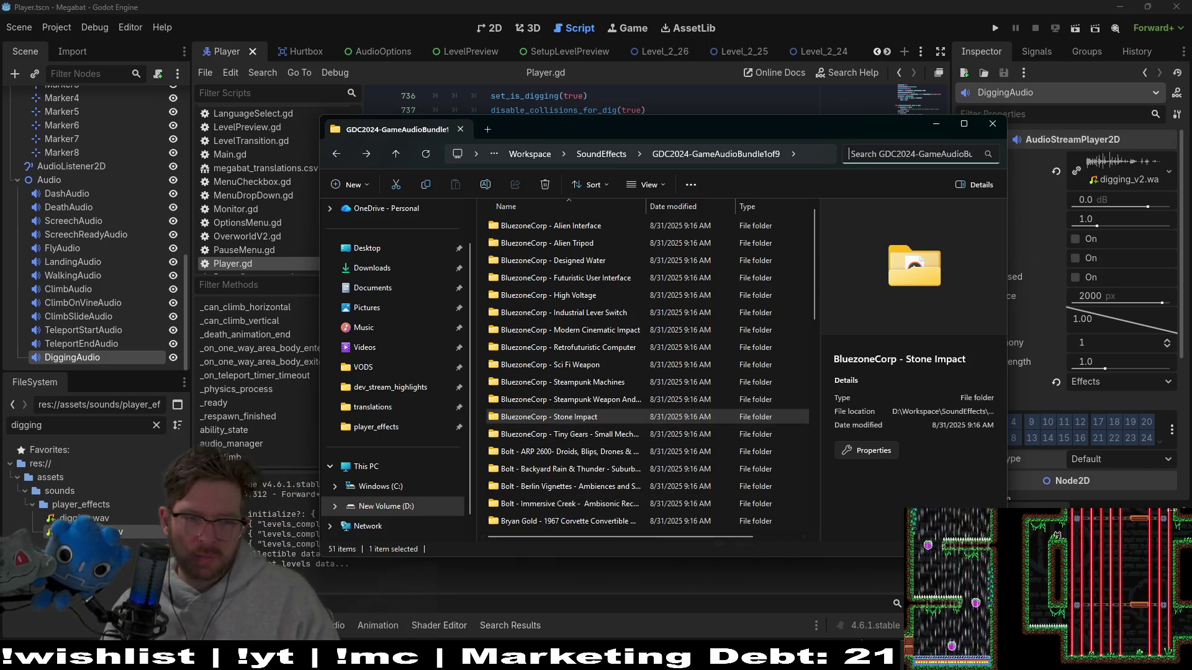
# - Assign the original digging.wav to DiggingAudio's Stream slot in Godot and save the scene
pyautogui.click(155, 571)
pyautogui.moveTo(74, 518); pyautogui.dragTo(1182, 133)
pyautogui.moveTo(1108, 167); pyautogui.dragTo(1108, 168)
pyautogui.hotkey('ctrl', 's')
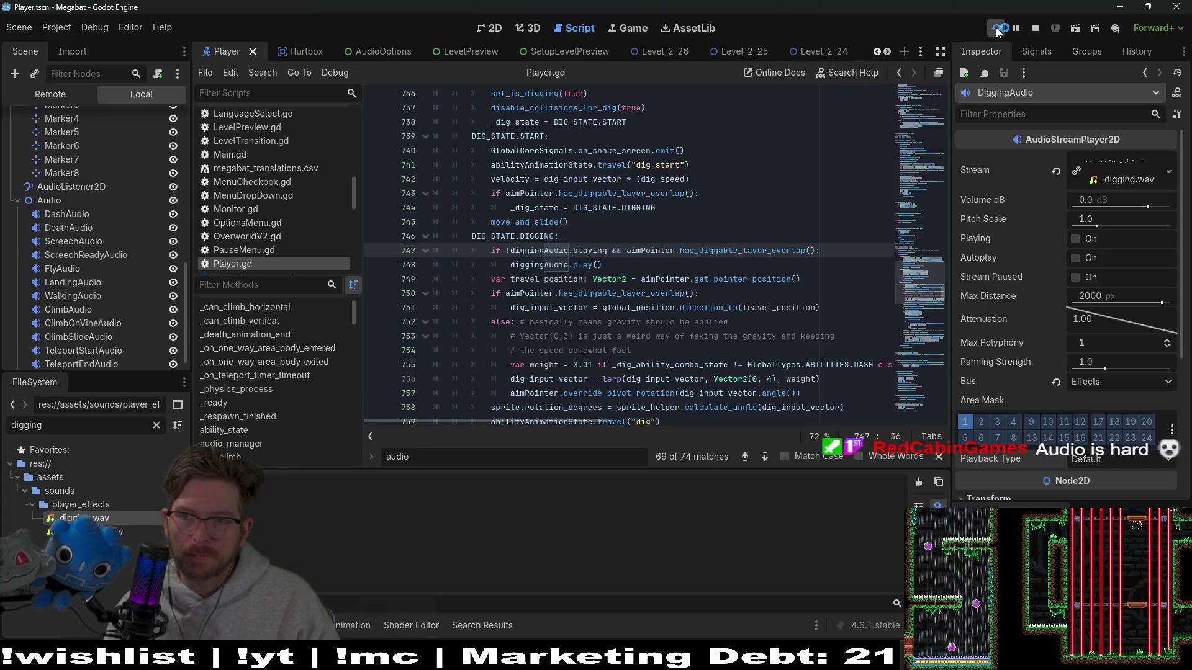
# - Run the game again and start level 3-1 from the save profile's level grid
pyautogui.click(995, 27)
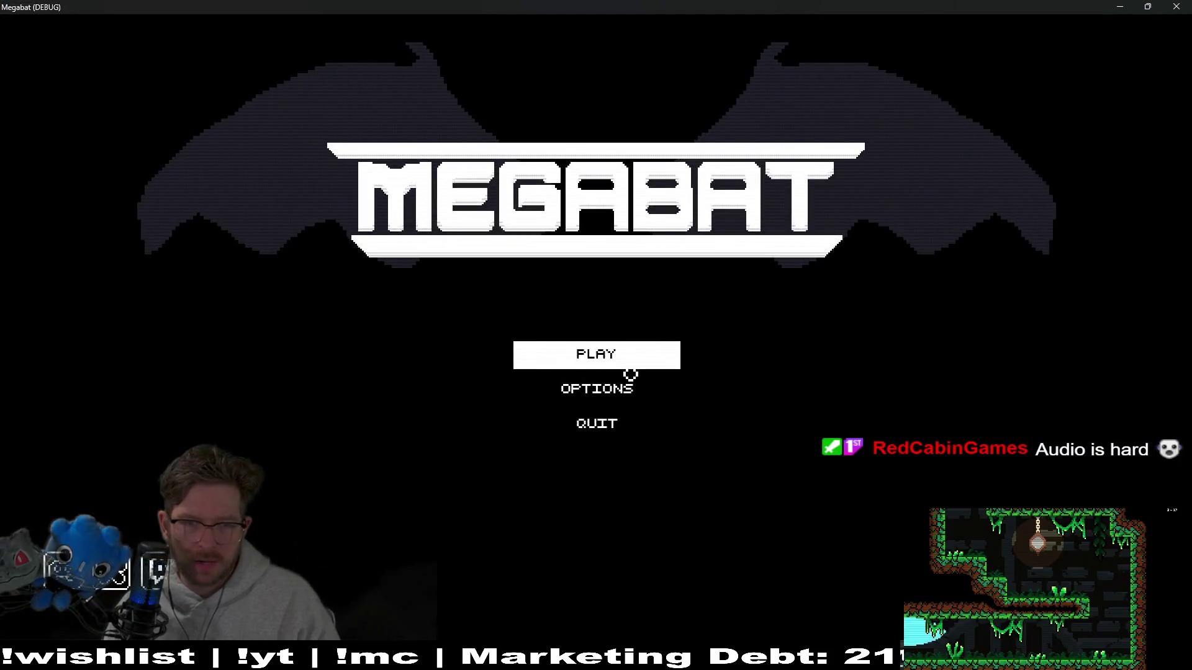
pyautogui.click(620, 357)
pyautogui.click(593, 199)
pyautogui.click(982, 294)
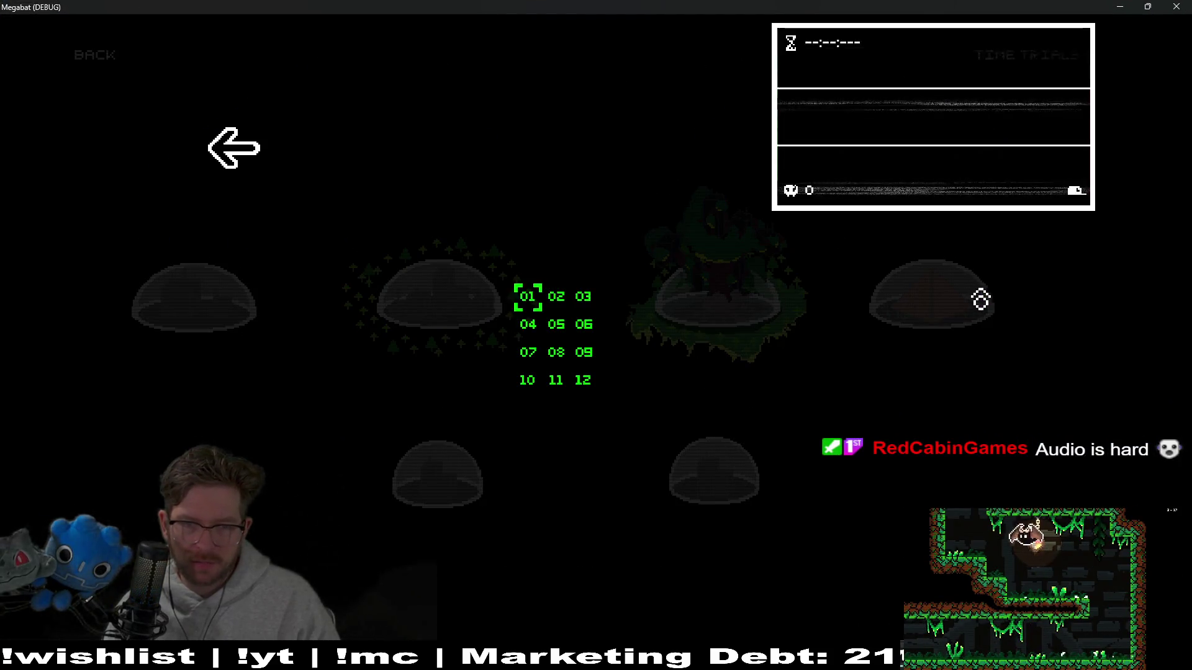
pyautogui.click(532, 309)
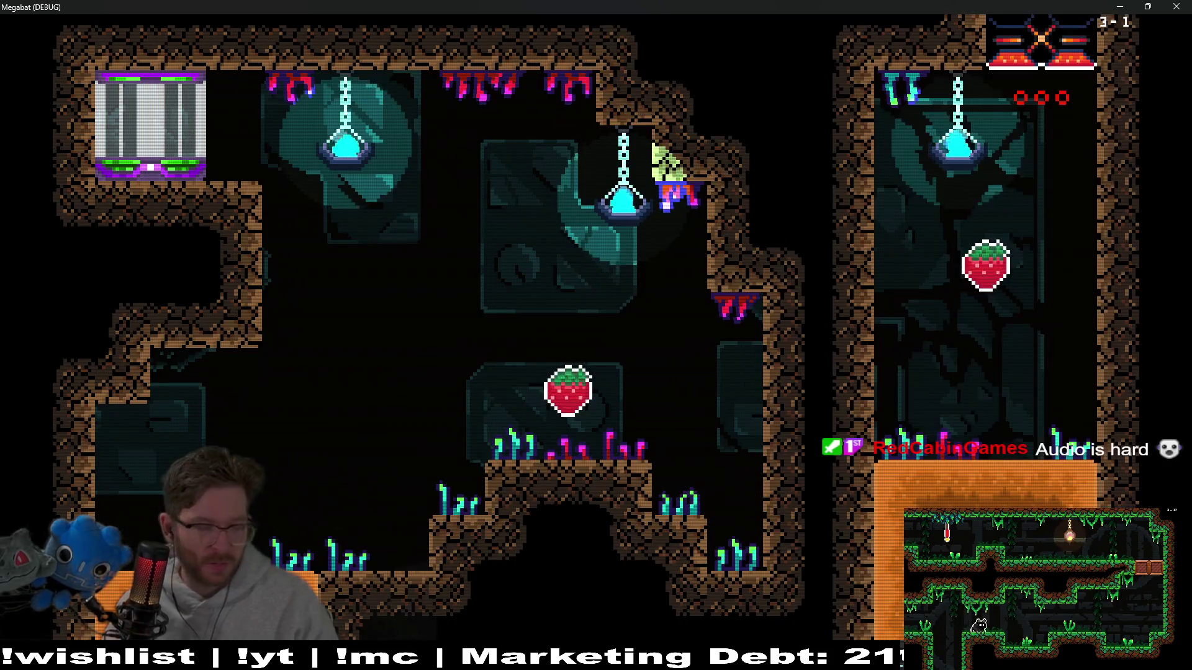
# - Fly the bat past the strawberry and tunnel up and down through the dirt rooms
pyautogui.press('Right')
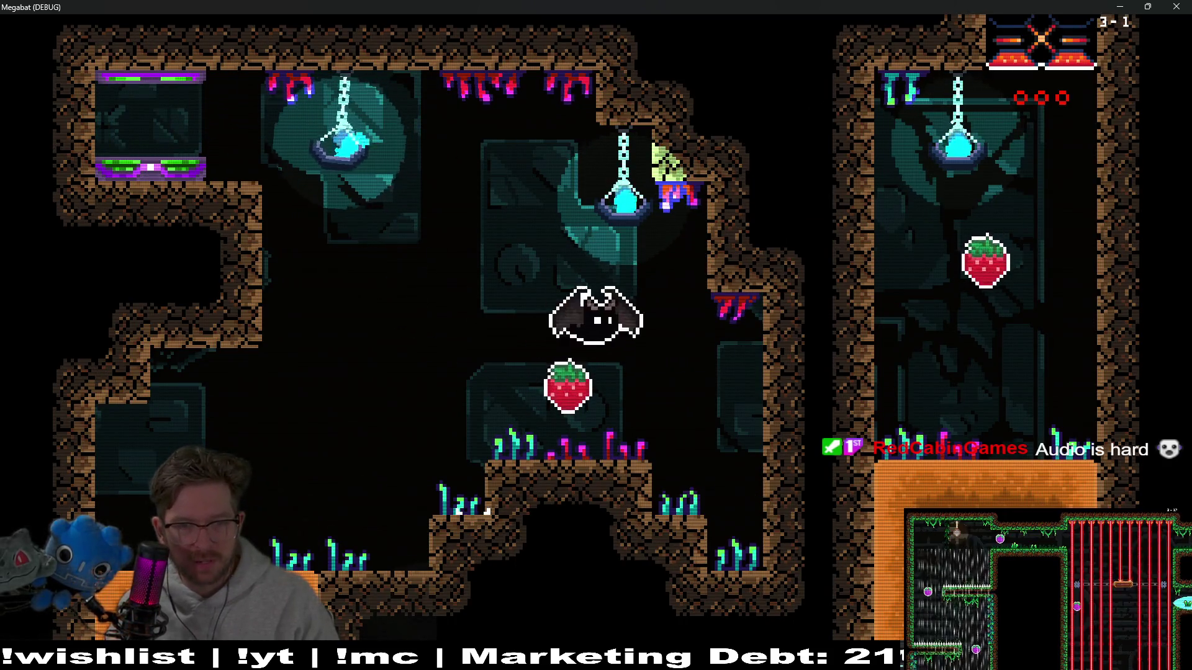
pyautogui.press('Left')
pyautogui.press('Right')
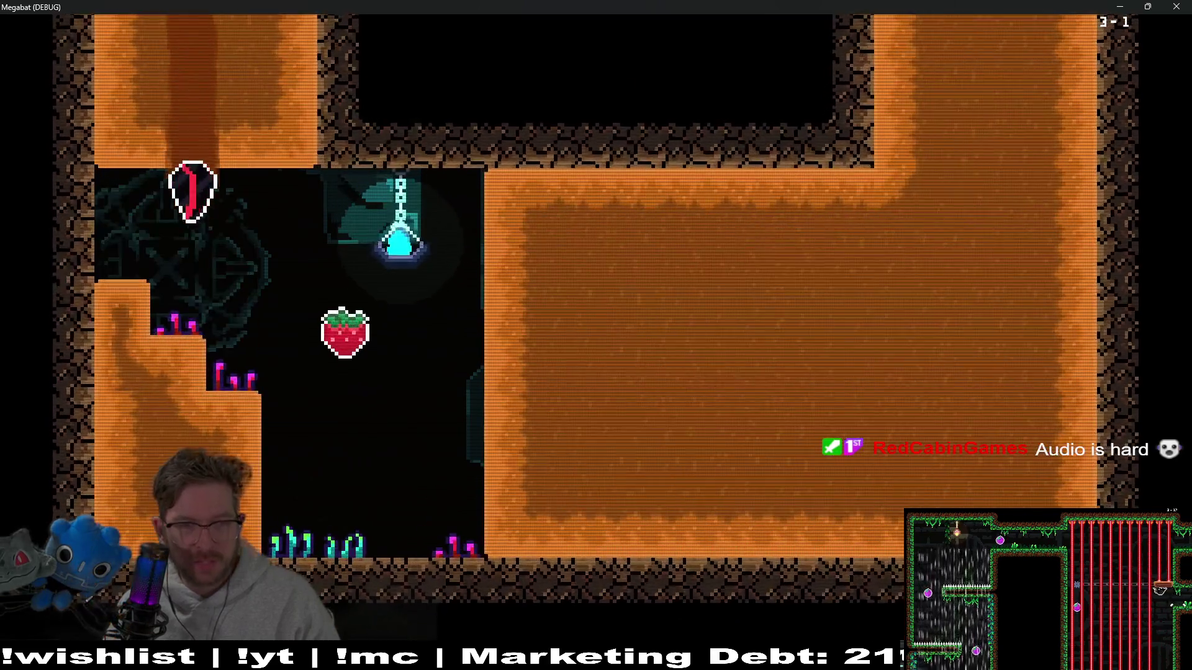
pyautogui.press('Up')
pyautogui.press('Left')
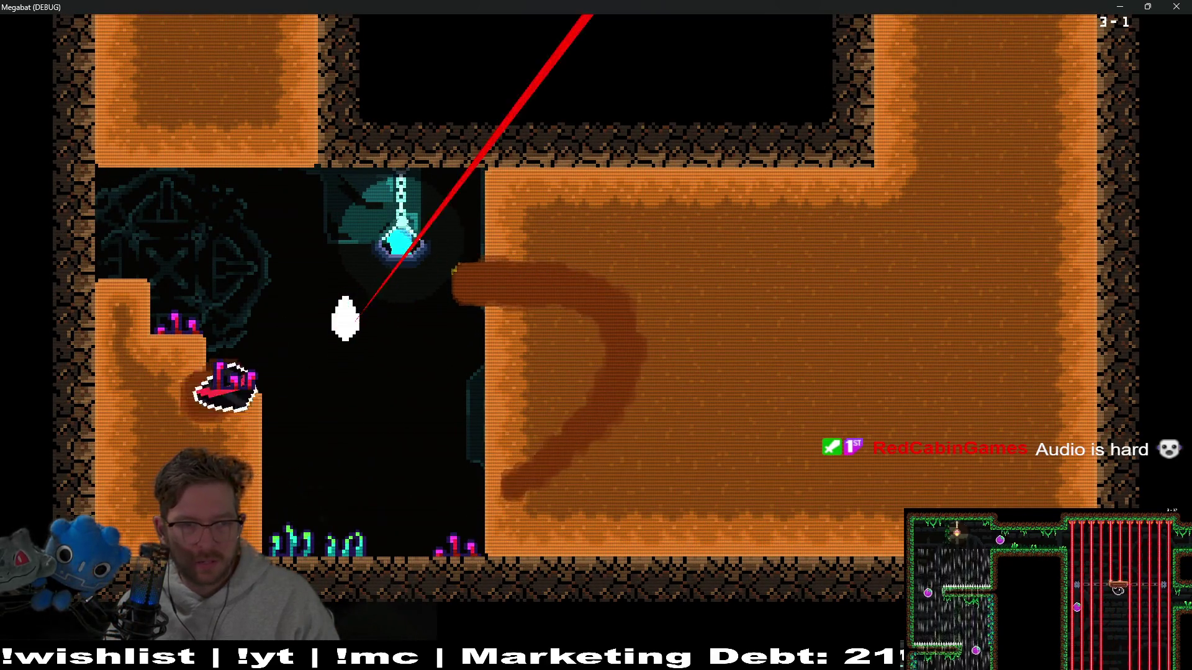
pyautogui.press('Right')
pyautogui.press('Up')
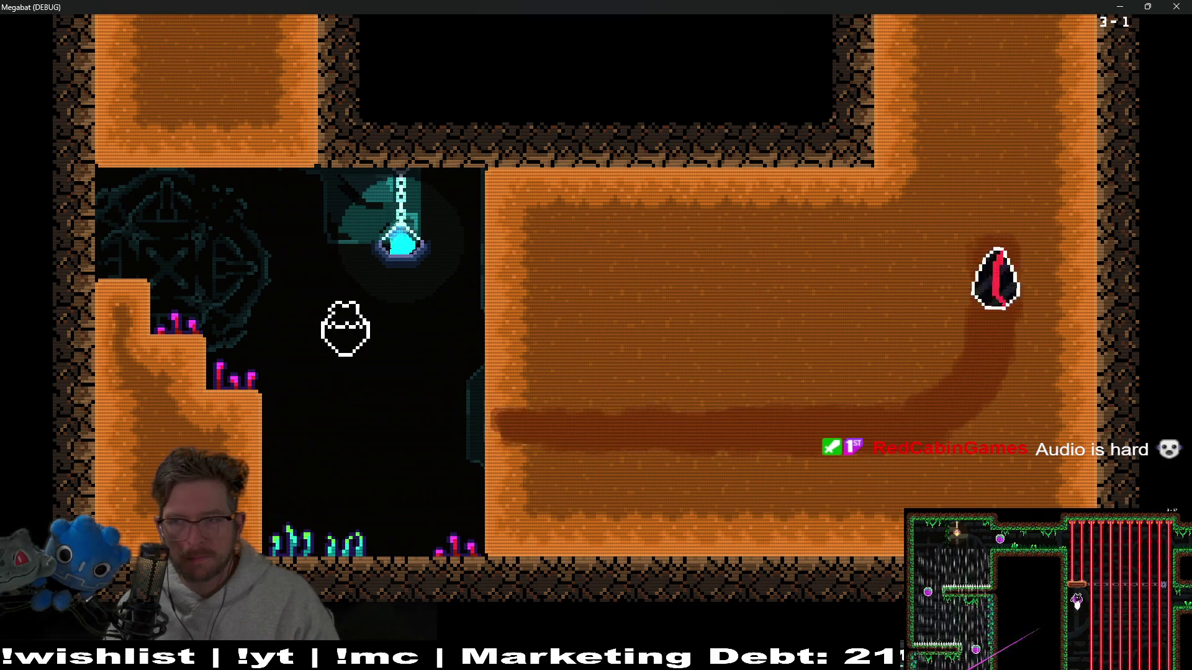
pyautogui.press('Down')
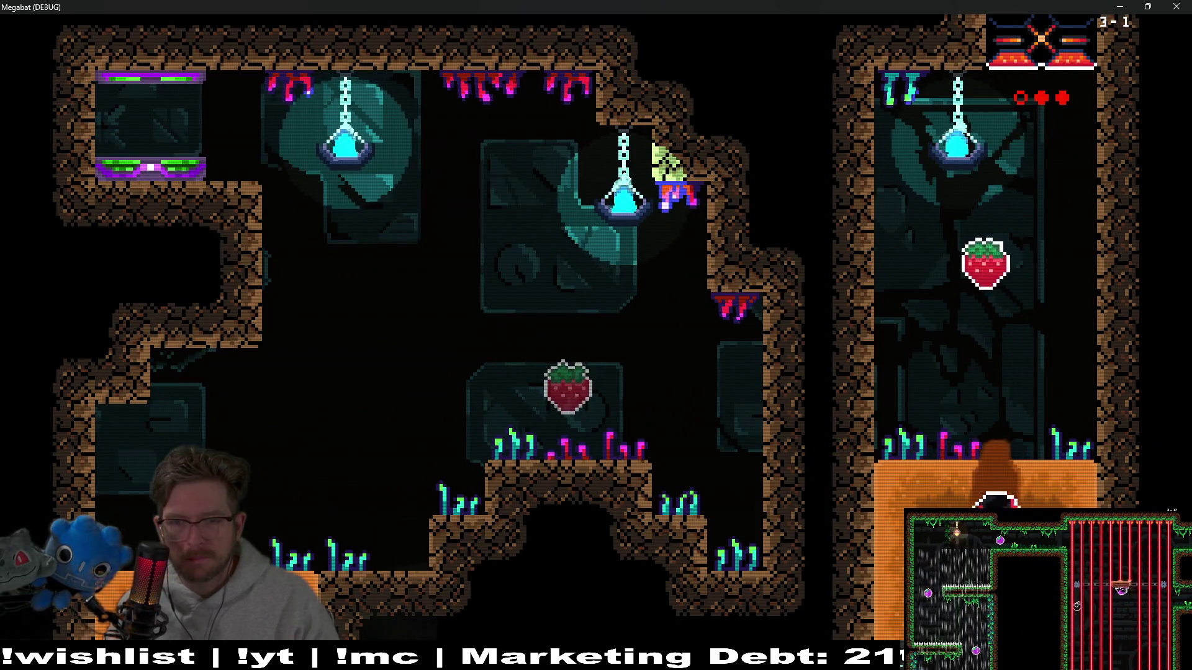
pyautogui.press('Left')
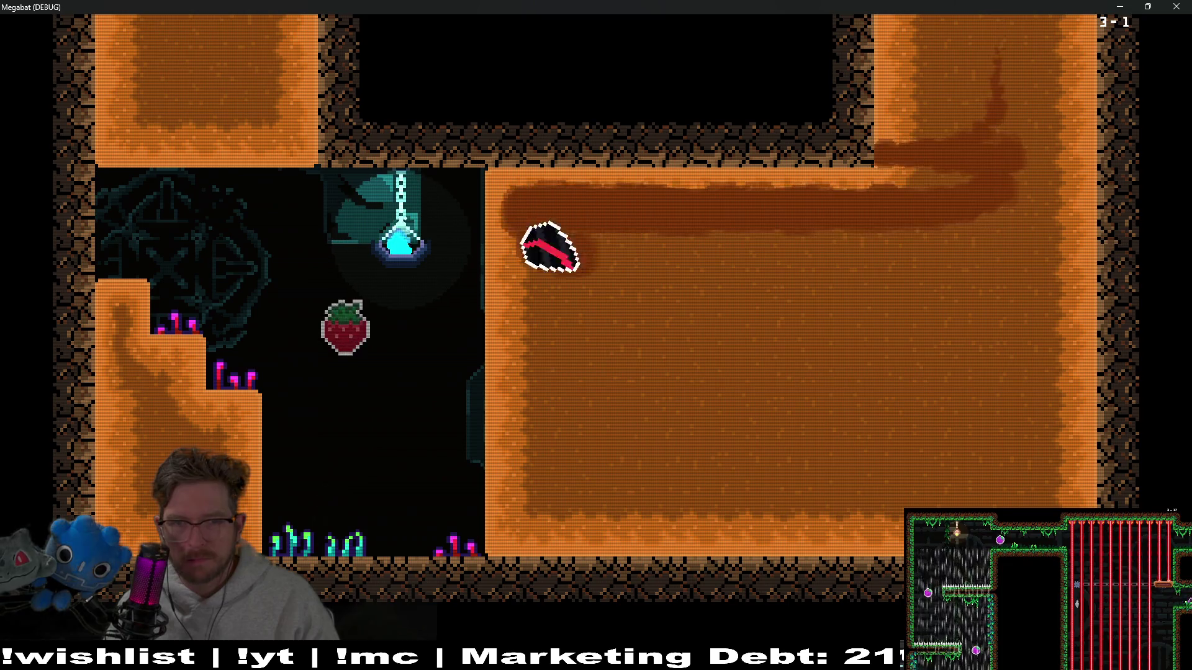
pyautogui.press('Right')
pyautogui.press('Down')
pyautogui.press('Left')
pyautogui.press('Up')
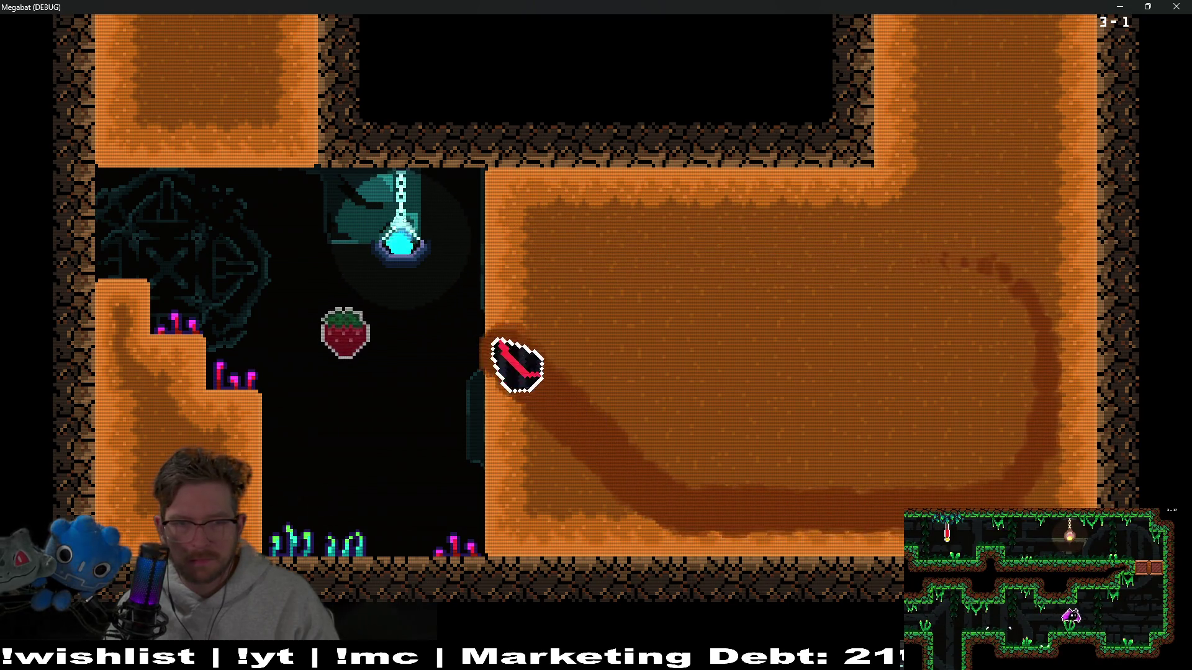
pyautogui.press('Down')
pyautogui.press('Up')
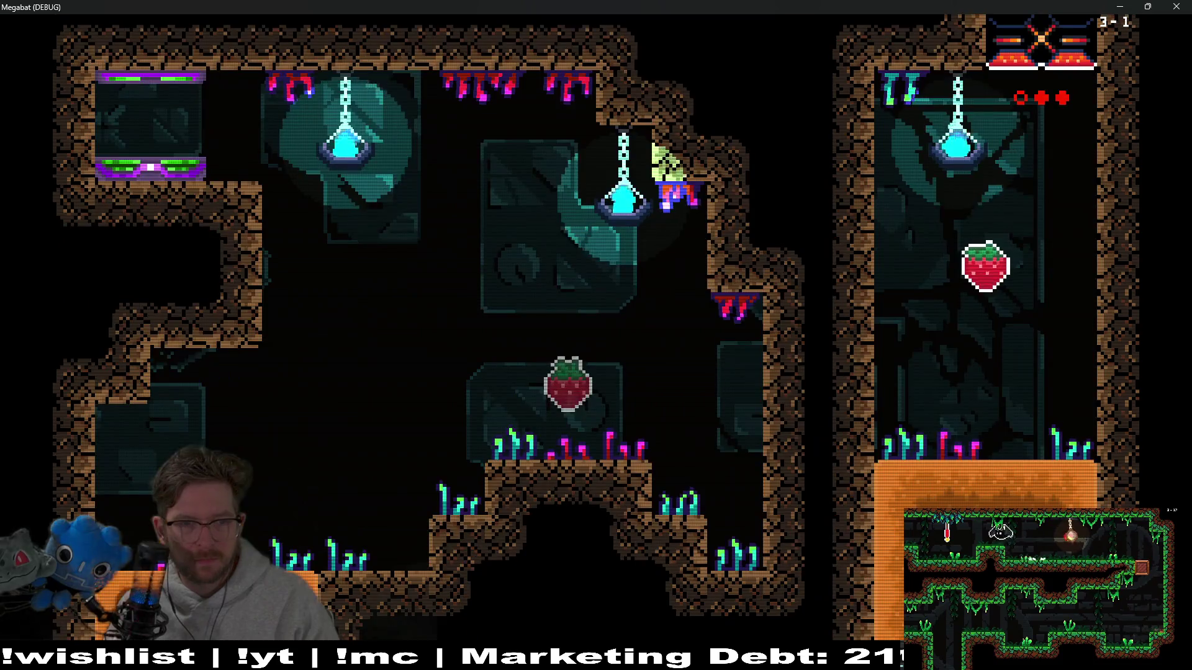
pyautogui.press('Down')
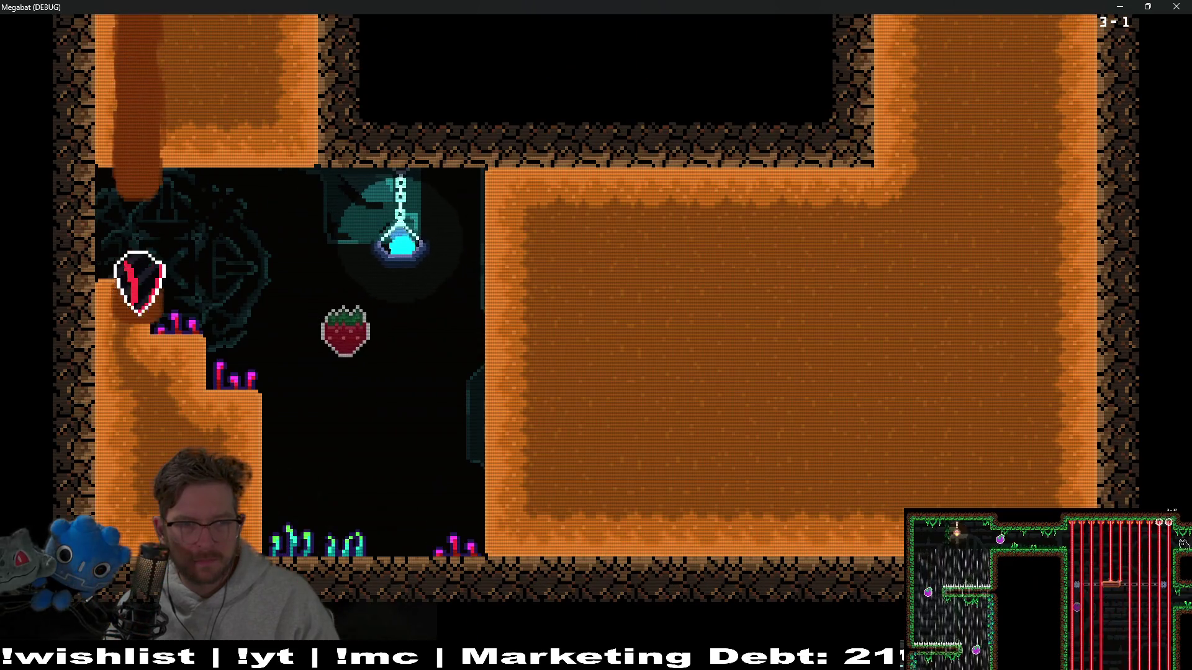
# - Loop the bat through the orange dirt room, then return to the Godot editor
pyautogui.press('Right')
pyautogui.press('Up')
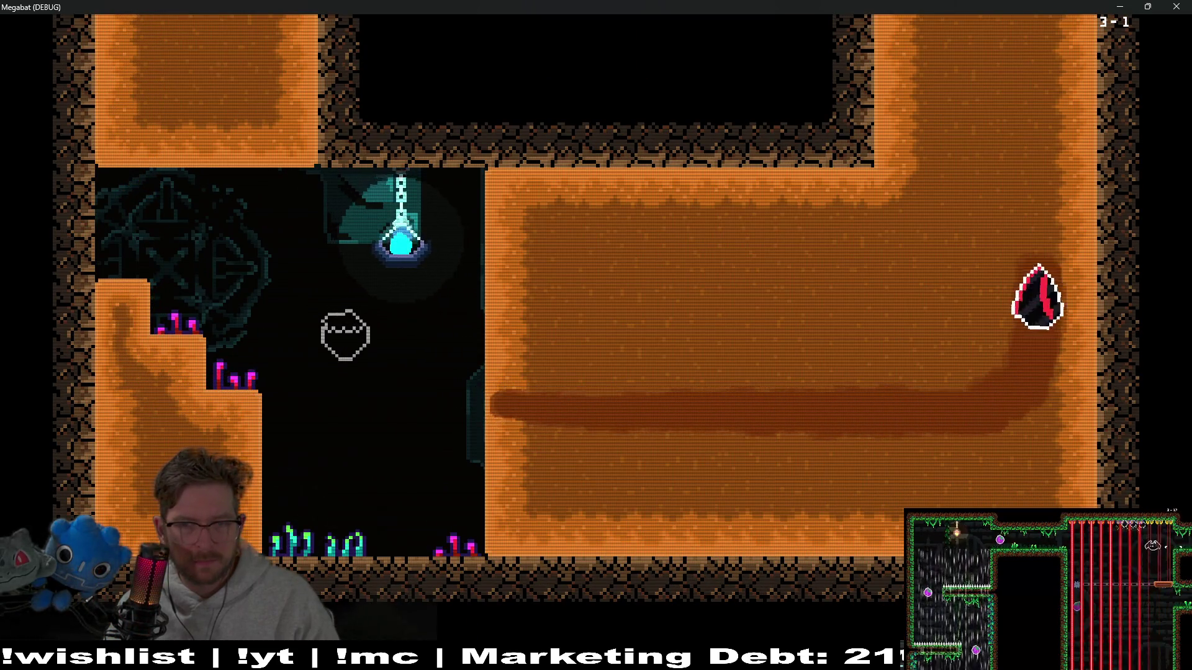
pyautogui.press('Left')
pyautogui.press('Down')
pyautogui.press('Up')
pyautogui.press('Right')
pyautogui.press('Down')
pyautogui.press('Left')
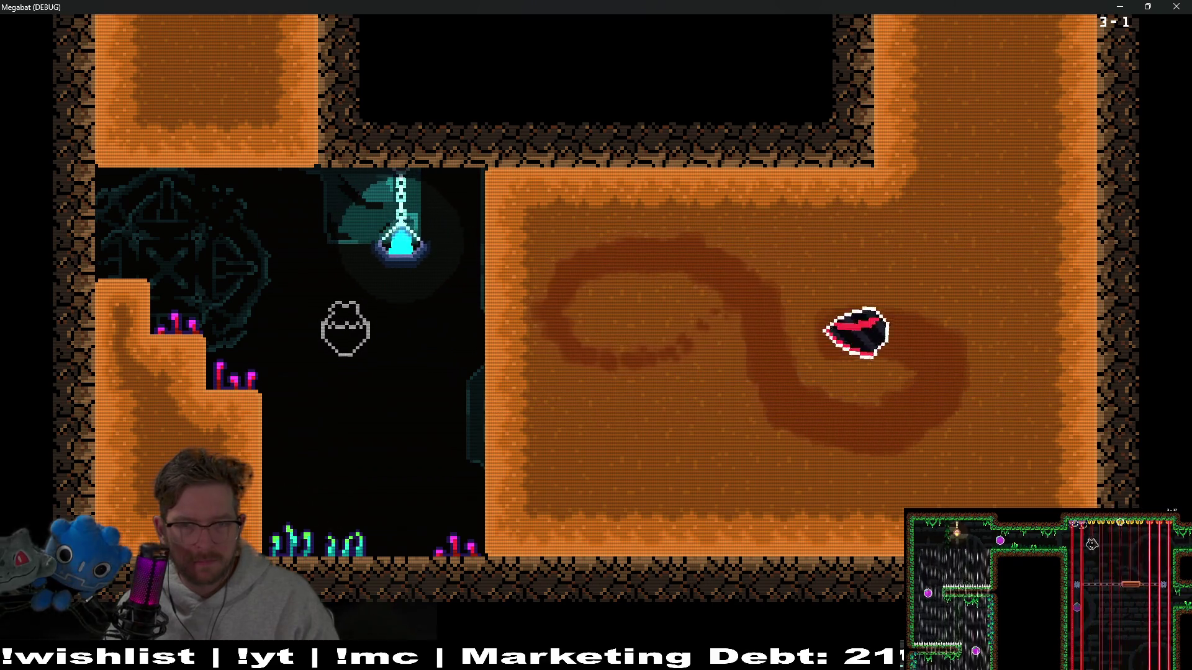
pyautogui.press('Down')
pyautogui.press('Up')
pyautogui.press('Right')
pyautogui.press('Up')
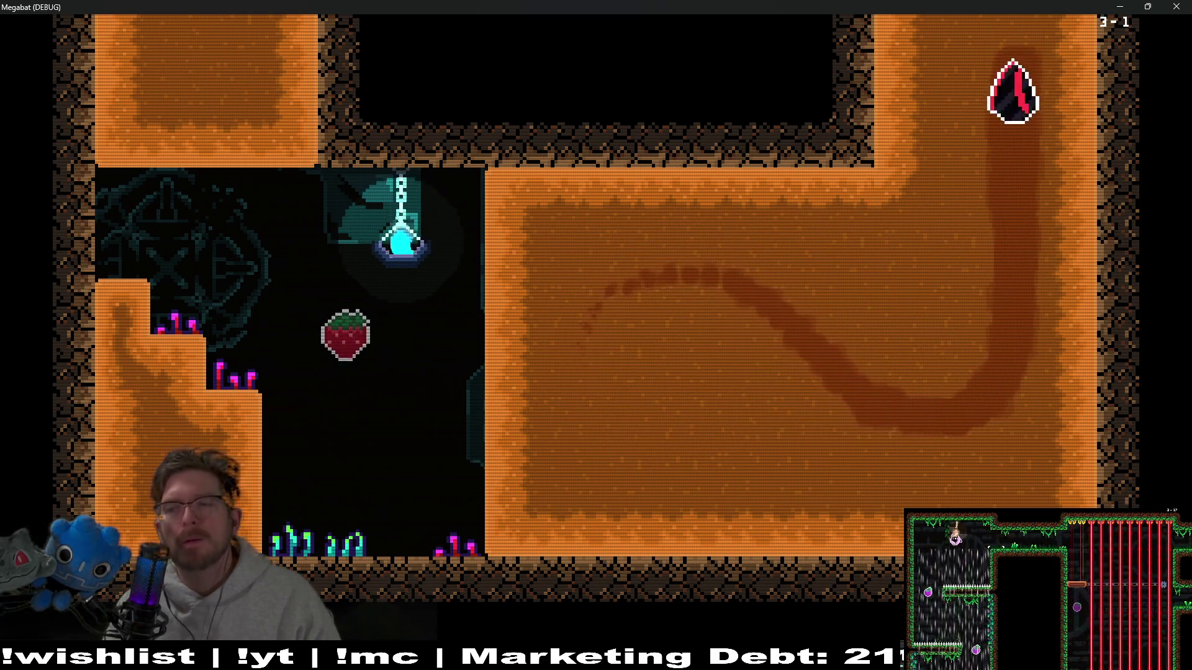
pyautogui.press('Down')
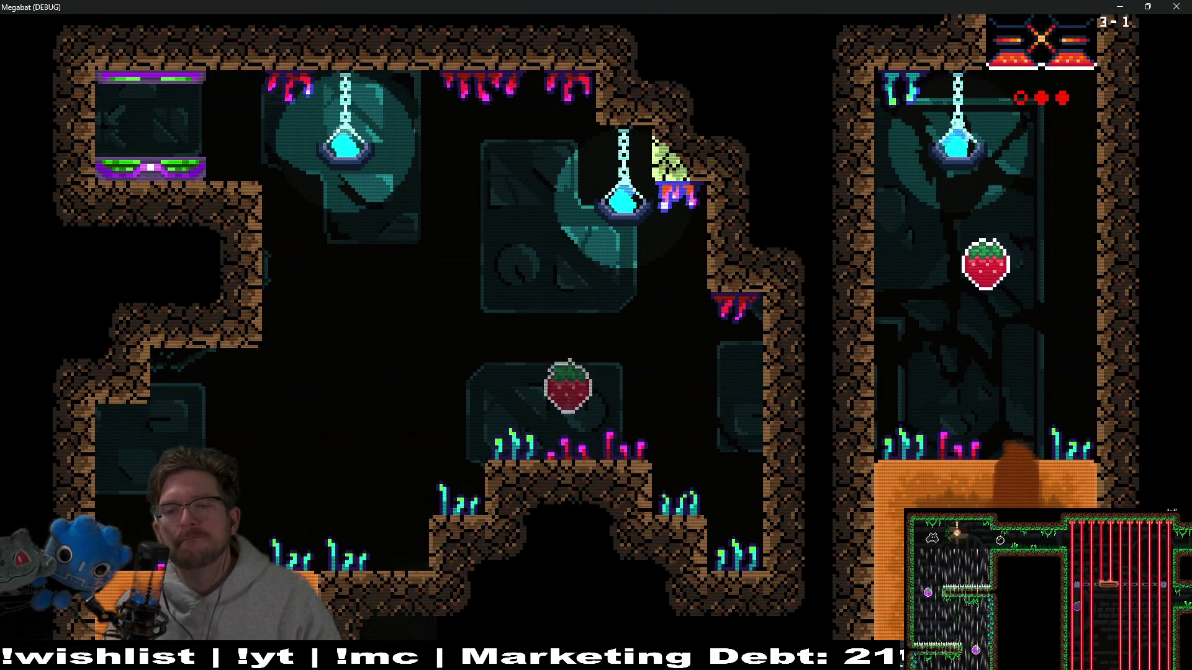
pyautogui.press('Left')
pyautogui.press('Down')
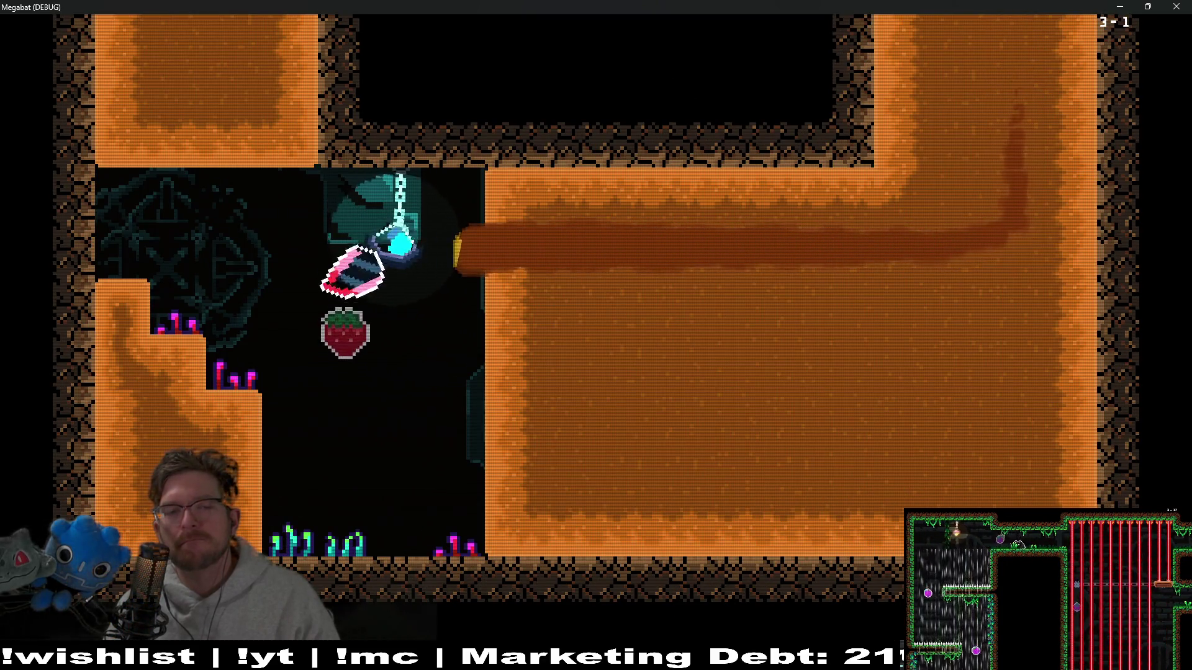
pyautogui.press('Up')
pyautogui.press('Down')
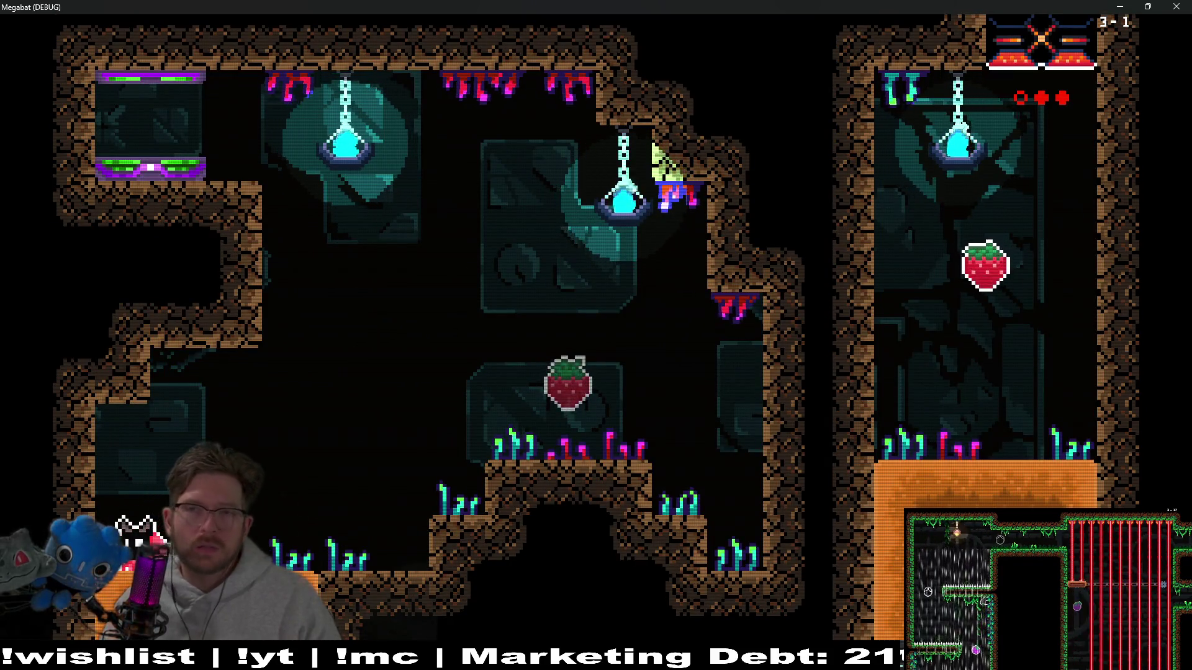
pyautogui.click(1120, 6)
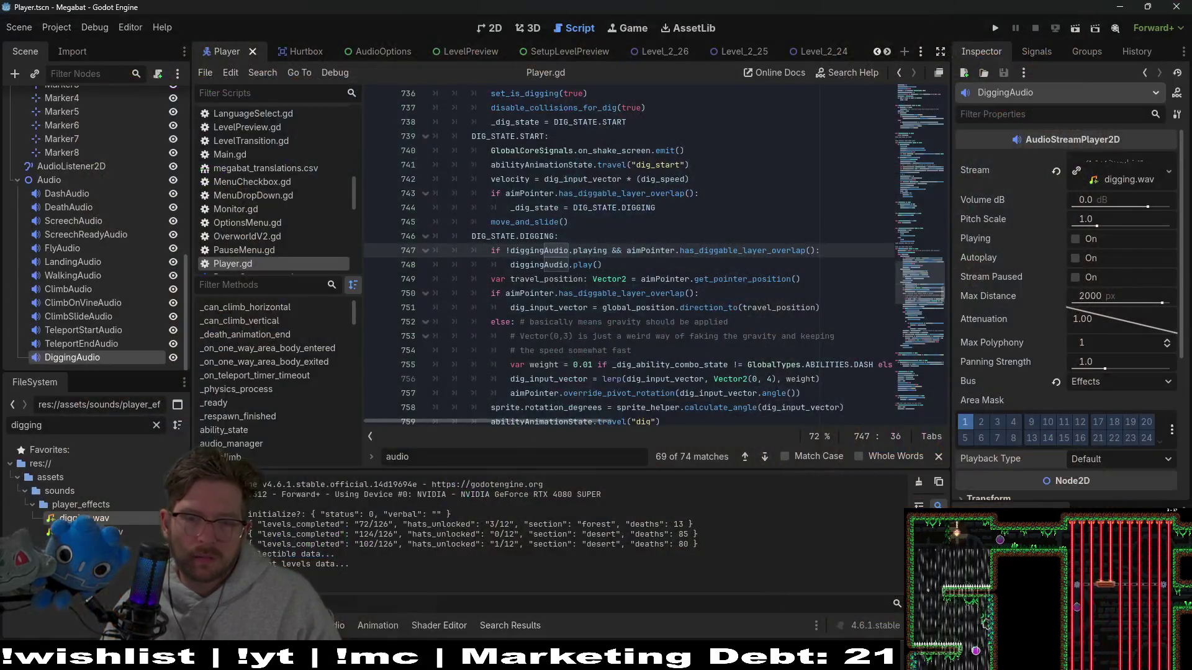
# - Remove the stone impact track from the Audacity project
pyautogui.hotkey('alt', 'Tab')
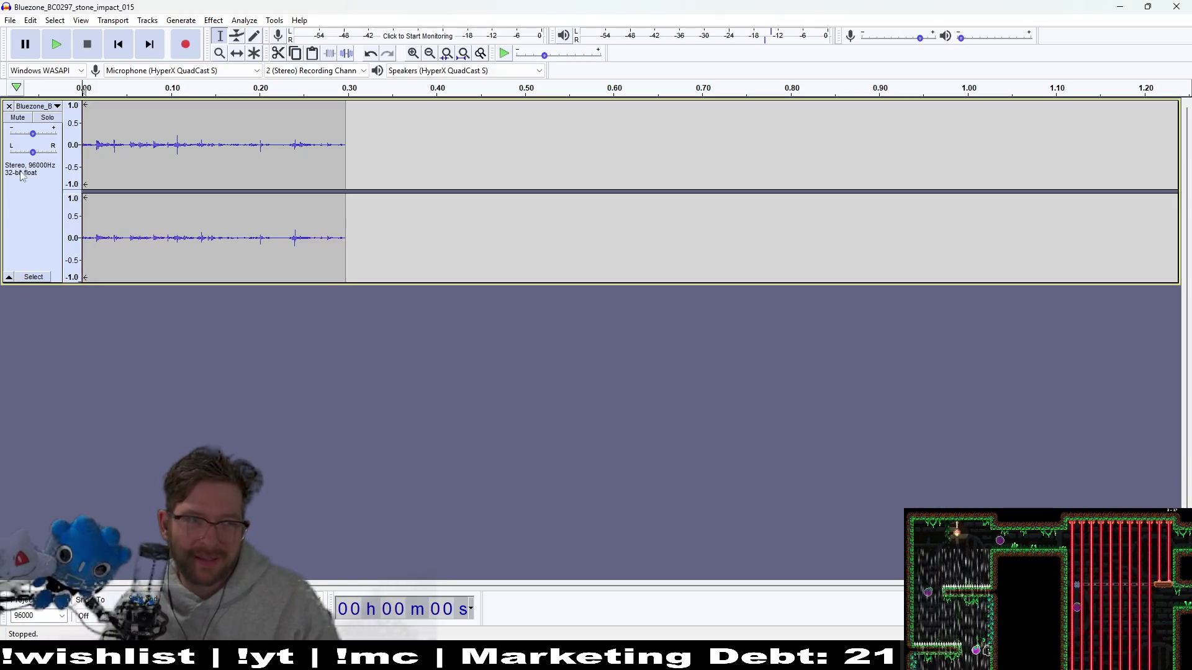
pyautogui.click(9, 107)
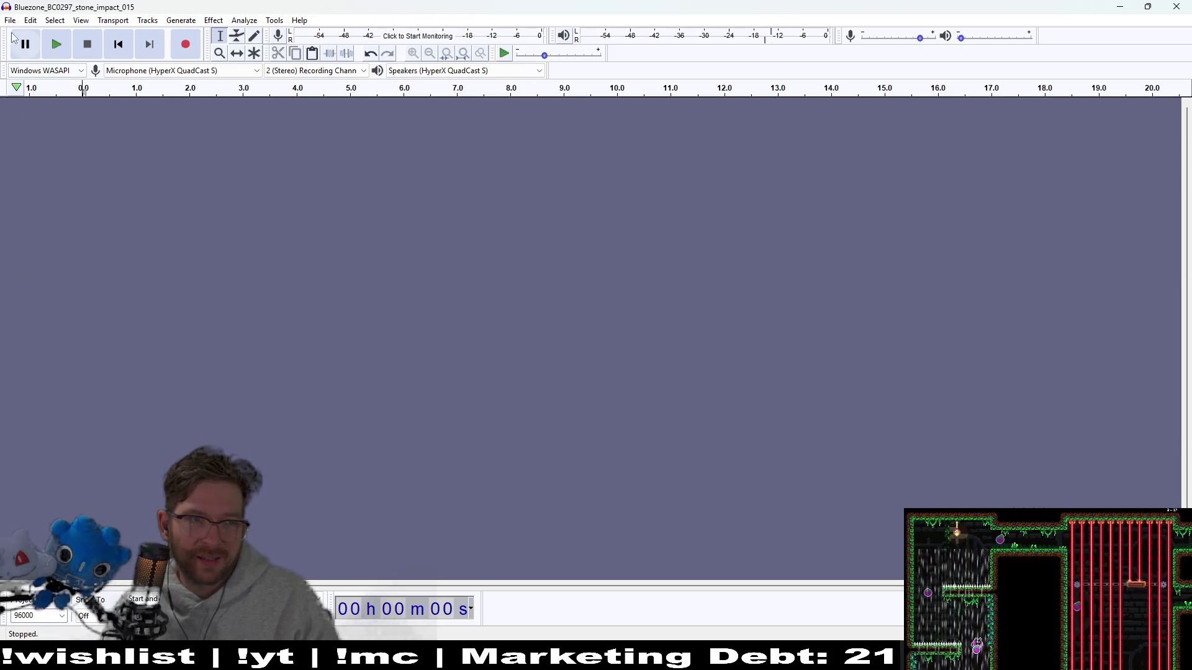
pyautogui.click(9, 21)
pyautogui.click(35, 49)
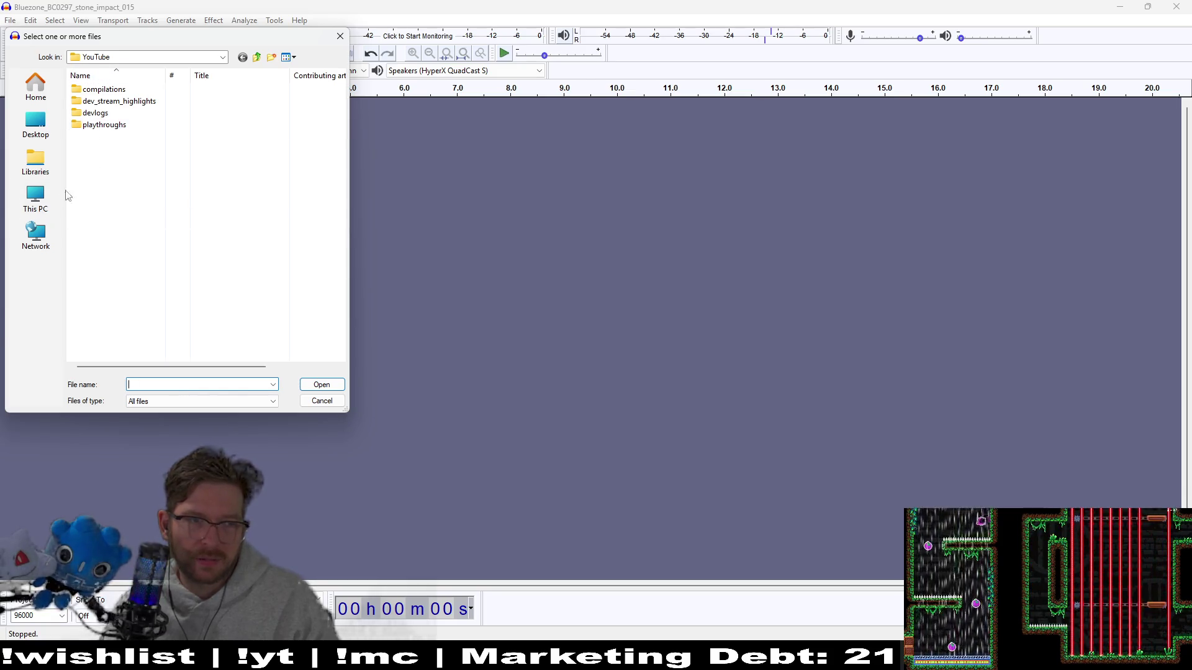
# - Open the digging sound from Workspace/Megabat/assets/sounds/player_effects
pyautogui.click(219, 59)
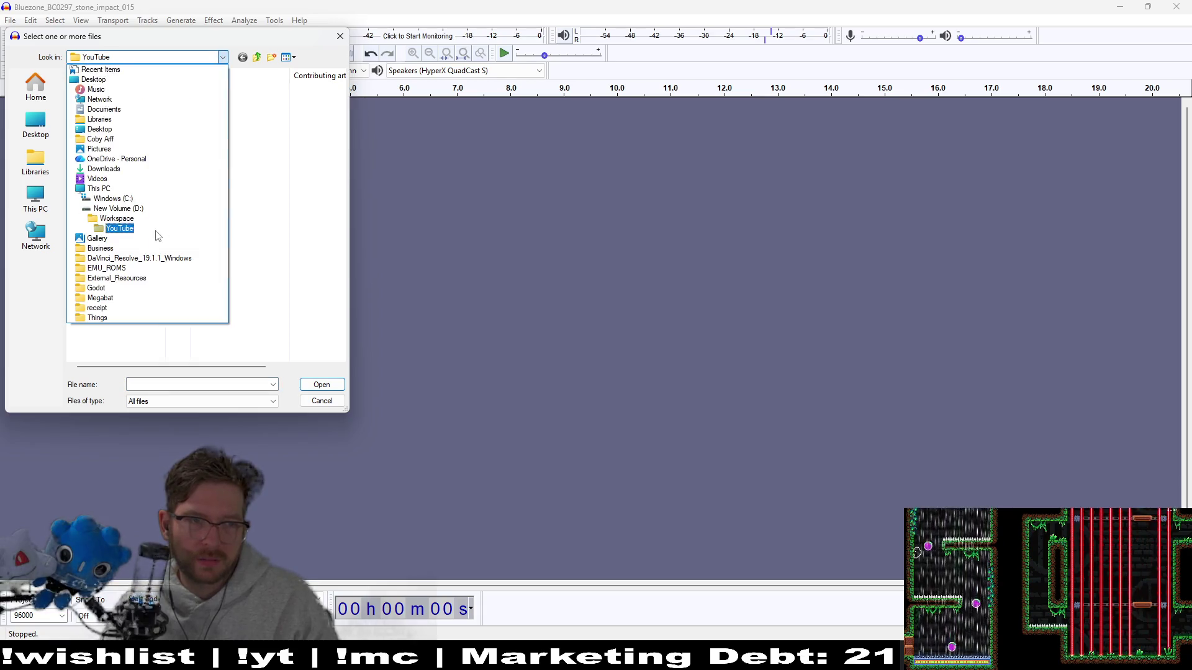
pyautogui.click(136, 221)
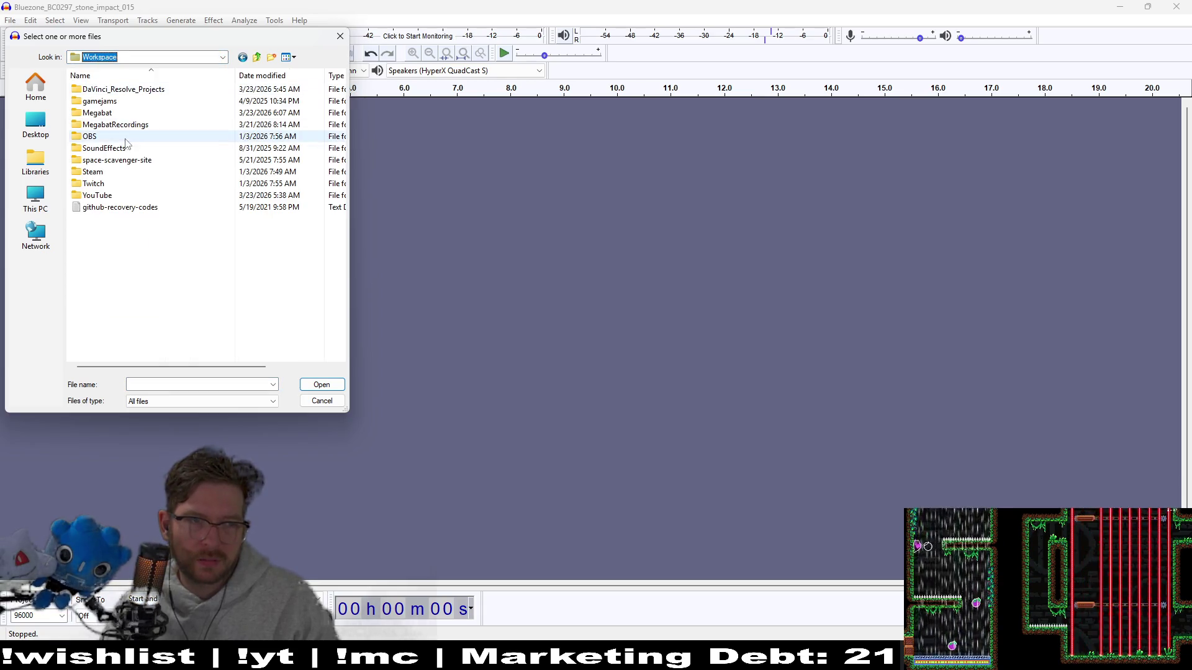
pyautogui.doubleClick(105, 113)
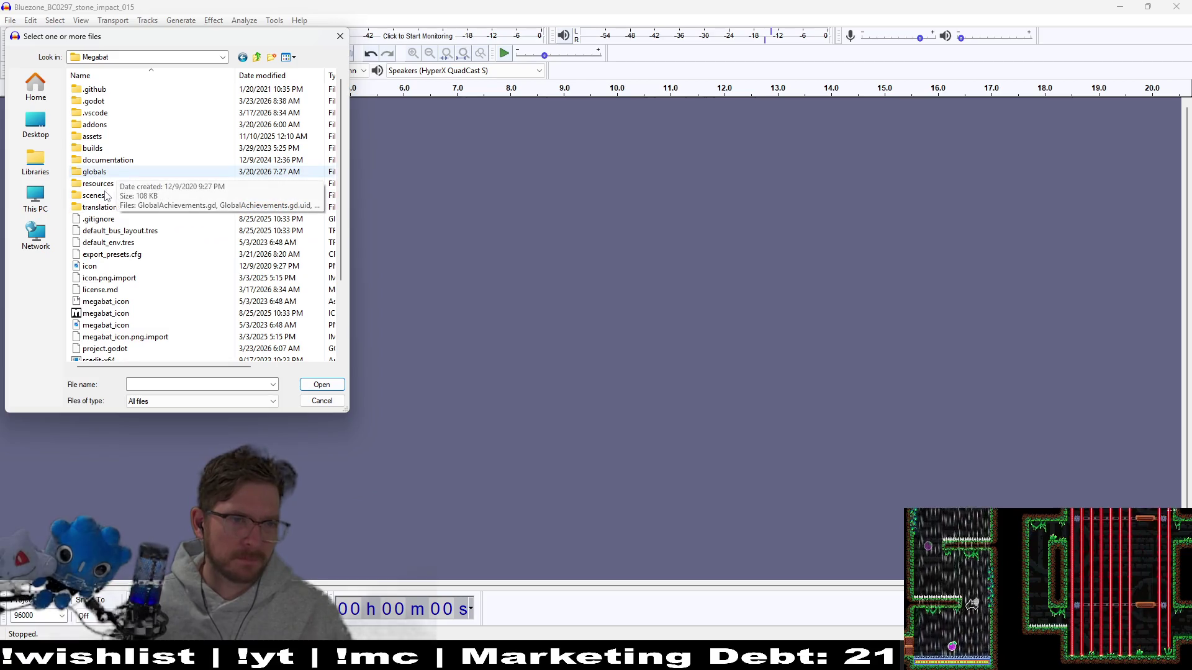
pyautogui.doubleClick(98, 137)
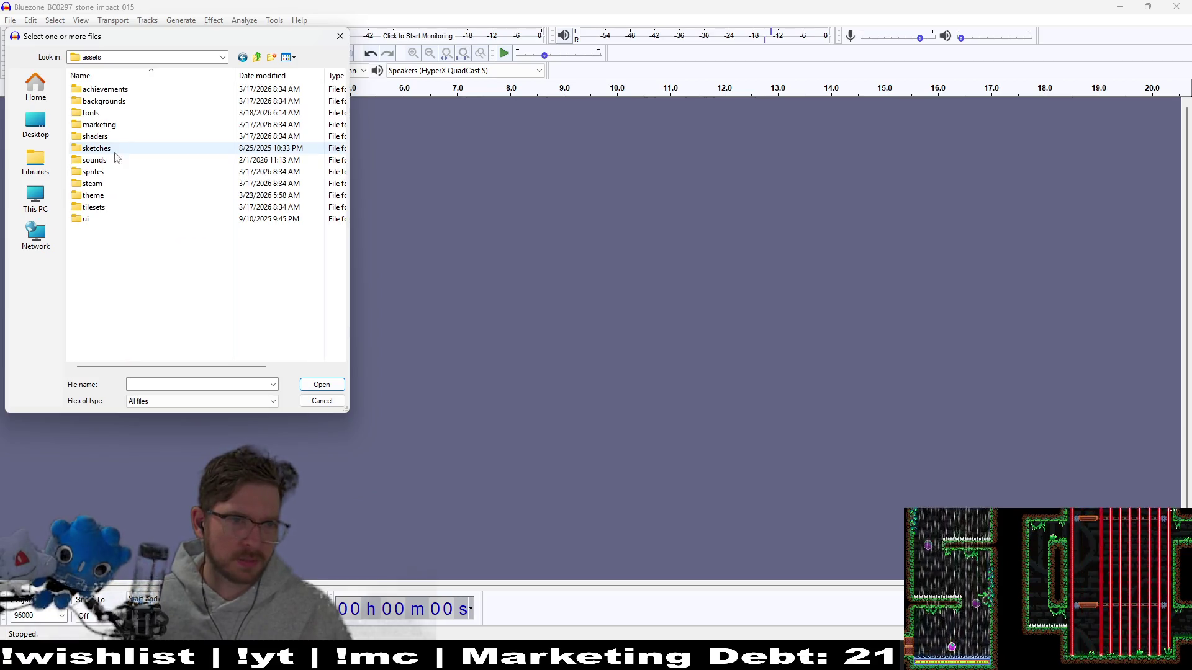
pyautogui.doubleClick(100, 160)
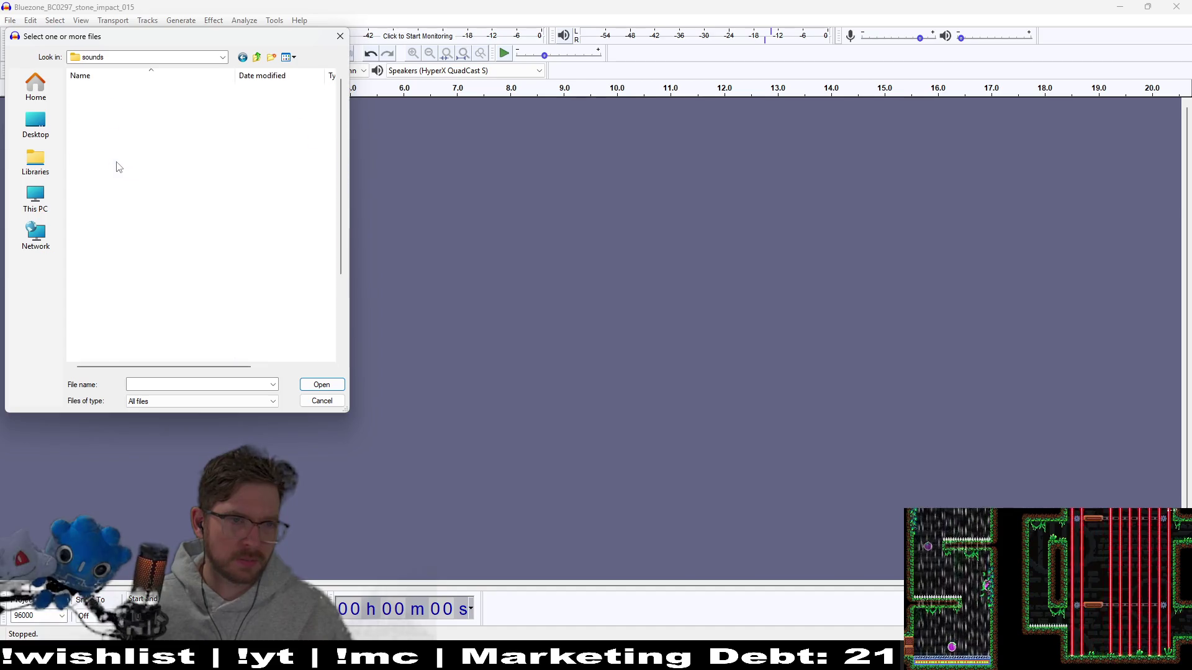
pyautogui.scroll(-3, 129, 205)
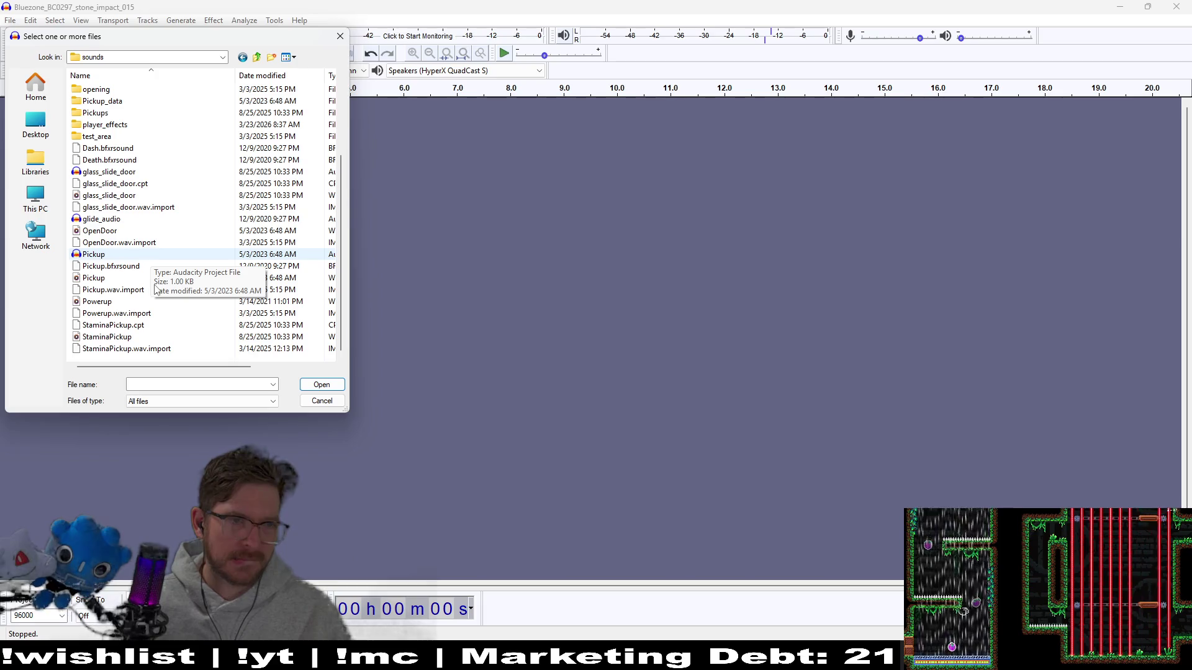
pyautogui.scroll(3, 155, 289)
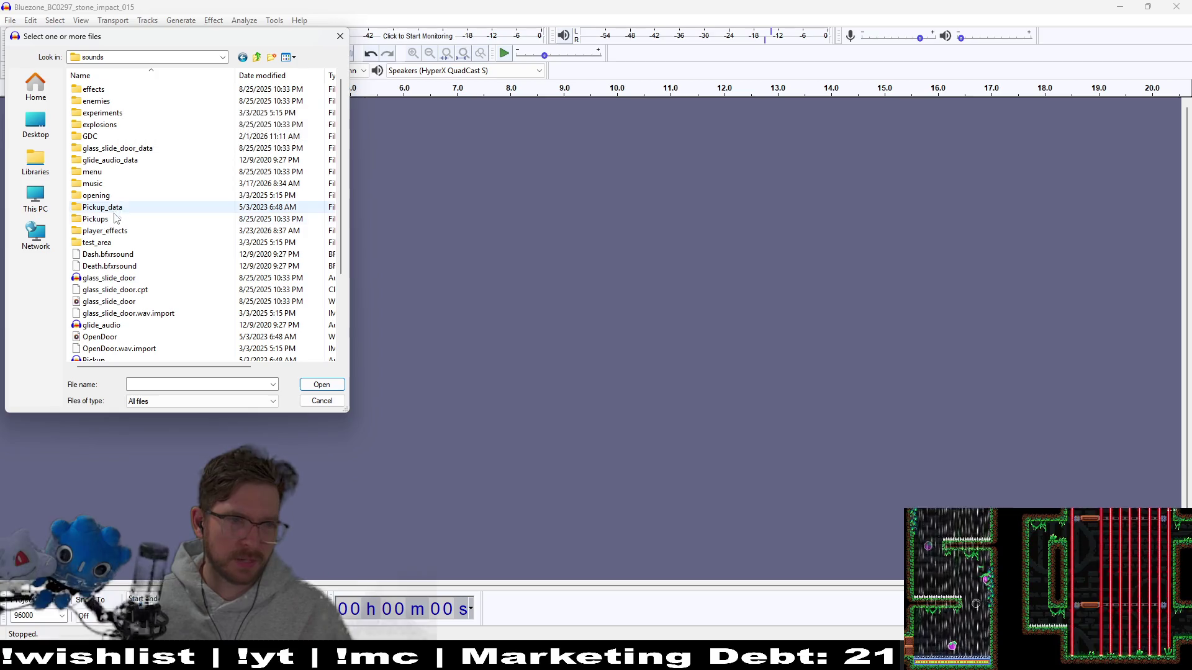
pyautogui.doubleClick(106, 231)
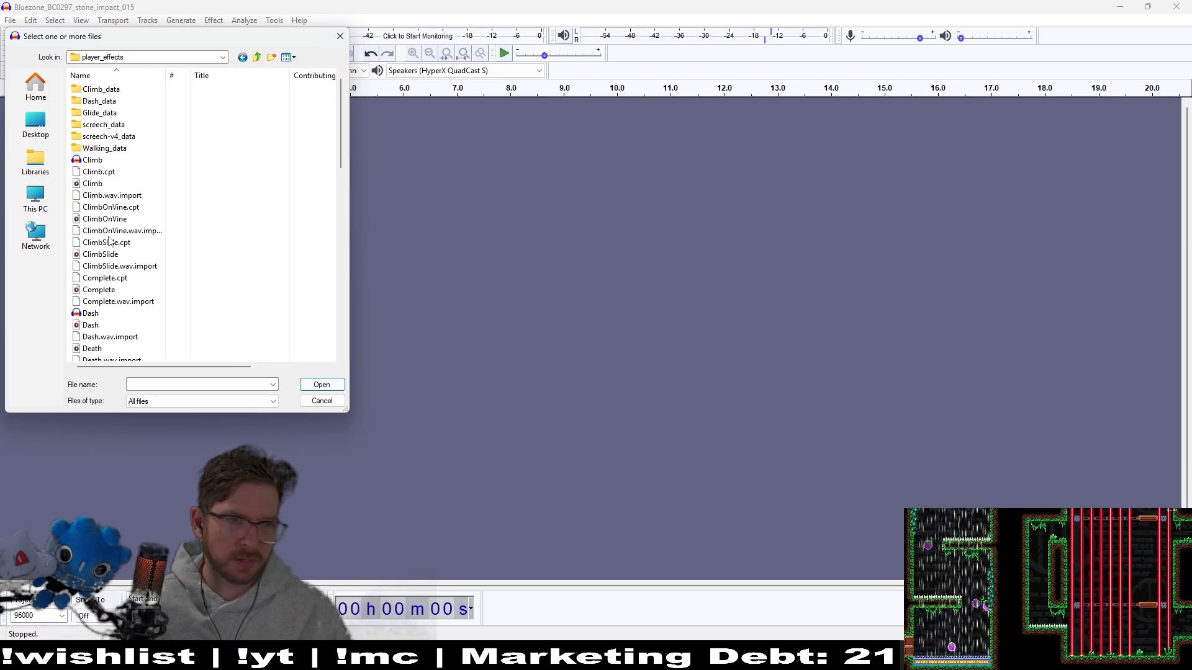
pyautogui.scroll(-15, 148, 212)
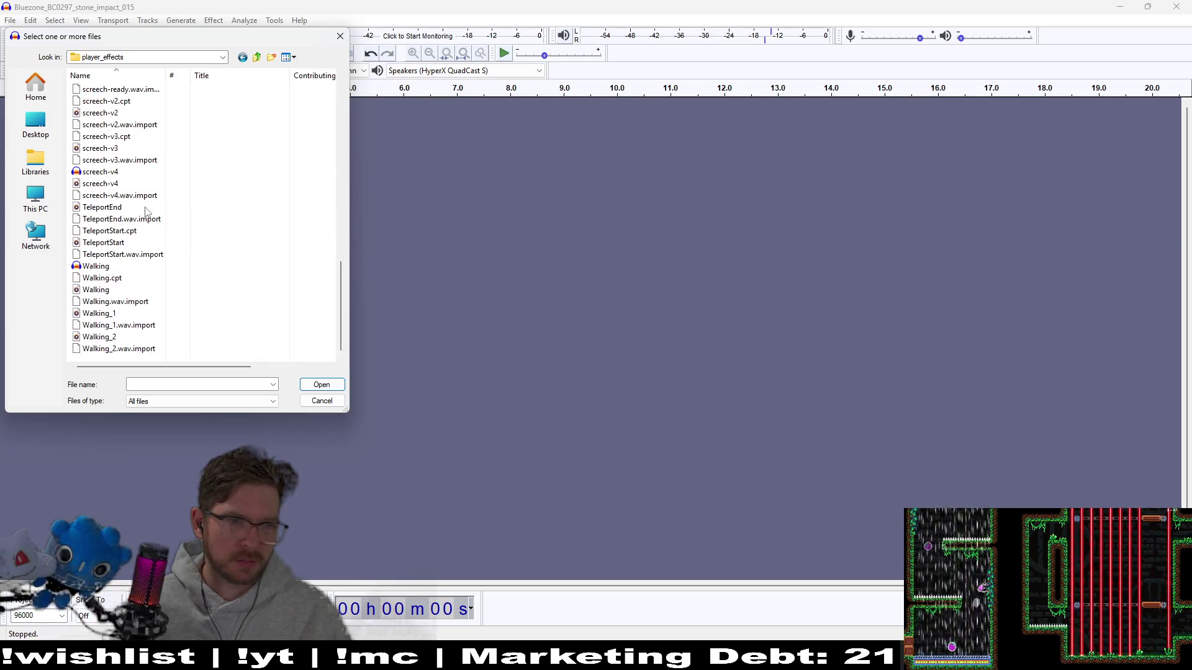
pyautogui.scroll(15, 149, 219)
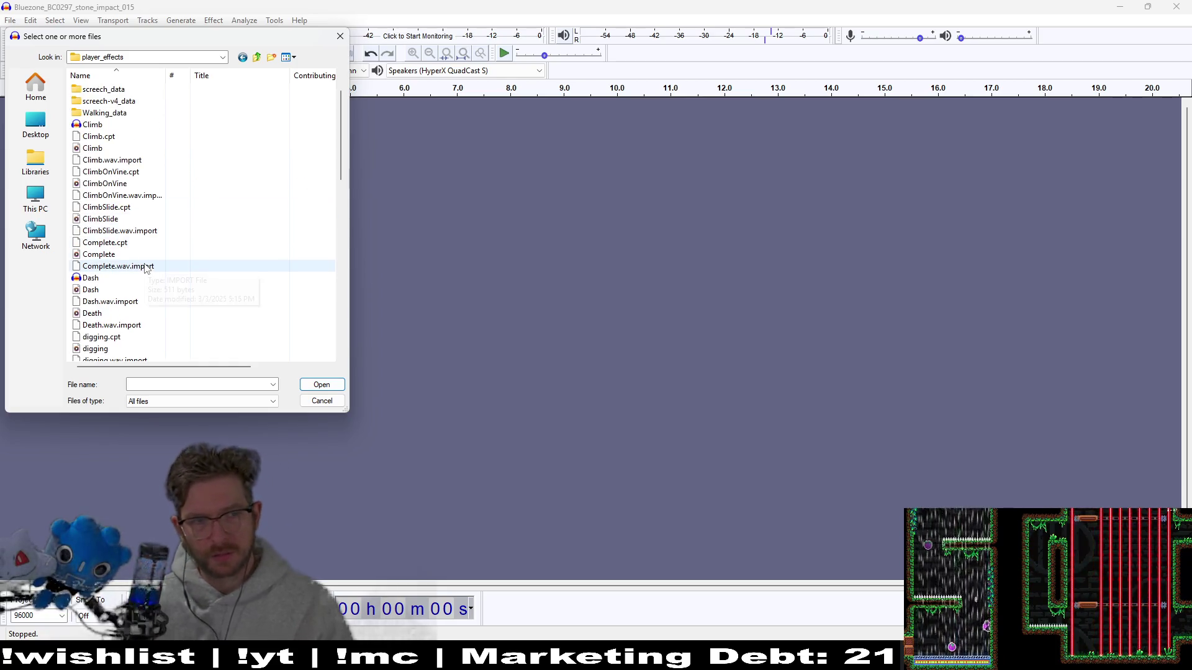
pyautogui.click(149, 349)
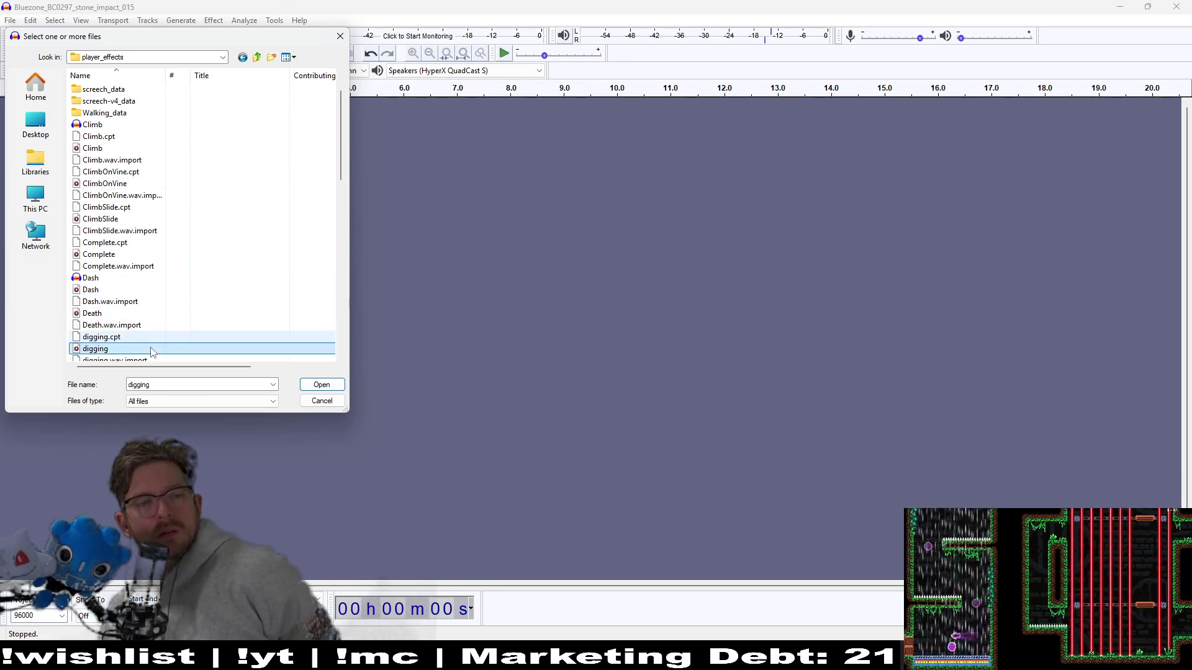
pyautogui.click(305, 383)
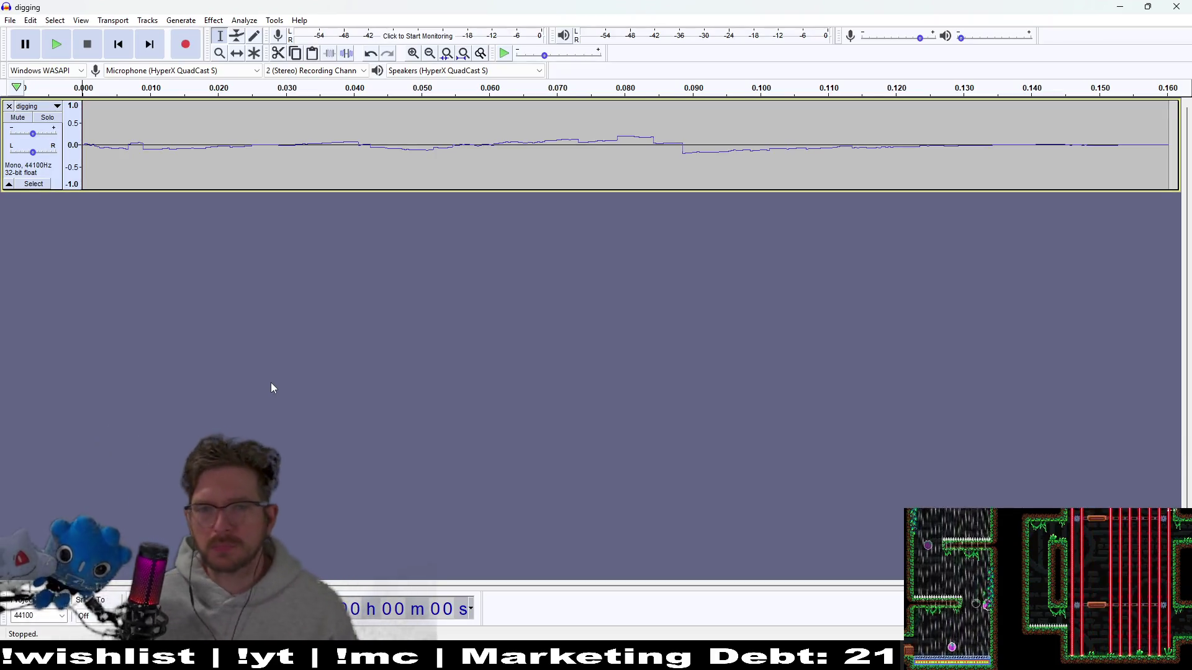
pyautogui.click(57, 44)
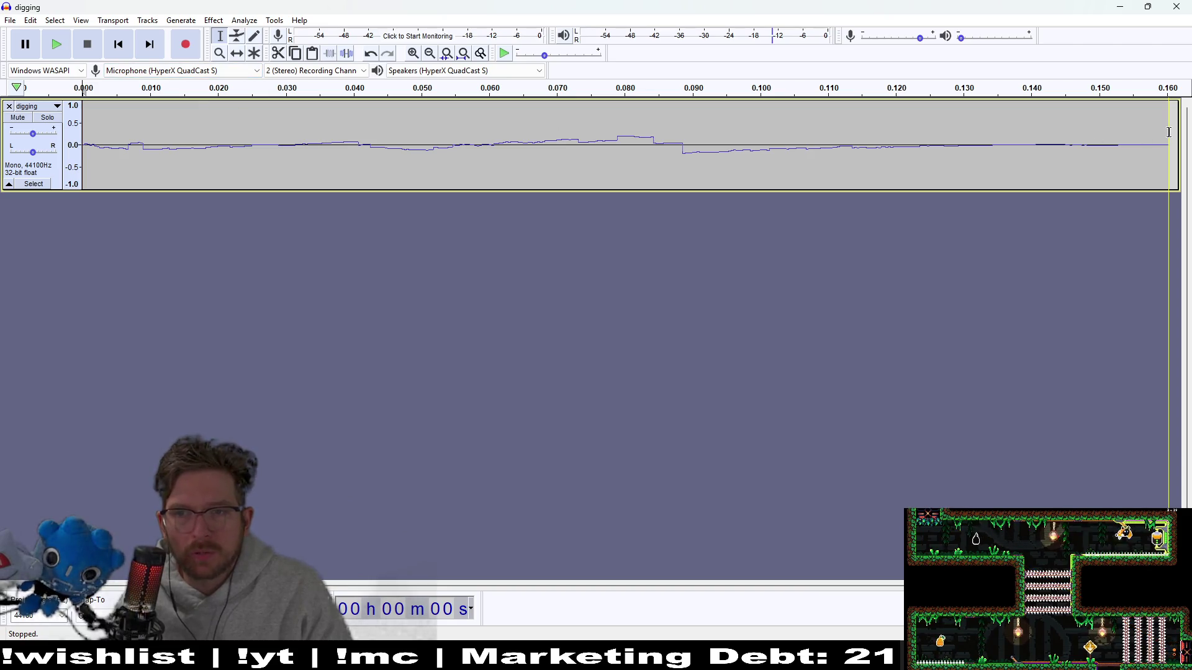
pyautogui.moveTo(1170, 132)
pyautogui.mouseDown()
pyautogui.moveTo(487, 130)
pyautogui.moveTo(34, 146)
pyautogui.mouseUp()
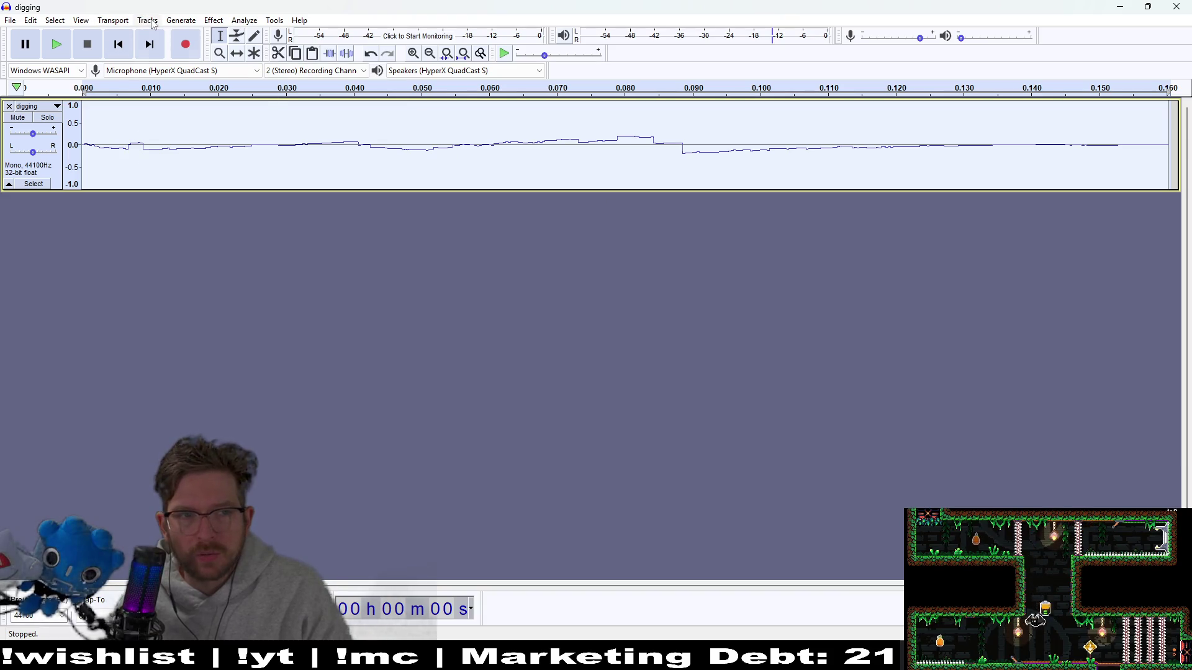
pyautogui.click(152, 21)
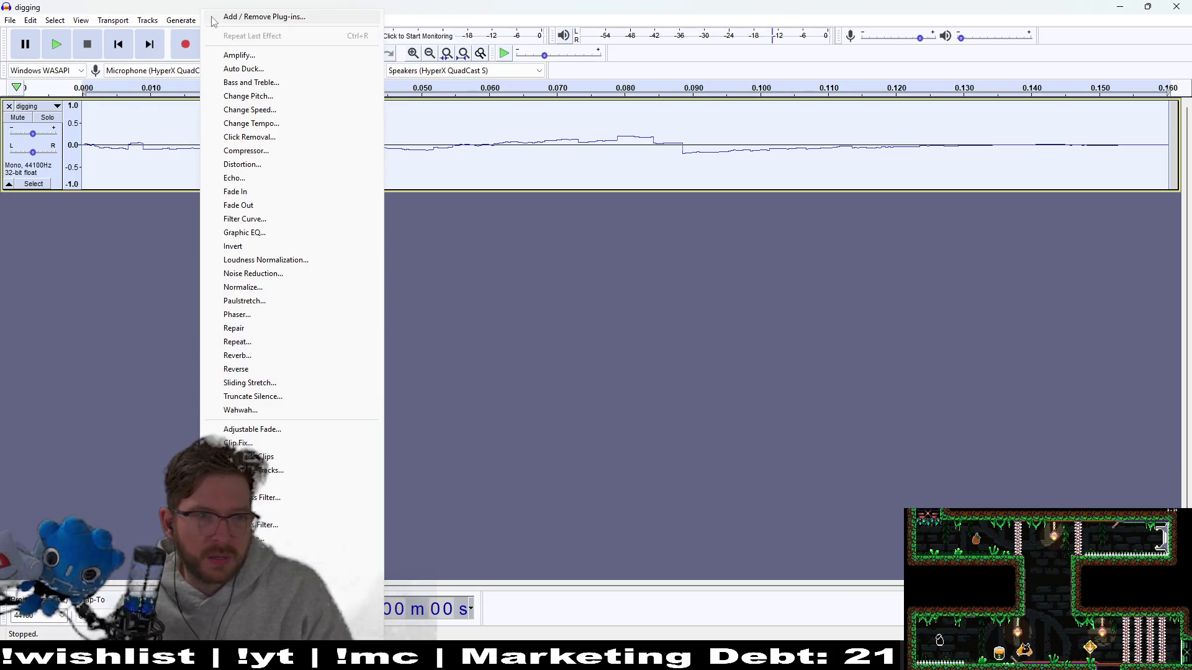
pyautogui.click(107, 284)
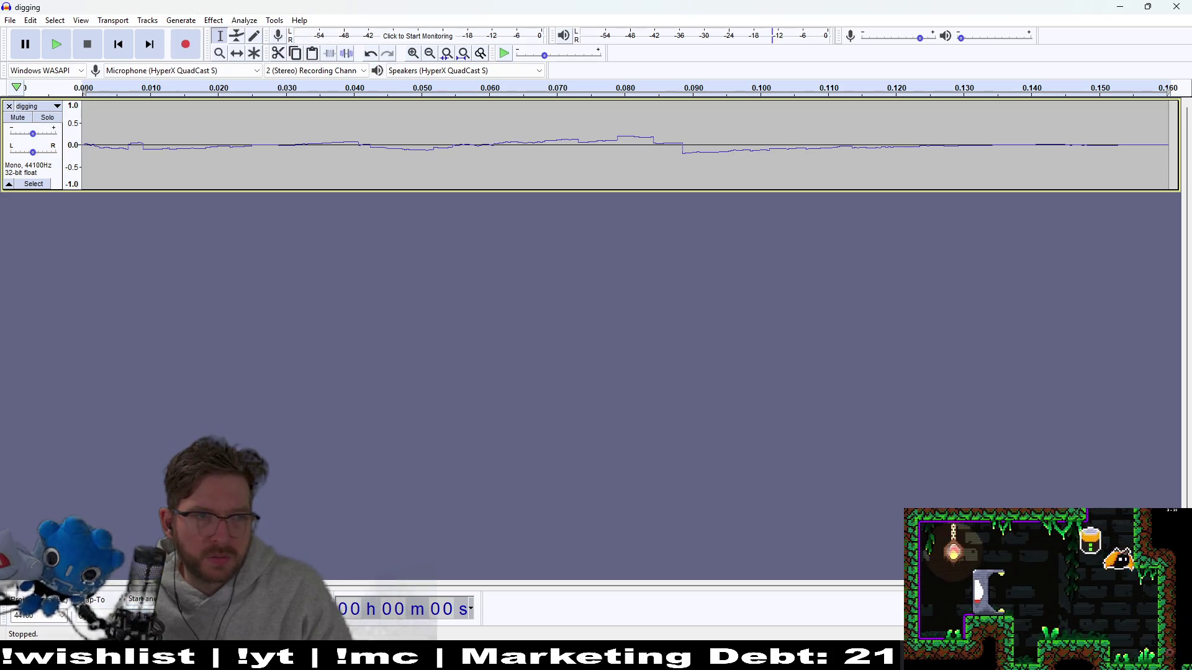
pyautogui.click(12, 22)
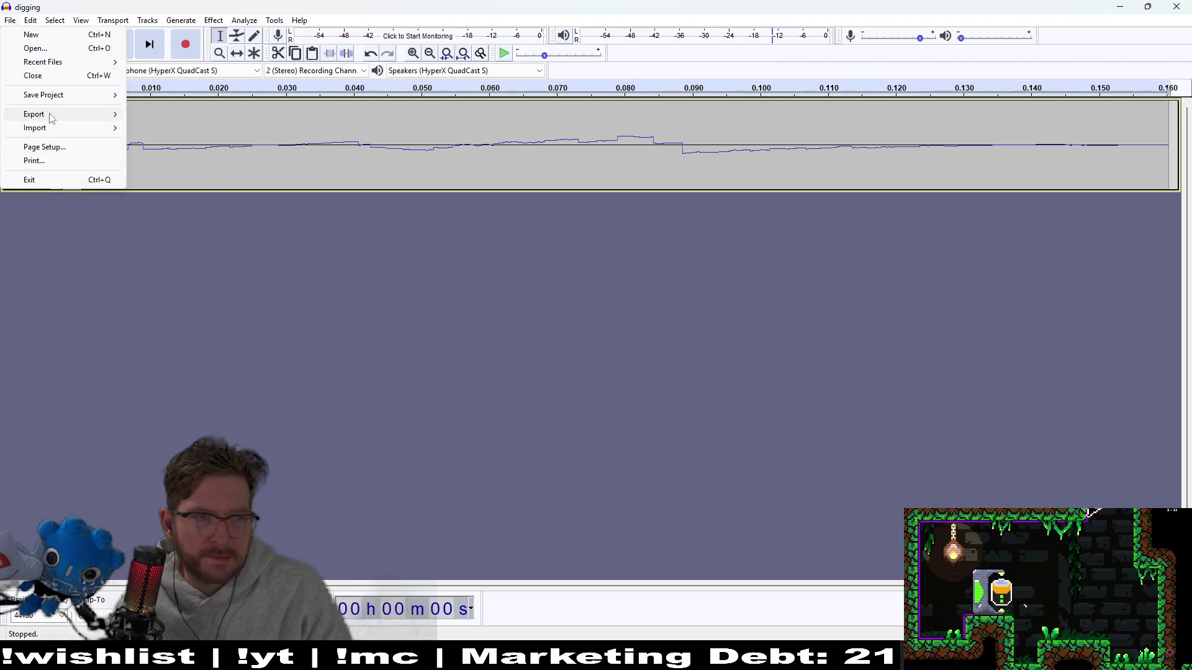
pyautogui.moveTo(52, 118)
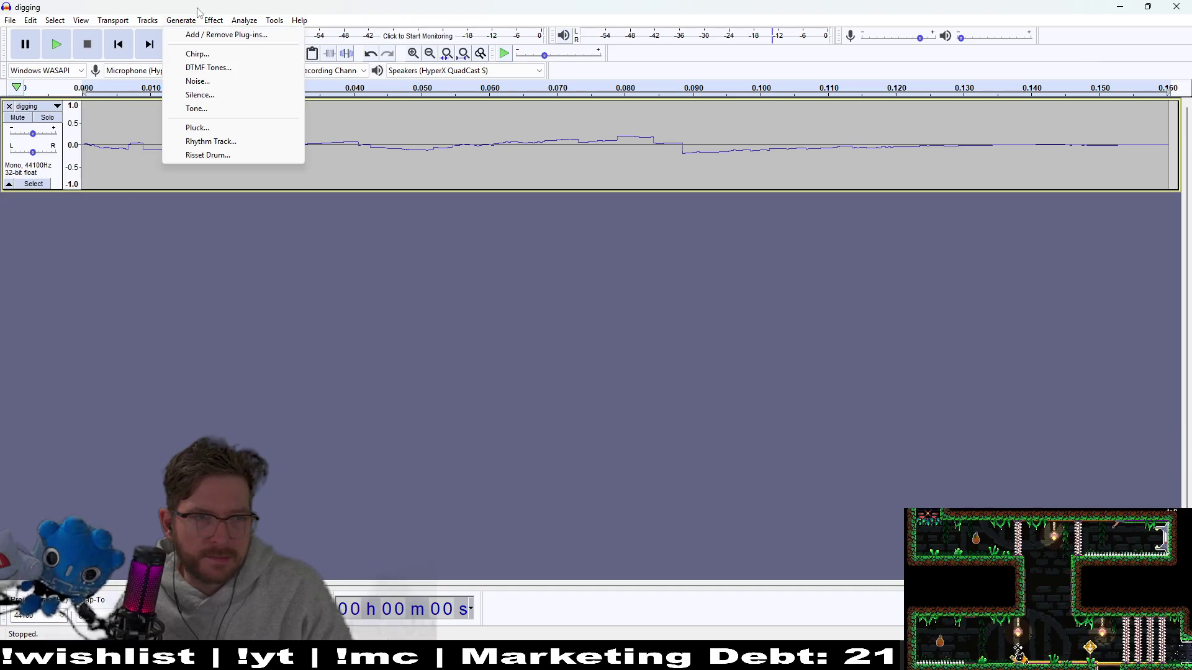
pyautogui.moveTo(207, 22)
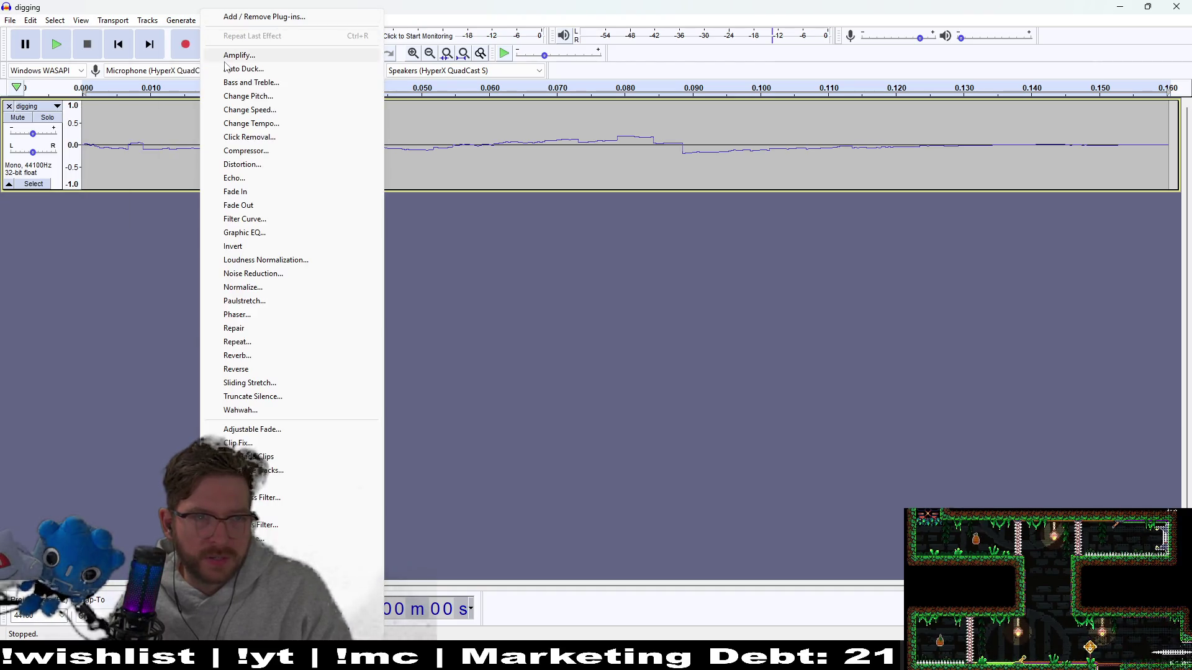
pyautogui.click(230, 56)
pyautogui.click(645, 349)
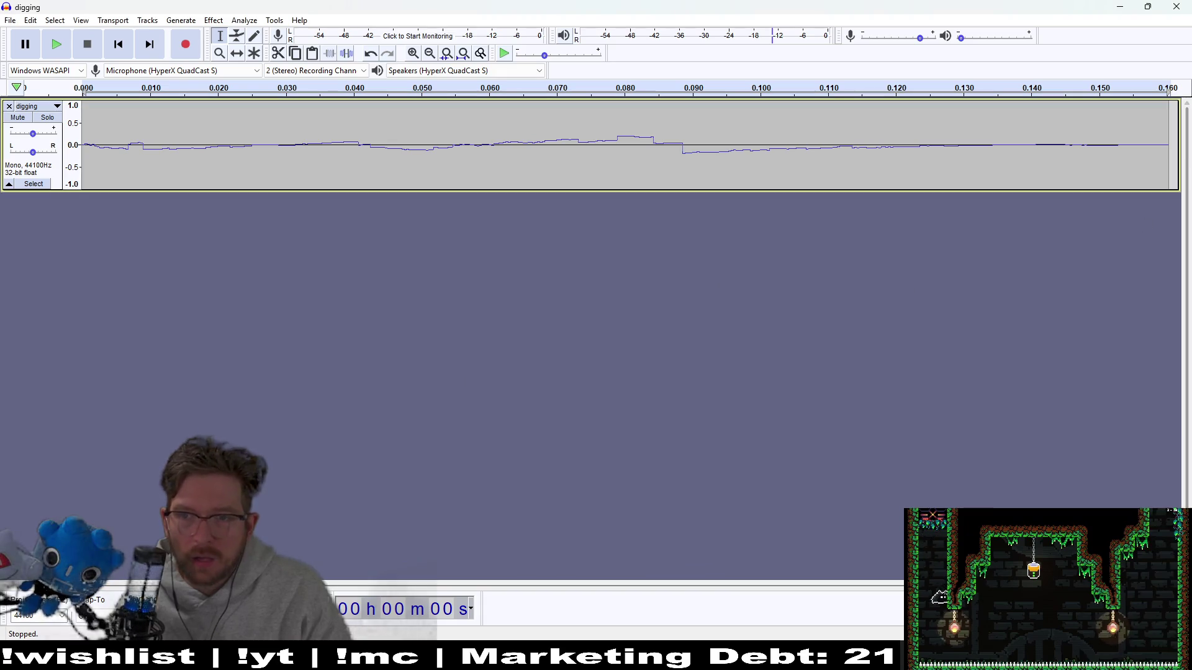
pyautogui.hotkey('ctrl', 'a')
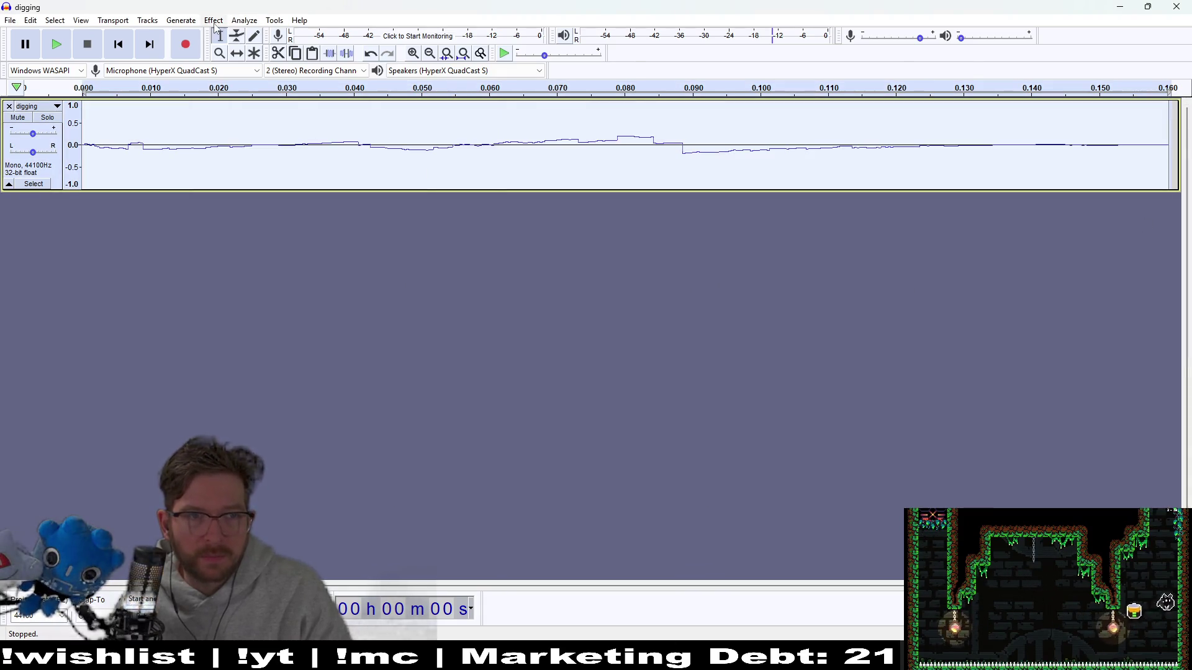
pyautogui.click(242, 21)
pyautogui.moveTo(216, 23)
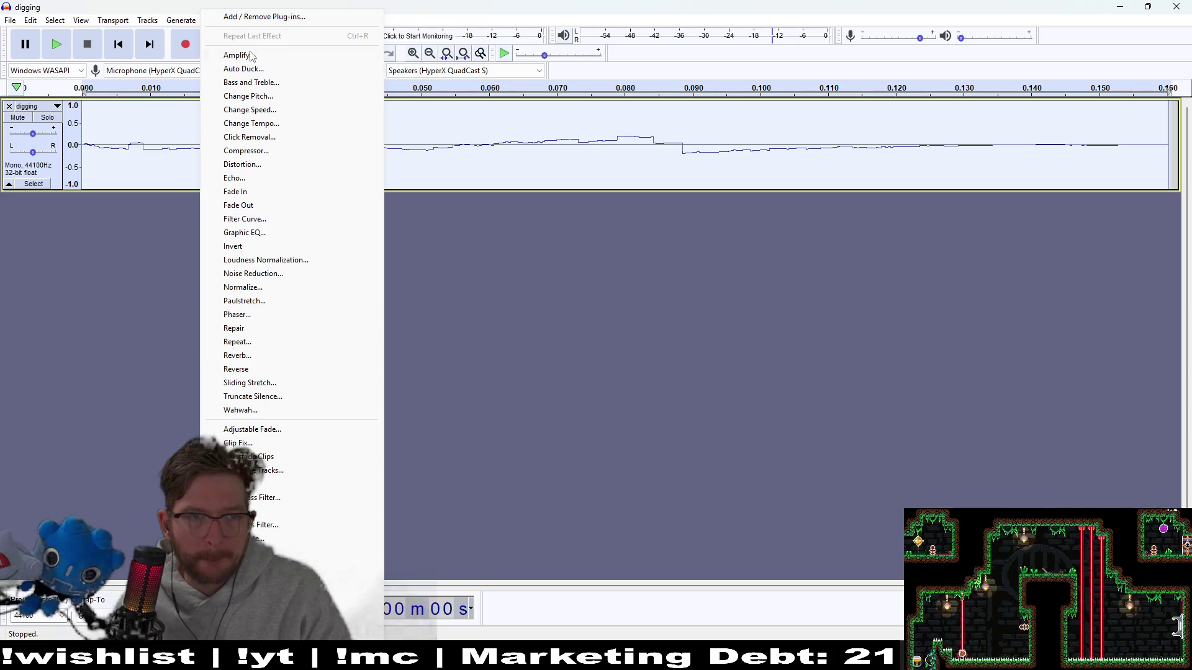
pyautogui.click(251, 55)
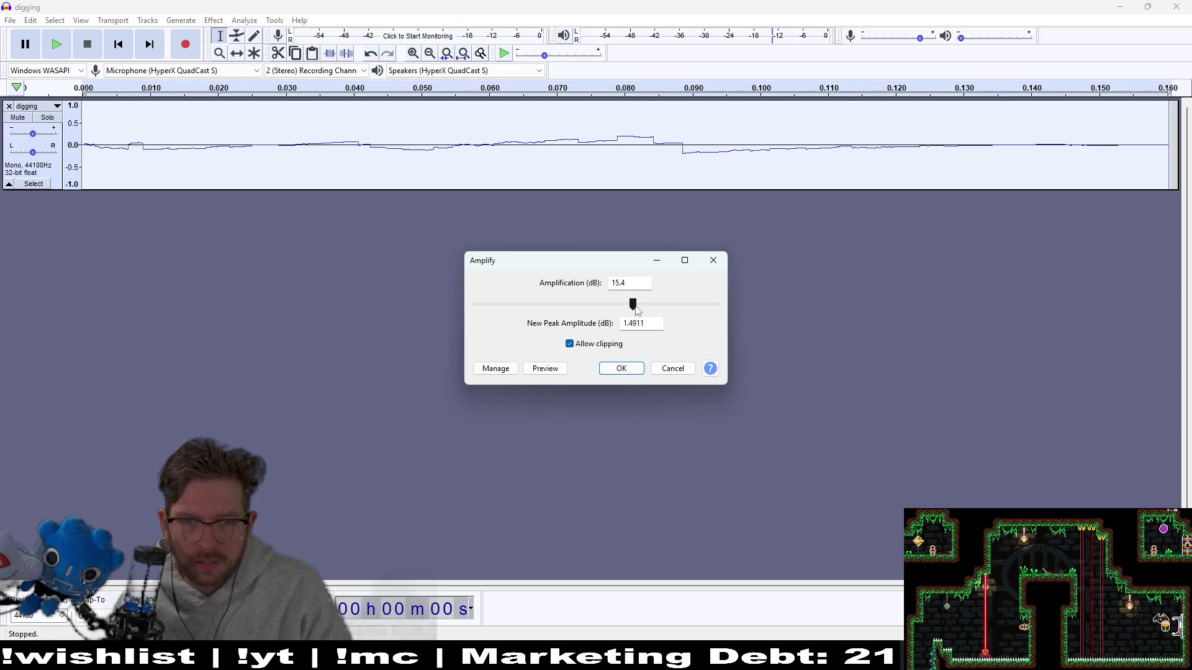
pyautogui.click(622, 368)
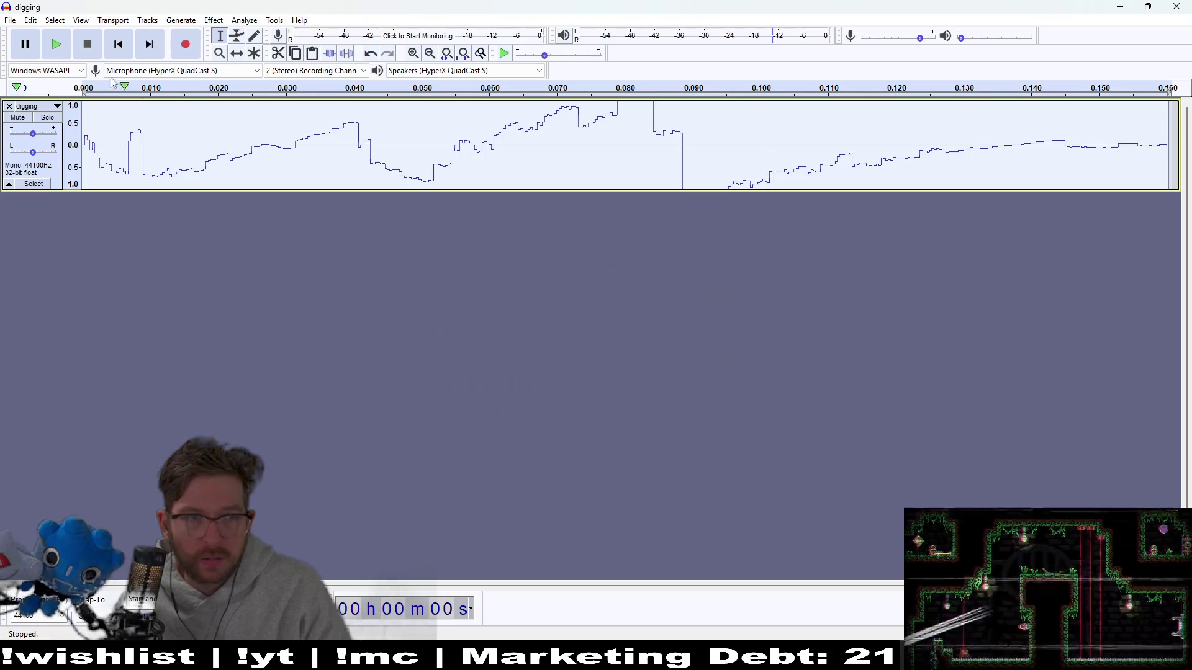
pyautogui.click(52, 51)
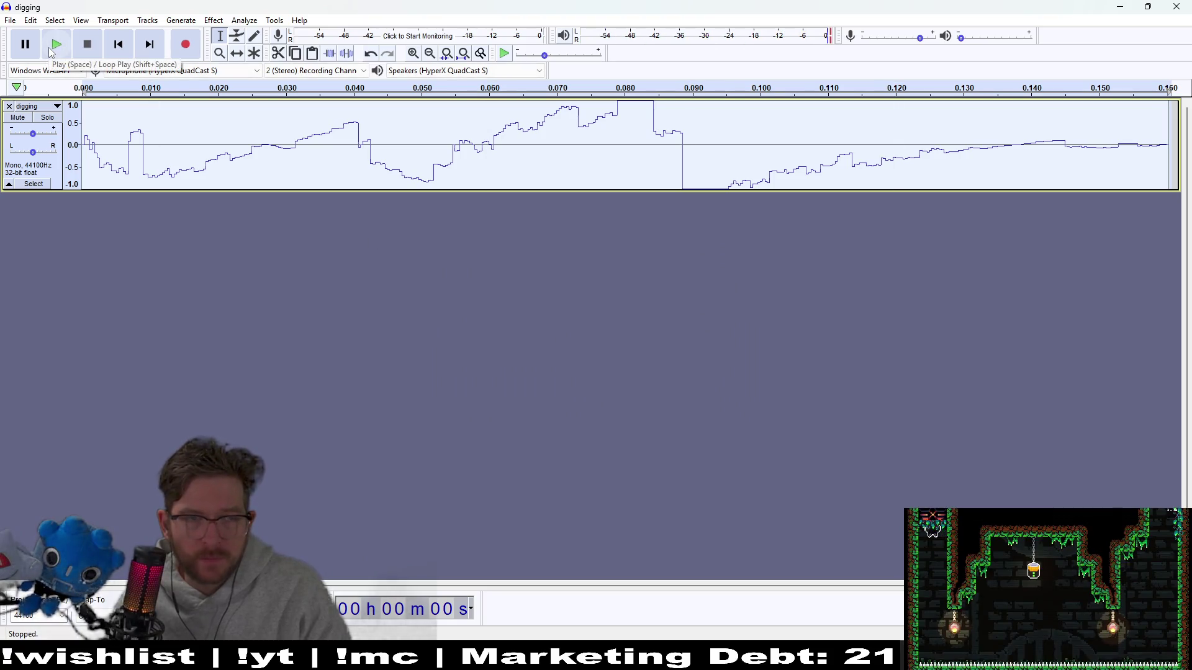
pyautogui.hotkey('ctrl', 'z')
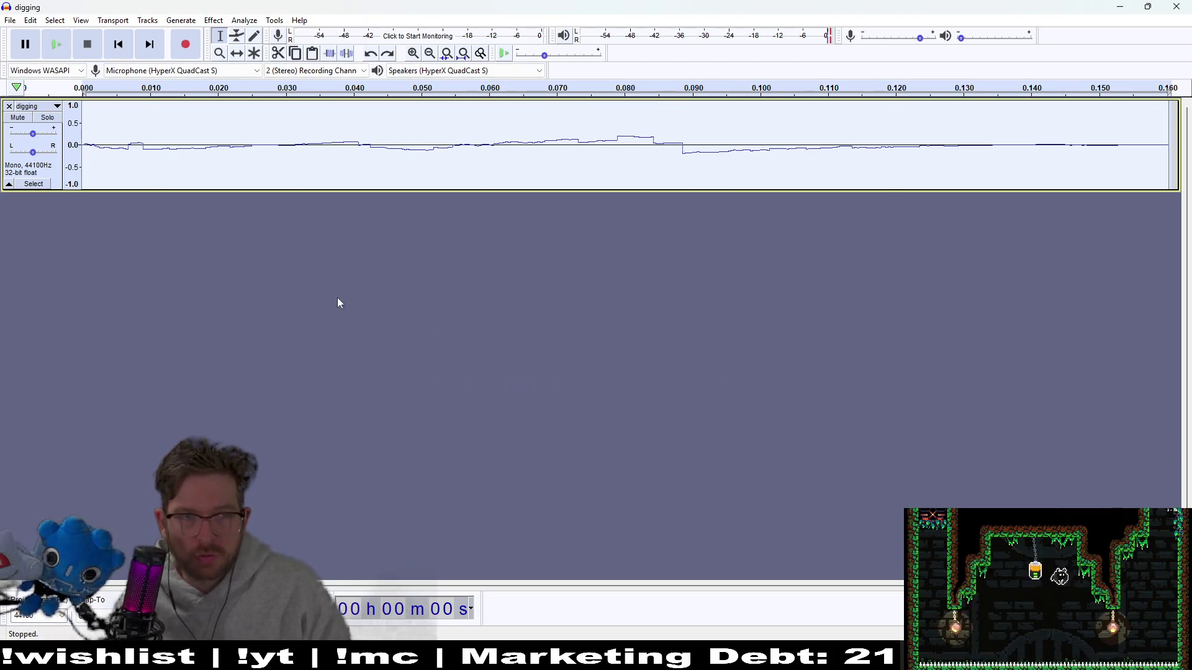
pyautogui.click(214, 20)
pyautogui.click(264, 57)
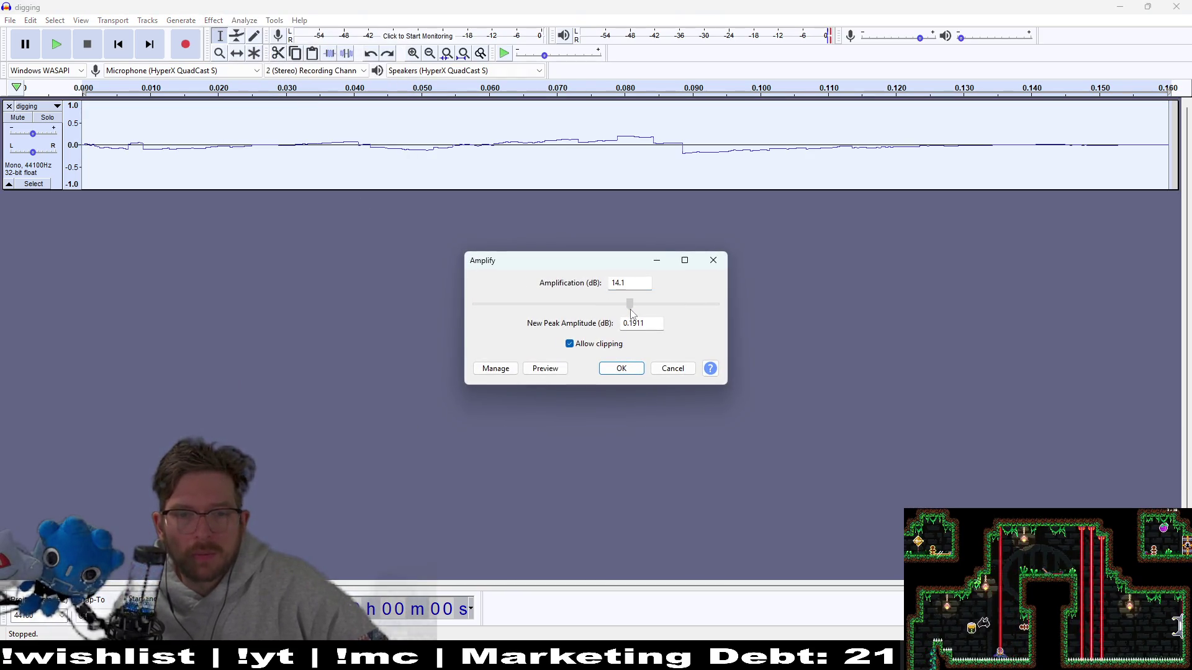
pyautogui.click(633, 373)
pyautogui.click(54, 48)
pyautogui.hotkey('ctrl', 'z')
pyautogui.click(56, 44)
pyautogui.click(213, 20)
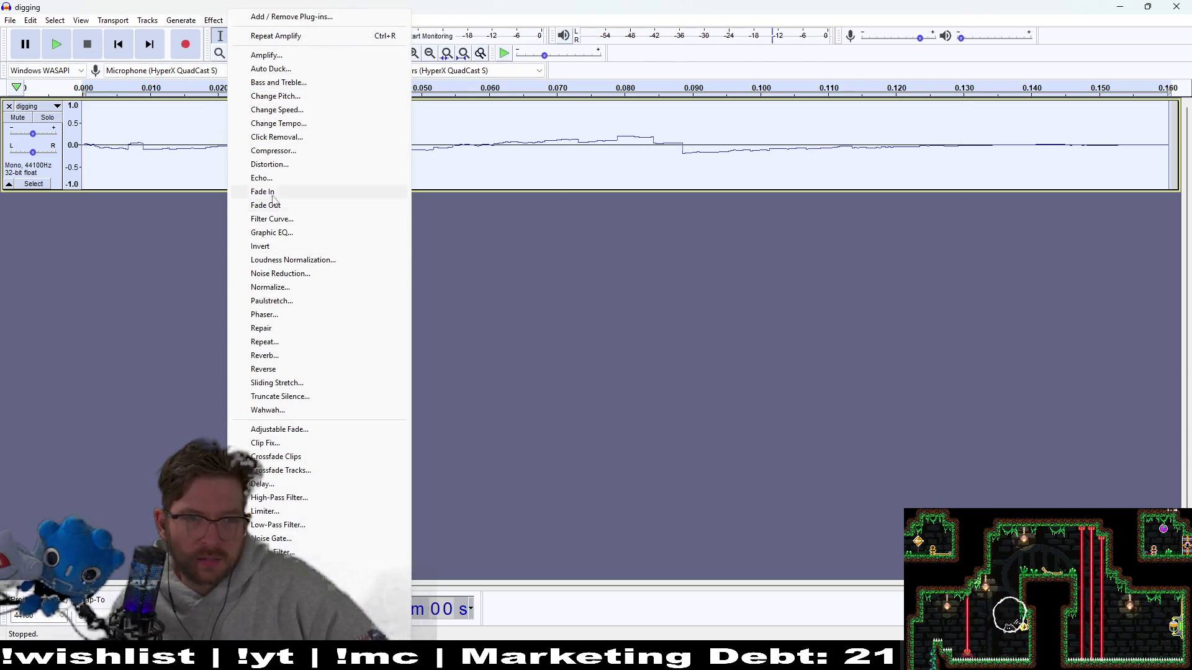
pyautogui.click(291, 178)
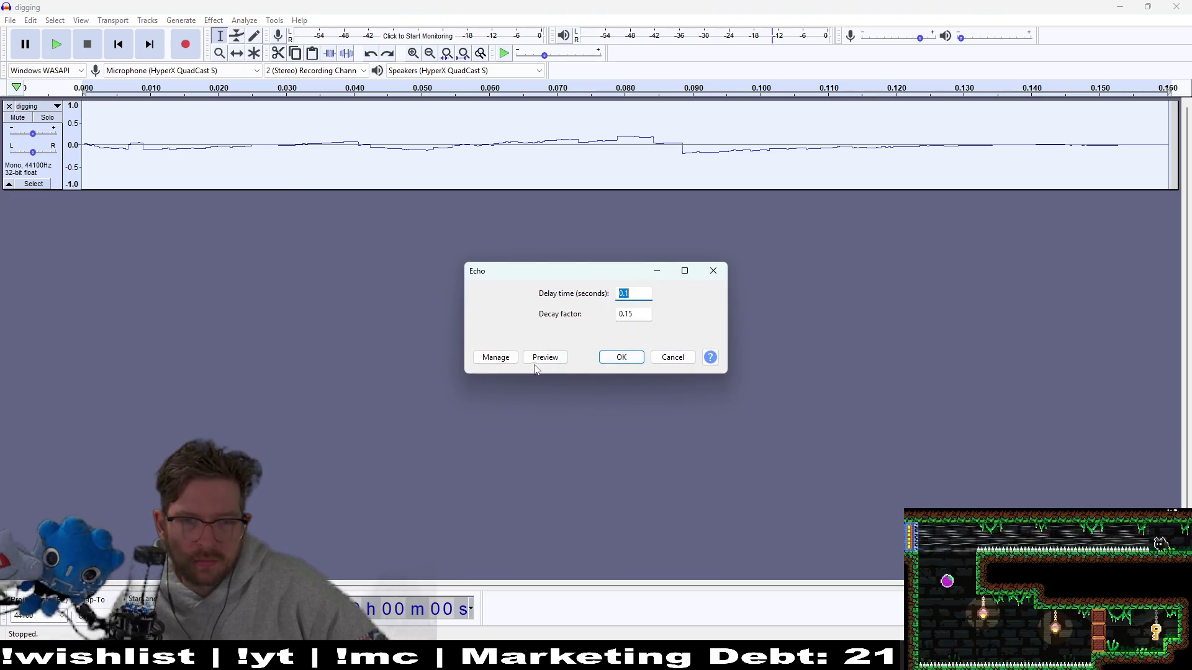
pyautogui.click(540, 363)
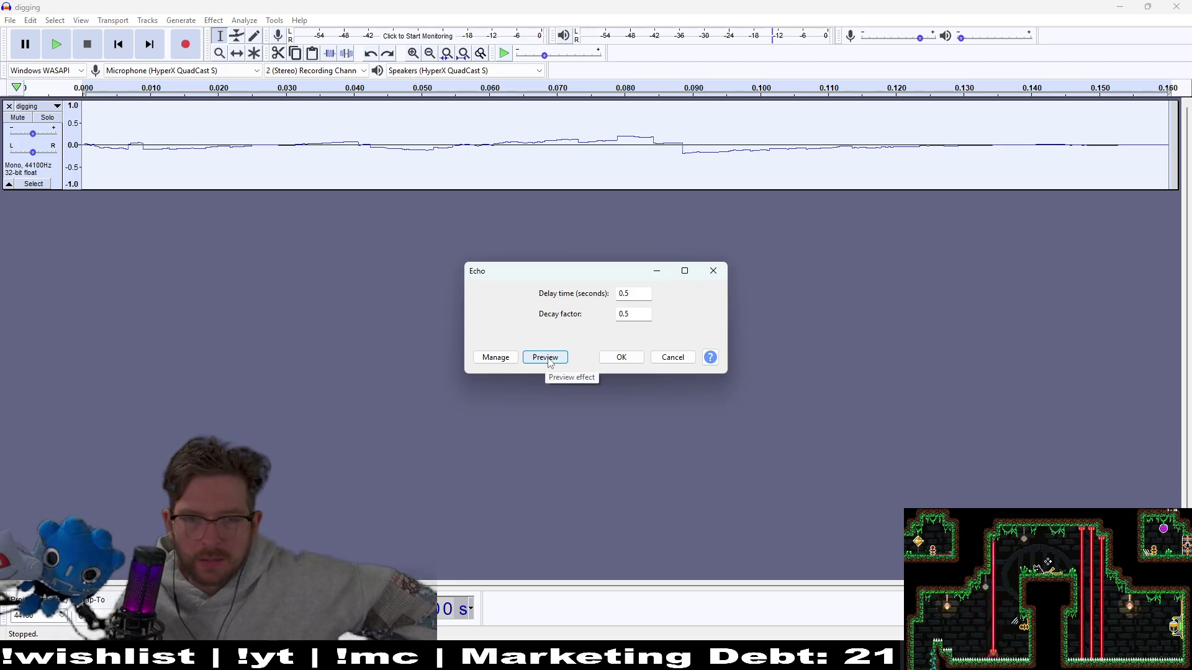
pyautogui.click(714, 271)
pyautogui.click(521, 651)
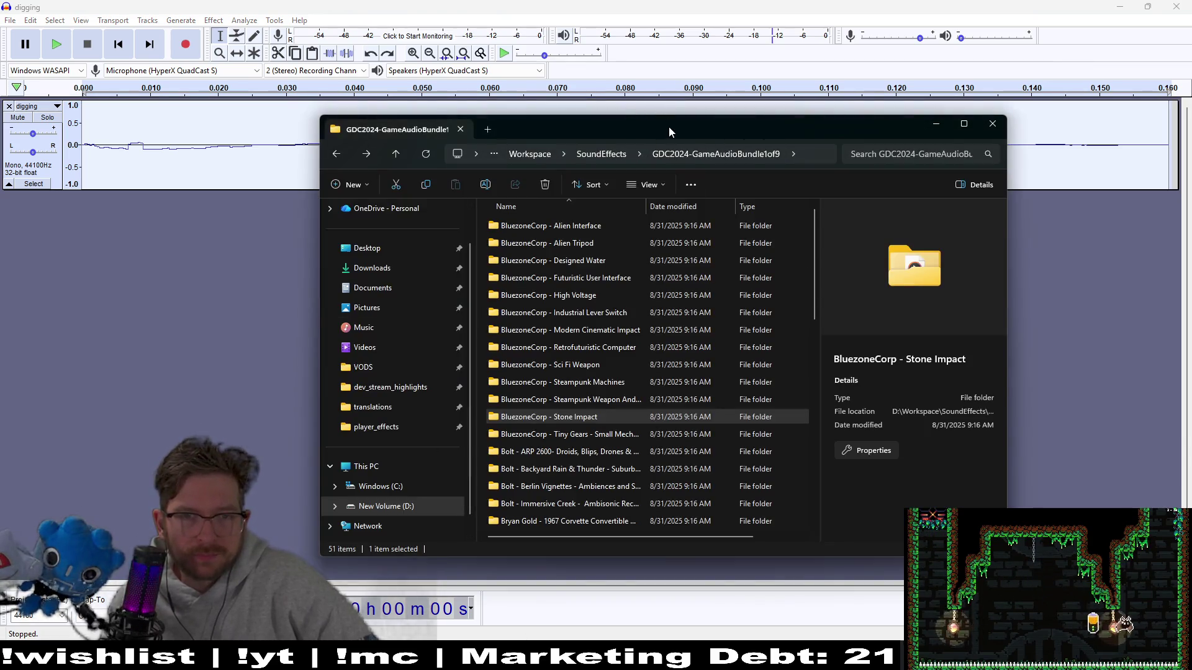
pyautogui.moveTo(668, 126); pyautogui.dragTo(1191, 125)
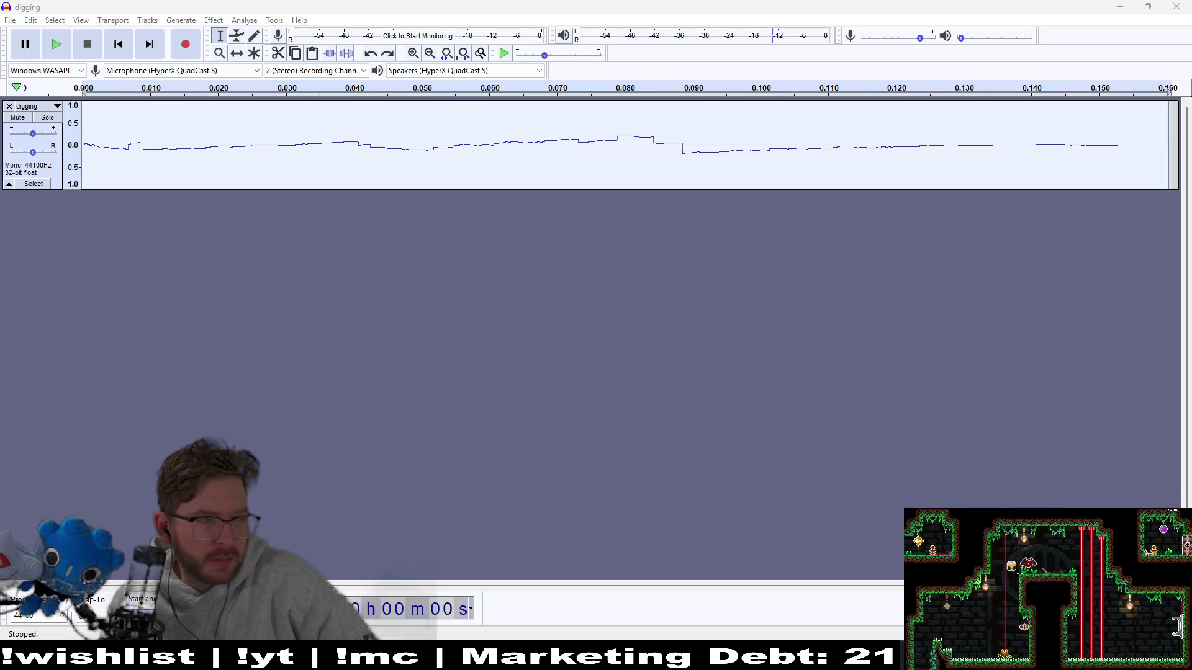
pyautogui.moveTo(28, 216); pyautogui.dragTo(84, 255)
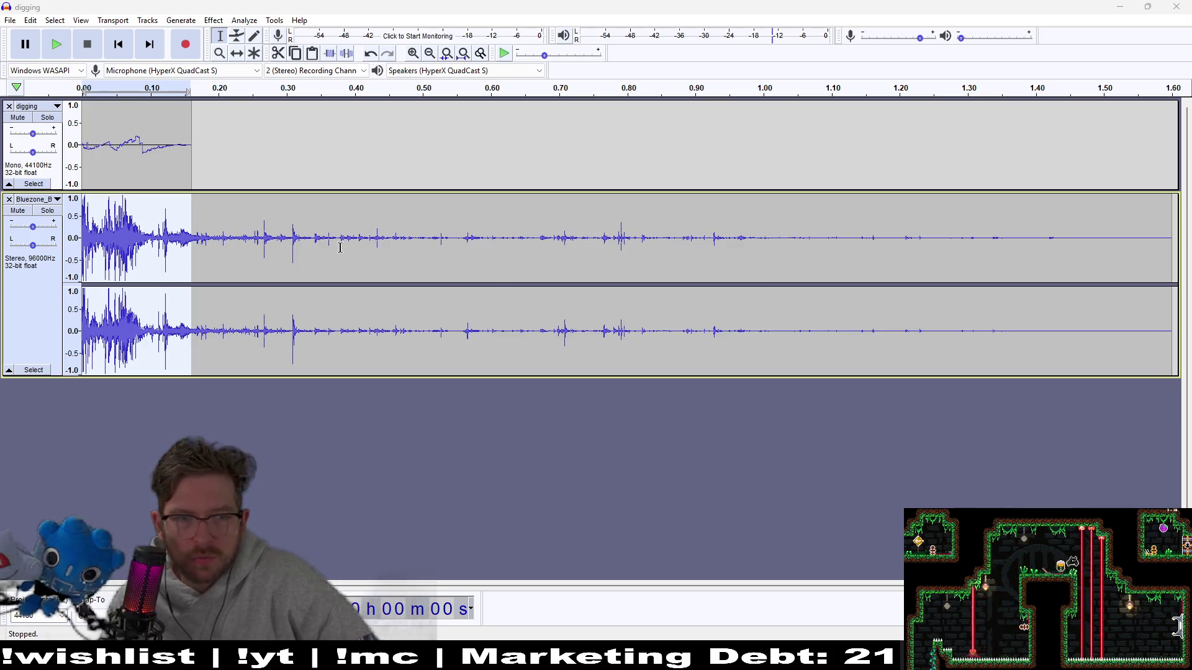
pyautogui.keyDown('shift'); pyautogui.click(315, 243); pyautogui.keyUp('shift')
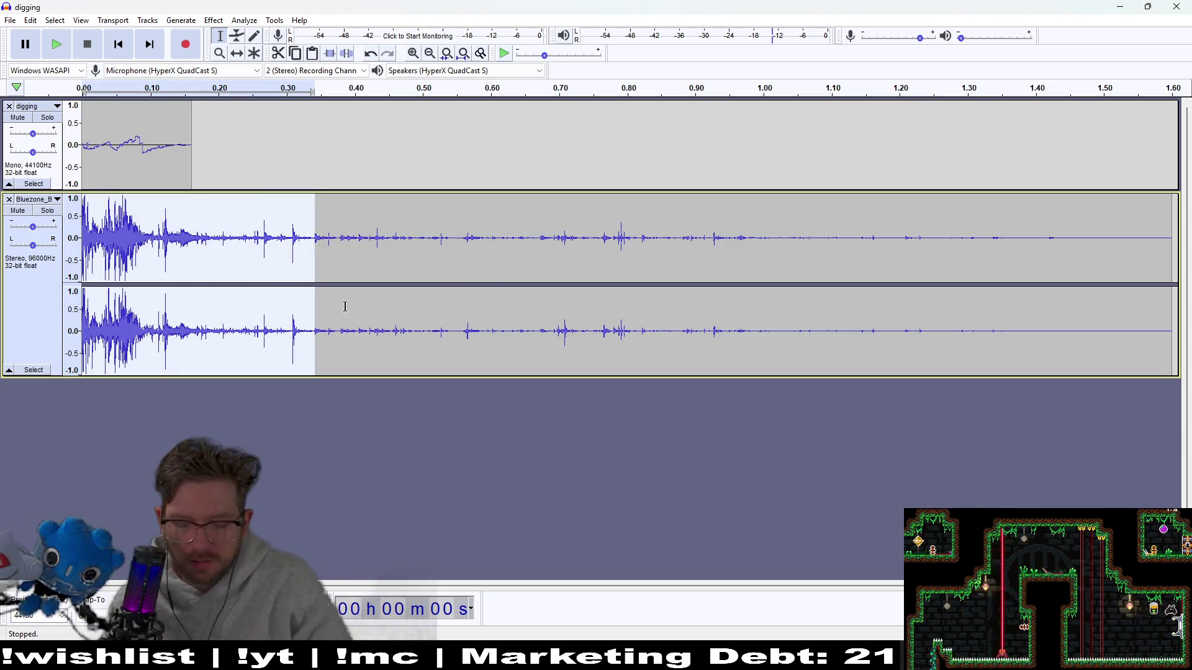
pyautogui.press('Delete')
pyautogui.click(57, 45)
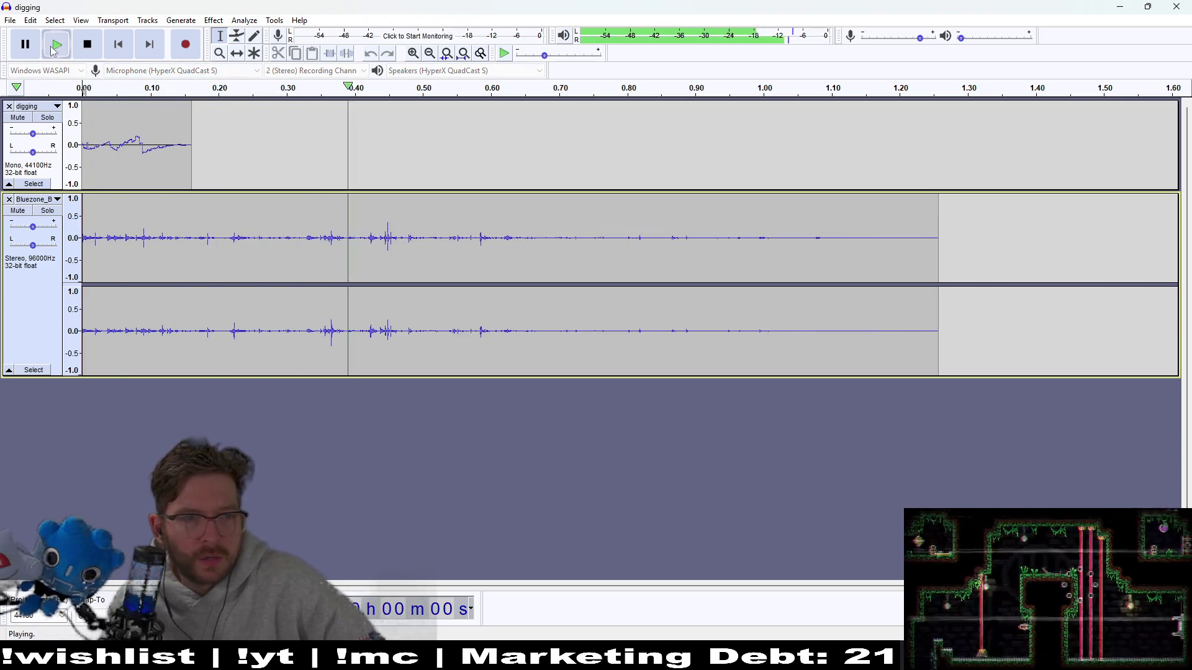
pyautogui.moveTo(574, 250); pyautogui.dragTo(82, 258)
pyautogui.press('Delete')
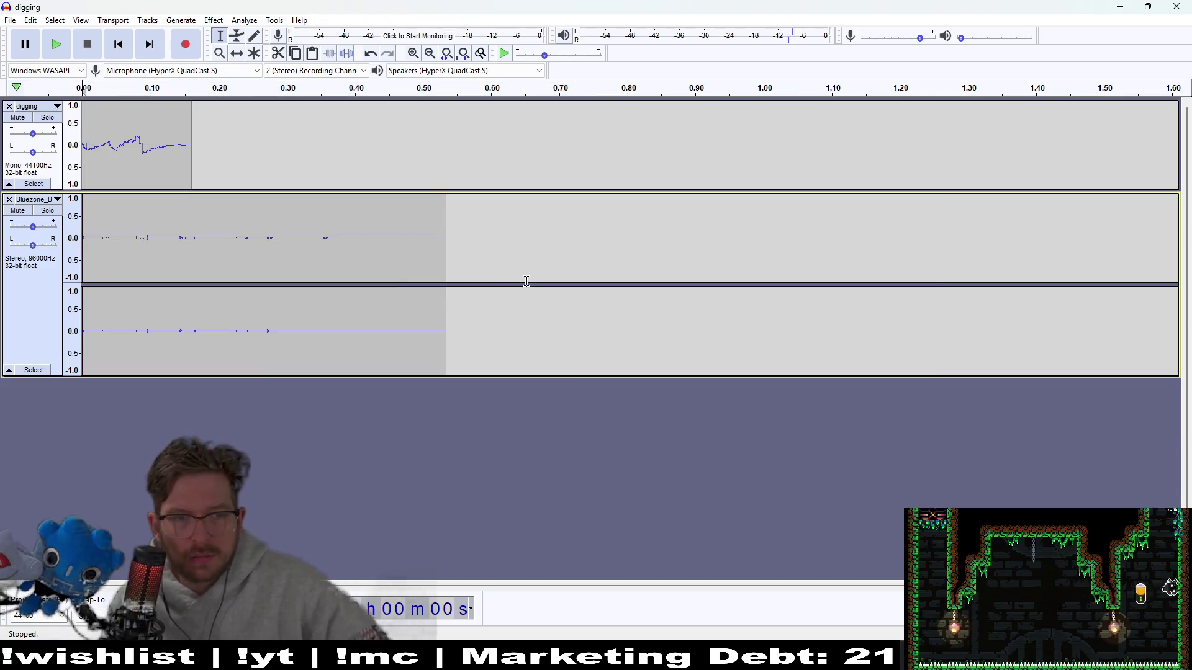
pyautogui.moveTo(487, 264)
pyautogui.mouseDown()
pyautogui.moveTo(175, 255)
pyautogui.moveTo(195, 251)
pyautogui.mouseUp()
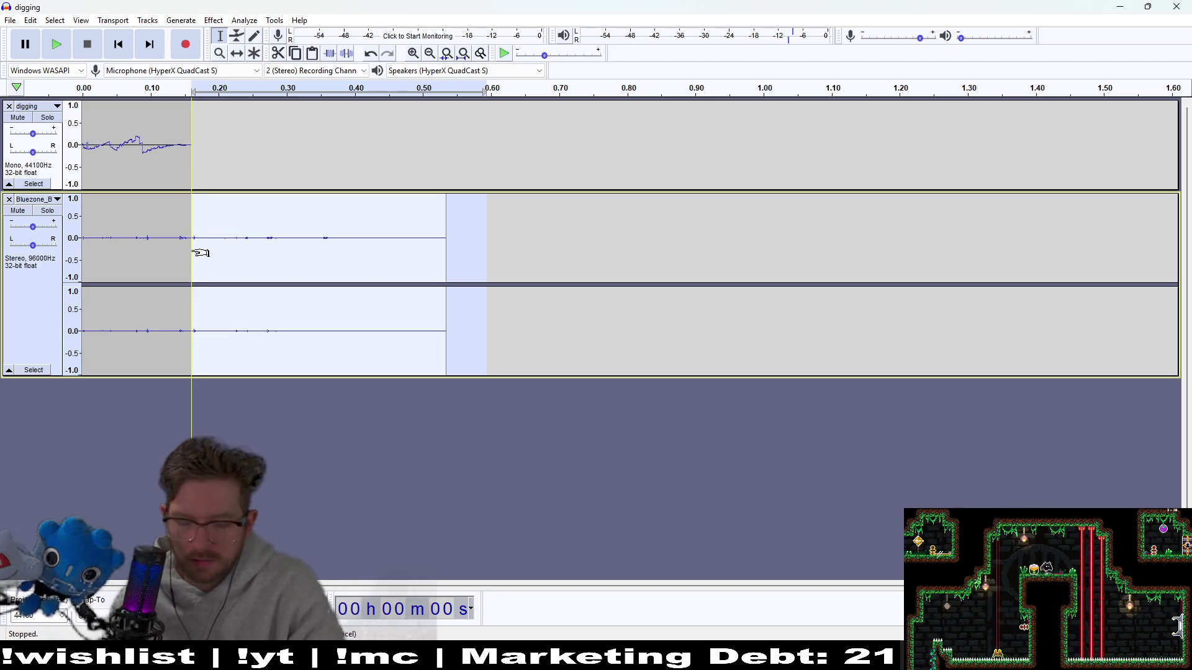
pyautogui.press('Delete')
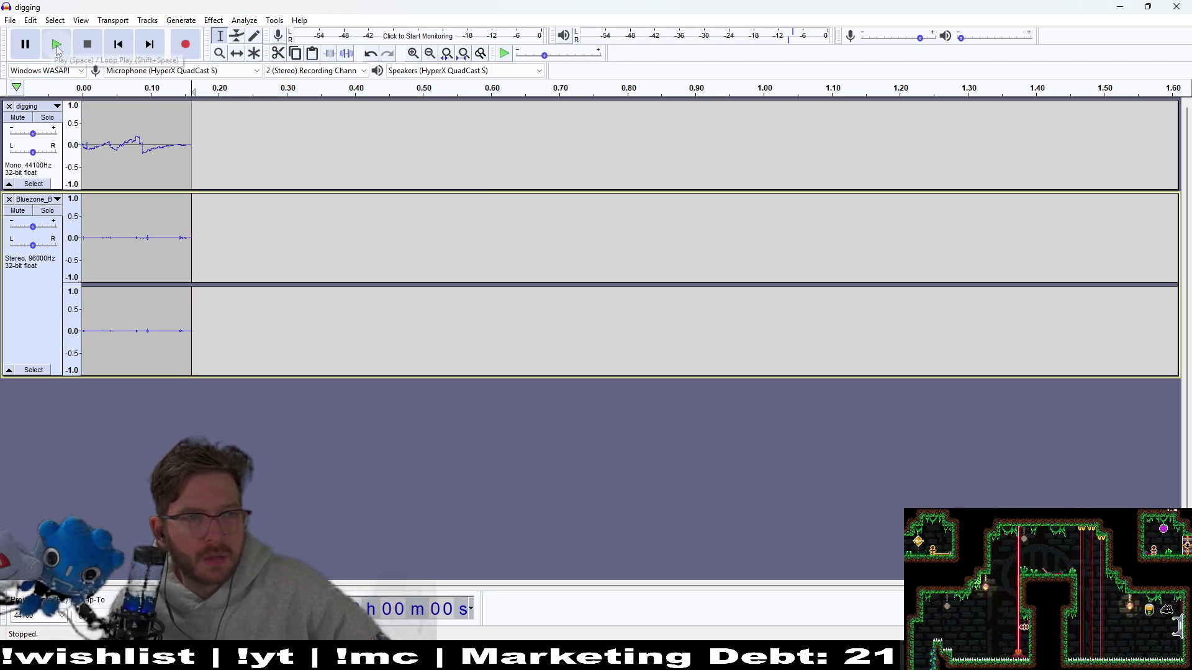
pyautogui.click(56, 49)
pyautogui.click(56, 54)
pyautogui.click(55, 54)
pyautogui.click(55, 54)
pyautogui.click(56, 54)
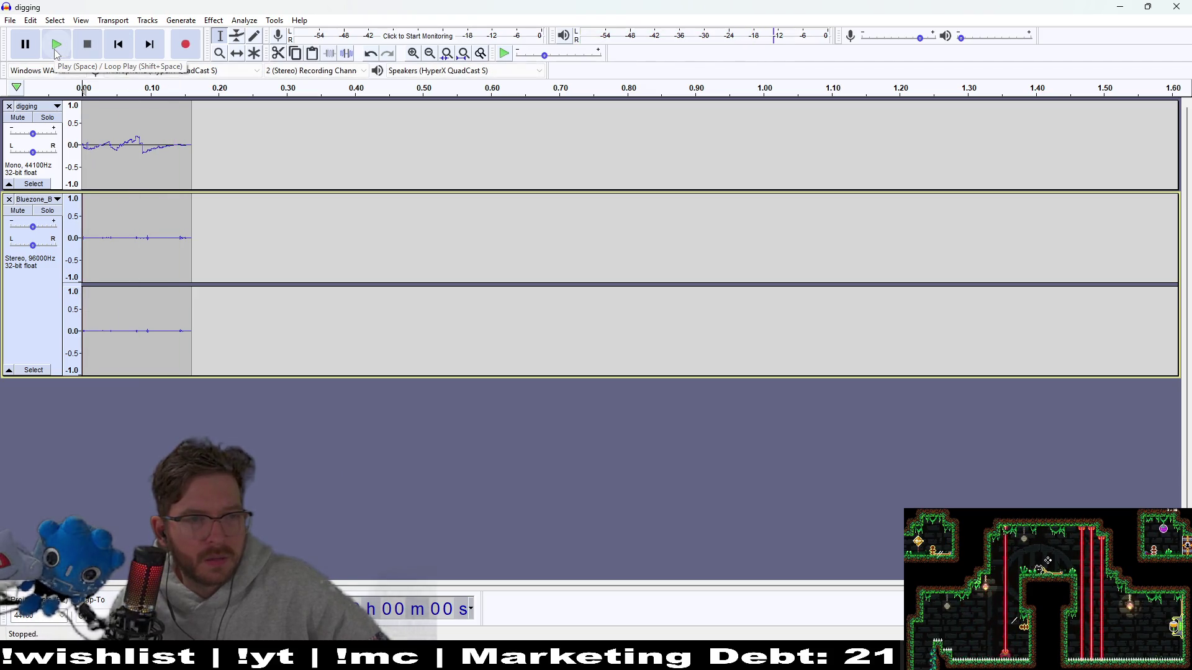
pyautogui.hotkey('ctrl', 'z')
pyautogui.hotkey('ctrl', 'z')
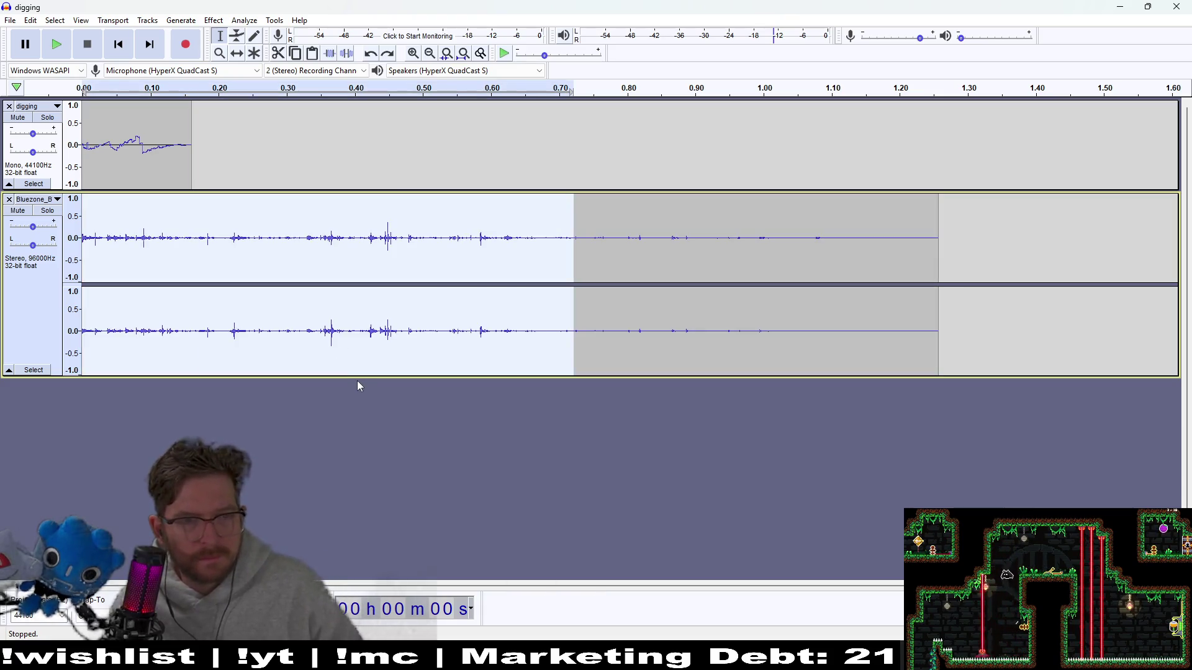
pyautogui.click(614, 301)
pyautogui.moveTo(192, 218); pyautogui.dragTo(945, 234)
pyautogui.press('Delete')
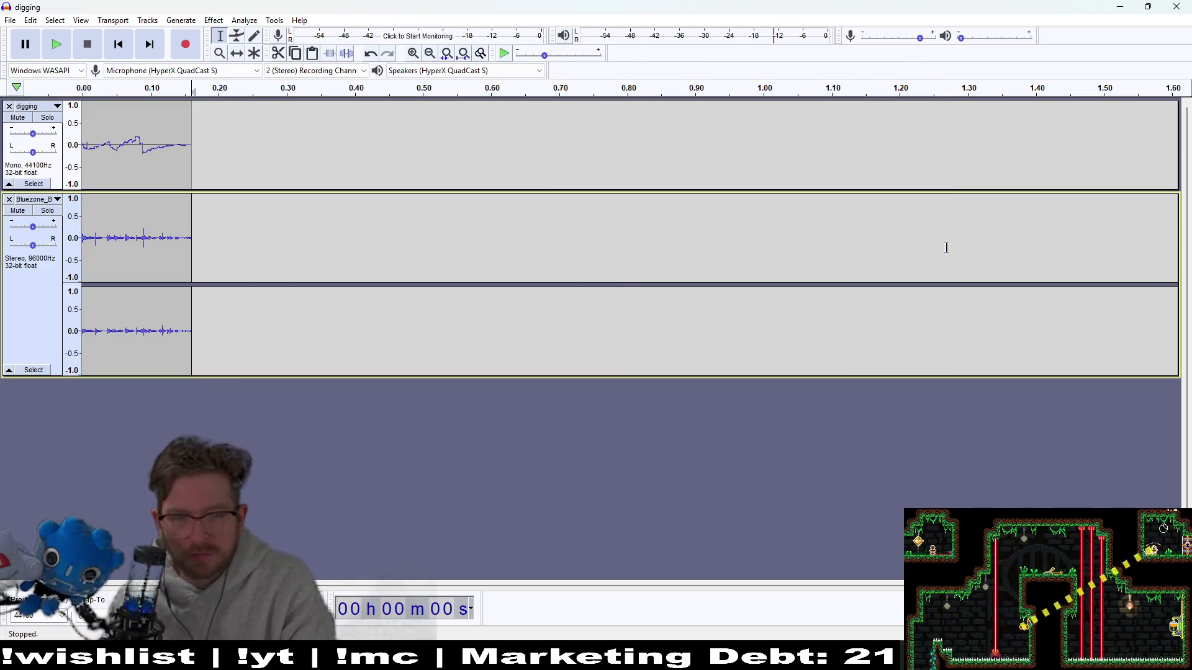
pyautogui.click(54, 49)
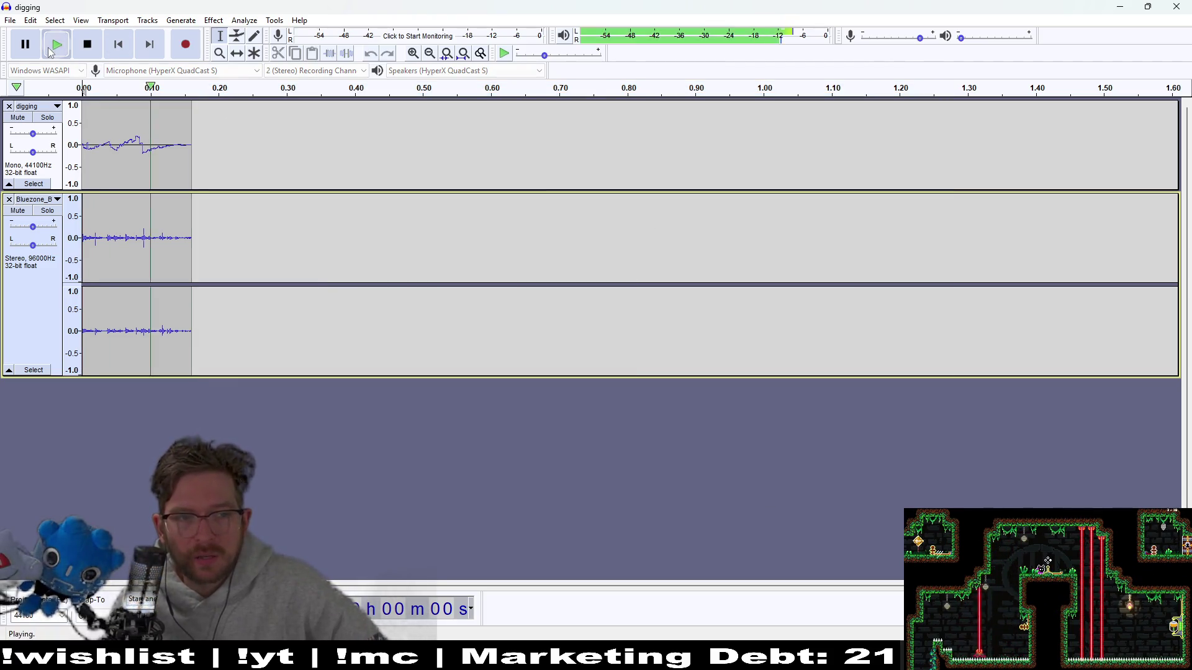
pyautogui.click(53, 52)
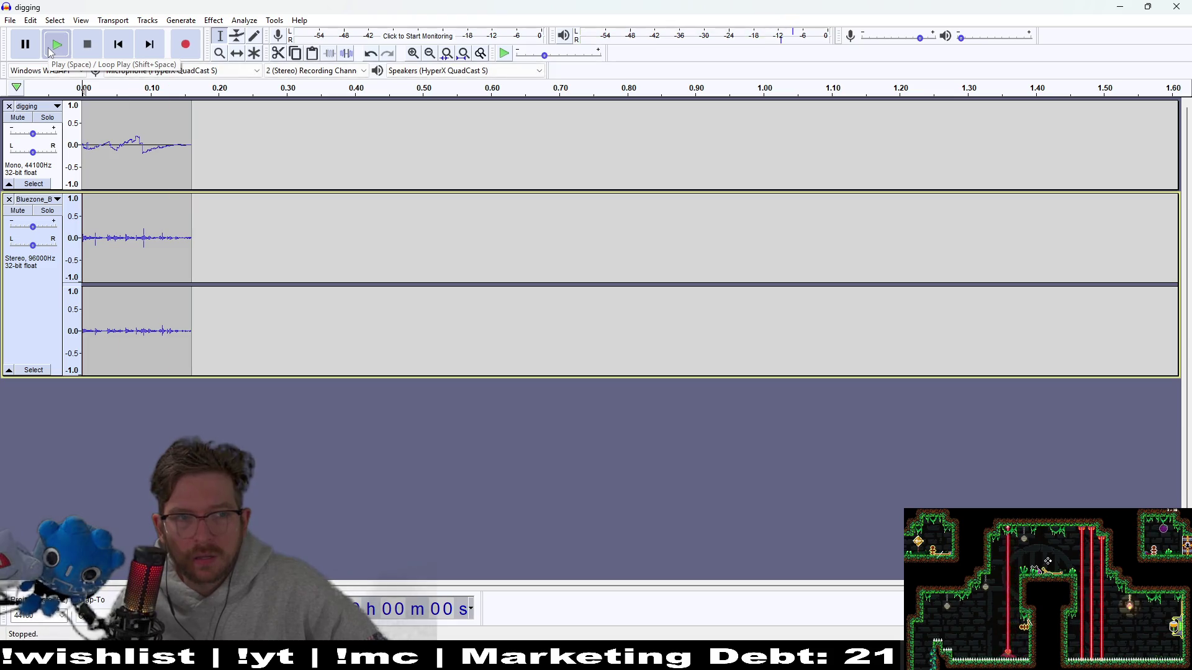
pyautogui.click(52, 53)
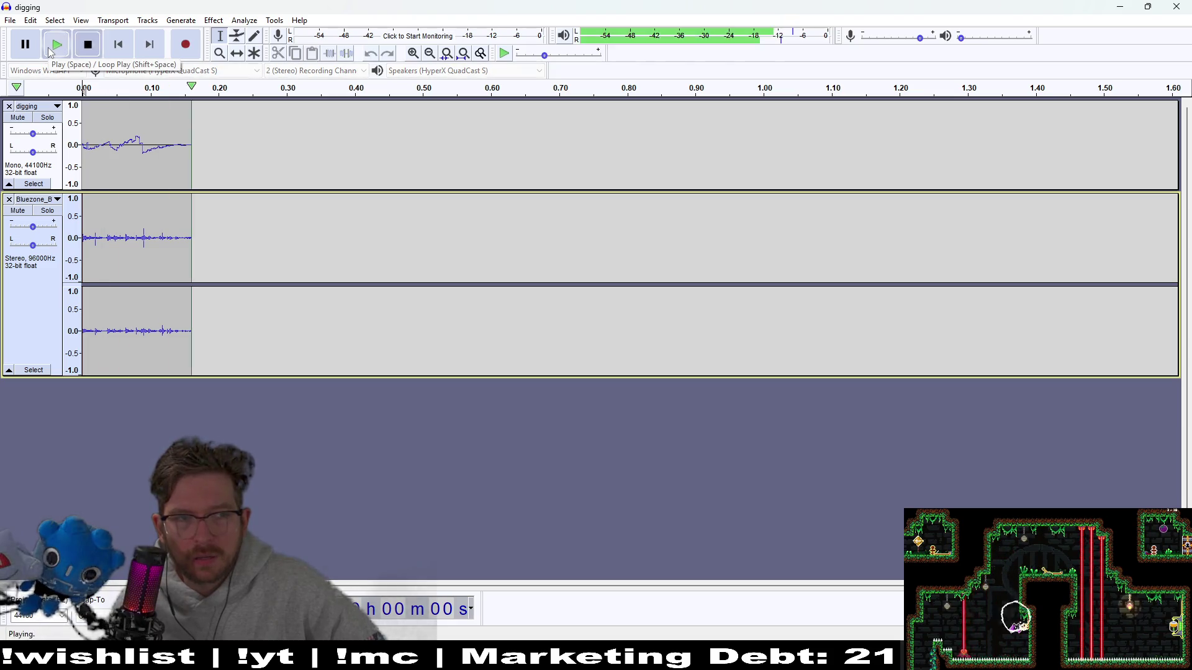
# - Export the digging-plus-stone mix as WAV over digging_v2.wav, then switch to Godot
pyautogui.click(30, 20)
pyautogui.click(10, 20)
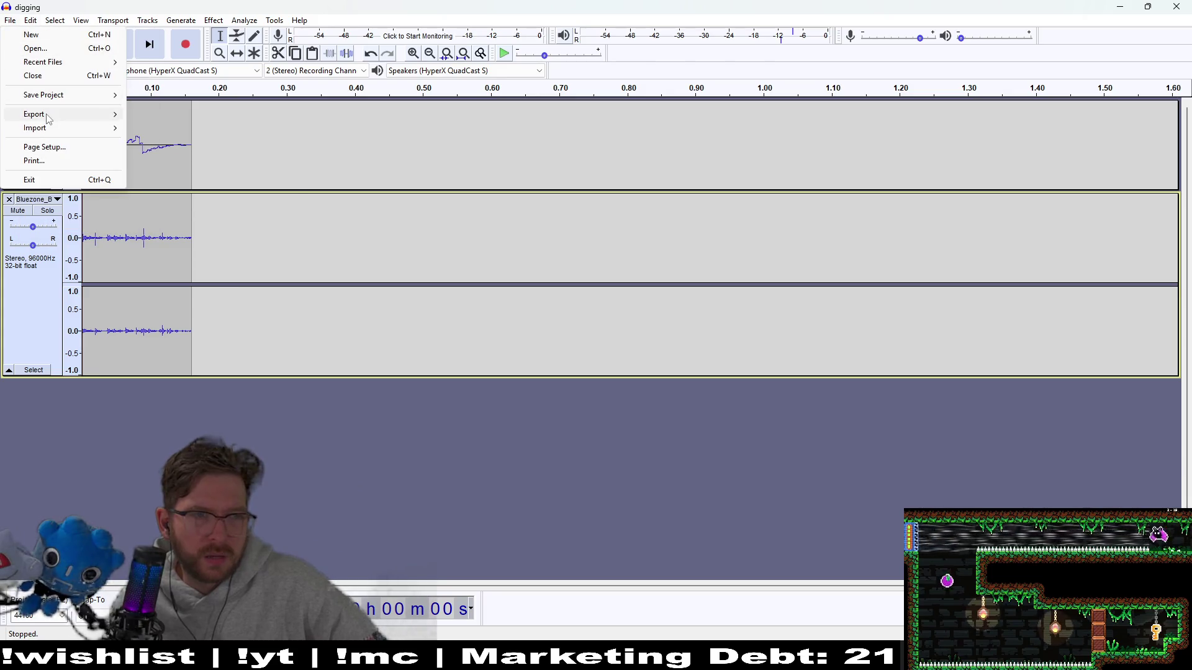
pyautogui.moveTo(37, 114)
pyautogui.click(177, 127)
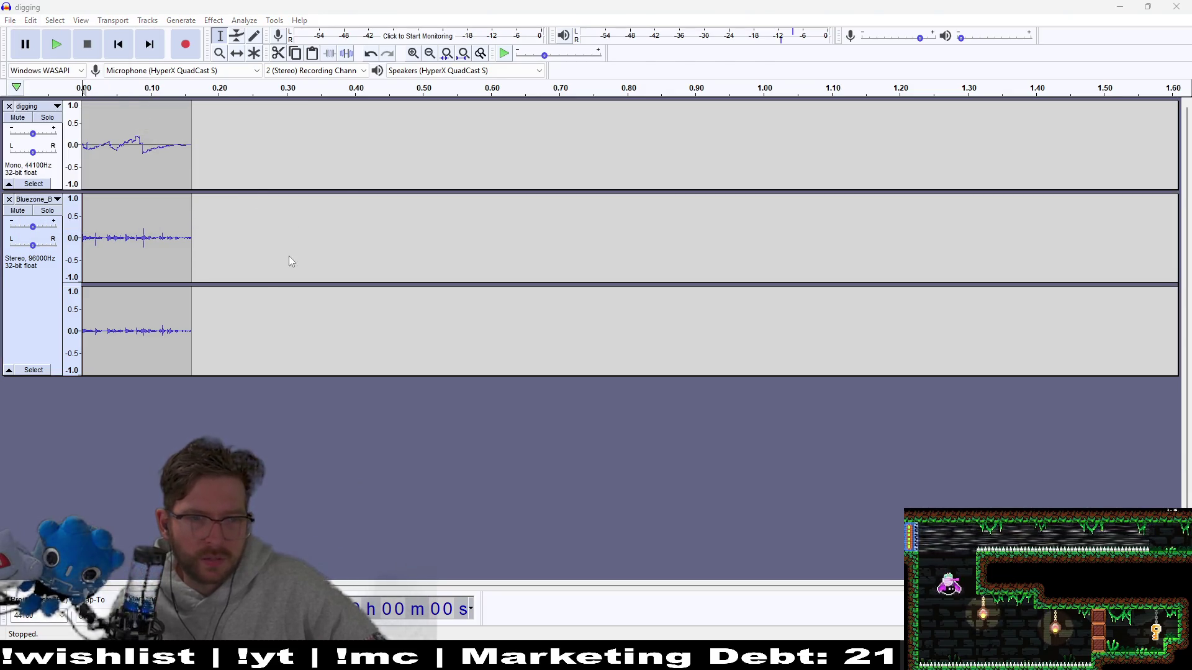
pyautogui.write('digging')
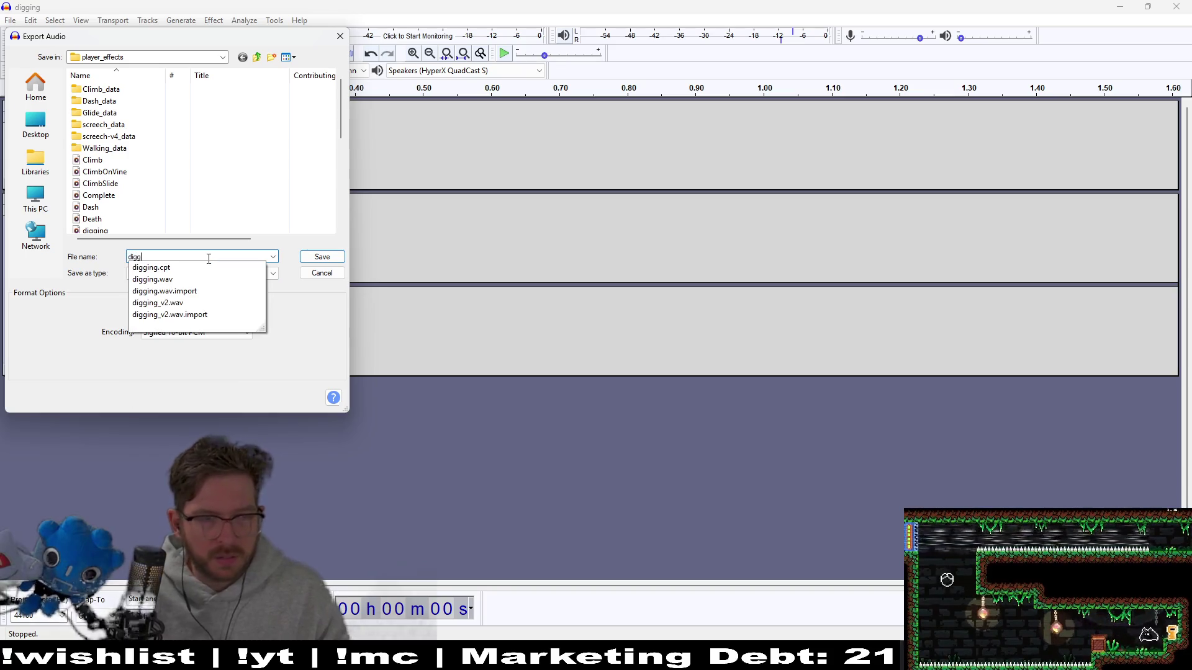
pyautogui.press('Down')
pyautogui.press('Down')
pyautogui.press('Down')
pyautogui.press('Return')
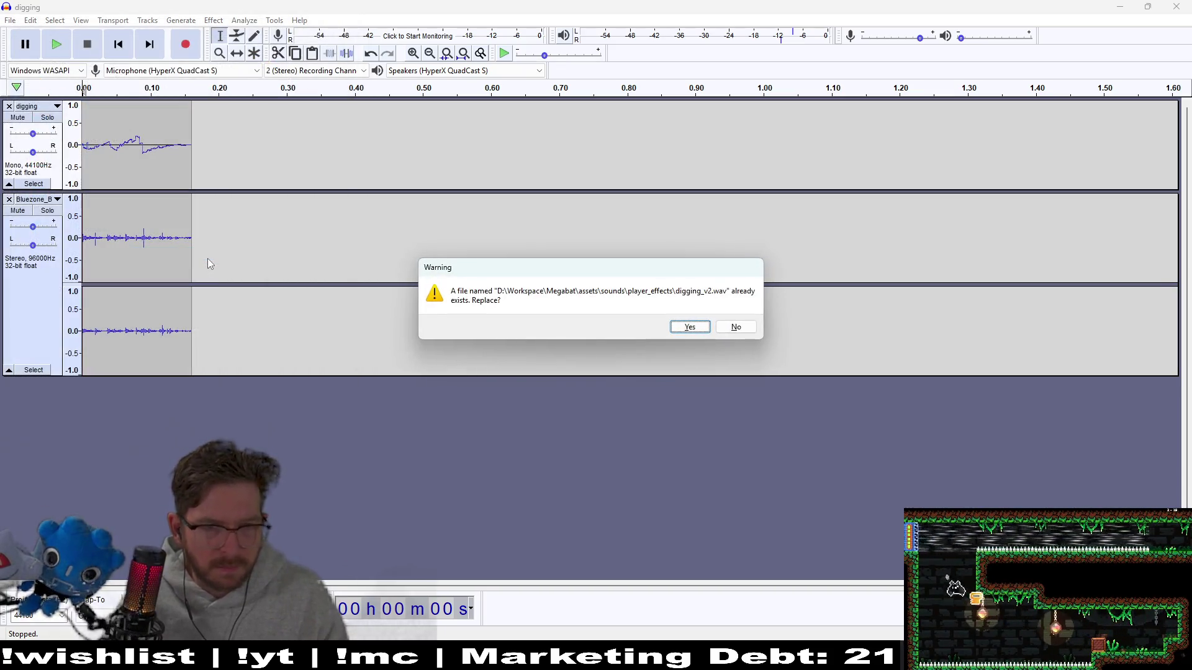
pyautogui.press('Return')
pyautogui.press('Return')
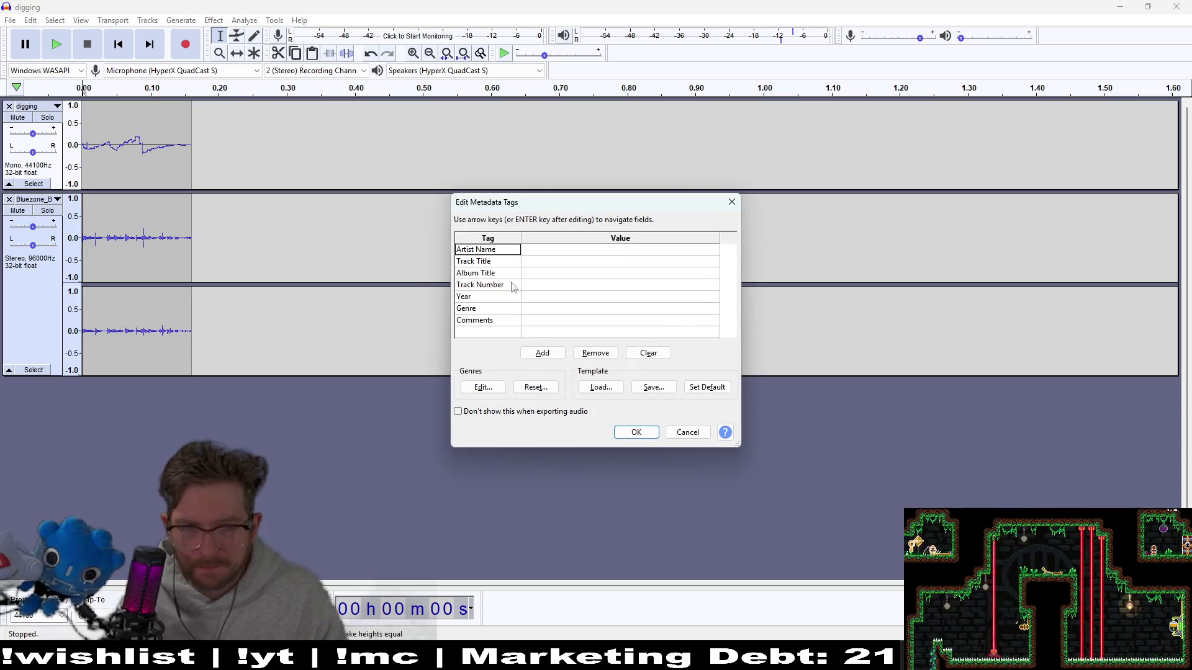
pyautogui.click(643, 435)
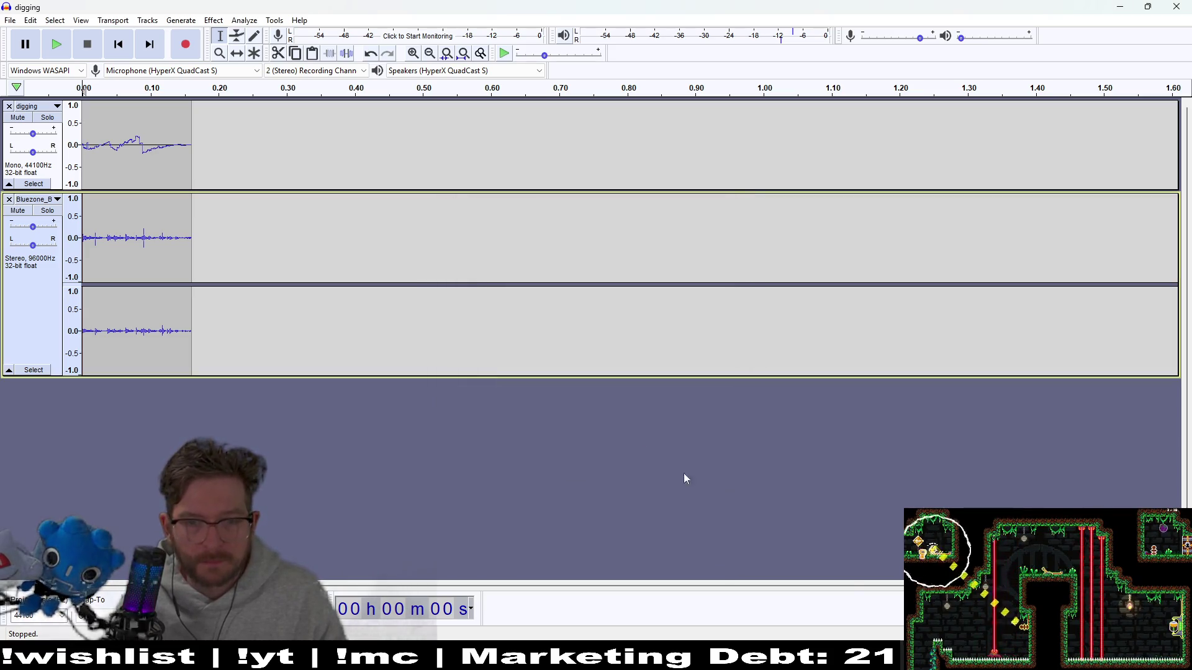
pyautogui.hotkey('alt', 'Tab')
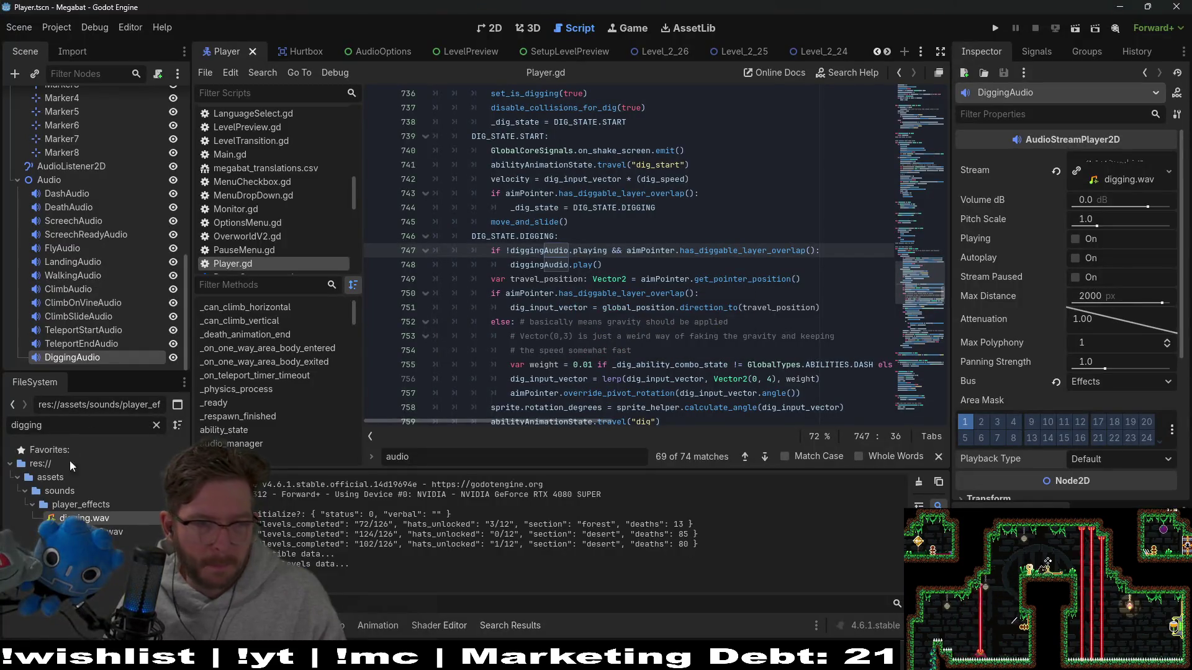
# - Assign digging_v2.wav as the DiggingAudio stream, run the game, and load level 01 on the second profile
pyautogui.moveTo(100, 518); pyautogui.dragTo(621, 321)
pyautogui.moveTo(1128, 180); pyautogui.dragTo(1124, 178)
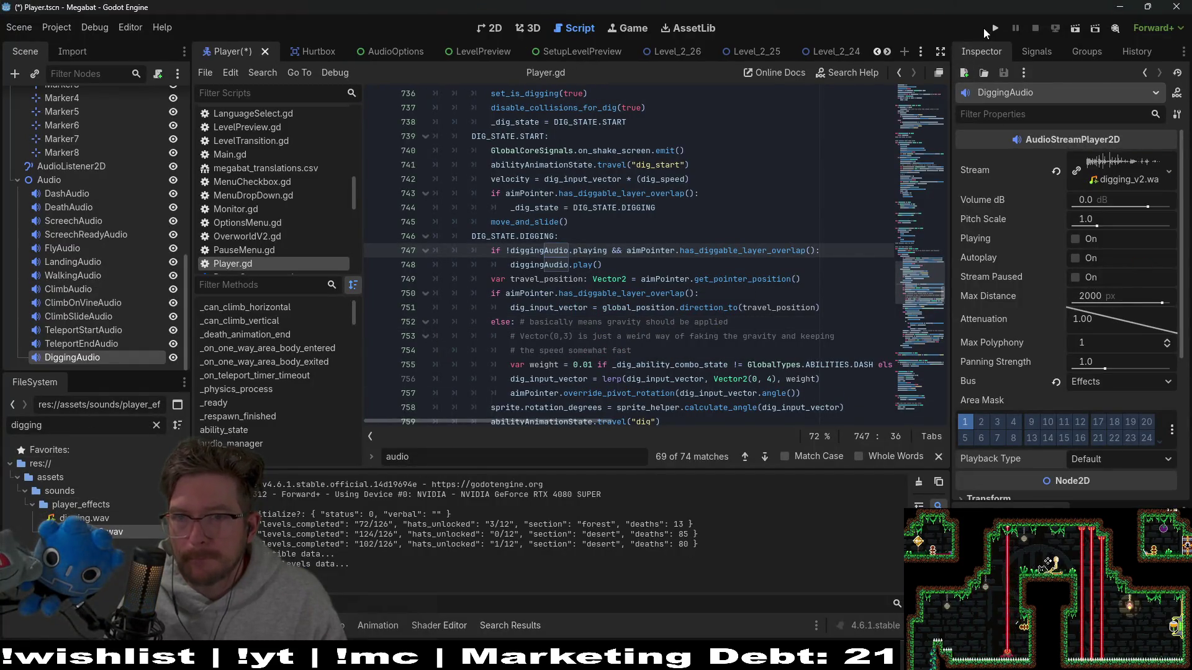
pyautogui.click(995, 28)
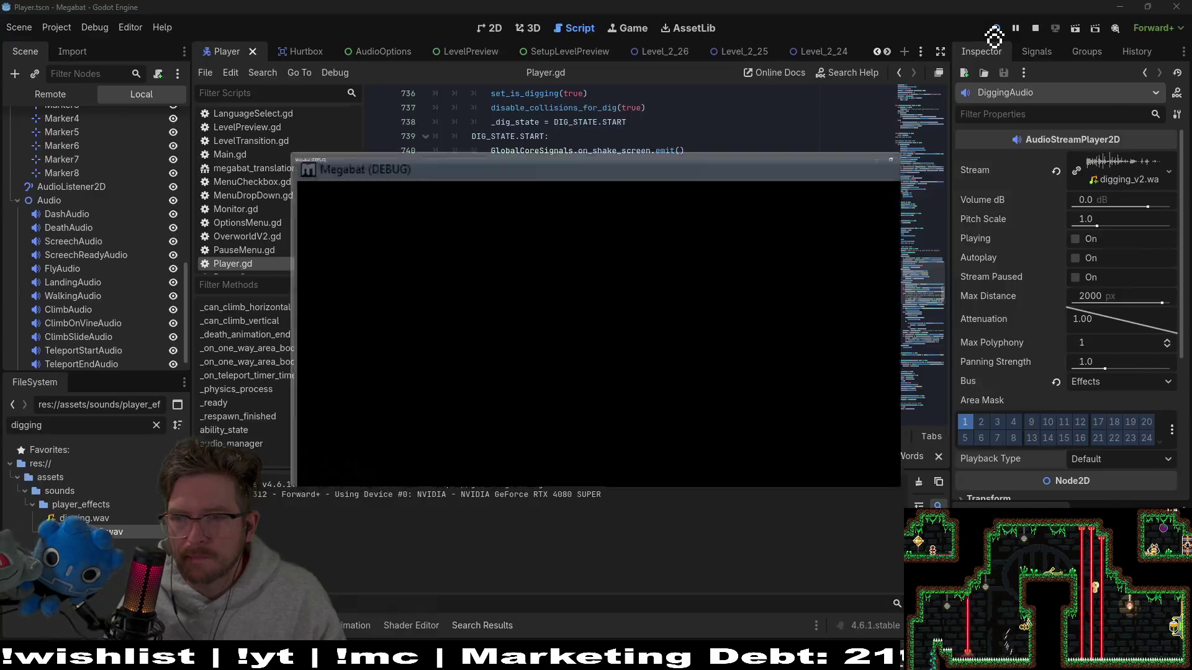
pyautogui.press('Return')
pyautogui.press('Down')
pyautogui.press('Return')
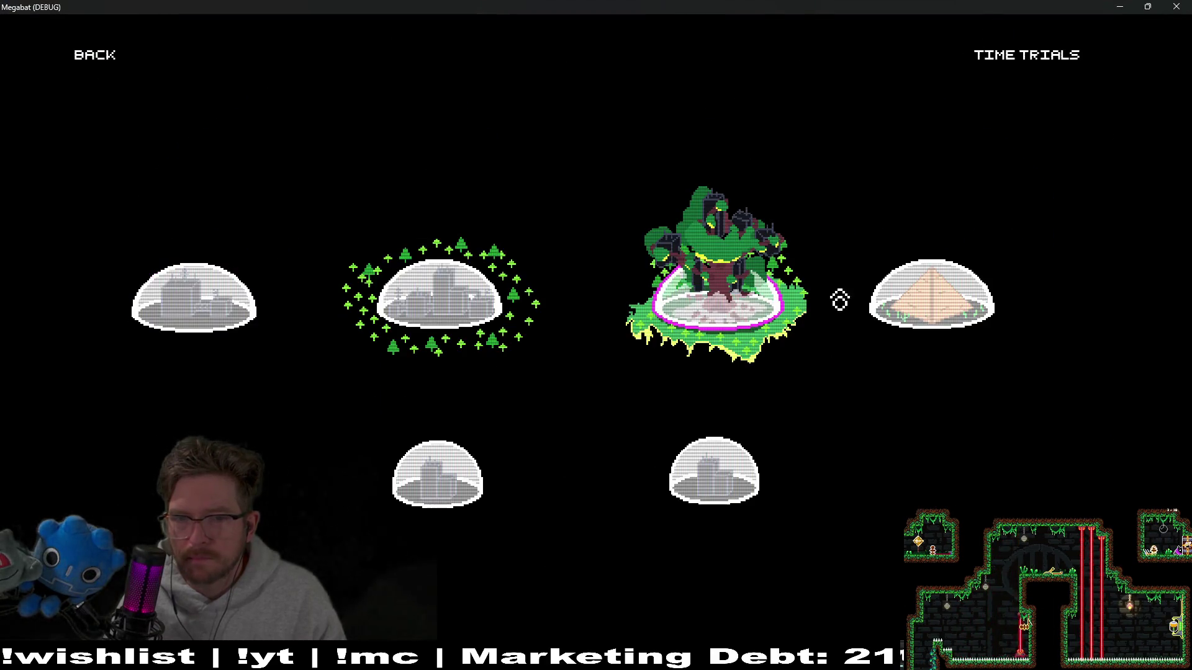
pyautogui.press('Return')
pyautogui.press('Up')
pyautogui.press('Up')
pyautogui.press('Return')
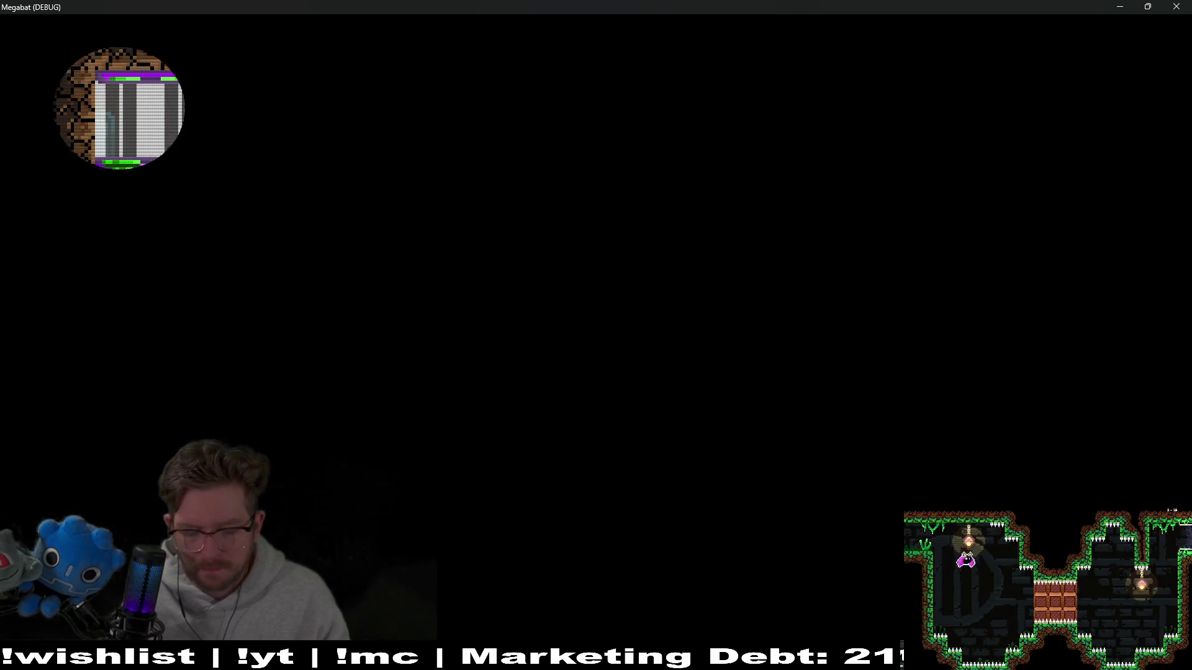
# - Fly the bat through the rooms, collecting strawberries, into the orange dirt room
pyautogui.press('Right')
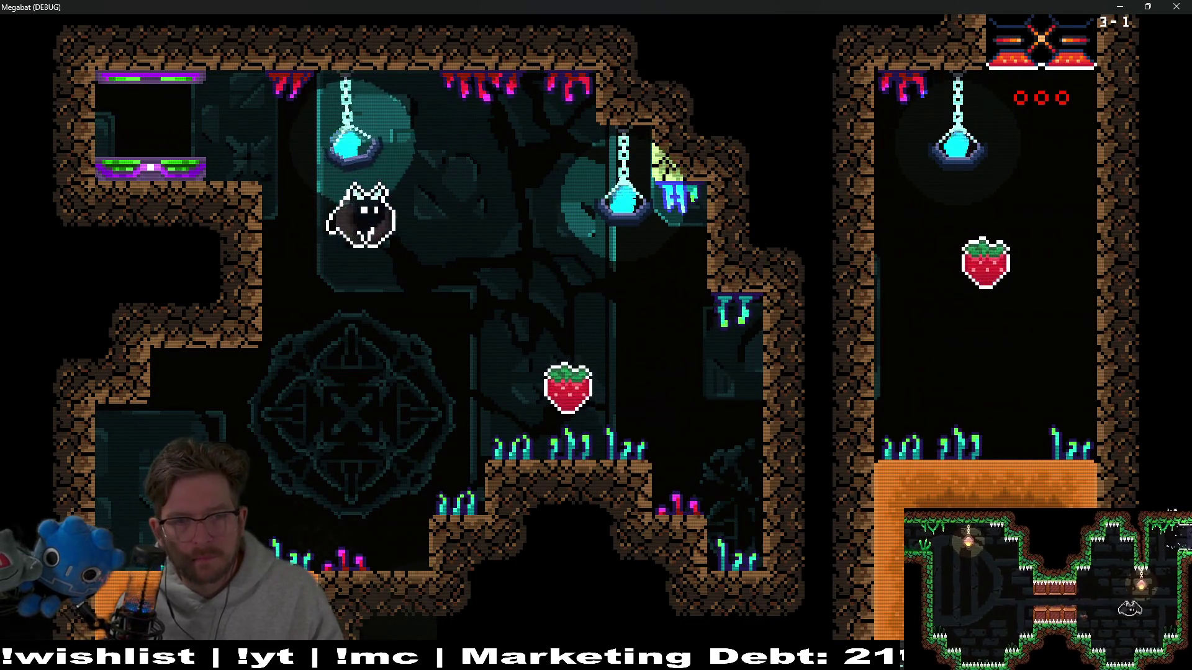
pyautogui.press('Left')
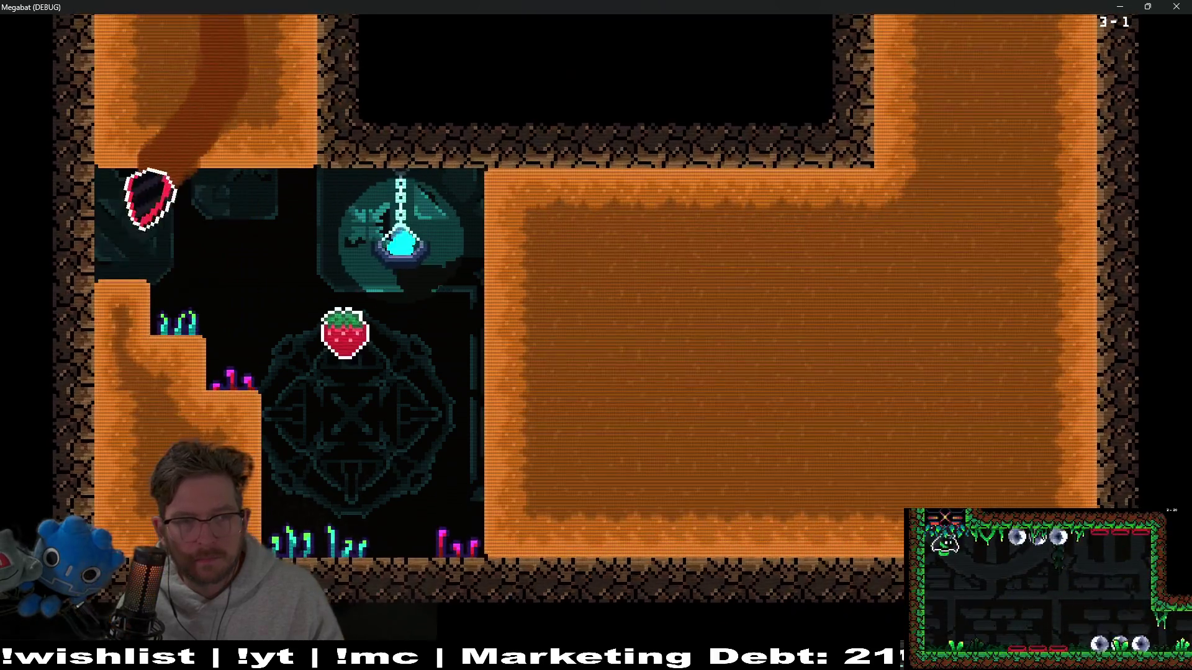
pyautogui.press('Right')
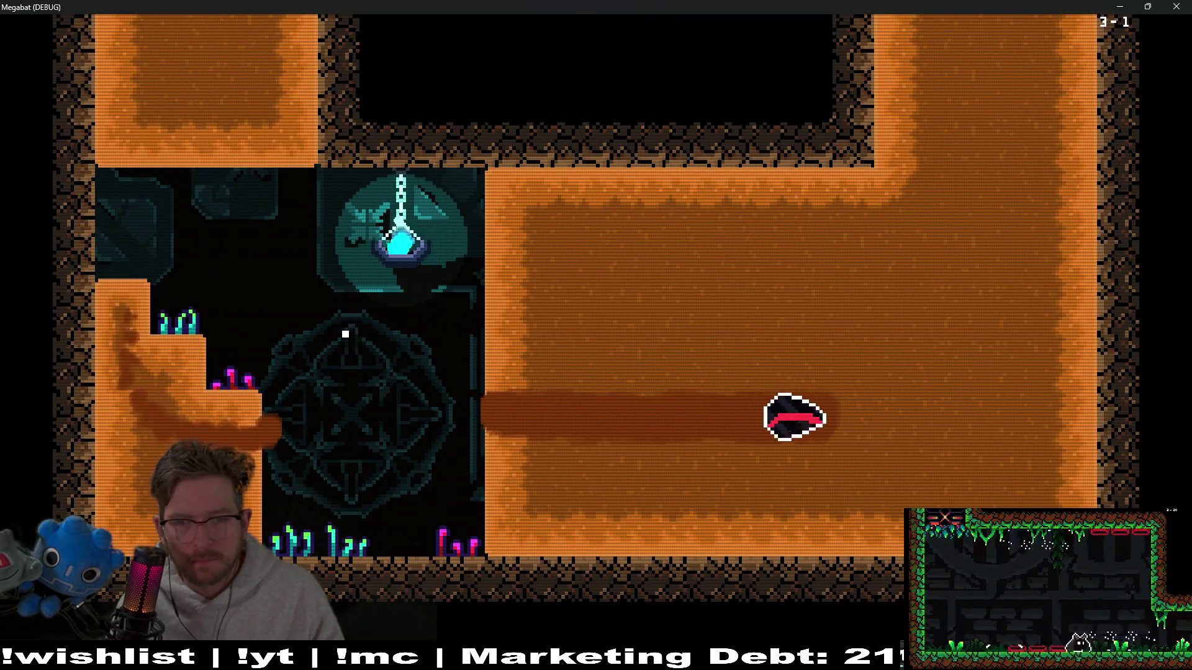
pyautogui.press('Up')
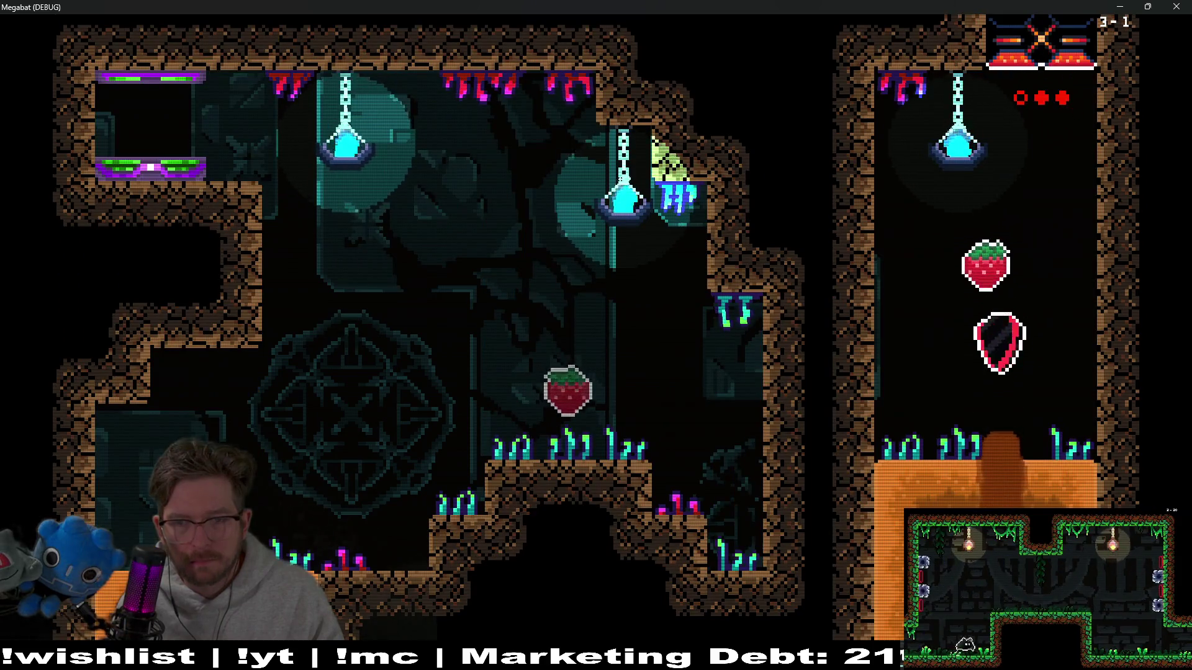
pyautogui.press('Left')
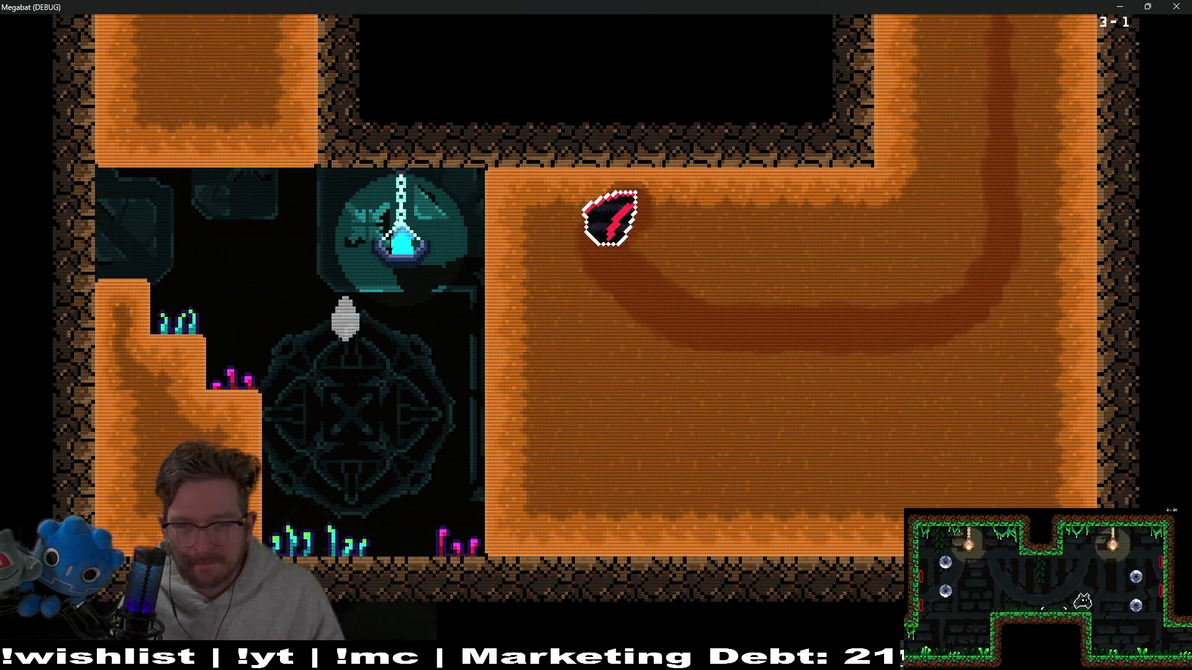
pyautogui.press('Up')
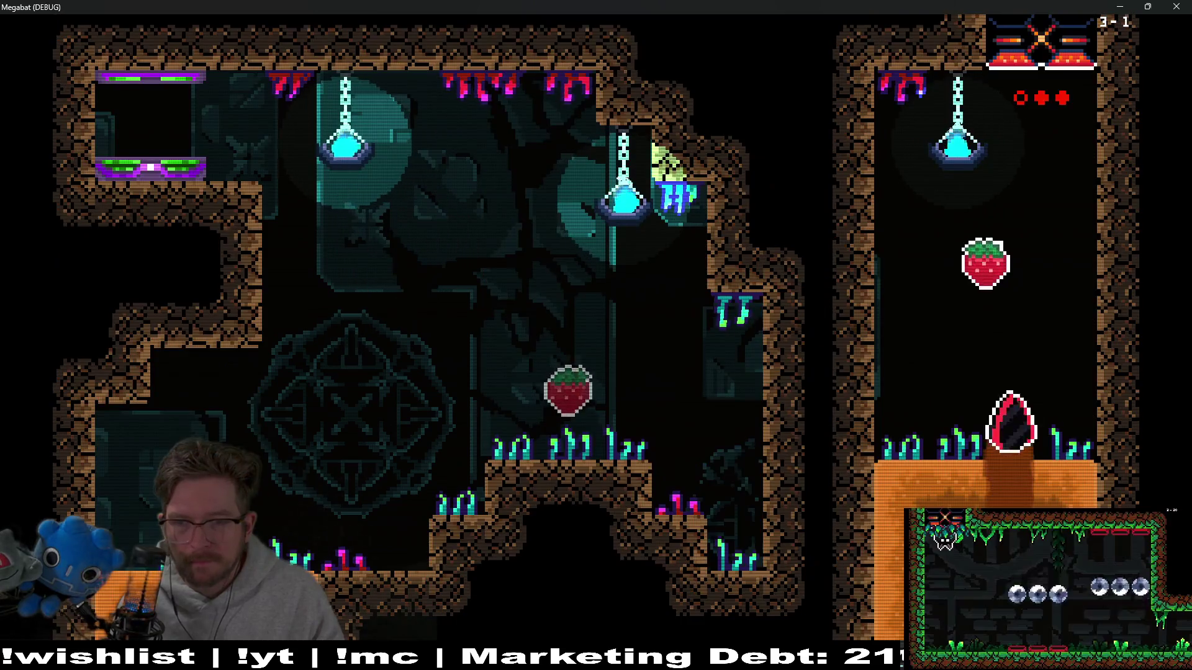
pyautogui.press('Down')
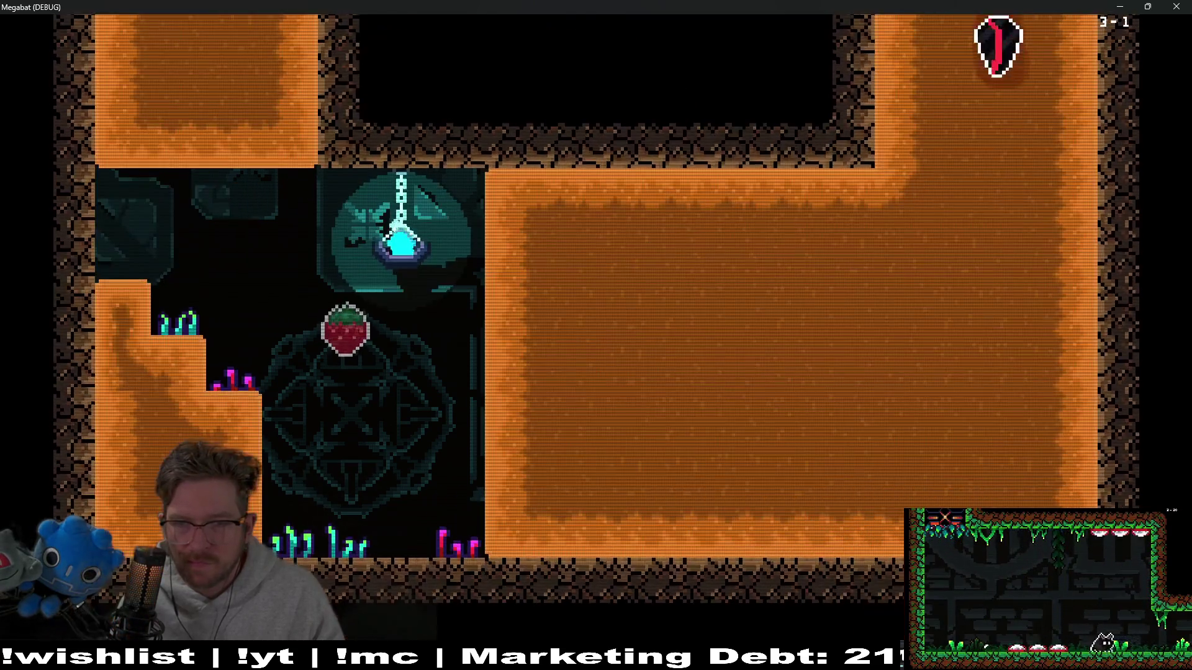
pyautogui.press('Right')
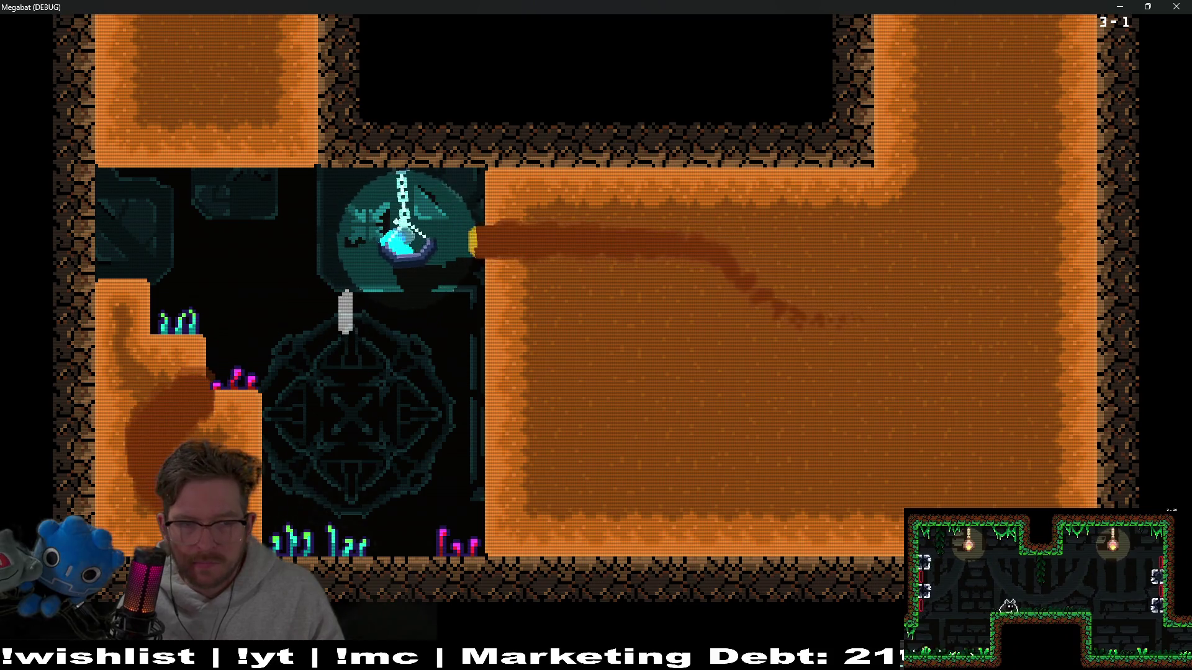
# - Dig looping tunnels through the orange dirt to hear the new sound, then close the game
pyautogui.press('Up')
pyautogui.press('Down')
pyautogui.press('Left')
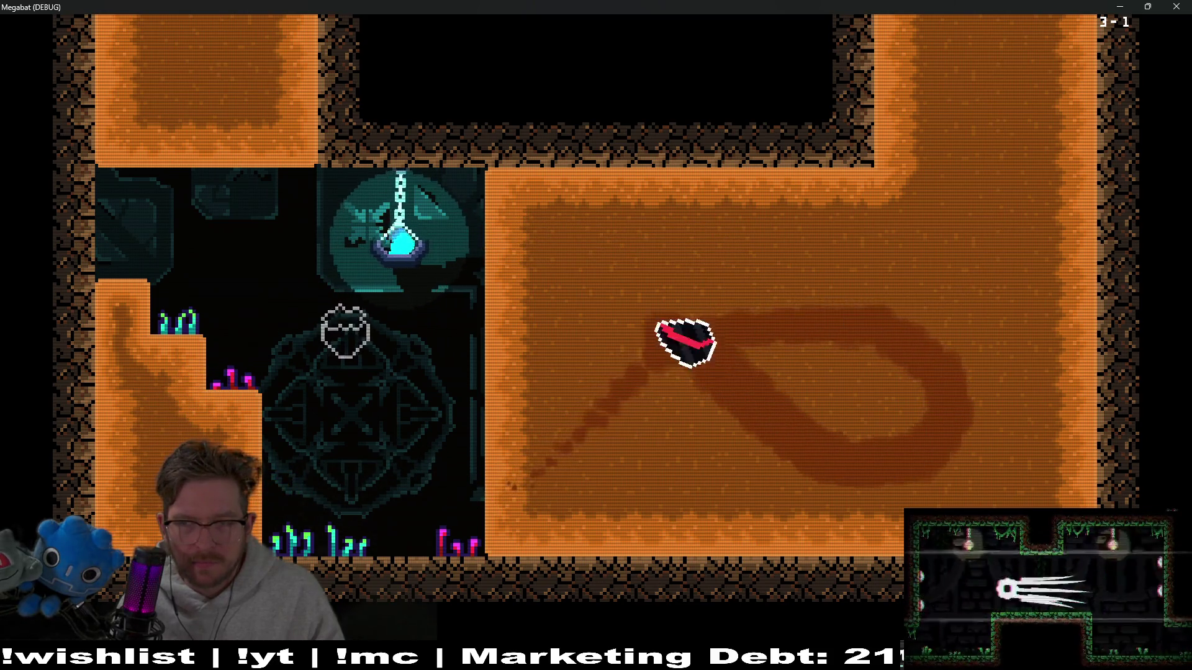
pyautogui.press('Down')
pyautogui.press('Right')
pyautogui.press('Left')
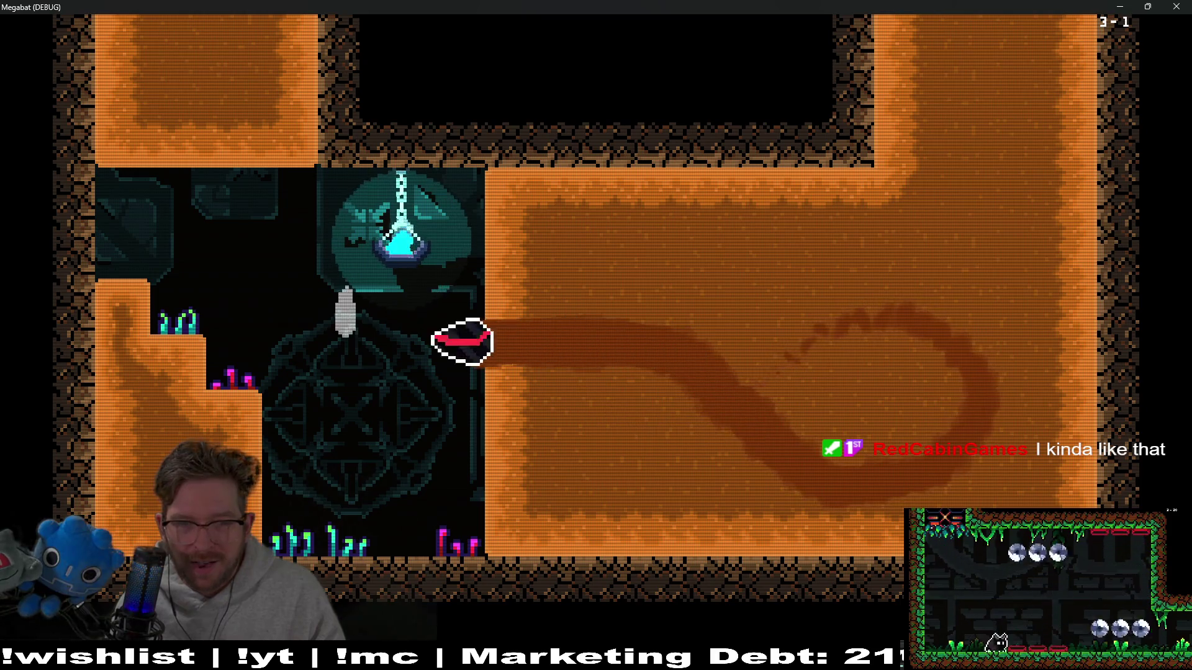
pyautogui.press('Down')
pyautogui.press('Up')
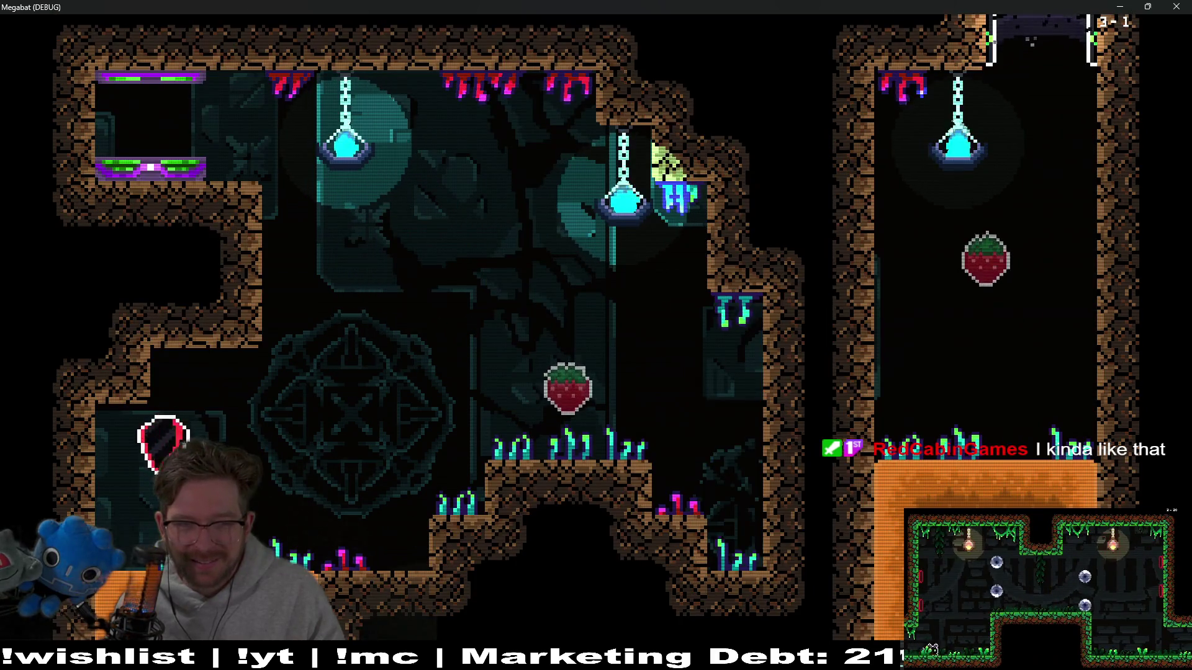
pyautogui.press('Down')
pyautogui.press('Right')
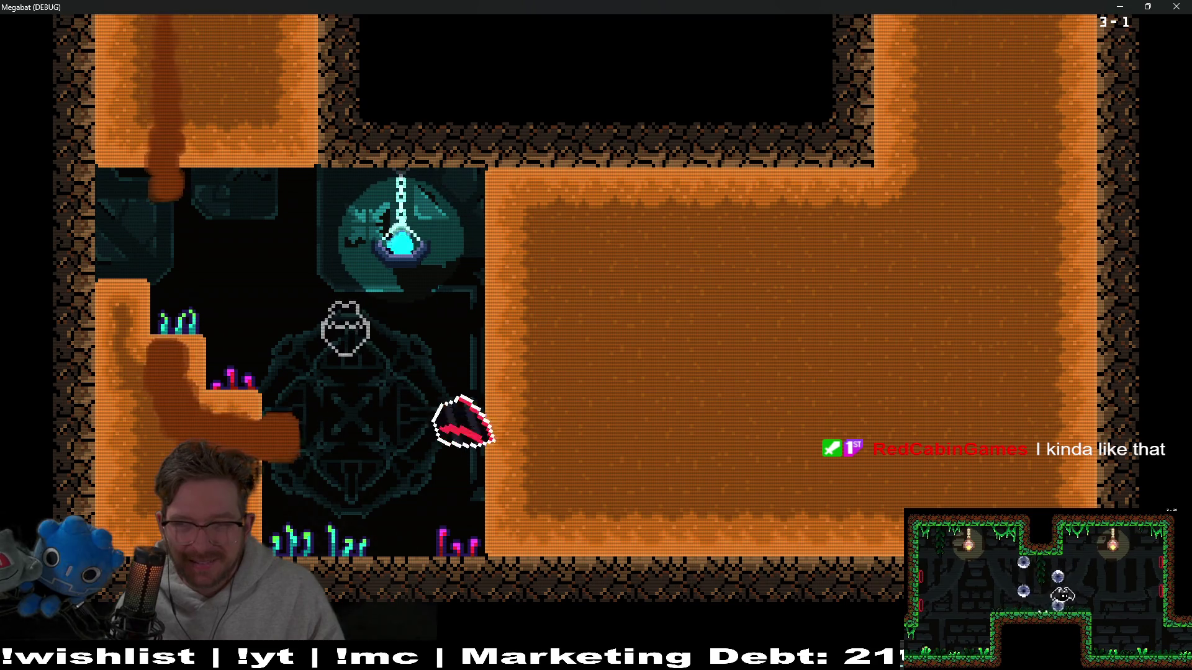
pyautogui.press('Up')
pyautogui.press('Down')
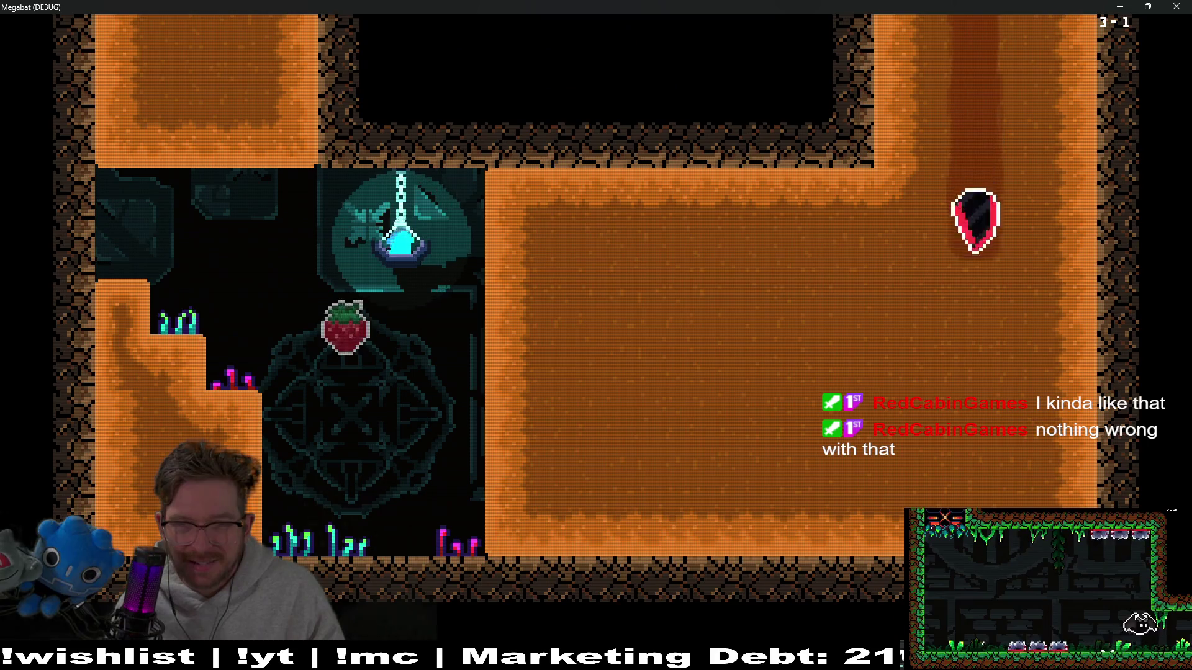
pyautogui.press('Left')
pyautogui.press('Up')
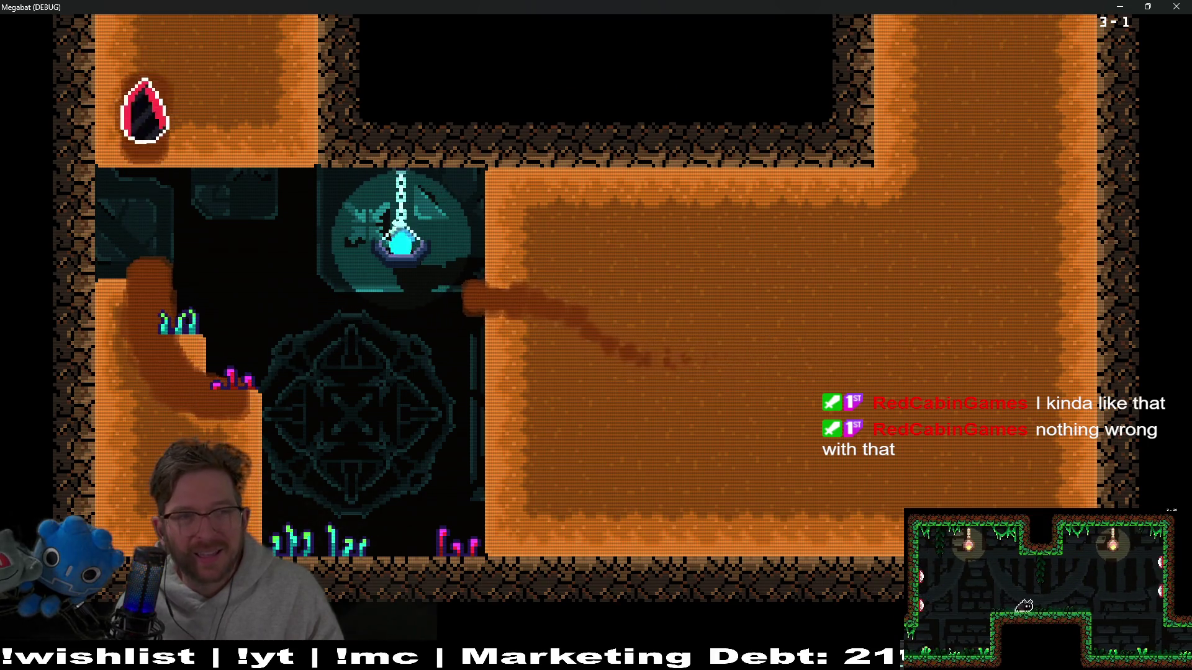
pyautogui.press('Down')
pyautogui.press('Right')
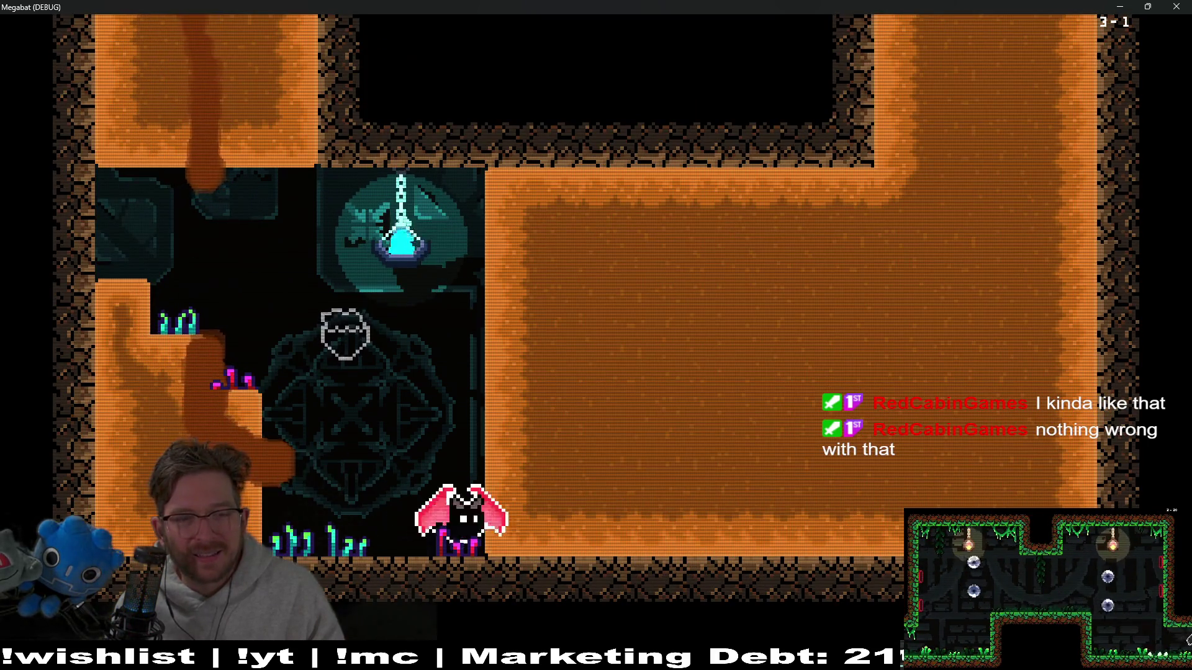
pyautogui.press('Up')
pyautogui.press('Left')
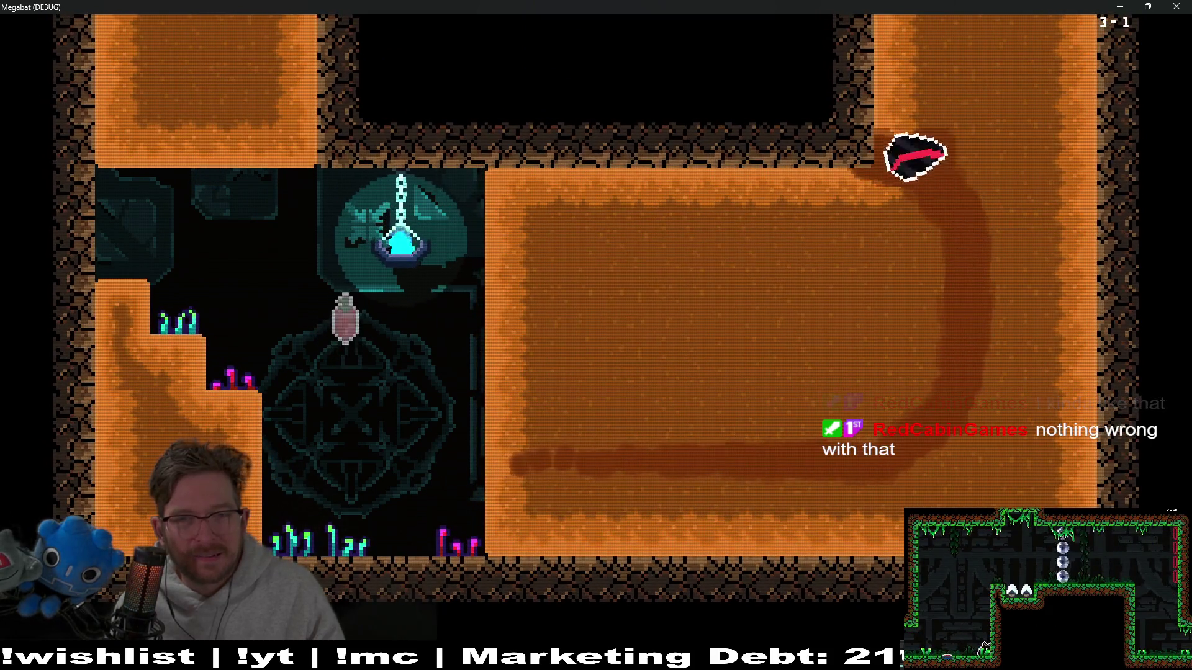
pyautogui.press('Down')
pyautogui.press('Up')
pyautogui.press('Right')
pyautogui.press('Down')
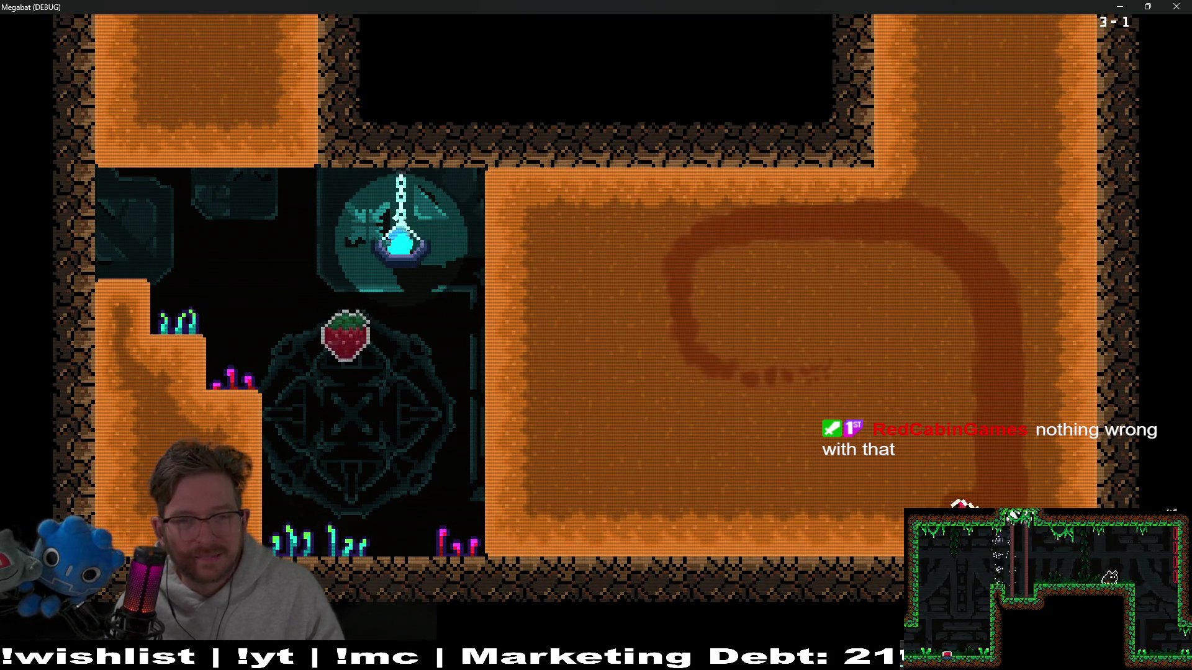
pyautogui.press('Left')
pyautogui.press('Right')
pyautogui.press('Up')
pyautogui.press('Left')
pyautogui.click(1179, 6)
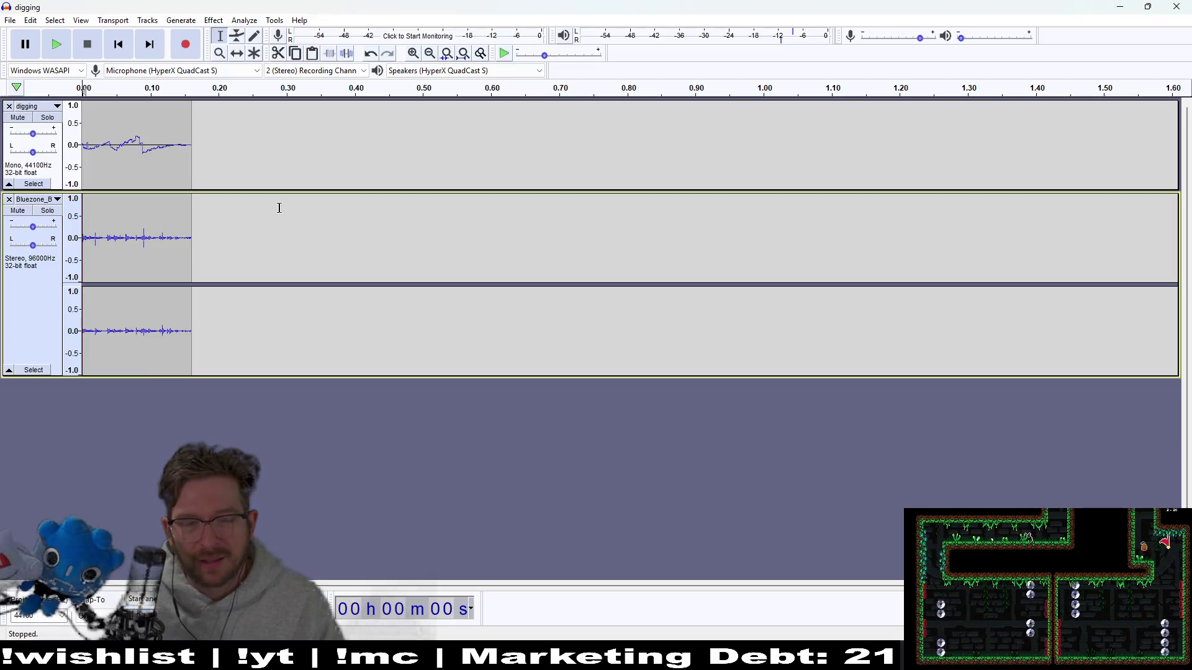
# - Save the Audacity project under the new name digging_v2 with Save Project As
pyautogui.click(9, 19)
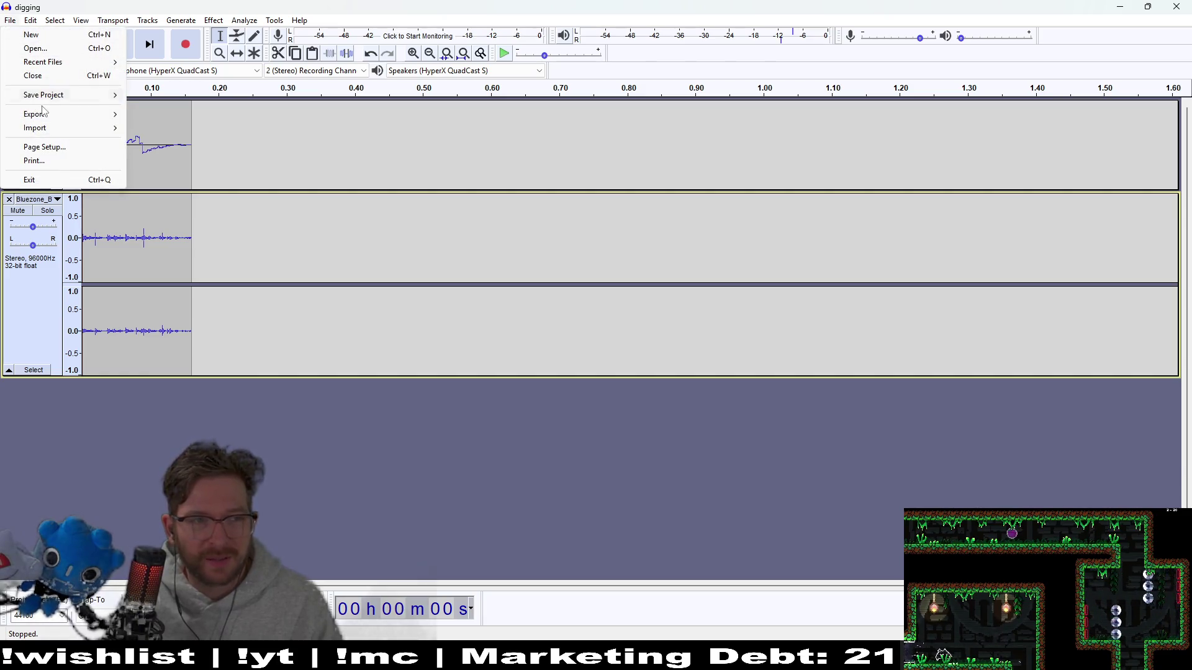
pyautogui.moveTo(54, 103)
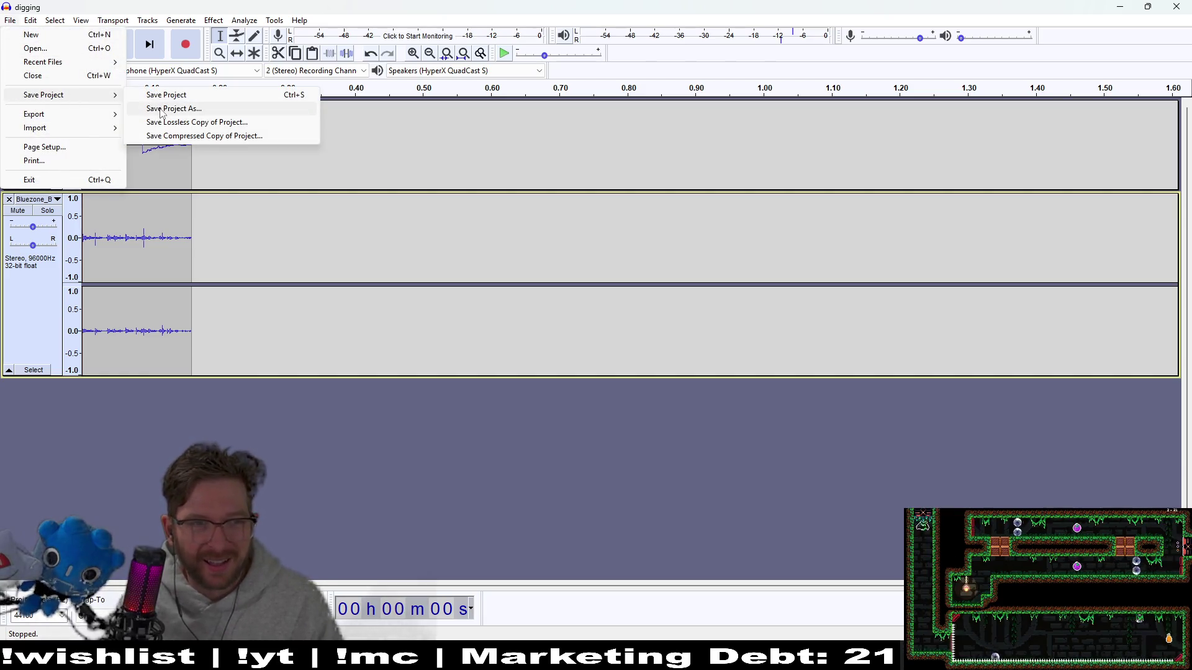
pyautogui.click(168, 111)
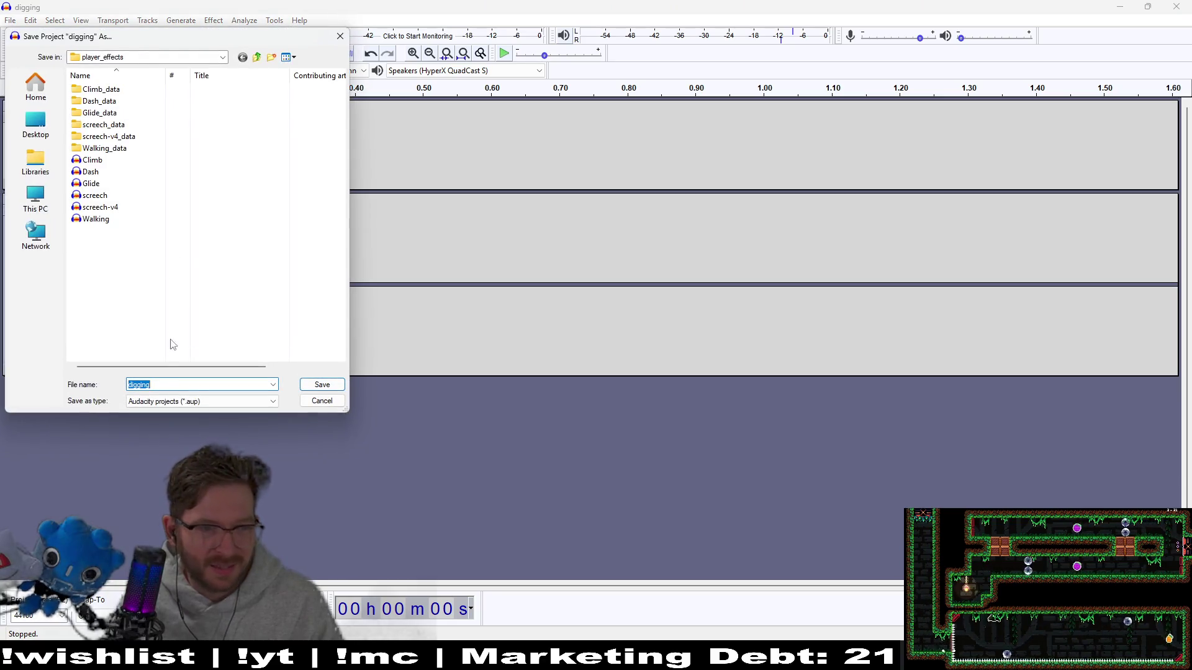
pyautogui.write('di')
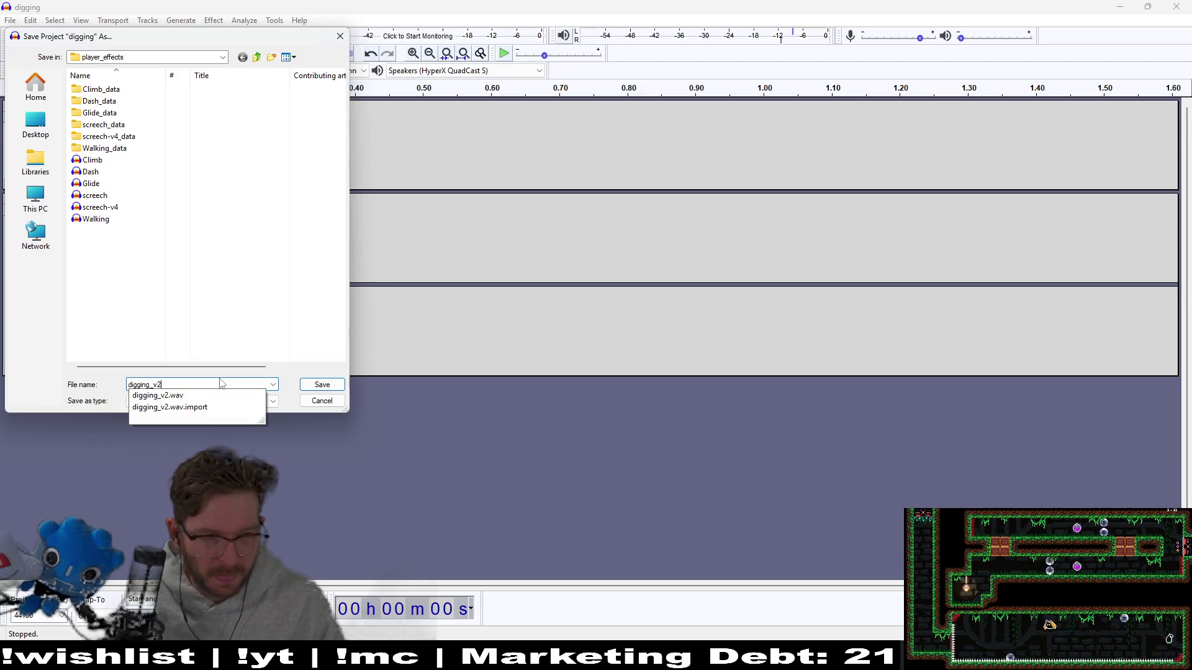
pyautogui.click(335, 384)
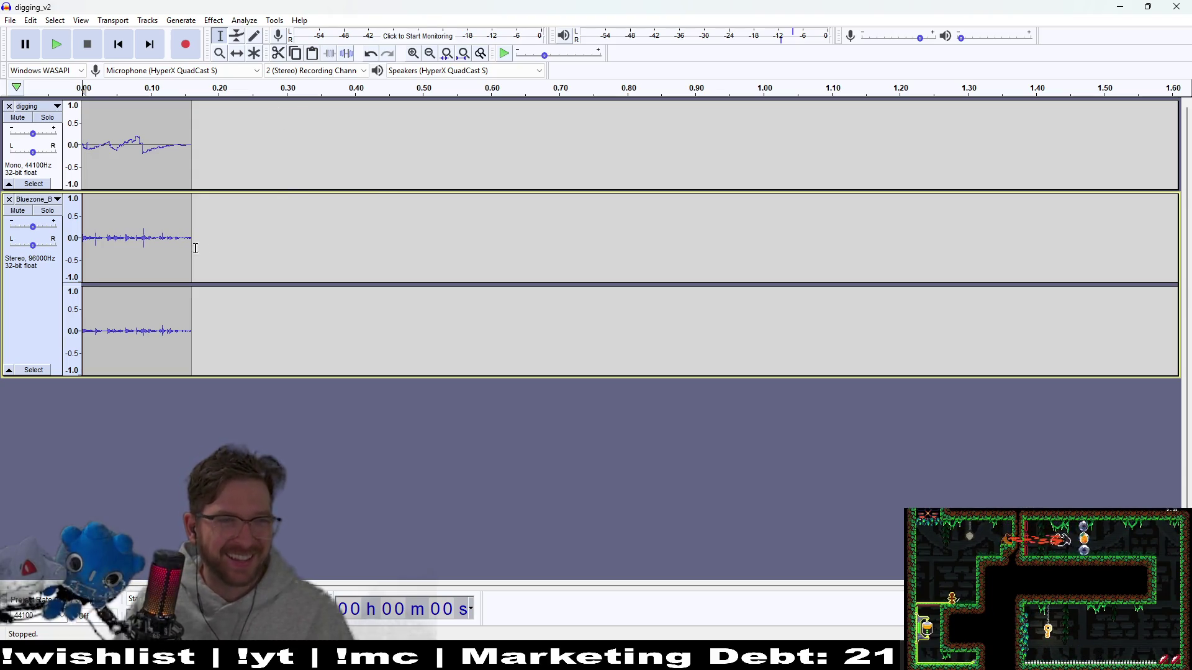
pyautogui.click(191, 166)
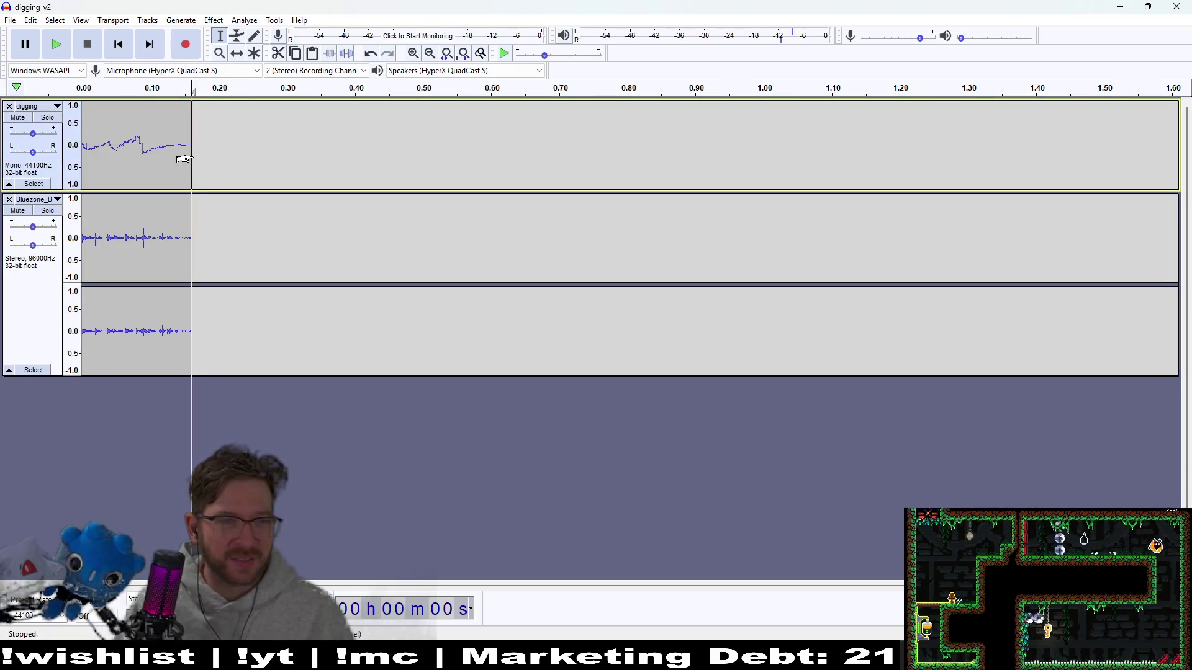
pyautogui.moveTo(193, 156); pyautogui.dragTo(33, 154)
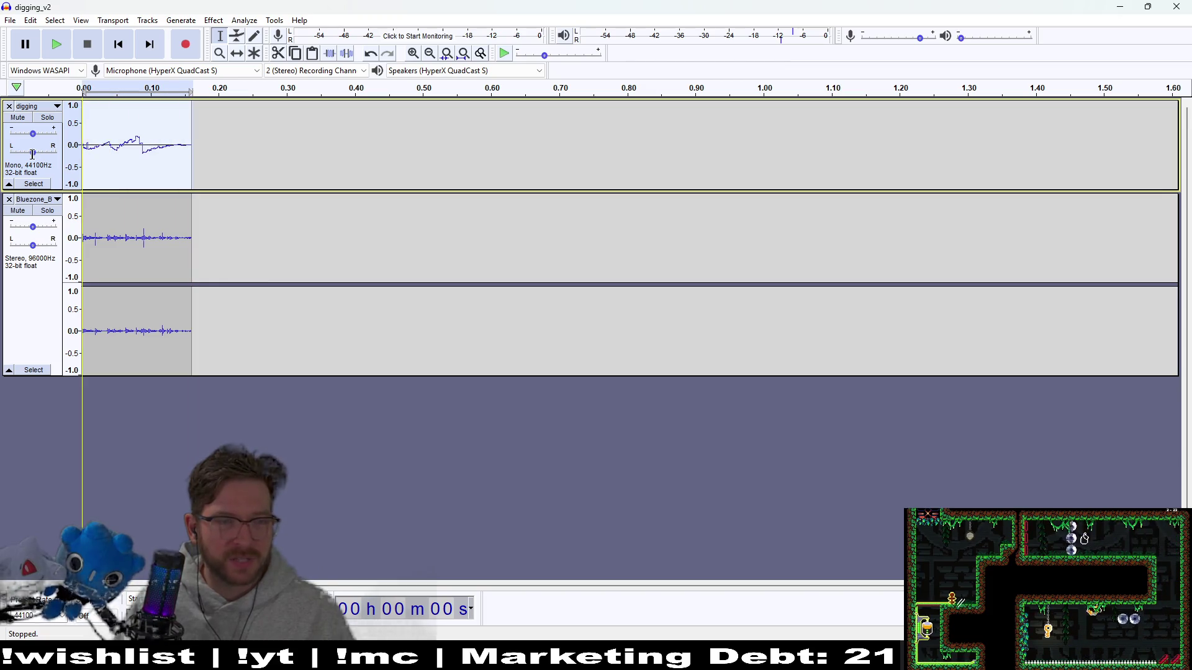
pyautogui.scroll(7, 186, 180)
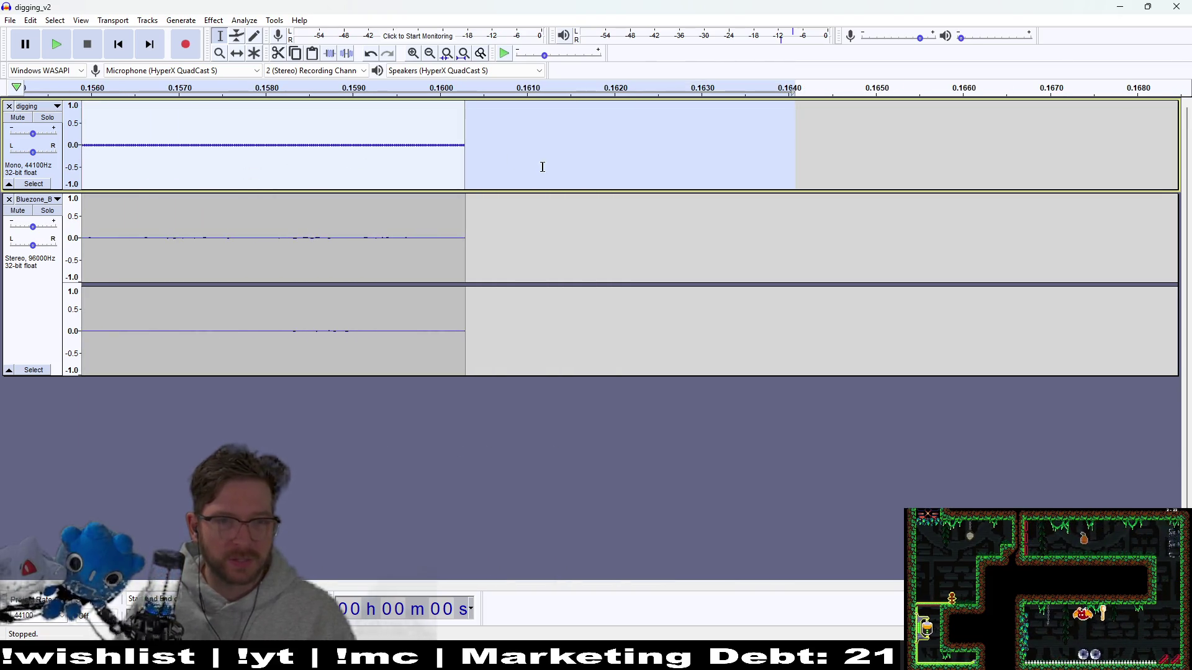
pyautogui.click(547, 166)
pyautogui.scroll(5, 363, 204)
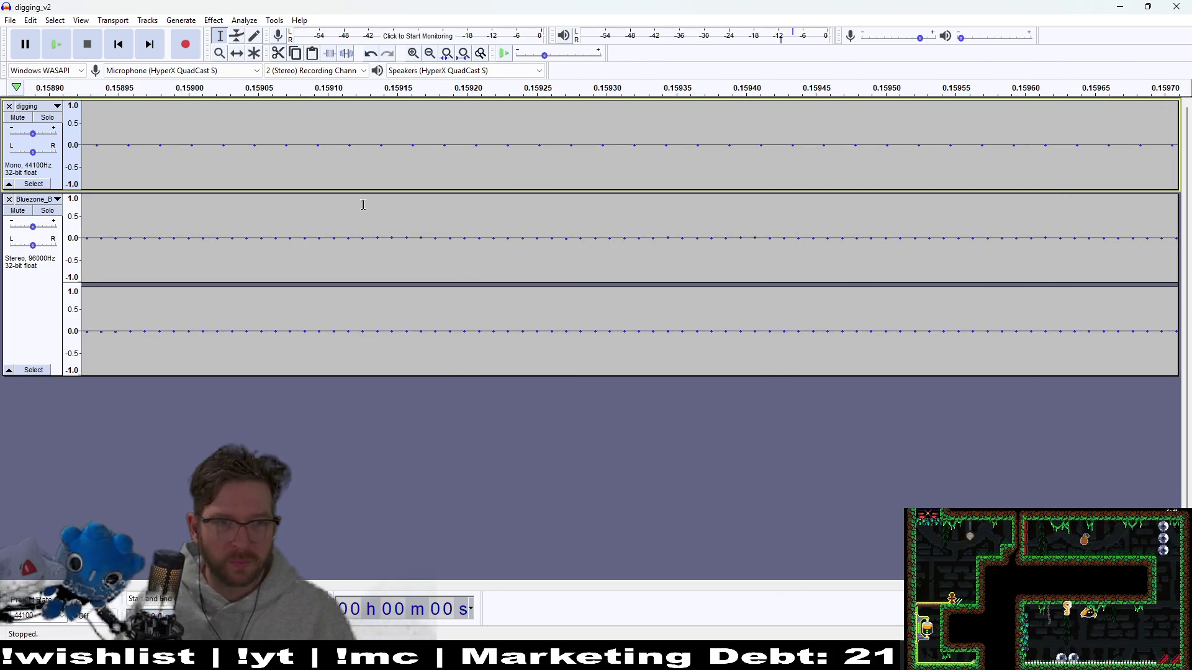
pyautogui.scroll(-5, 363, 205)
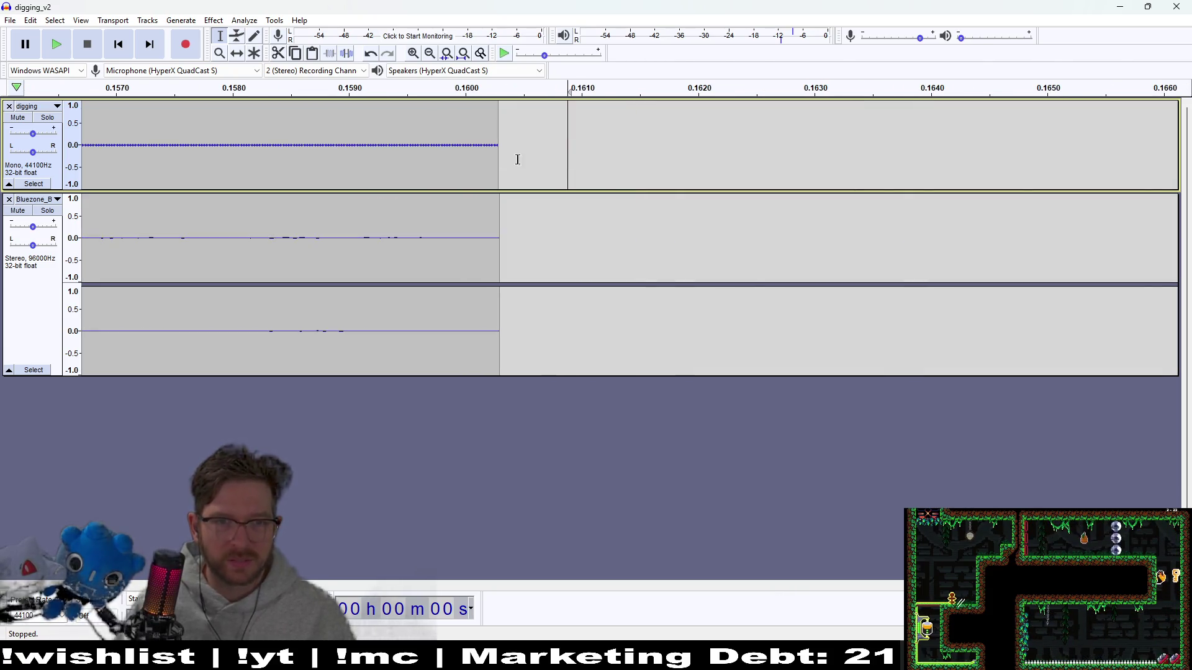
pyautogui.moveTo(499, 153); pyautogui.dragTo(71, 163)
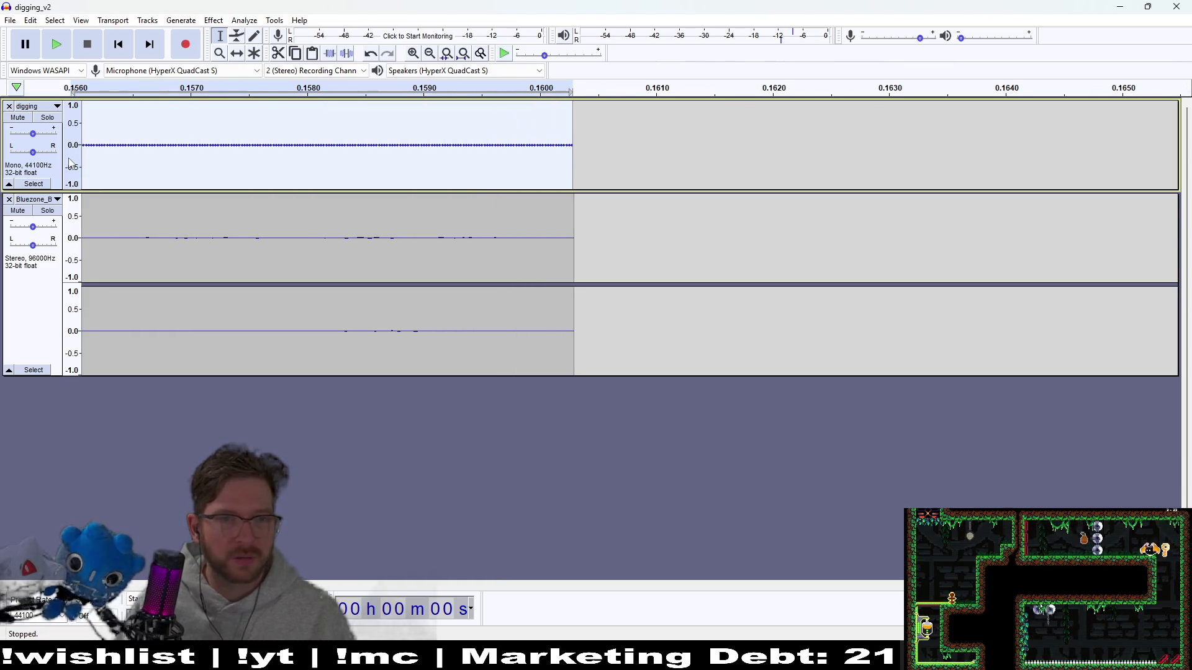
pyautogui.click(645, 155)
pyautogui.moveTo(569, 153); pyautogui.dragTo(72, 155)
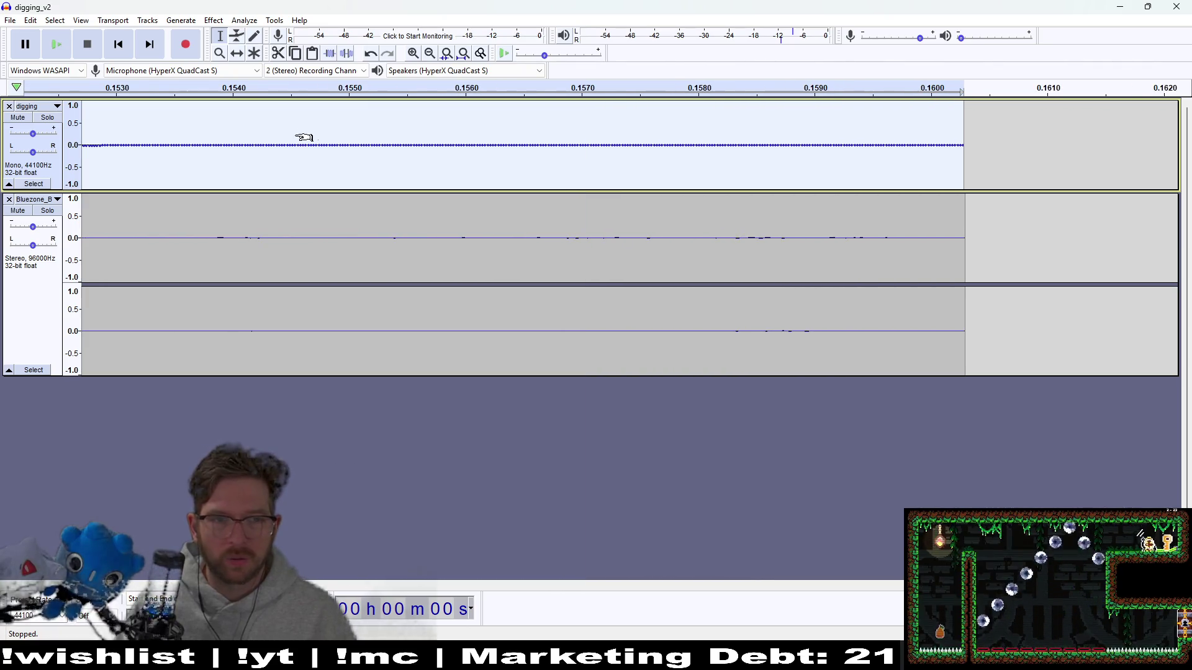
pyautogui.scroll(-2, 302, 139)
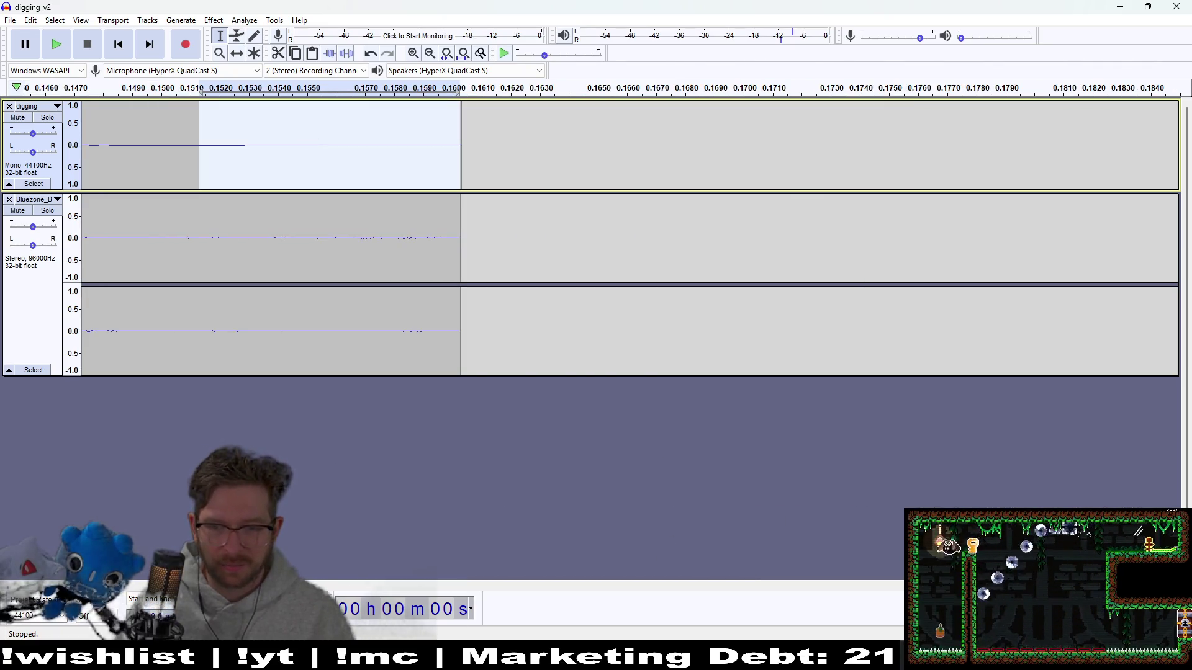
pyautogui.scroll(-3, 493, 546)
pyautogui.scroll(3, 146, 521)
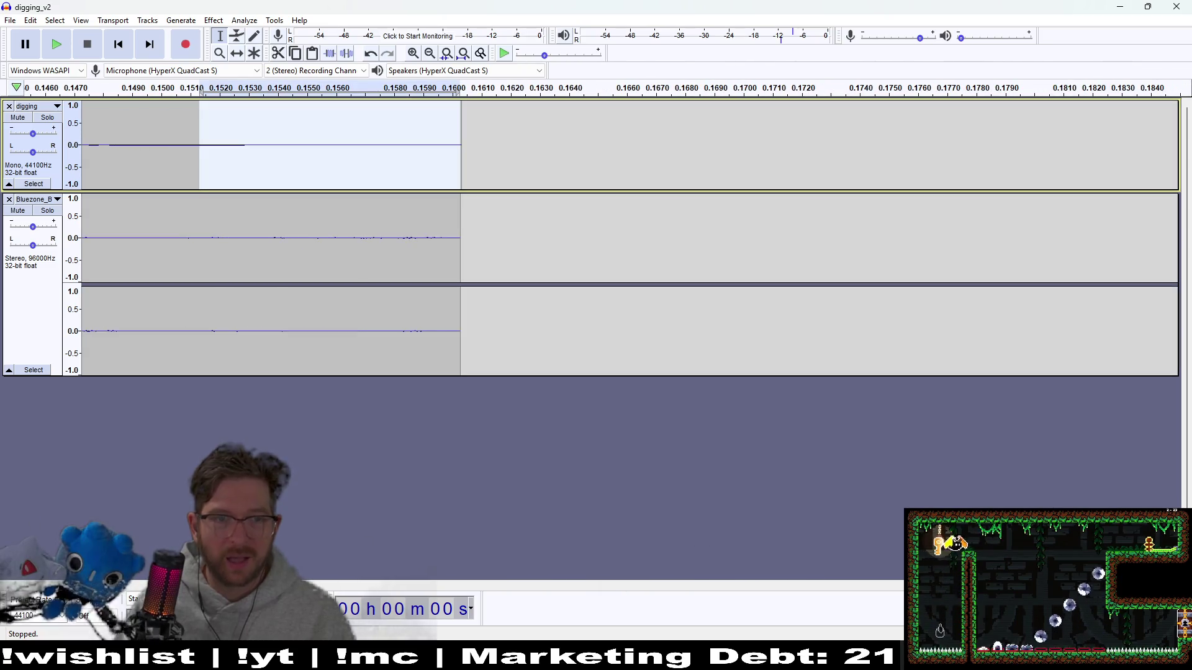
pyautogui.hscroll(-5, 546, 593)
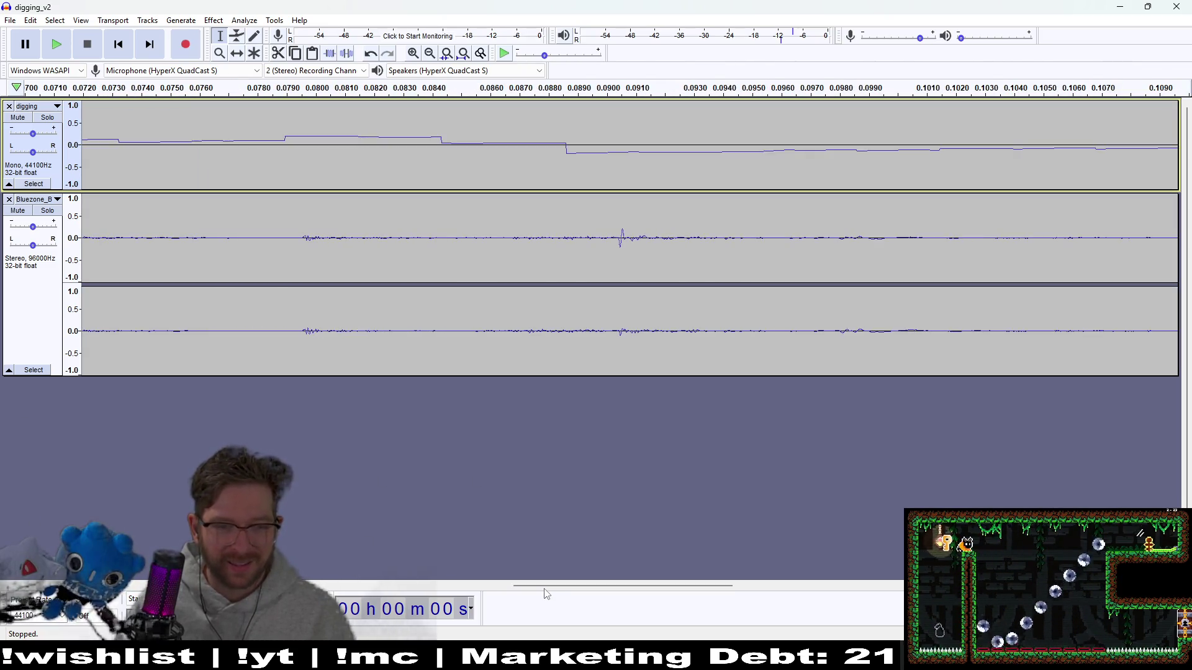
pyautogui.hscroll(3, 546, 593)
pyautogui.scroll(10, 231, 186)
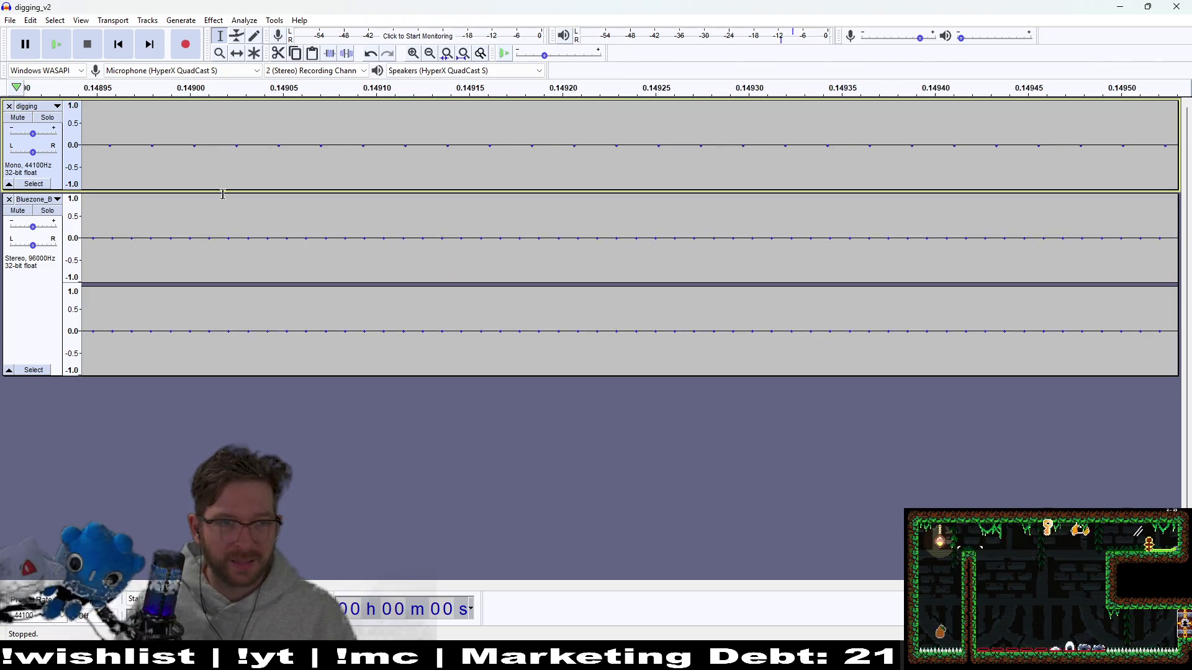
pyautogui.scroll(-15, 303, 215)
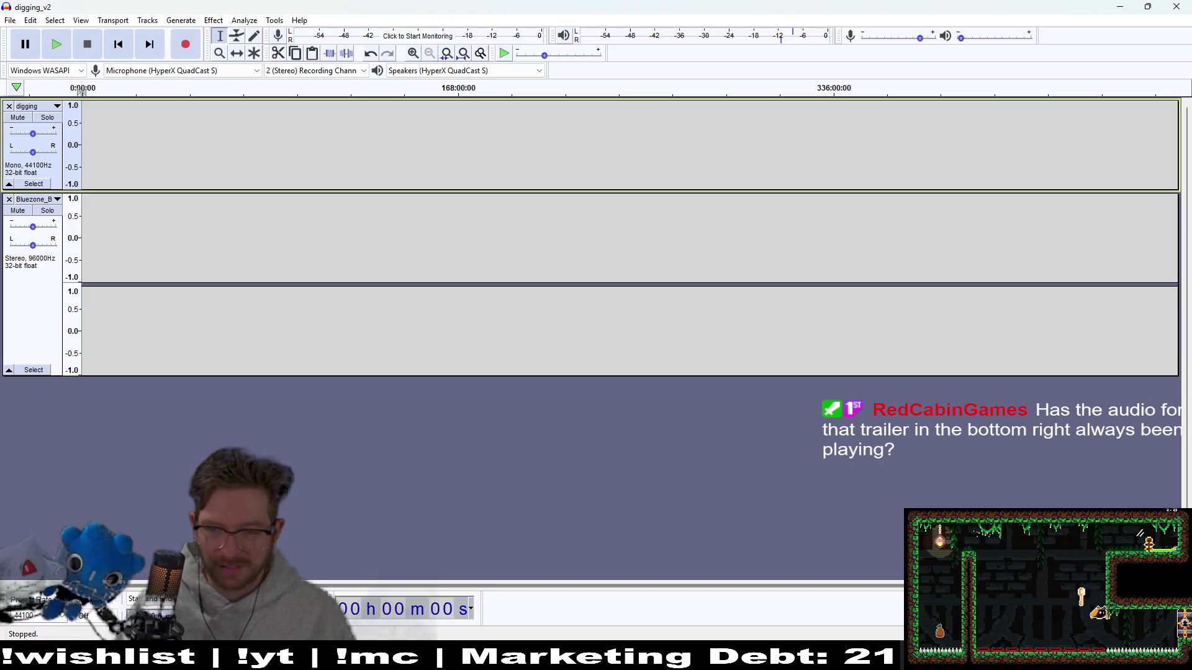
pyautogui.scroll(10, 112, 213)
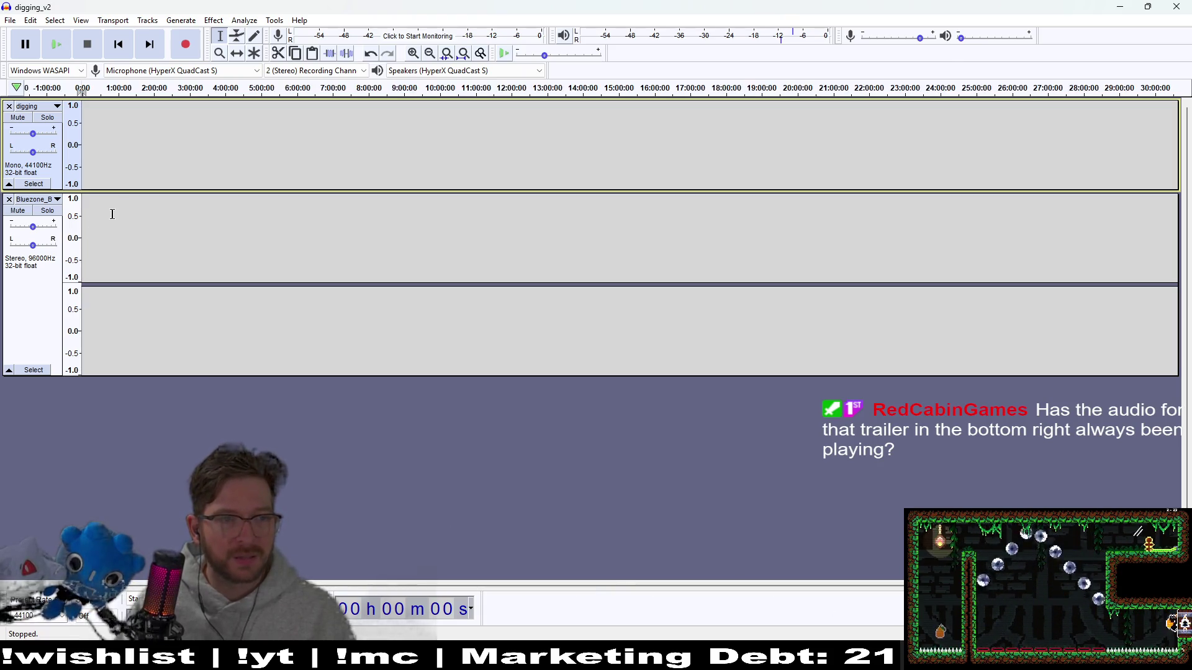
pyautogui.scroll(1, 189, 303)
pyautogui.scroll(20, 189, 303)
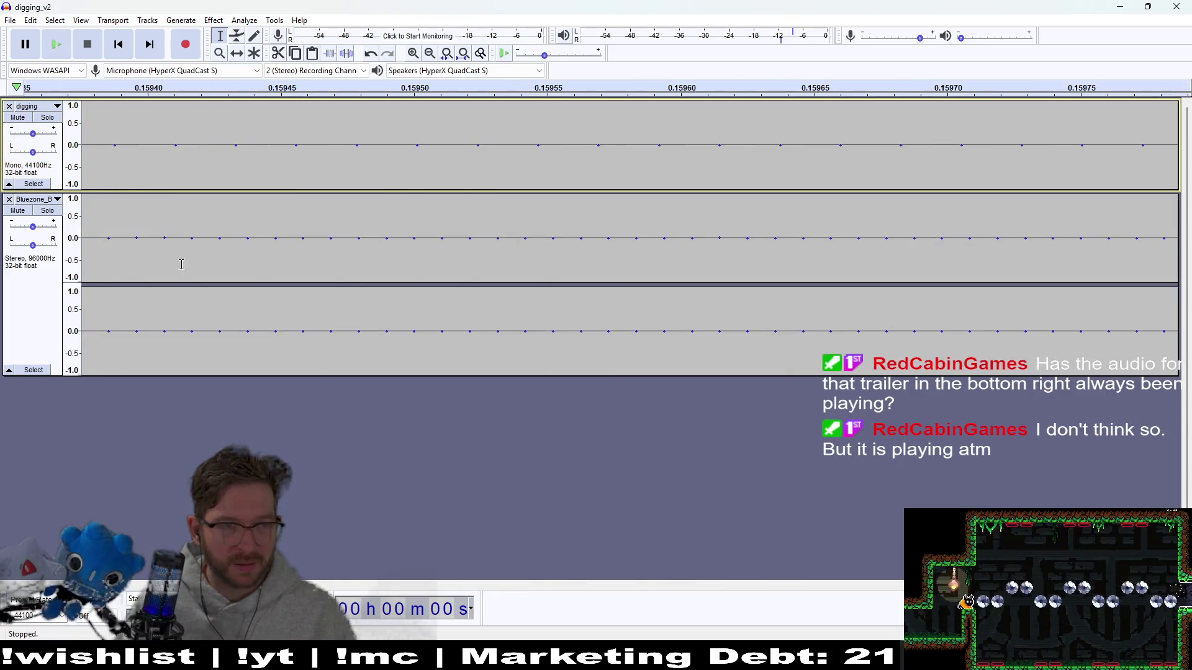
pyautogui.scroll(-2, 192, 277)
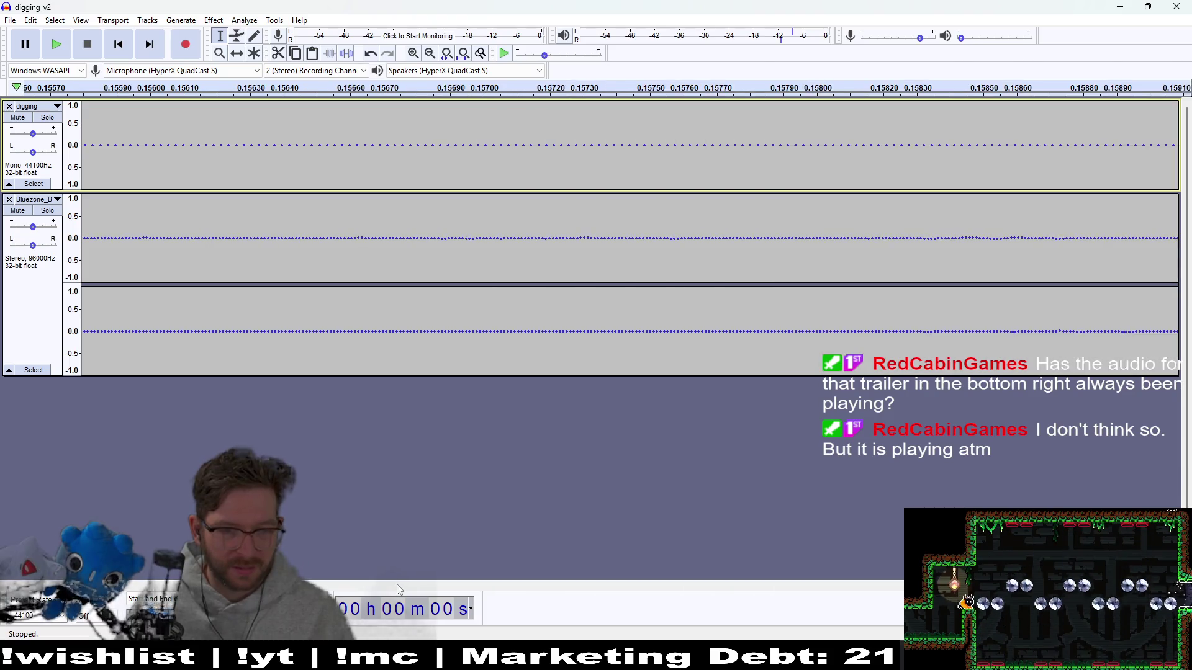
pyautogui.hscroll(-10, 170, 542)
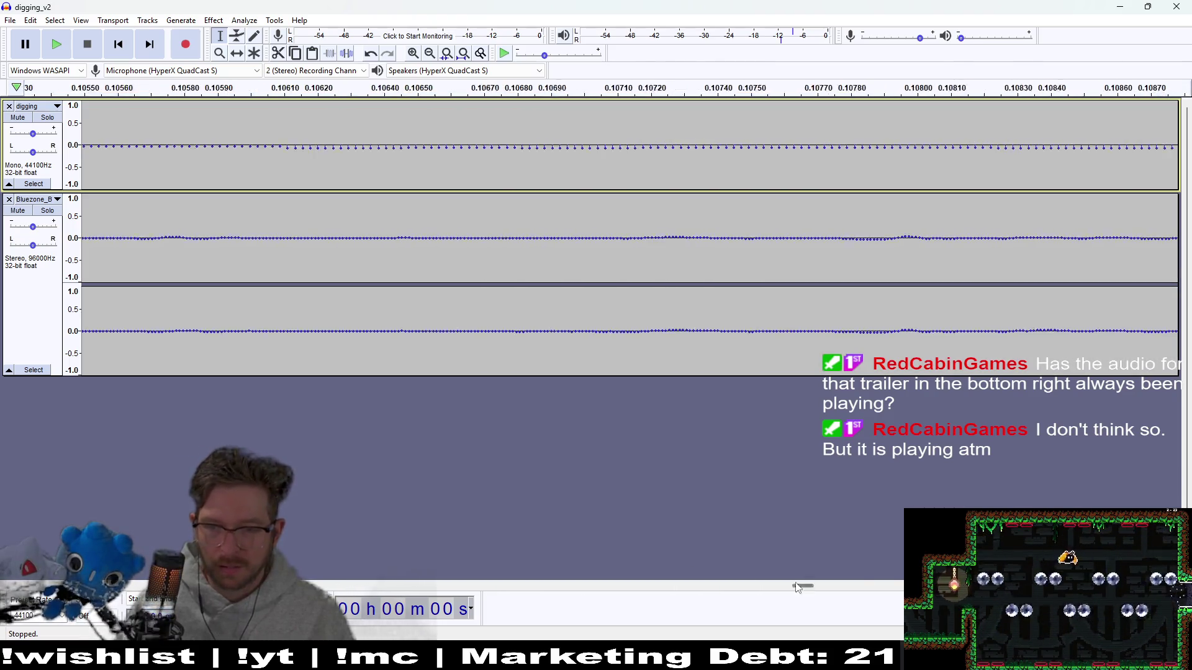
pyautogui.hscroll(5, 112, 515)
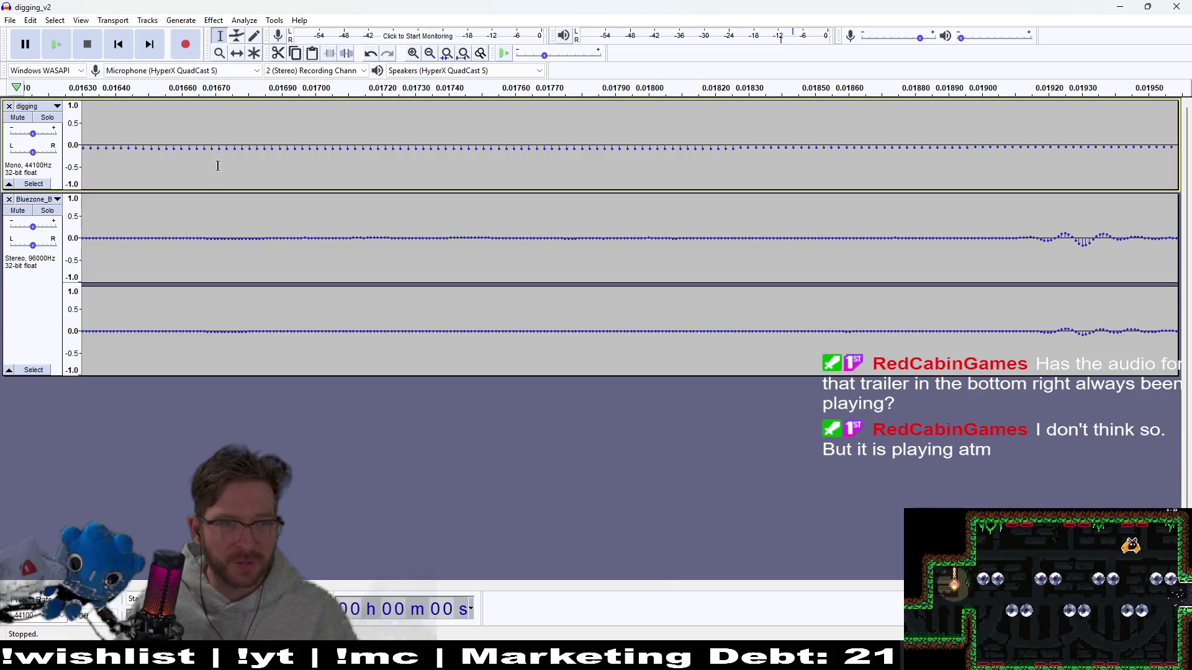
pyautogui.scroll(1, 218, 166)
pyautogui.hscroll(5, 218, 166)
pyautogui.scroll(-2, 218, 167)
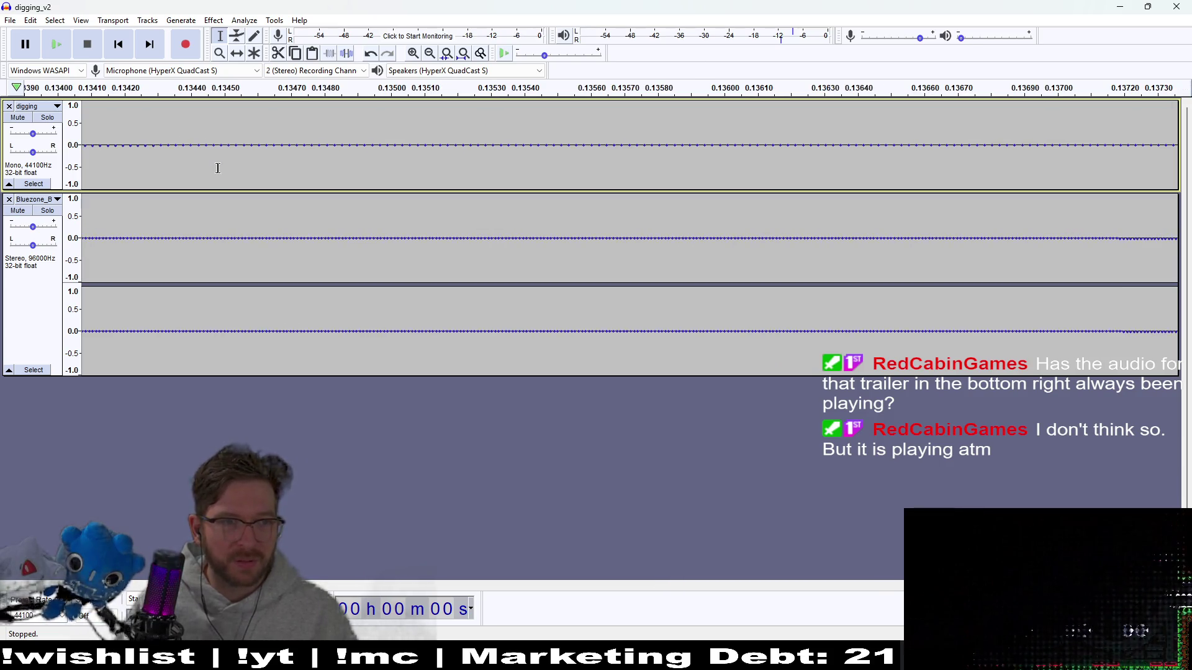
pyautogui.scroll(-3, 217, 167)
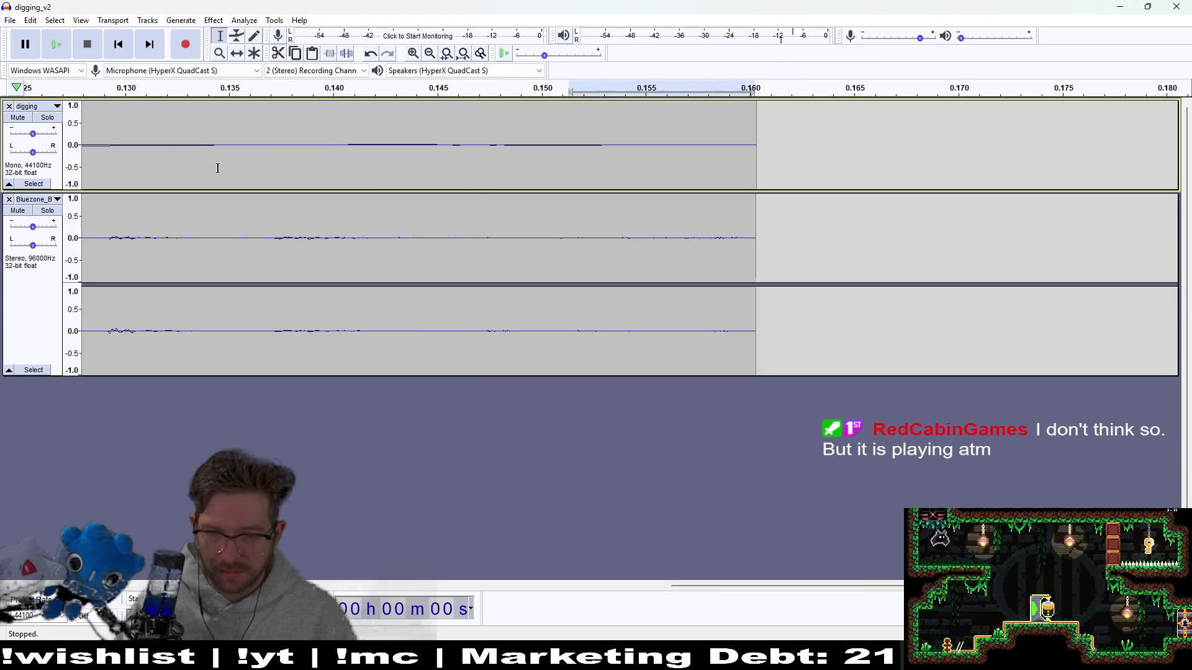
pyautogui.scroll(-2, 217, 168)
pyautogui.hscroll(-5, 550, 595)
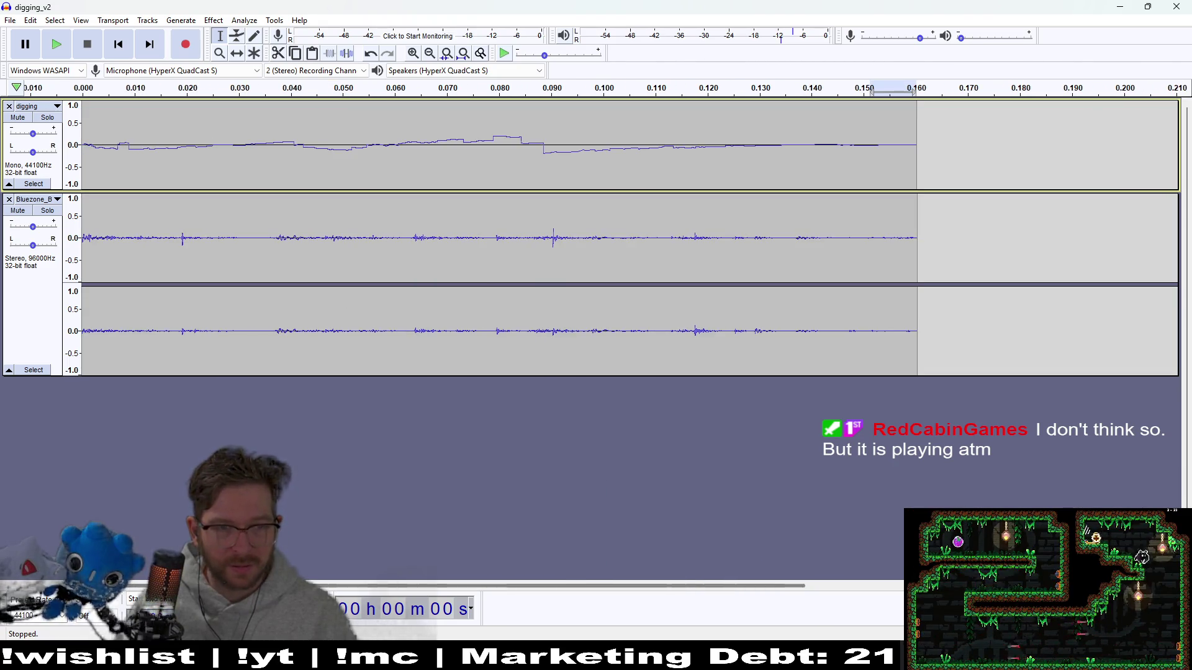
pyautogui.scroll(-1, 319, 290)
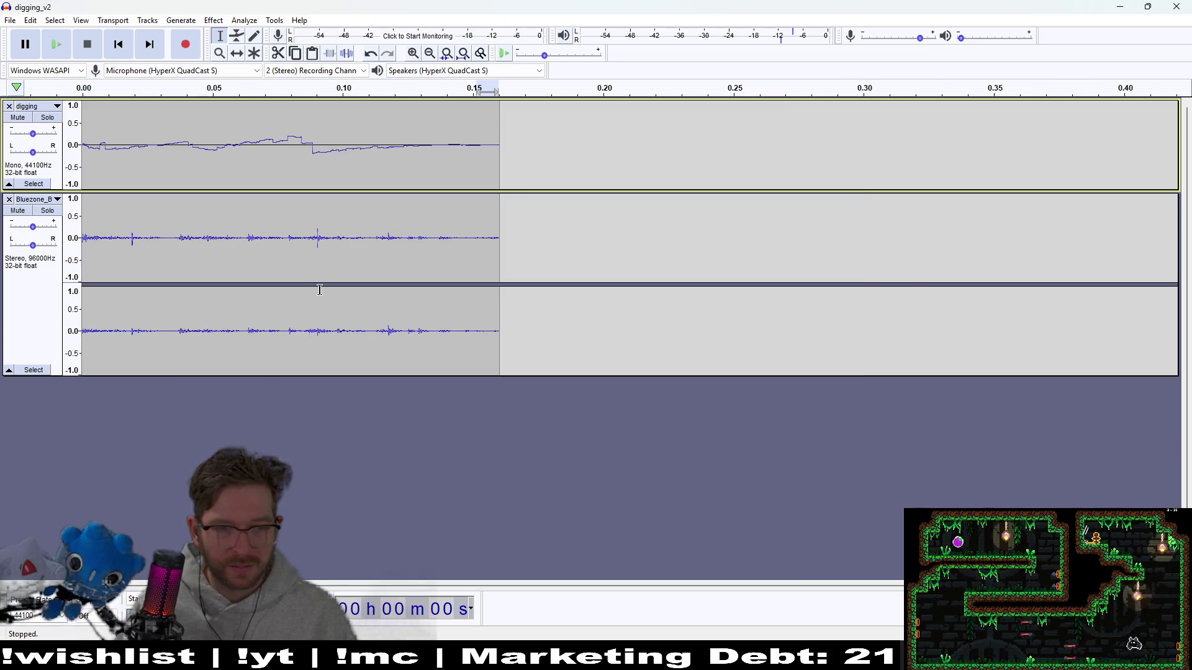
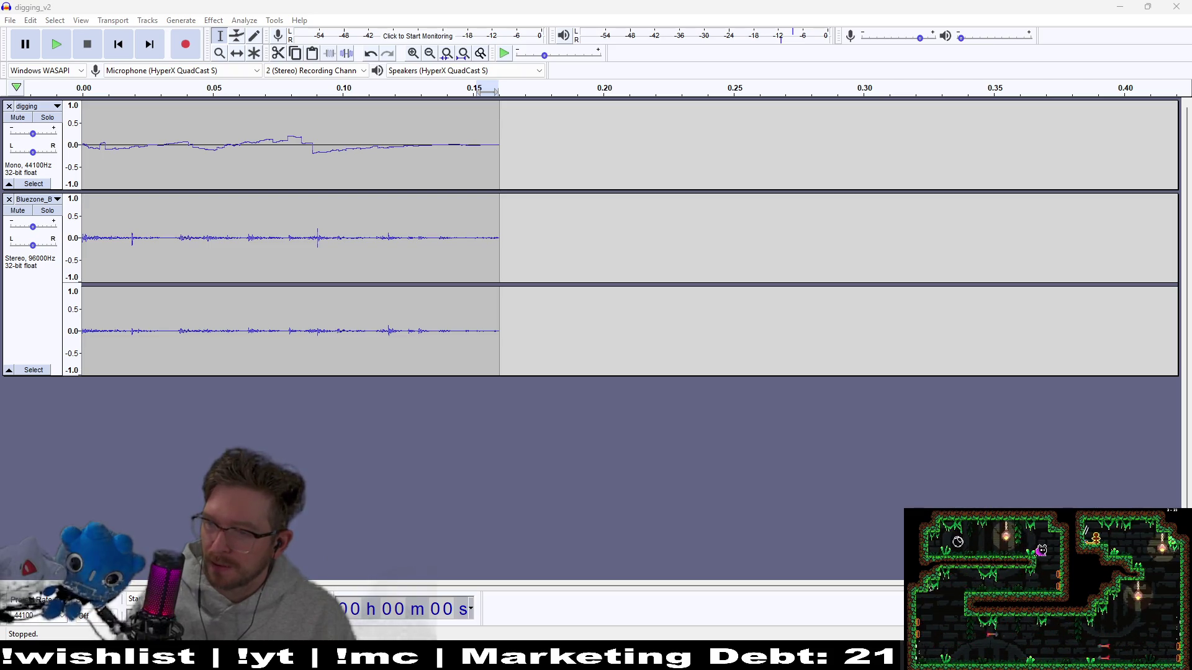
# - Select the entire 0–0.16 s dig clip in the digging track
pyautogui.click(855, 478)
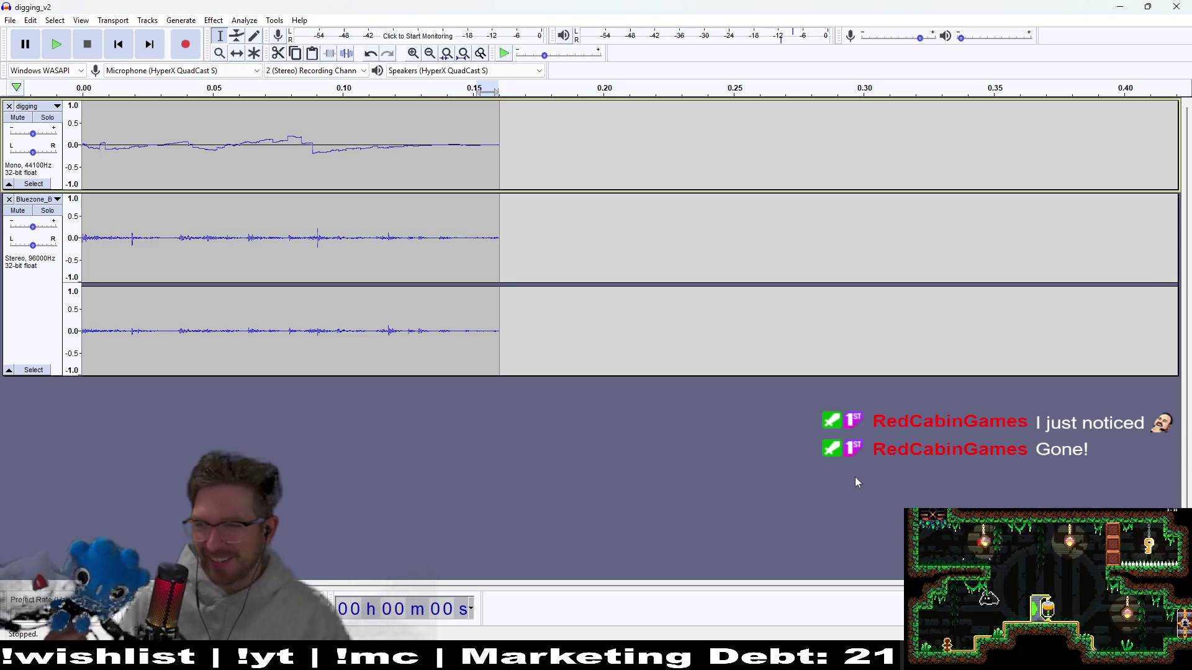
pyautogui.hotkey('alt', 'Tab')
pyautogui.click(536, 514)
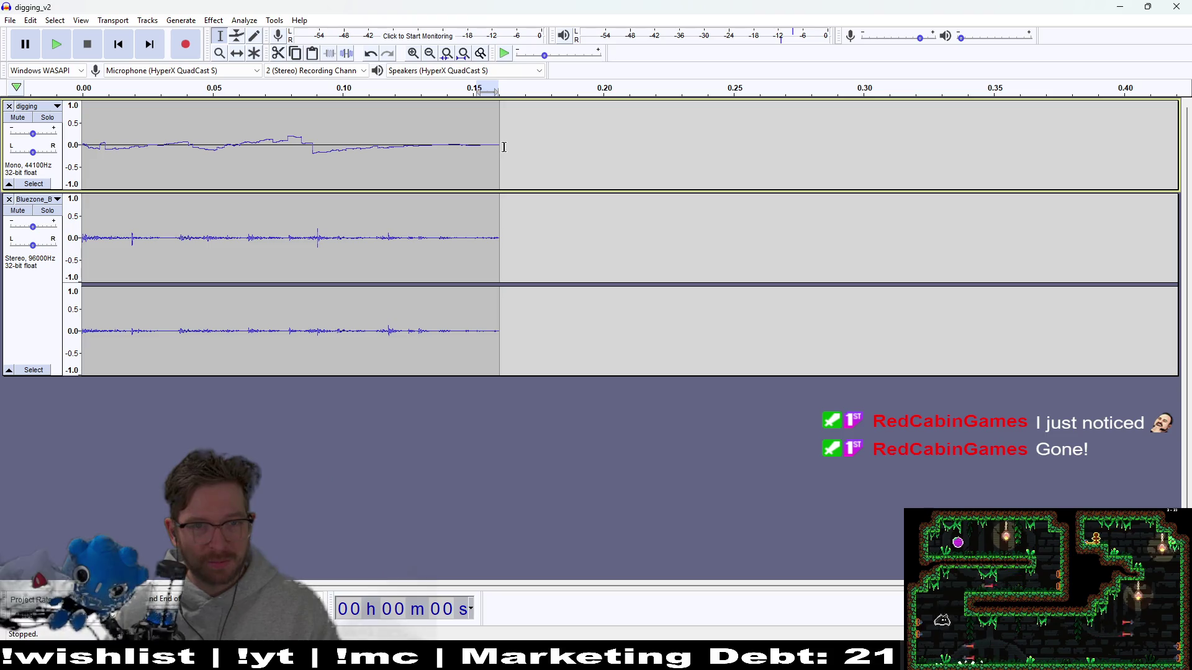
pyautogui.moveTo(500, 148)
pyautogui.mouseDown()
pyautogui.moveTo(202, 142)
pyautogui.moveTo(55, 74)
pyautogui.mouseUp()
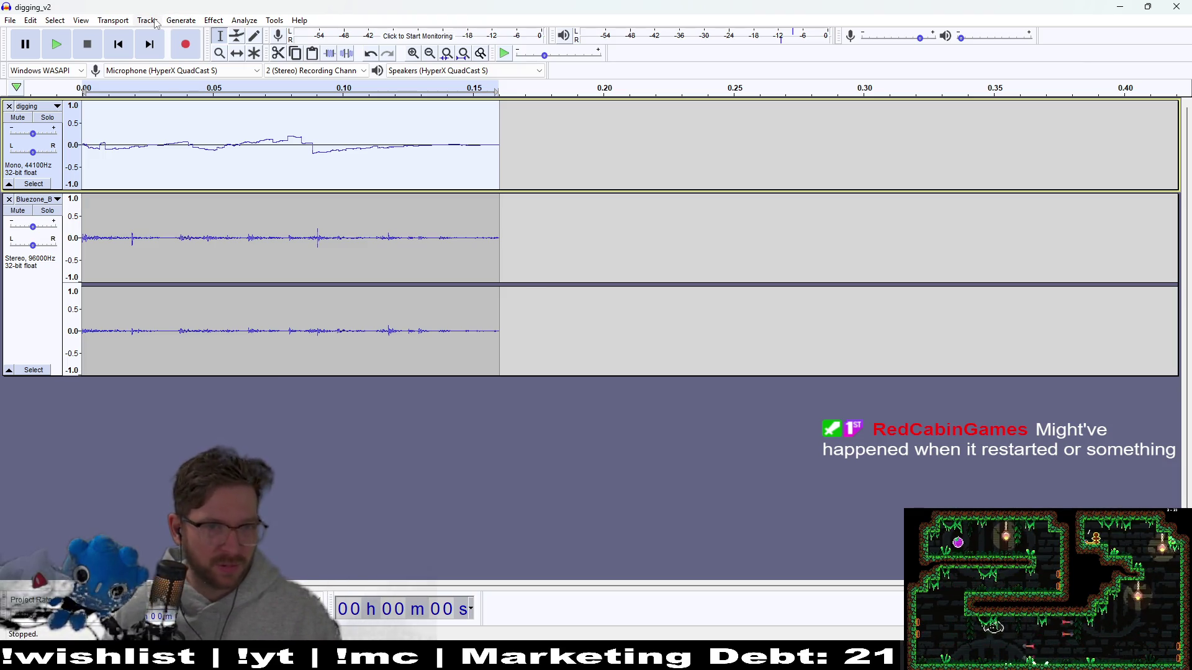
pyautogui.click(217, 20)
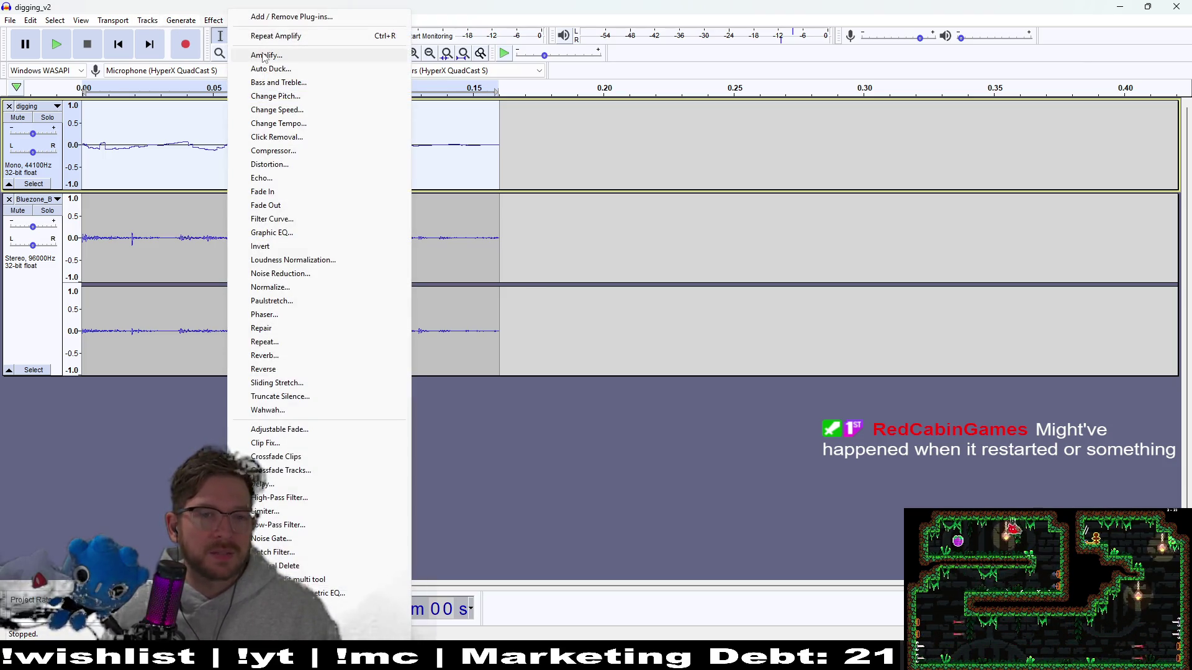
# - Apply Repeat with 1 repetition so the dig clip extends to about 0.32 s
pyautogui.click(292, 345)
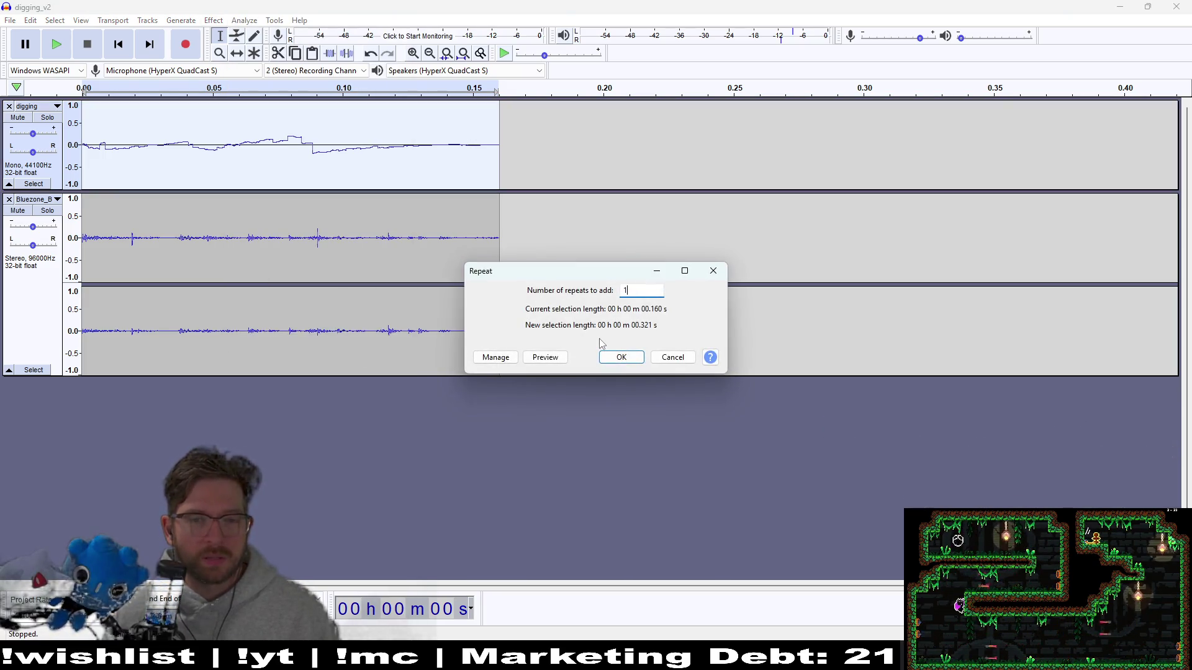
pyautogui.click(609, 357)
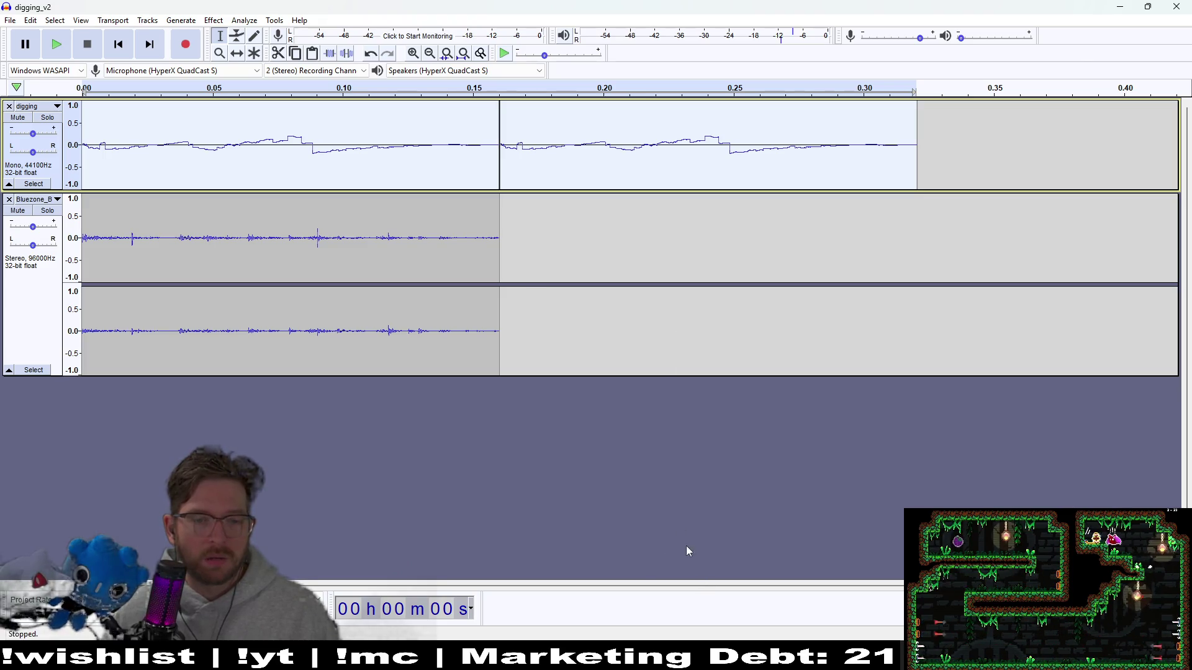
pyautogui.click(550, 267)
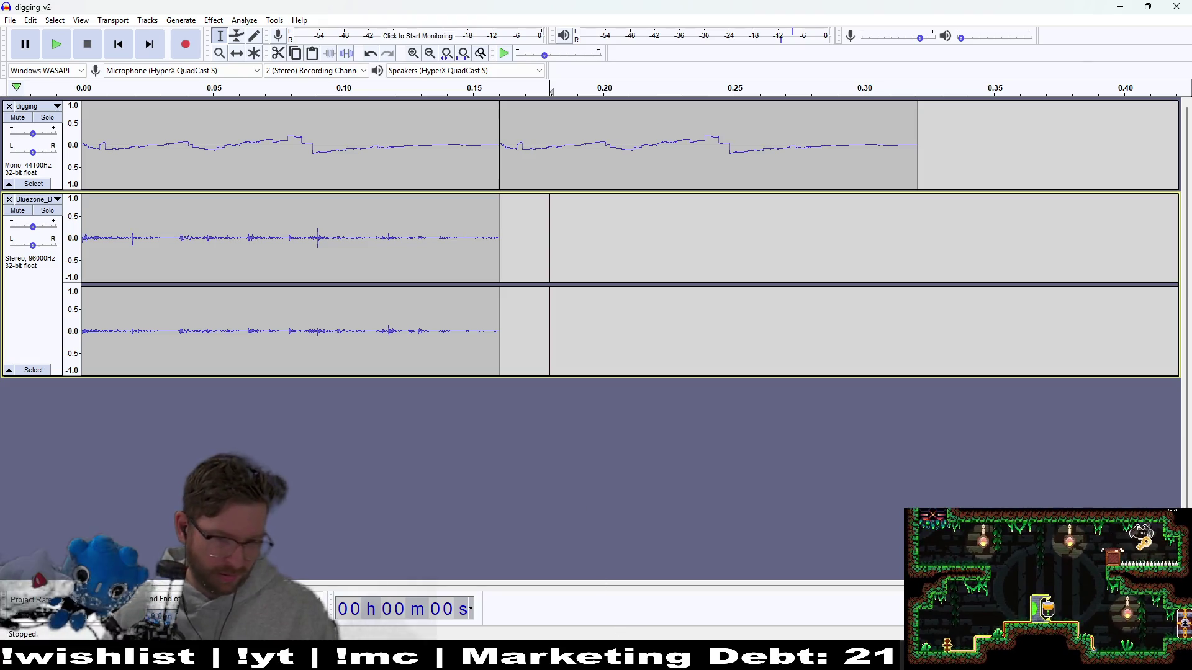
pyautogui.hotkey('alt', 'Tab')
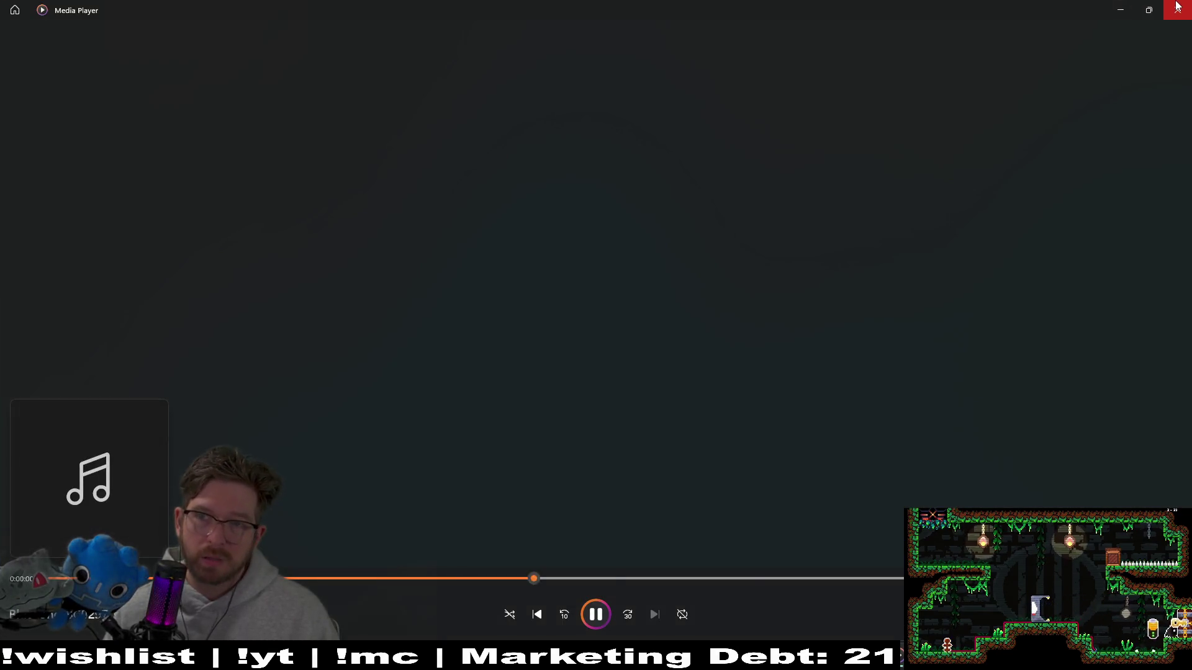
# - Close Media Player and drag the Bluezone_B file into Audacity as a new stereo track
pyautogui.click(1178, 6)
pyautogui.moveTo(80, 472); pyautogui.dragTo(151, 473)
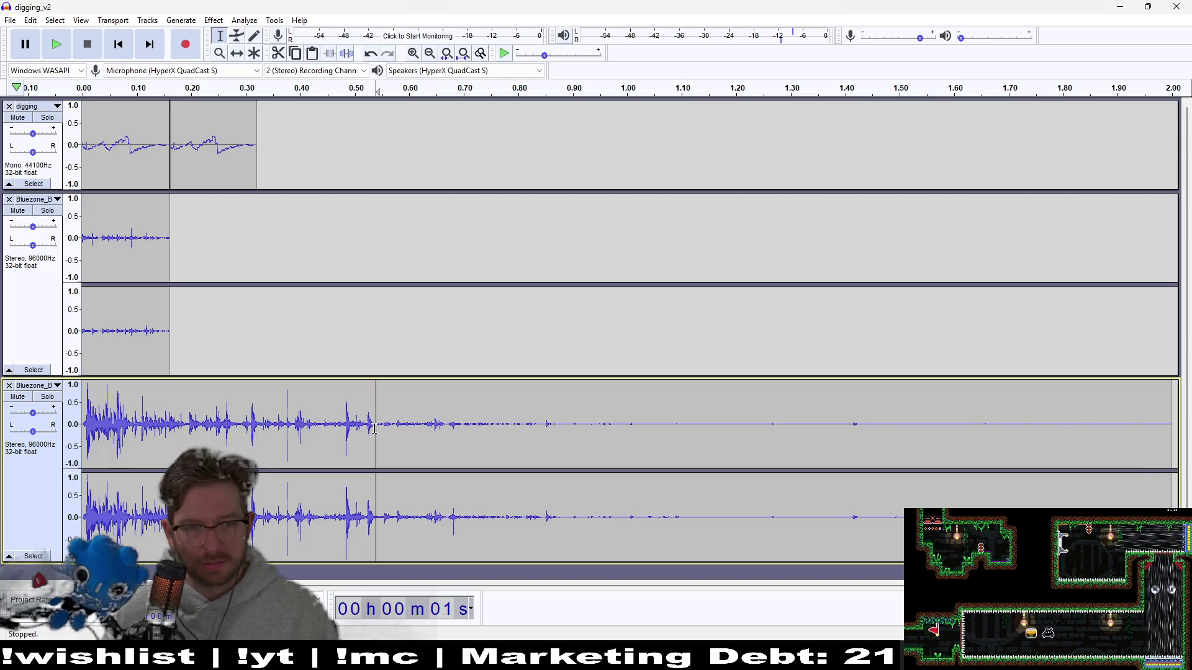
# - Trim the new Bluezone track, cutting its first 0.53 s and the tail after 0.58 s
pyautogui.moveTo(375, 432); pyautogui.dragTo(82, 447)
pyautogui.press('Delete')
pyautogui.moveTo(906, 434)
pyautogui.mouseDown()
pyautogui.moveTo(673, 445)
pyautogui.moveTo(397, 429)
pyautogui.mouseUp()
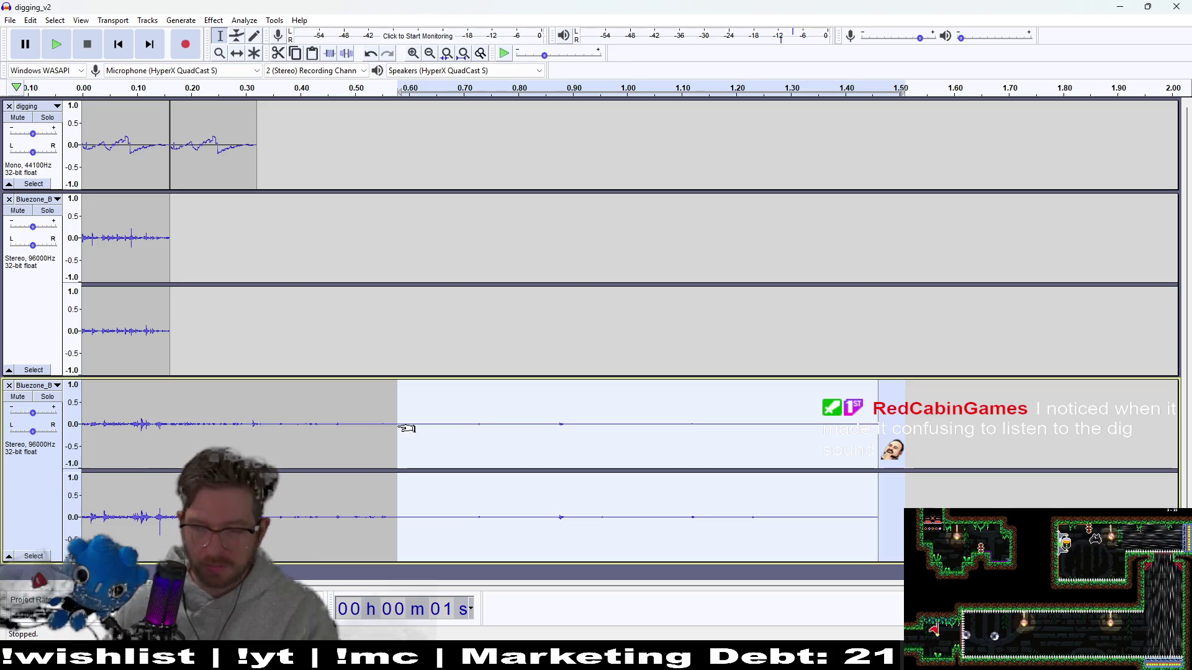
pyautogui.press('Delete')
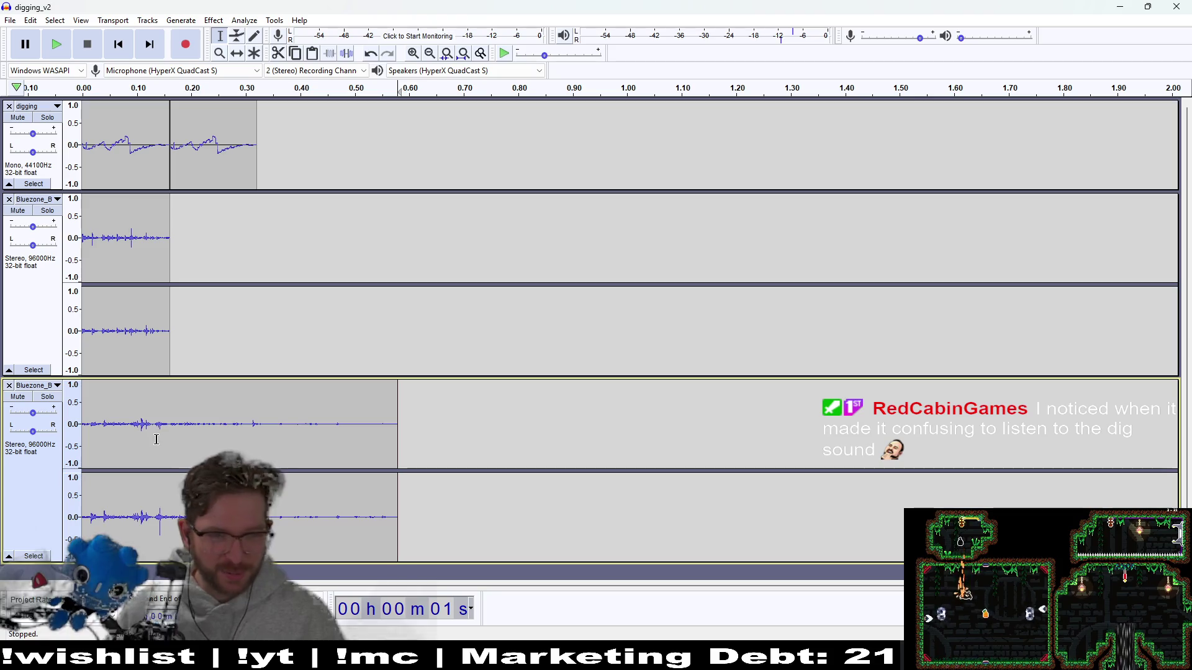
pyautogui.moveTo(160, 426); pyautogui.dragTo(83, 425)
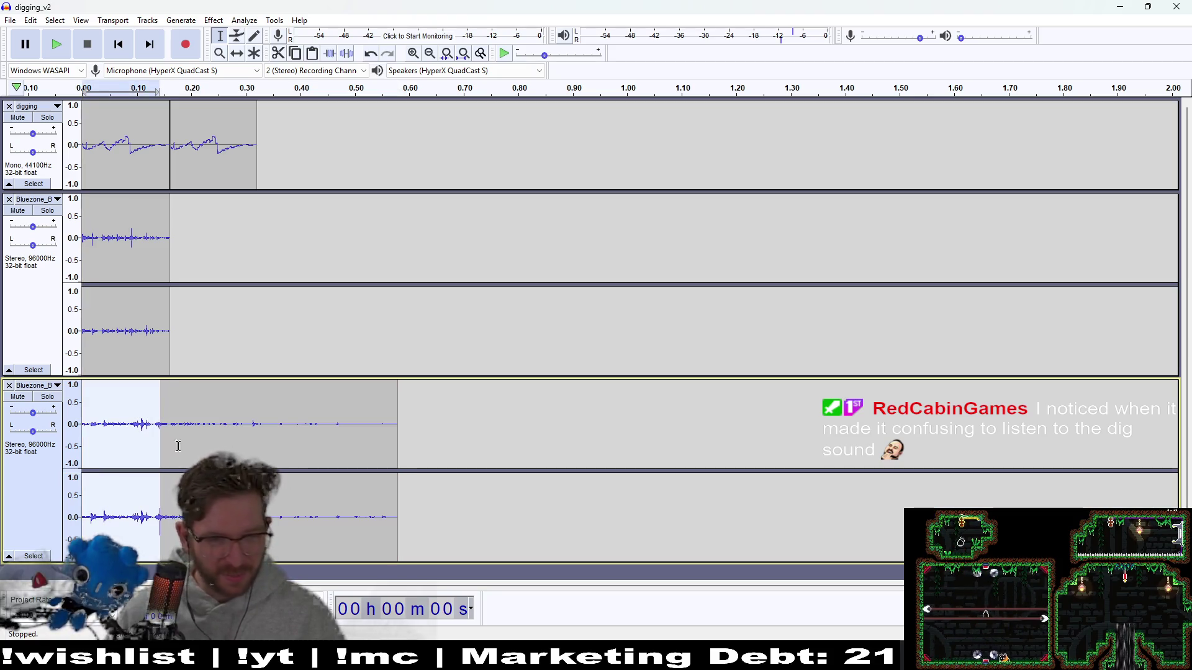
pyautogui.press('Delete')
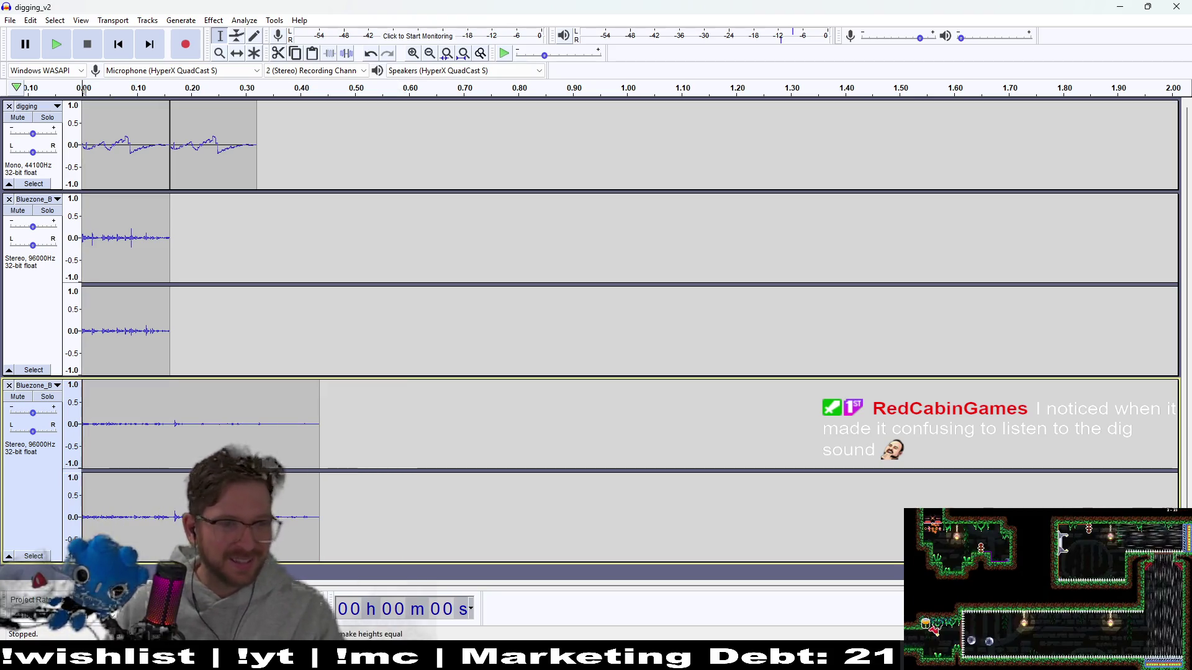
pyautogui.hotkey('ctrl', 'z')
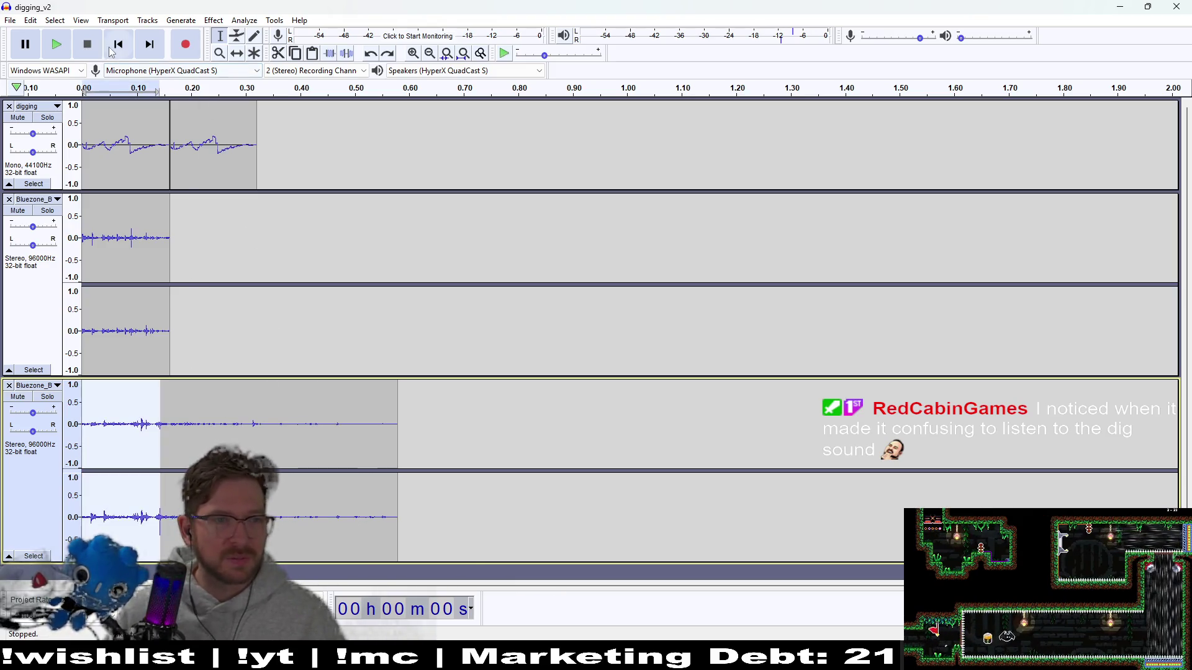
# - Move the trimmed Bluezone clip to start at 0.16 s and preview the layers
pyautogui.click(62, 47)
pyautogui.click(64, 47)
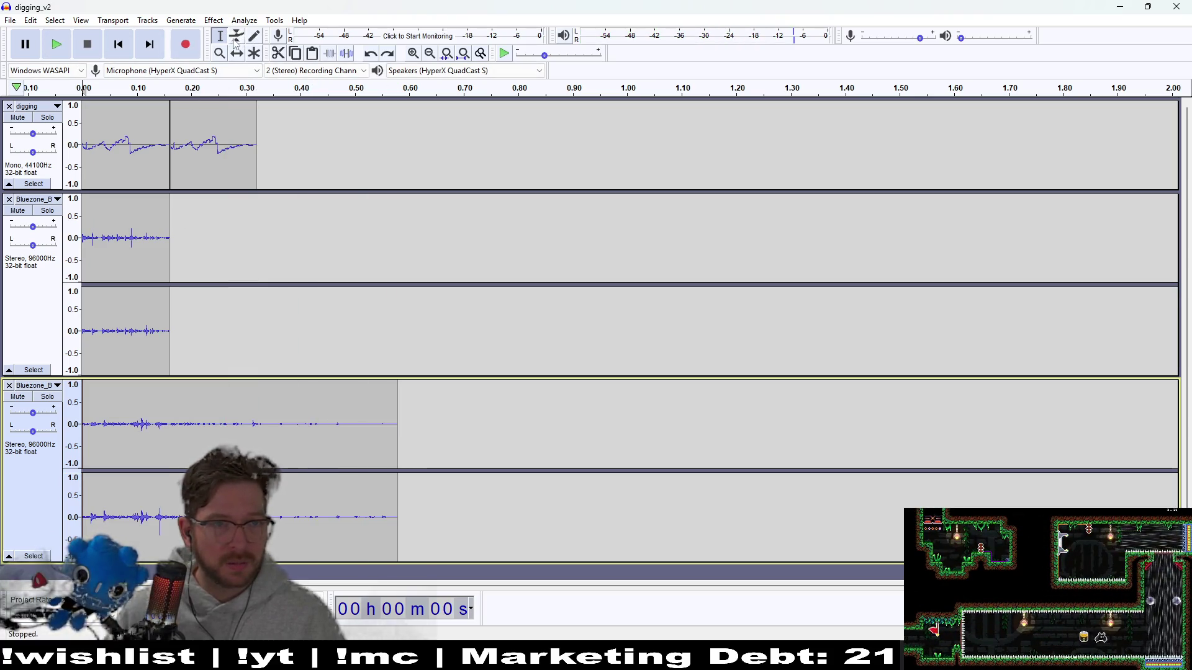
pyautogui.click(236, 54)
pyautogui.moveTo(161, 442); pyautogui.dragTo(248, 442)
pyautogui.click(119, 48)
pyautogui.click(62, 46)
pyautogui.click(62, 46)
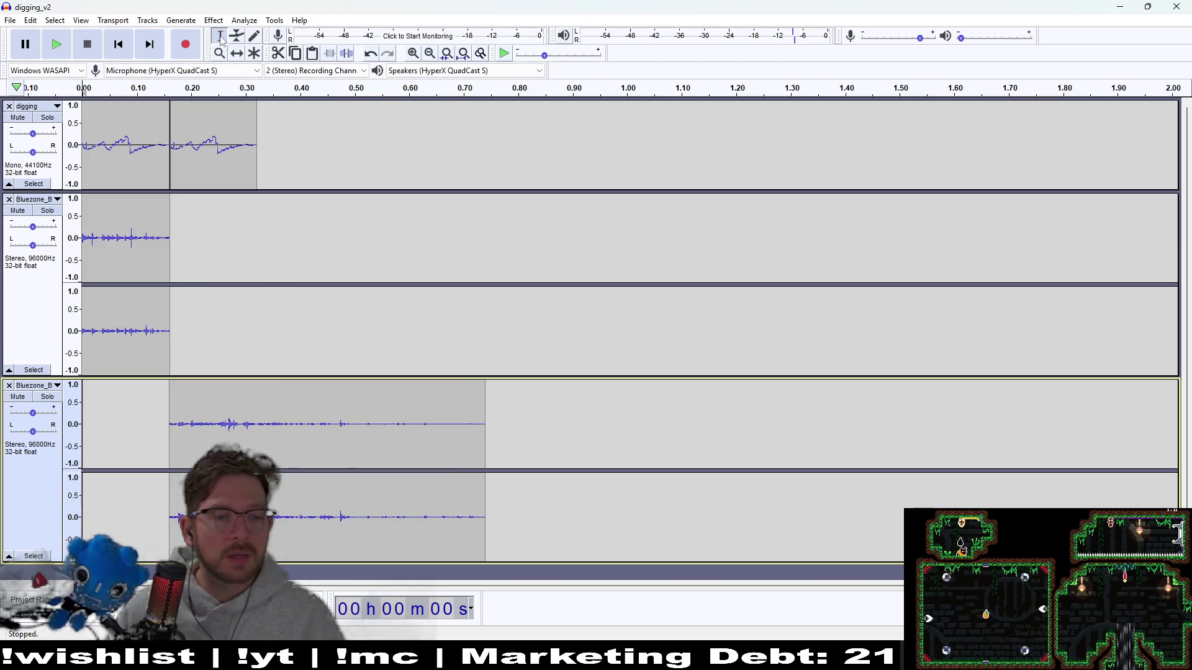
# - Trim the clip's opening and tail so it lines up with the second dig, ending at 0.32 s
pyautogui.moveTo(253, 434)
pyautogui.mouseDown()
pyautogui.moveTo(171, 459)
pyautogui.moveTo(170, 482)
pyautogui.mouseUp()
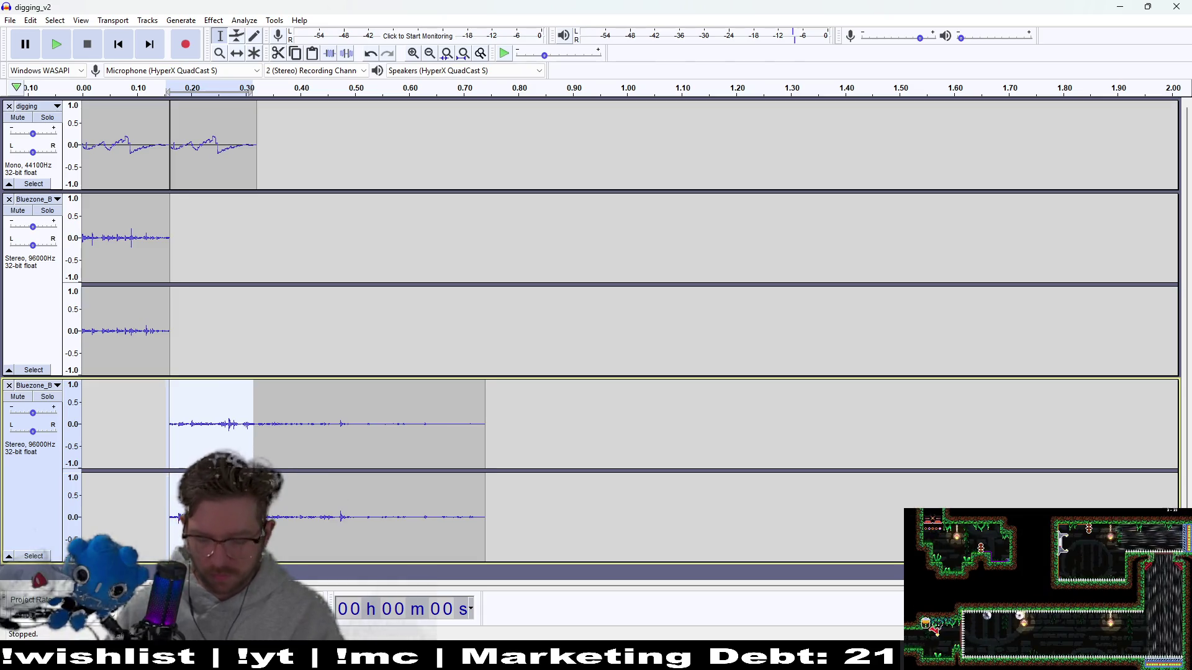
pyautogui.press('Delete')
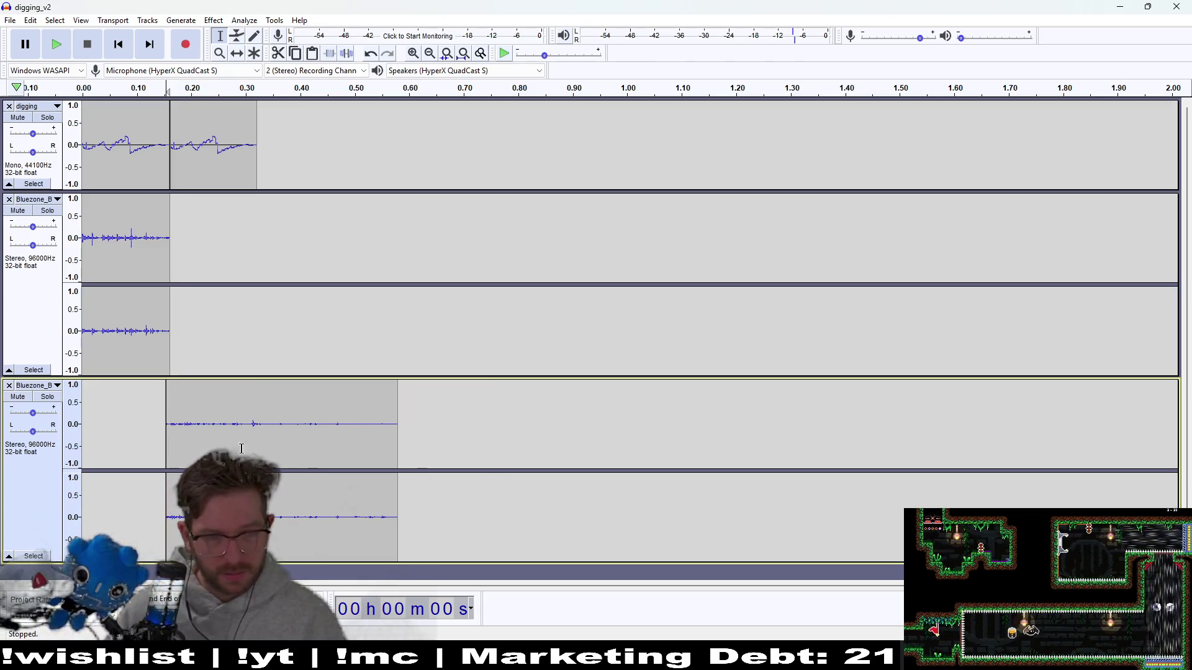
pyautogui.moveTo(429, 435)
pyautogui.mouseDown()
pyautogui.moveTo(276, 433)
pyautogui.moveTo(303, 431)
pyautogui.mouseUp()
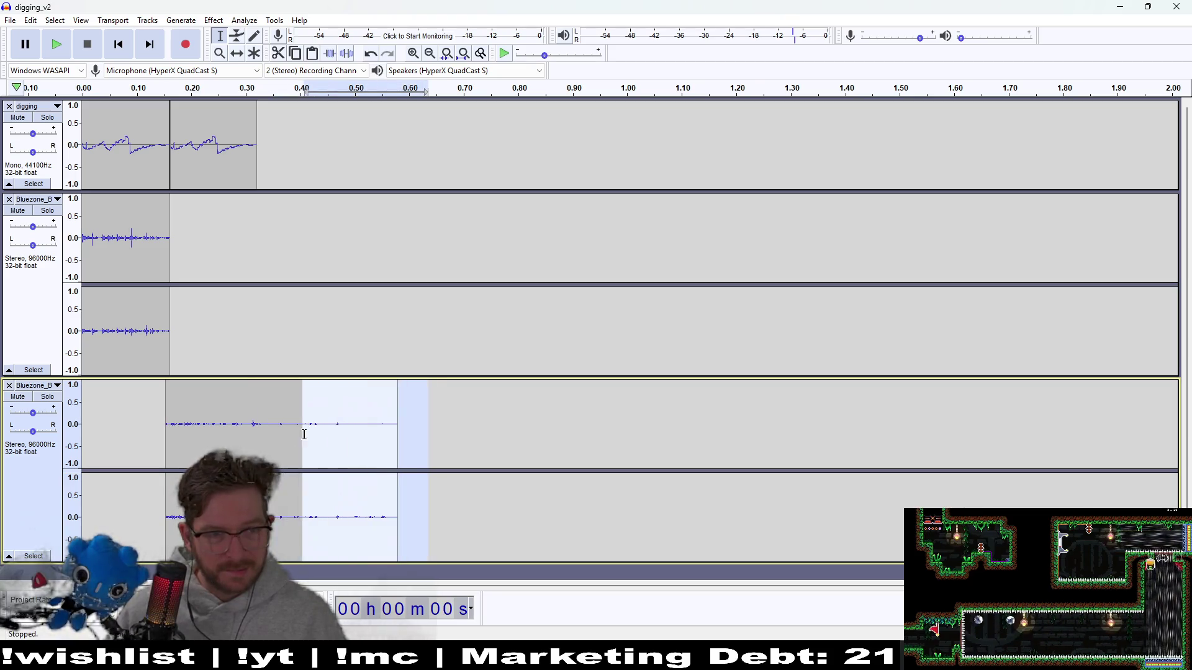
pyautogui.press('Delete')
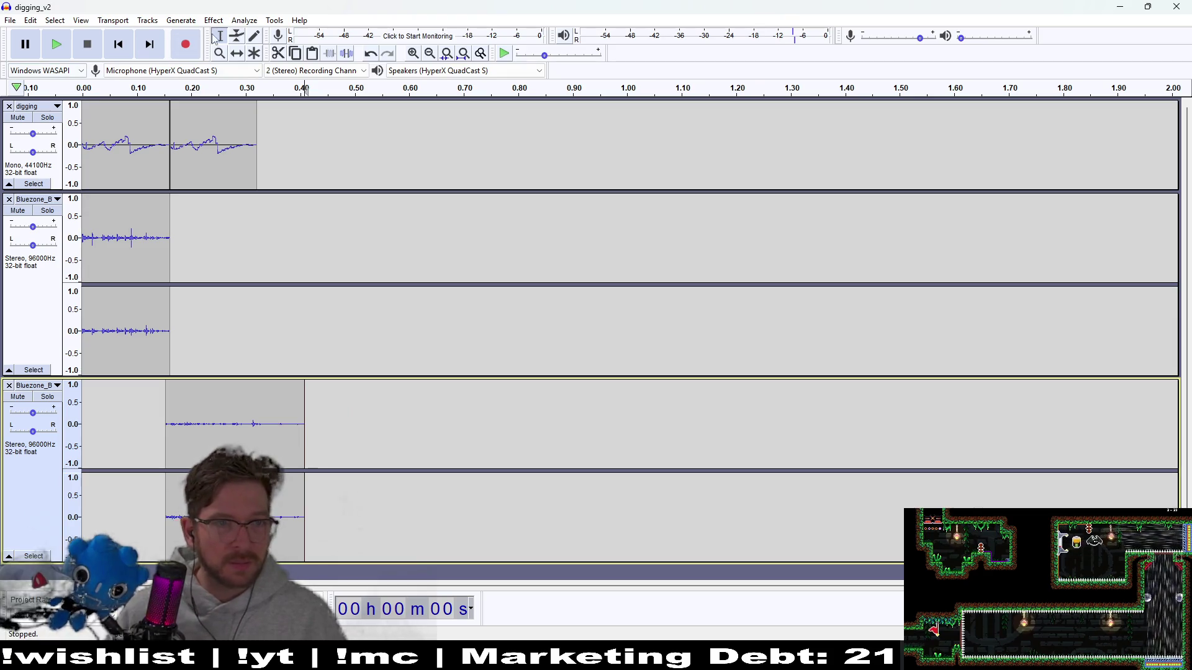
pyautogui.click(237, 53)
pyautogui.moveTo(230, 415); pyautogui.dragTo(234, 415)
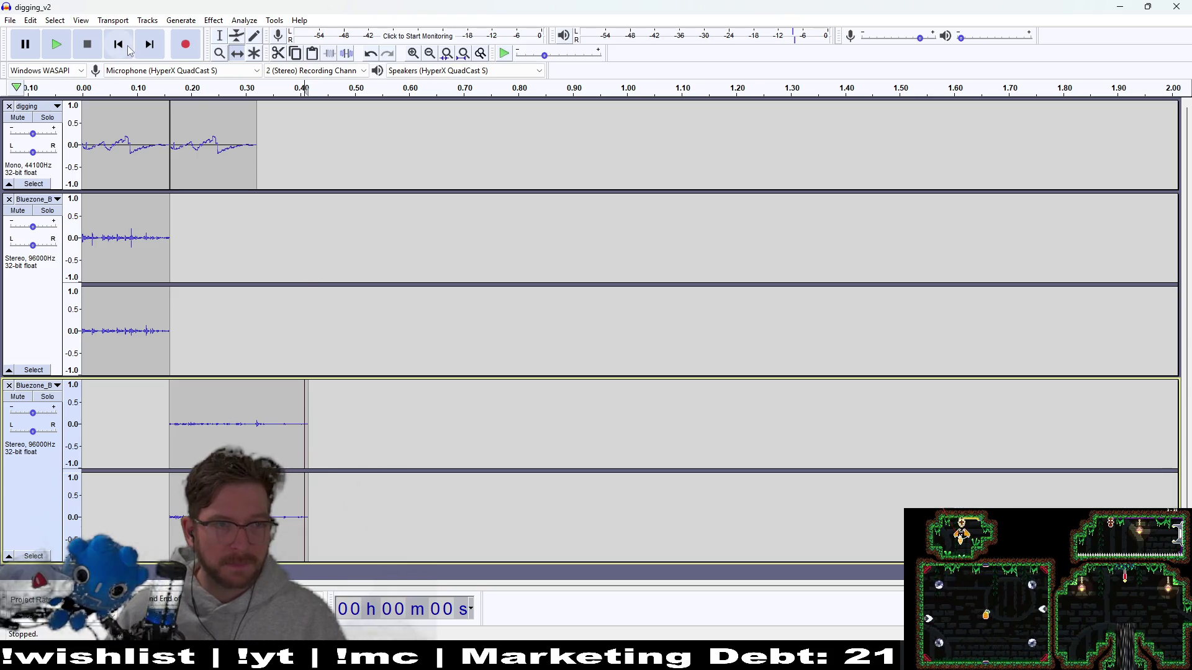
pyautogui.click(225, 38)
pyautogui.moveTo(351, 425); pyautogui.dragTo(256, 425)
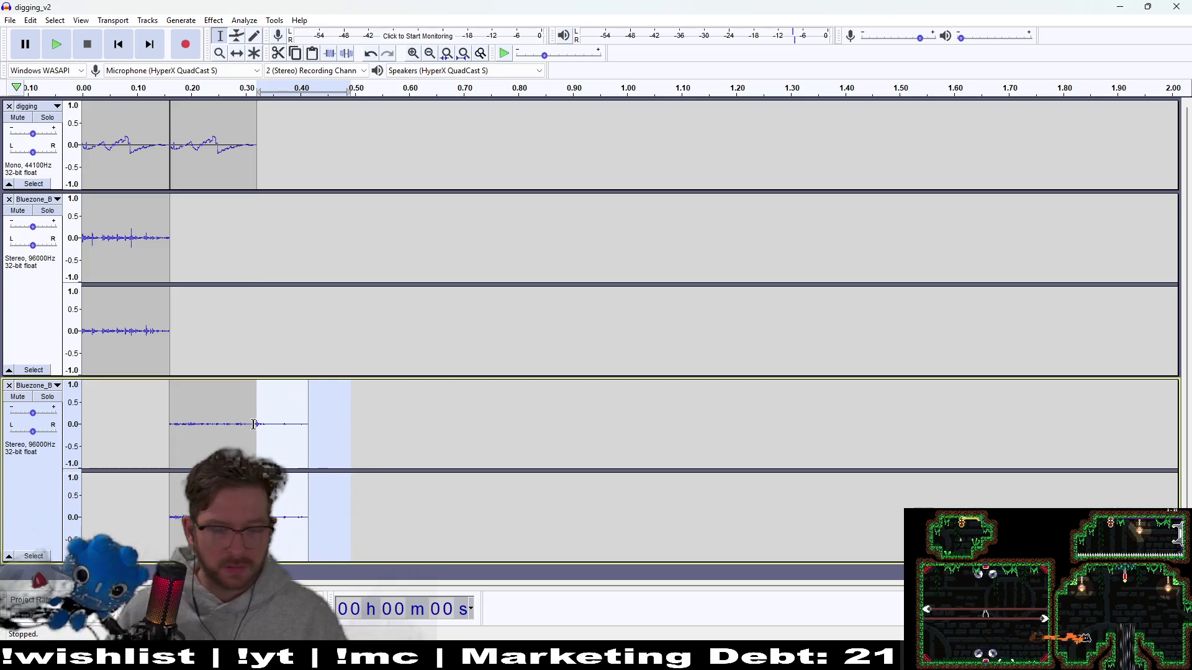
pyautogui.press('Delete')
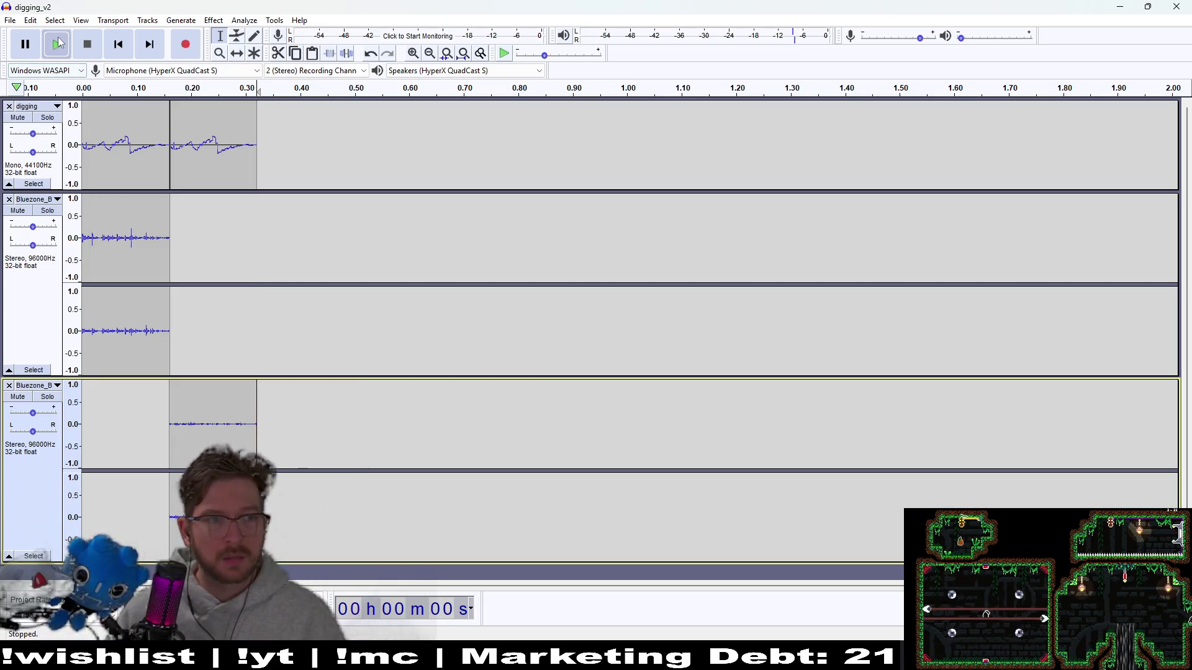
# - Replay the layered sound, then select the second dig clip (0.16–0.32 s) in the digging track
pyautogui.click(119, 43)
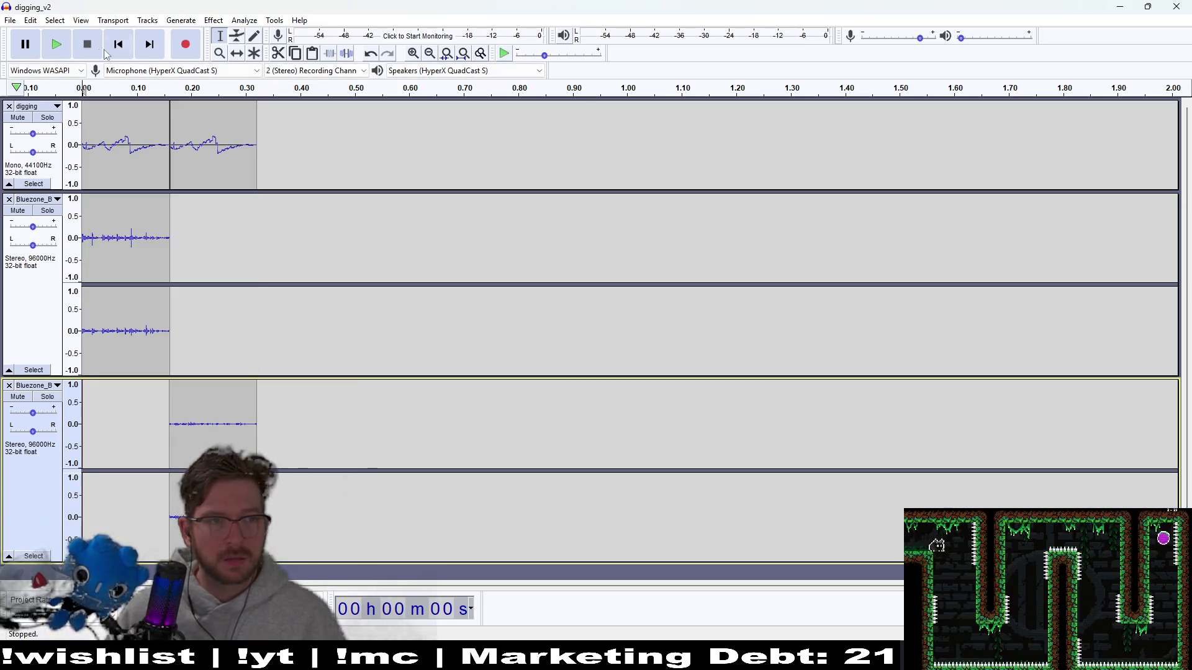
pyautogui.click(56, 45)
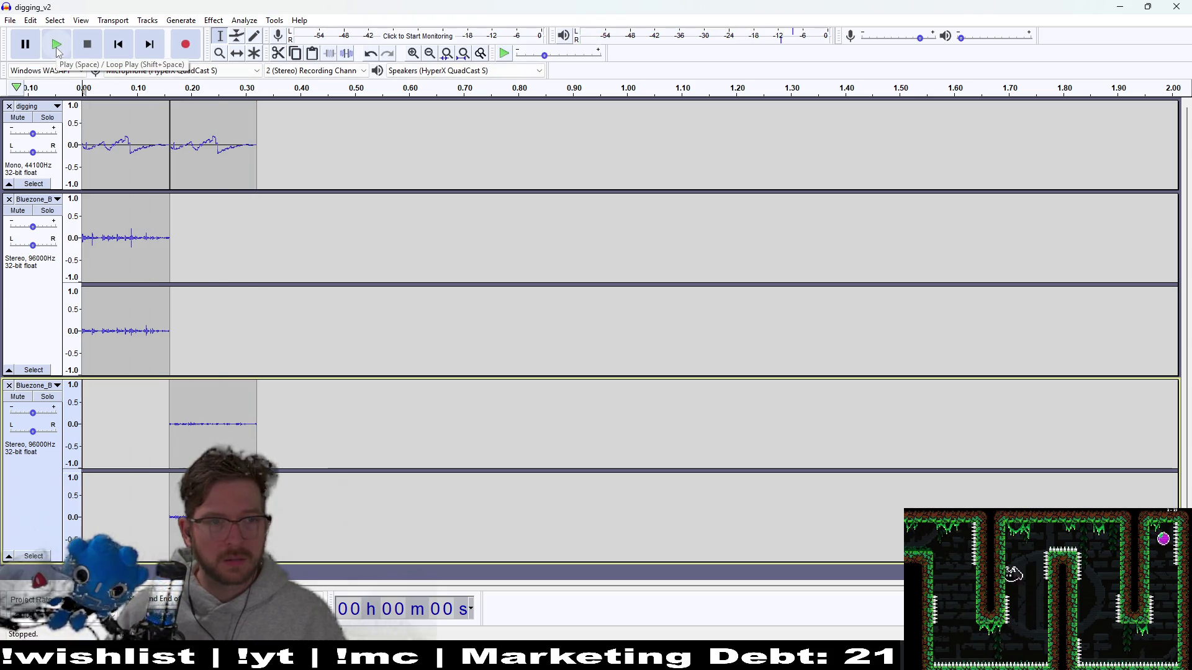
pyautogui.click(58, 45)
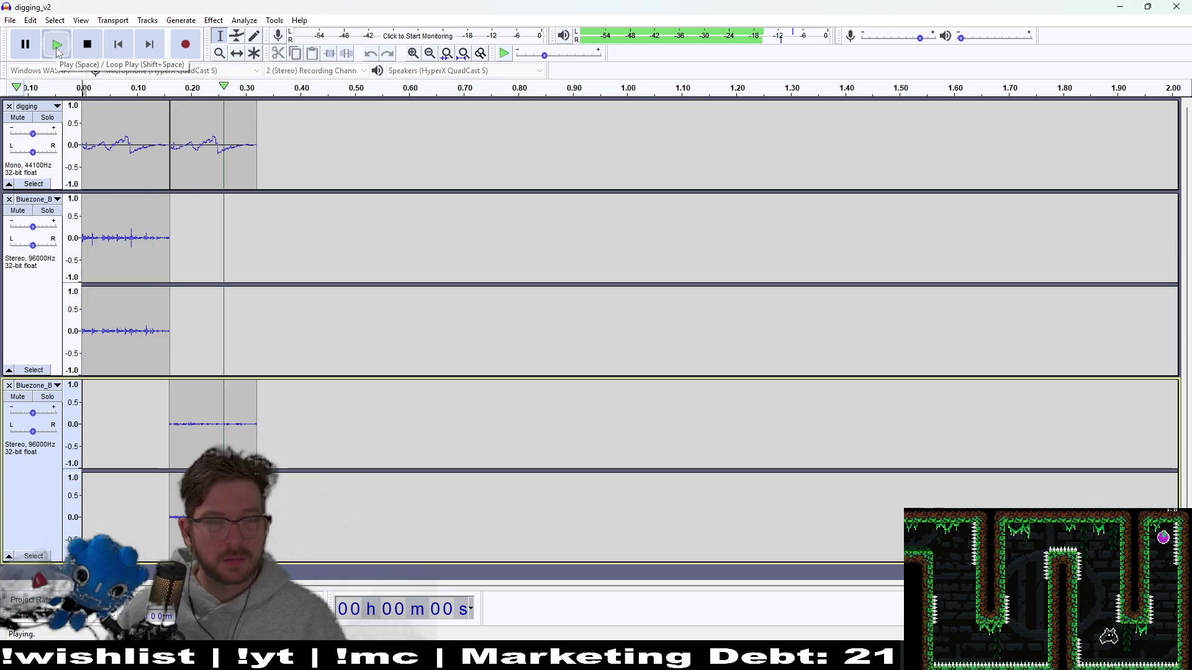
pyautogui.click(58, 51)
pyautogui.click(58, 51)
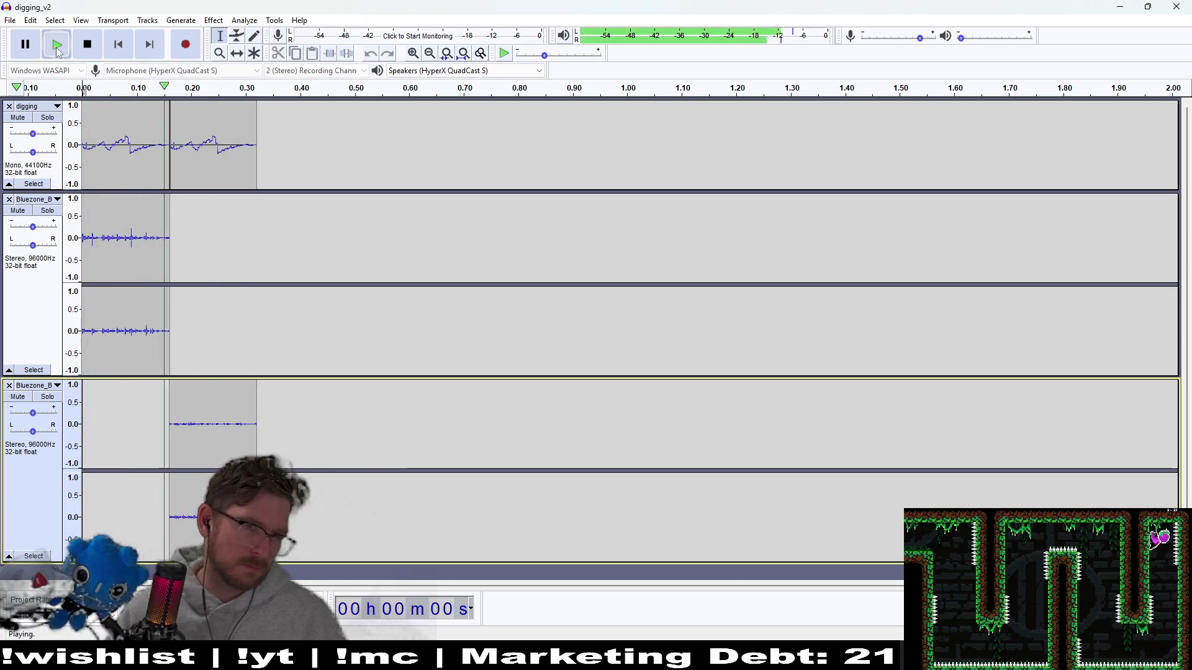
pyautogui.click(59, 52)
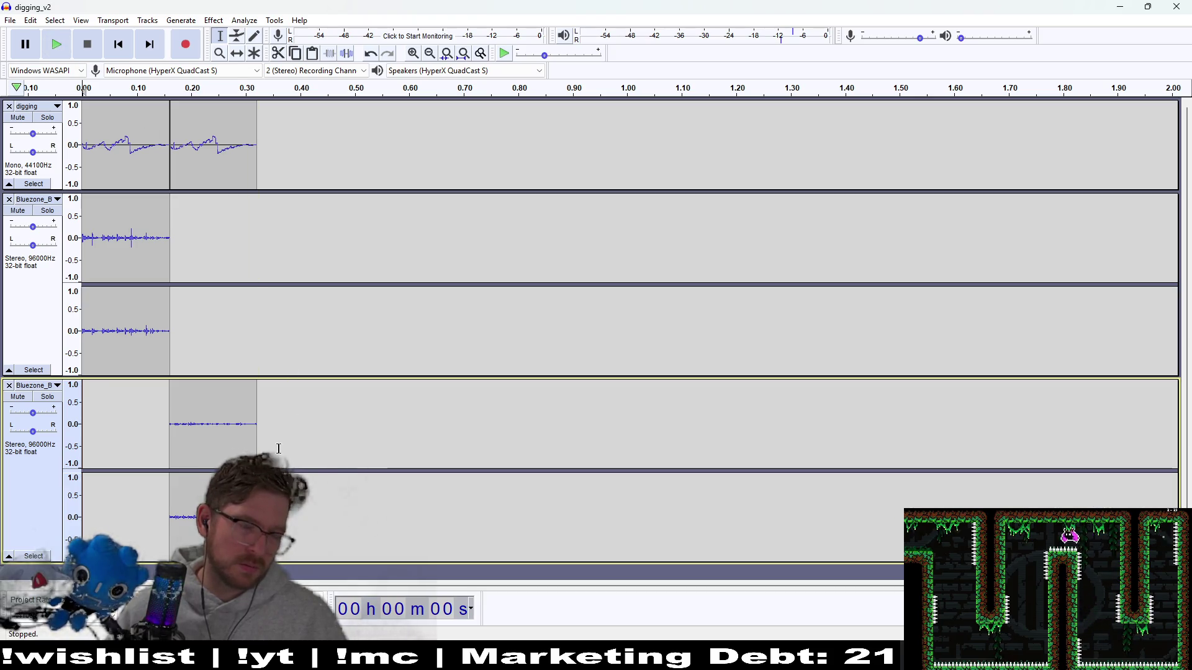
pyautogui.moveTo(265, 452); pyautogui.dragTo(156, 437)
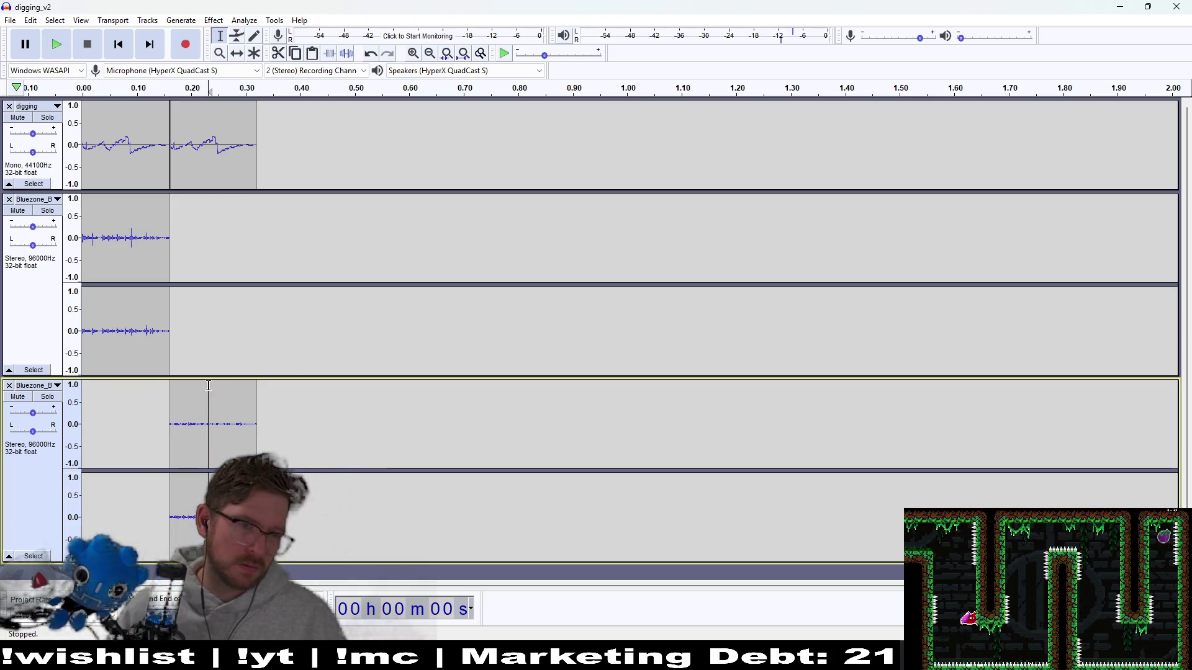
pyautogui.click(365, 462)
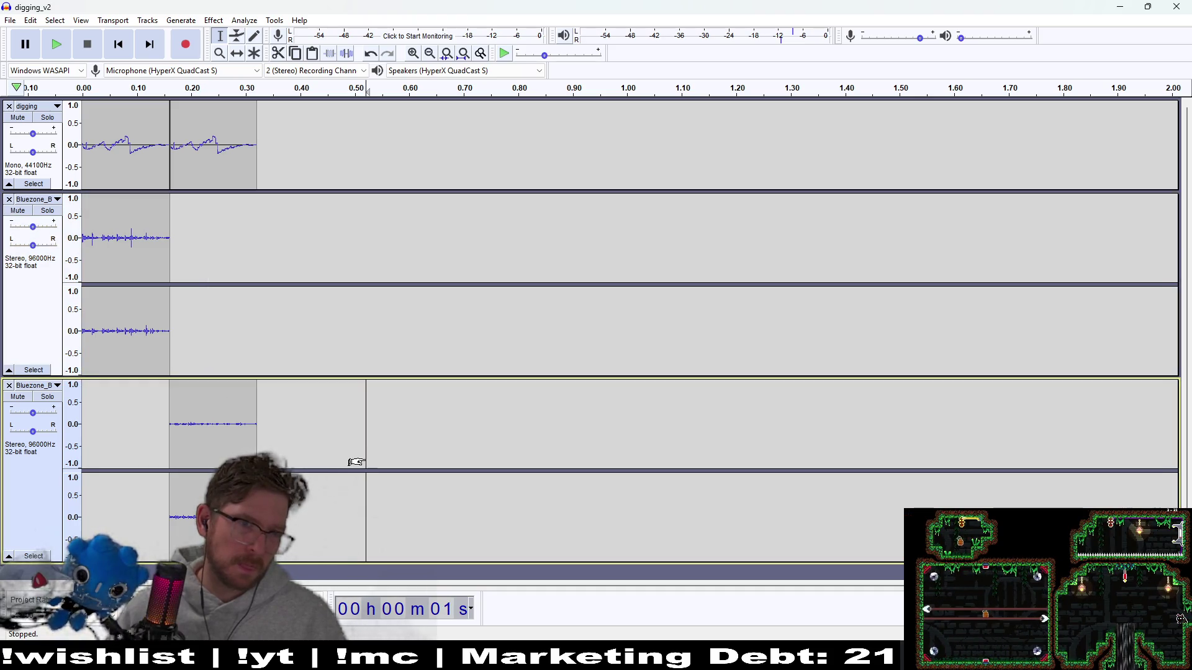
pyautogui.moveTo(256, 151); pyautogui.dragTo(169, 149)
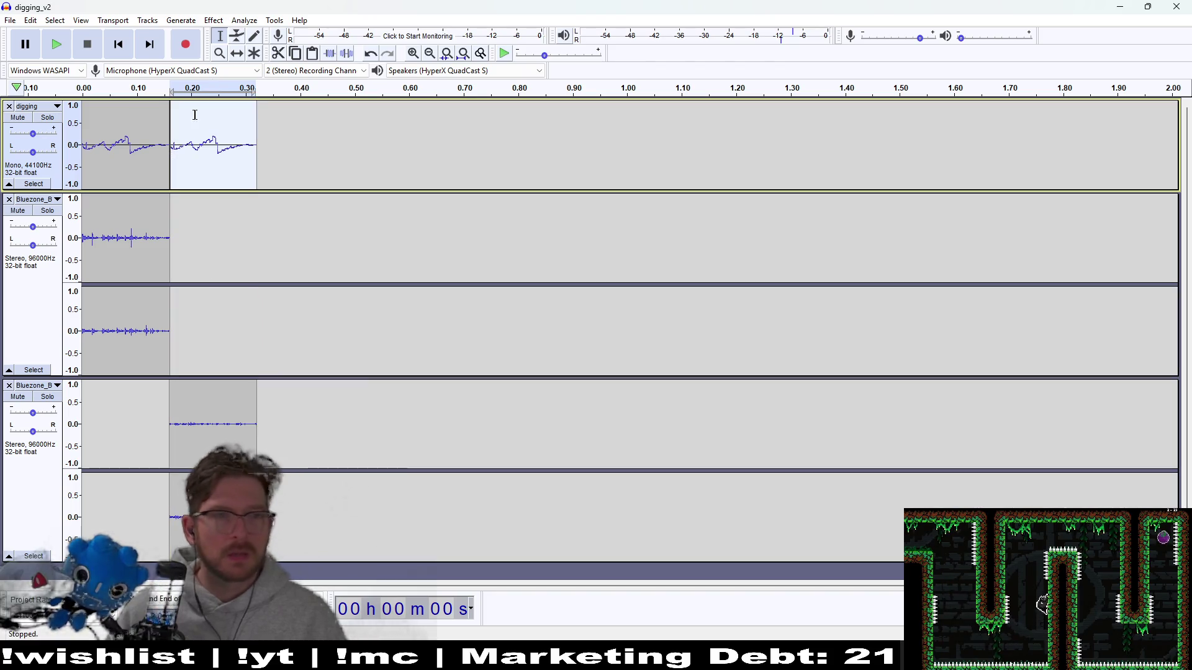
# - Invert the selected second dig clip and play the result back to check it
pyautogui.click(213, 20)
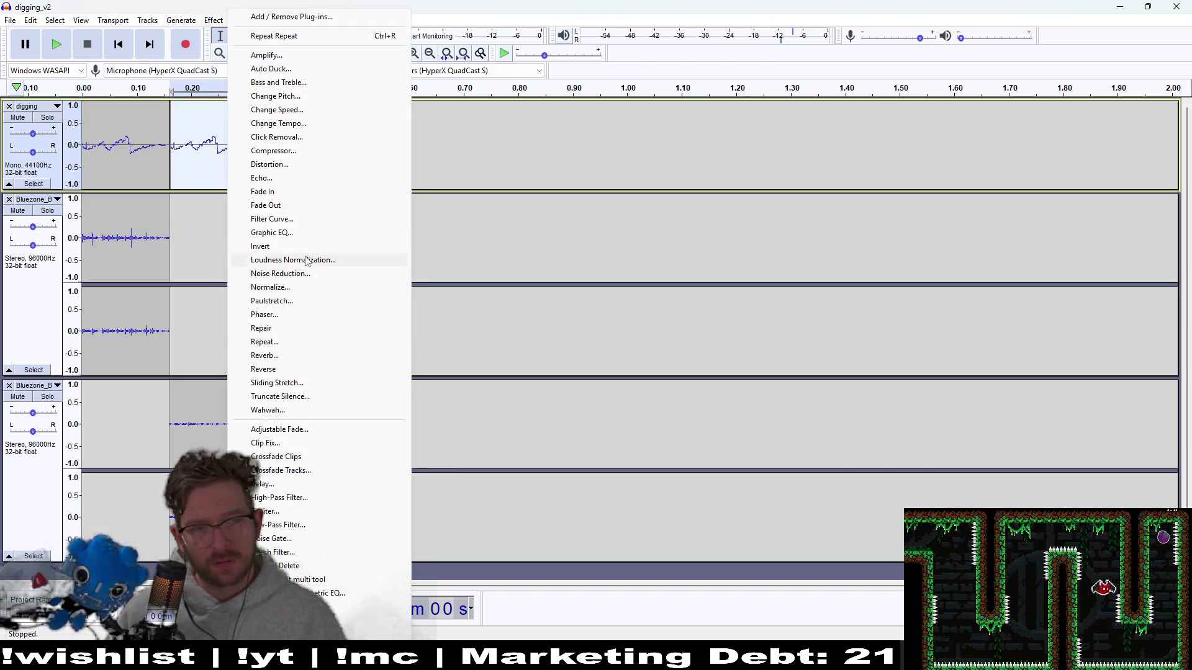
pyautogui.click(281, 248)
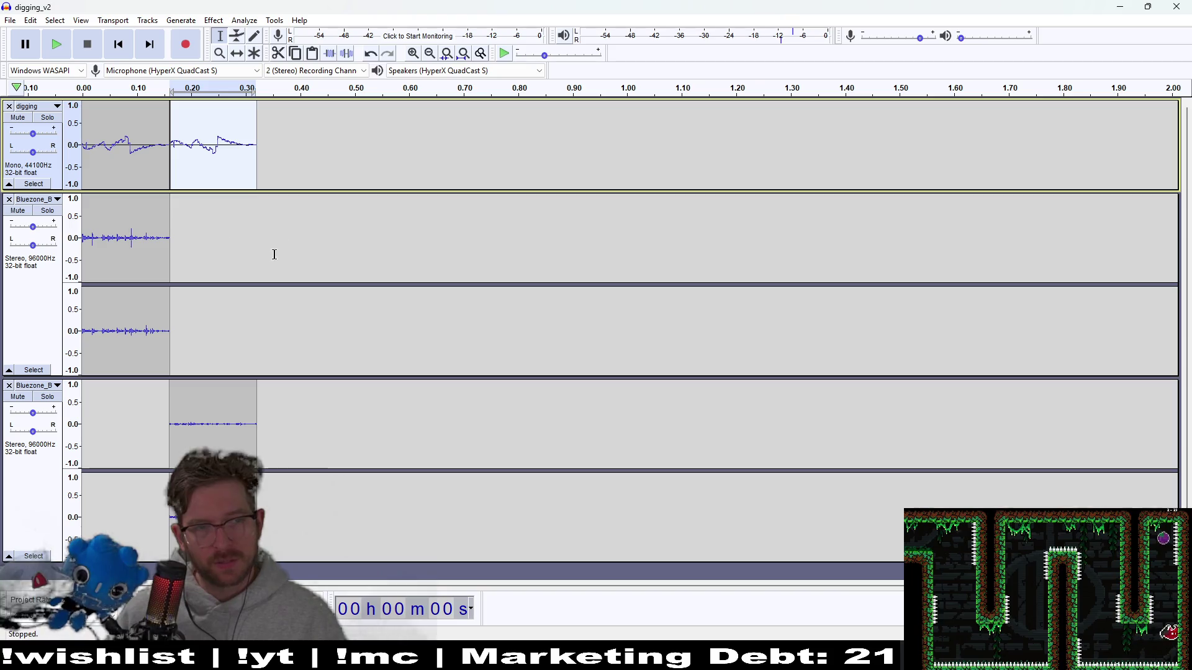
pyautogui.click(111, 51)
pyautogui.click(58, 45)
pyautogui.click(57, 45)
pyautogui.click(57, 44)
pyautogui.click(61, 49)
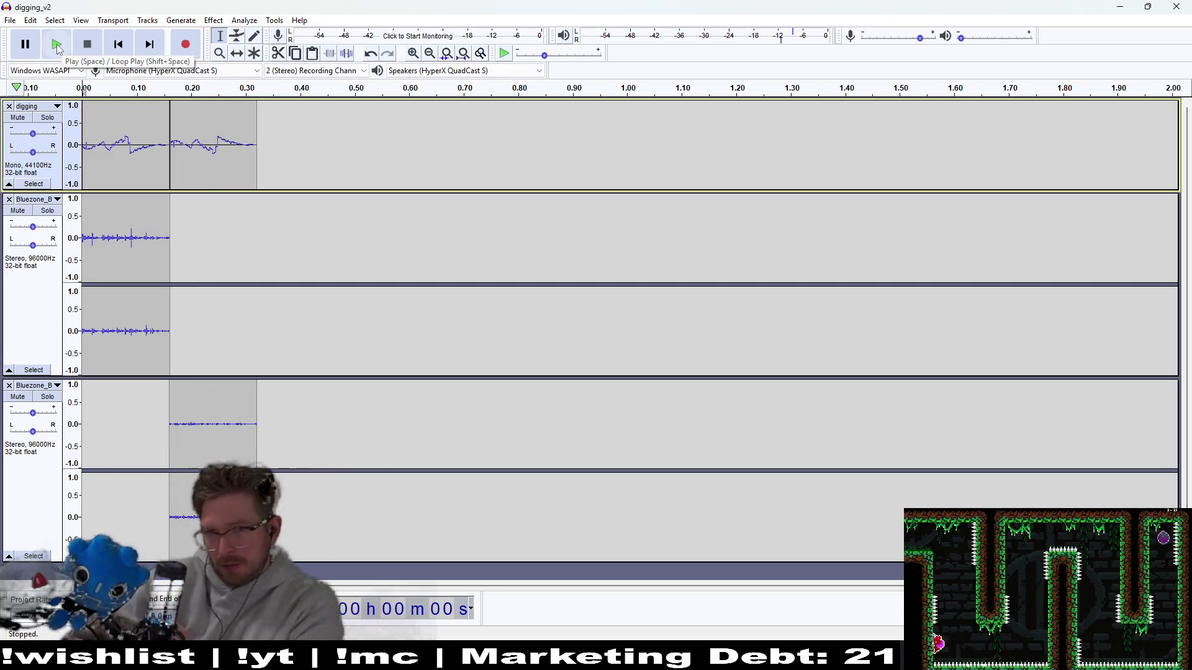
# - Export the mix as WAV, overwriting digging_v2.wav
pyautogui.click(28, 21)
pyautogui.moveTo(9, 20)
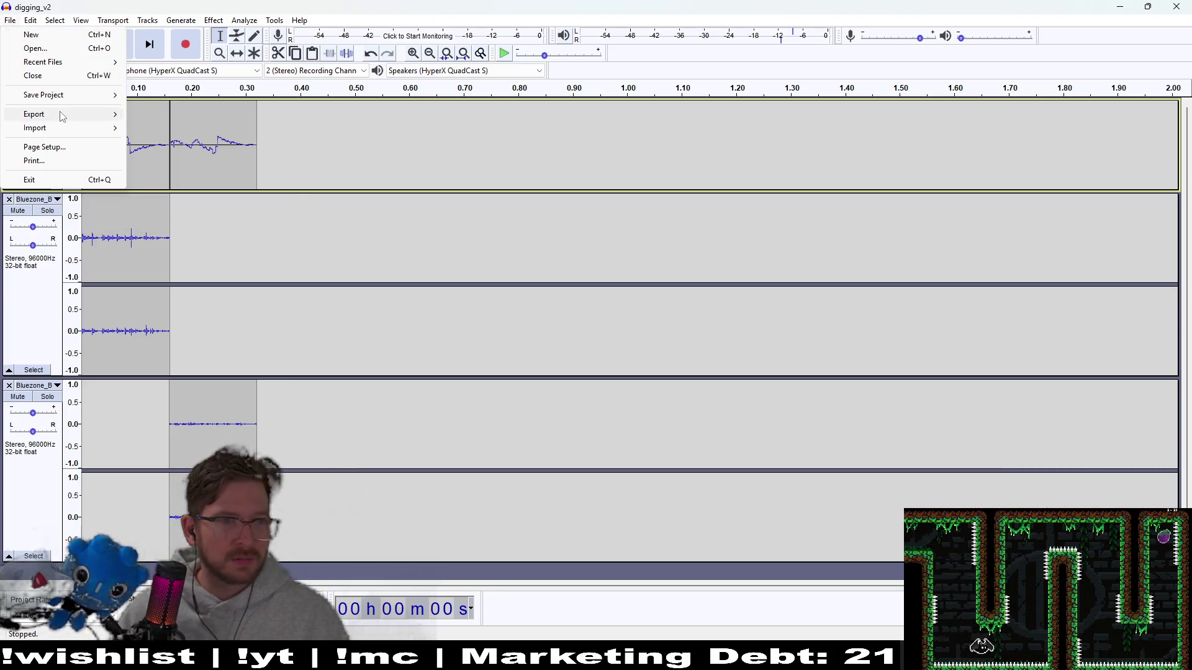
pyautogui.moveTo(63, 114)
pyautogui.click(196, 129)
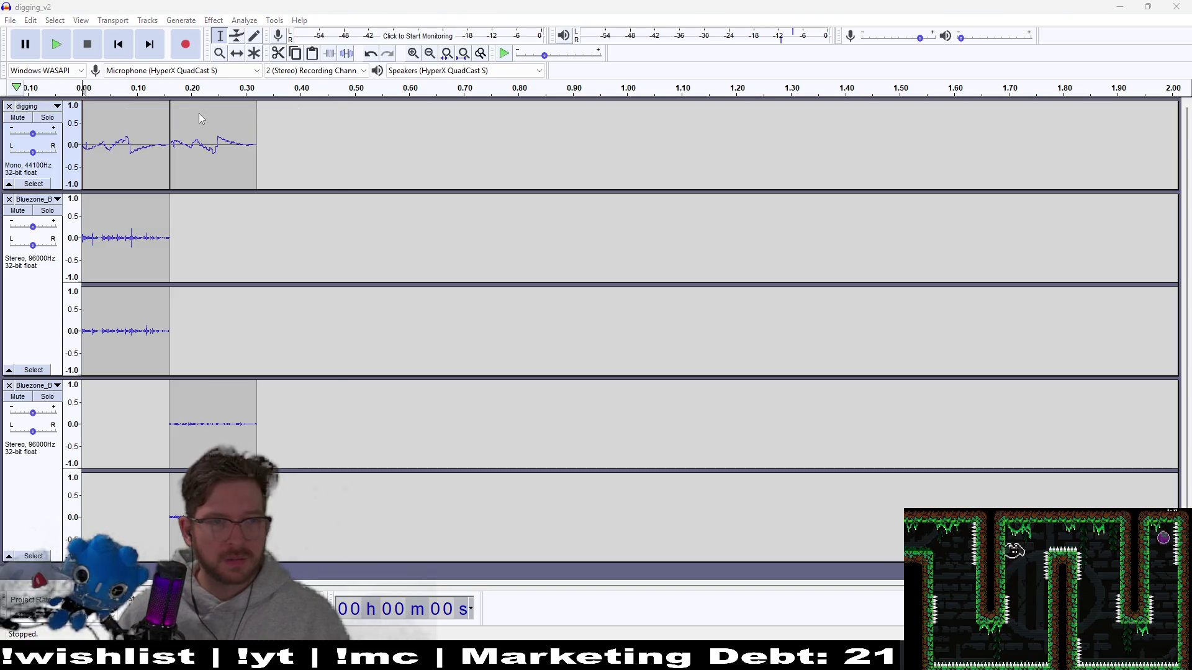
pyautogui.press('Escape')
pyautogui.click(10, 20)
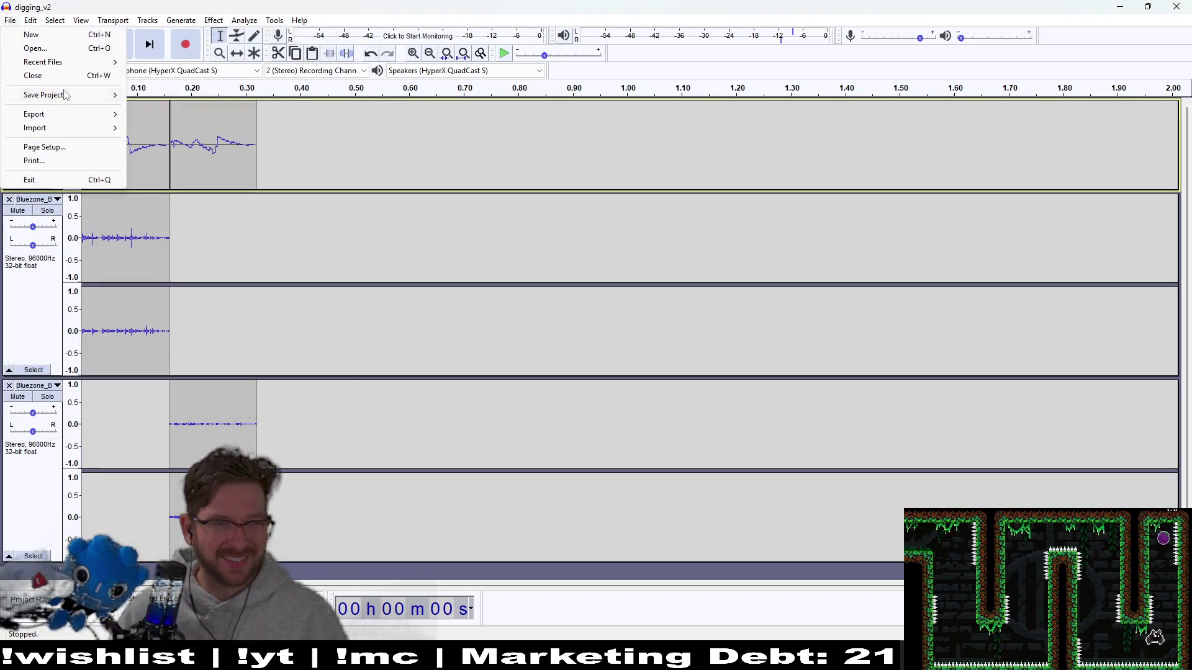
pyautogui.moveTo(62, 114)
pyautogui.click(196, 127)
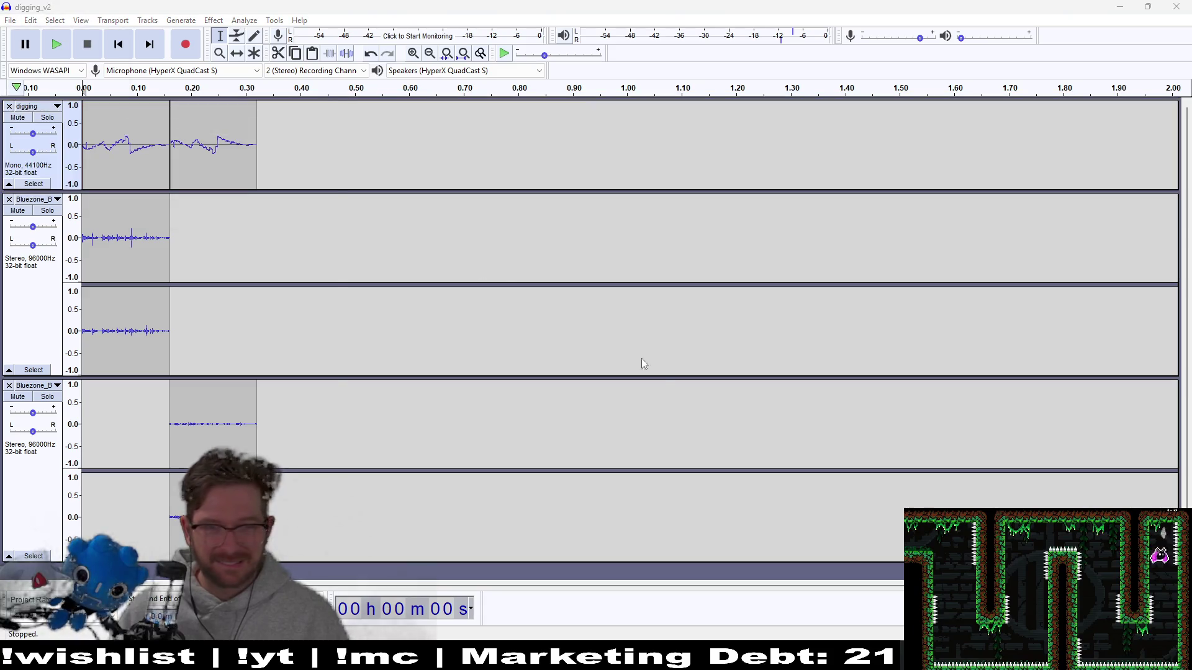
pyautogui.click(313, 257)
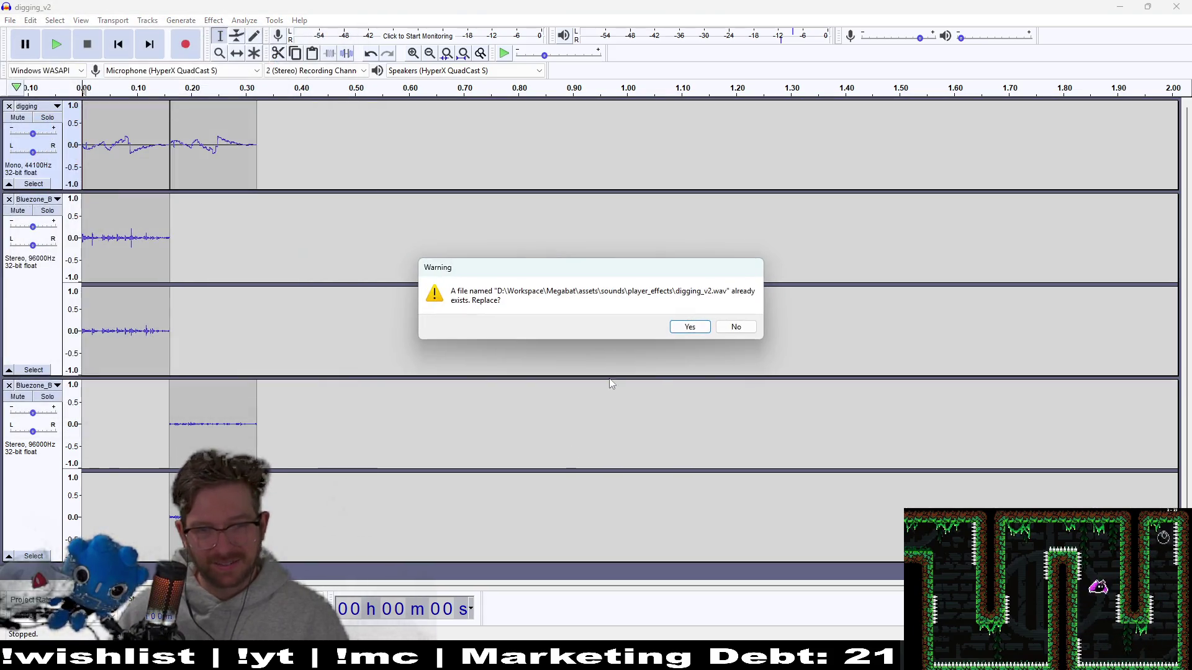
pyautogui.click(687, 325)
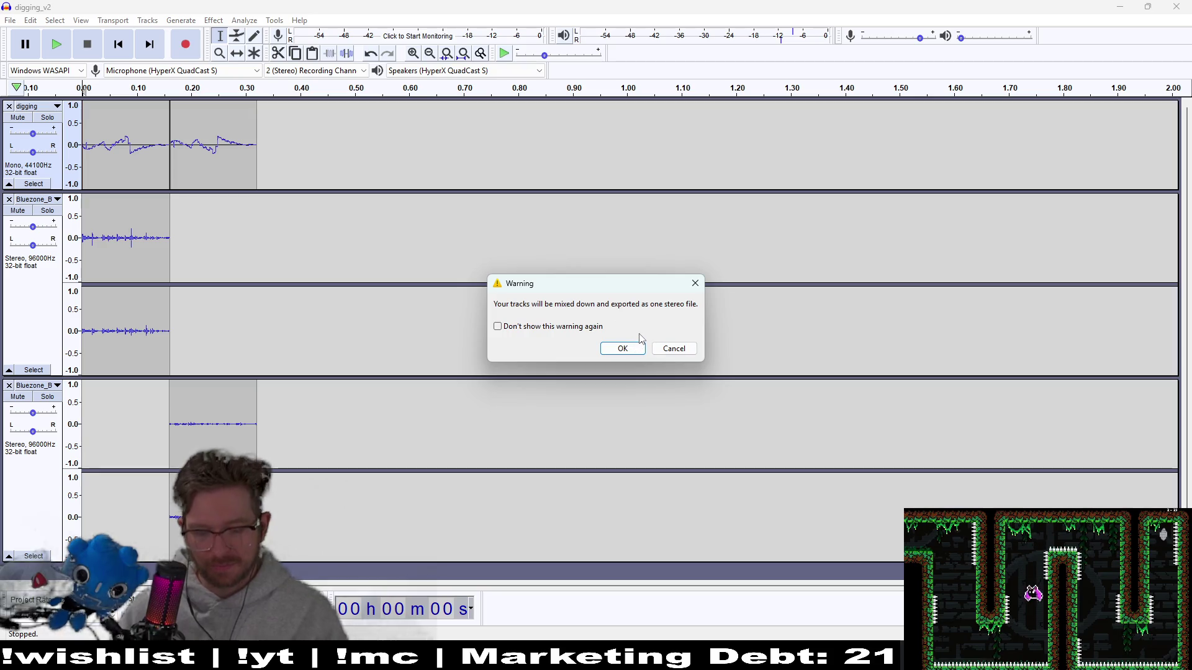
pyautogui.click(623, 348)
pyautogui.press('Return')
# - Run the game from Godot and start playing from the title screen
pyautogui.hotkey('alt', 'Tab')
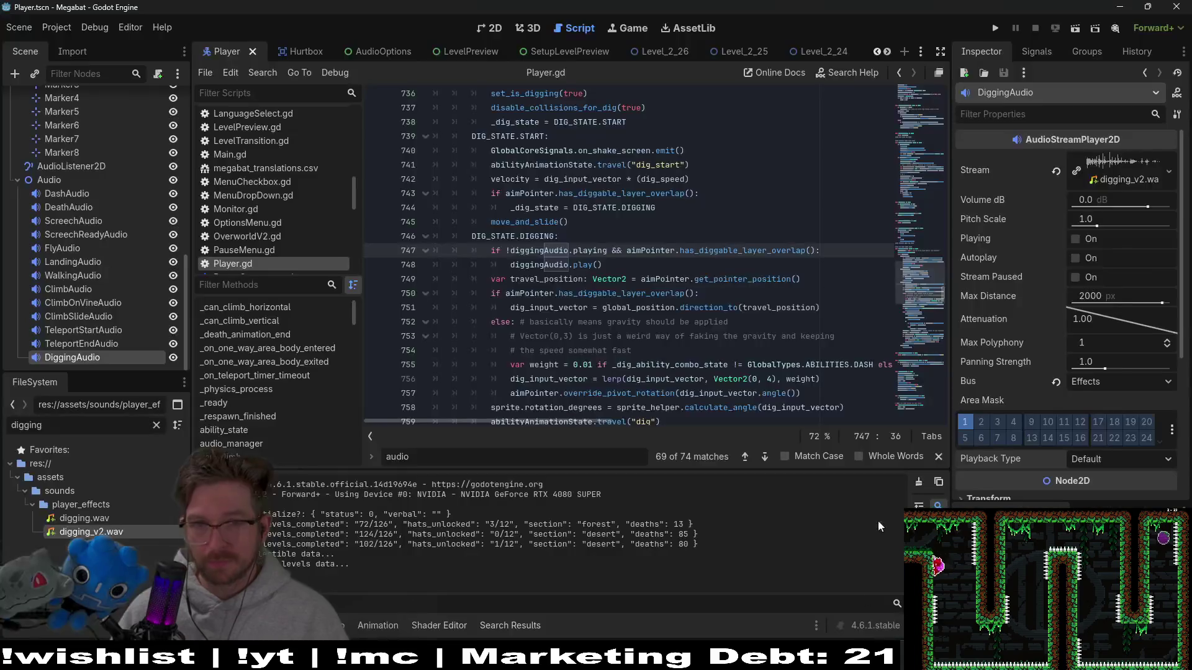
pyautogui.click(987, 25)
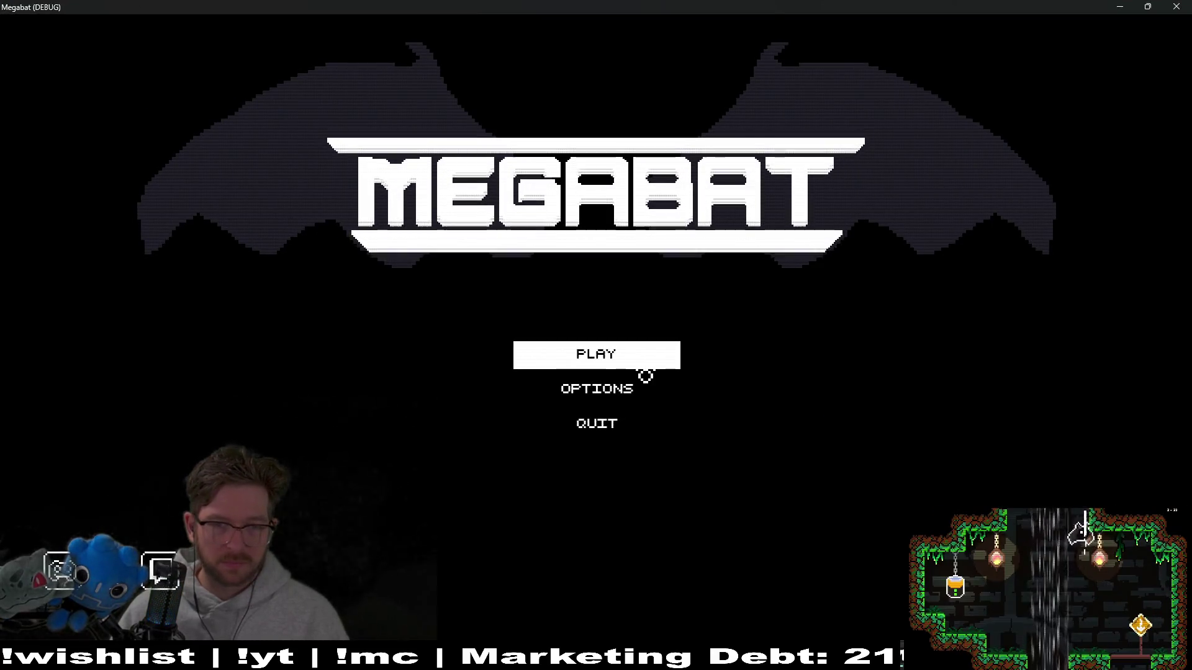
pyautogui.click(643, 368)
# - Choose a save profile, start level 3-1, and dig through the orange dirt
pyautogui.click(707, 298)
pyautogui.click(955, 326)
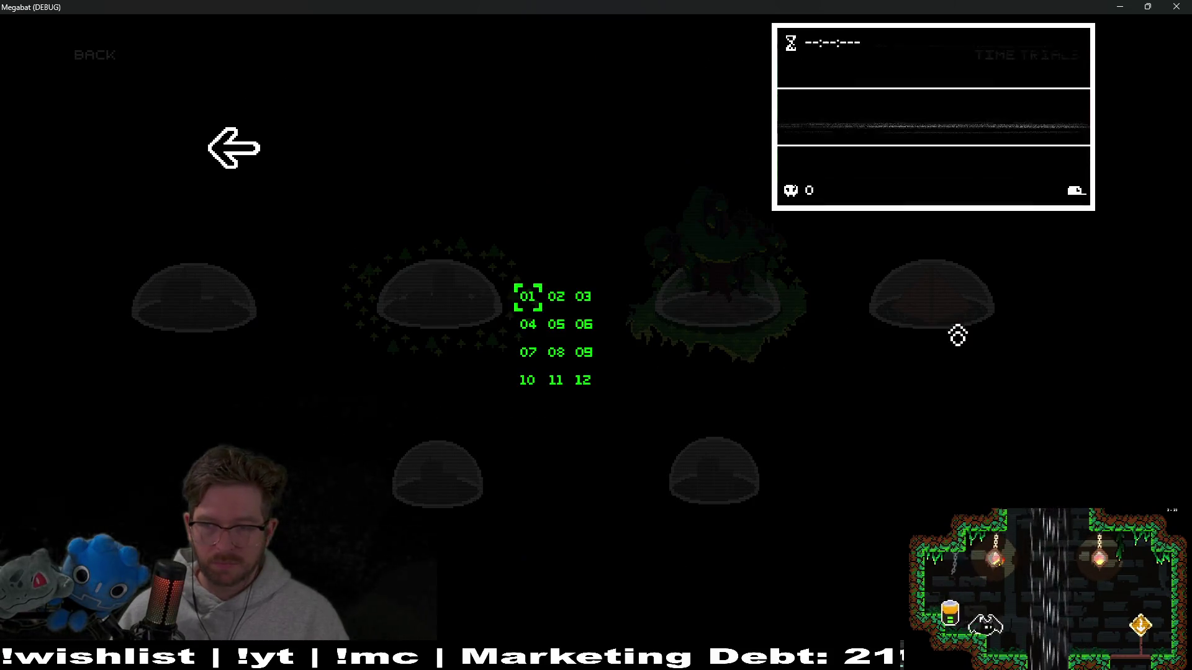
pyautogui.click(526, 311)
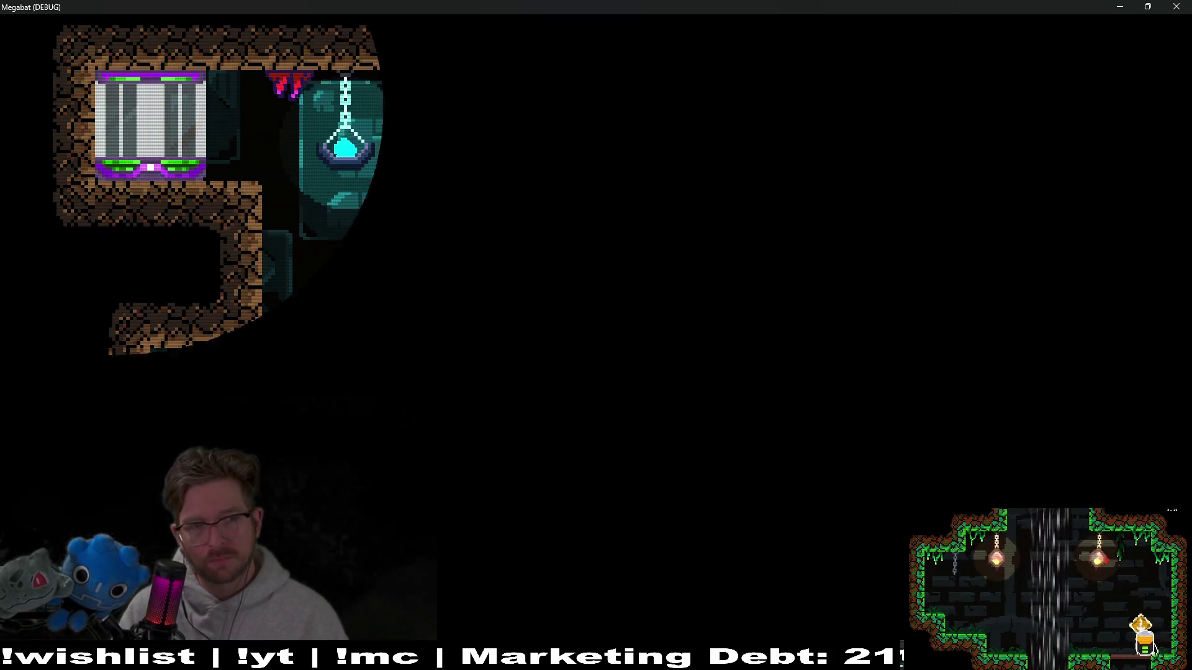
pyautogui.press('space')
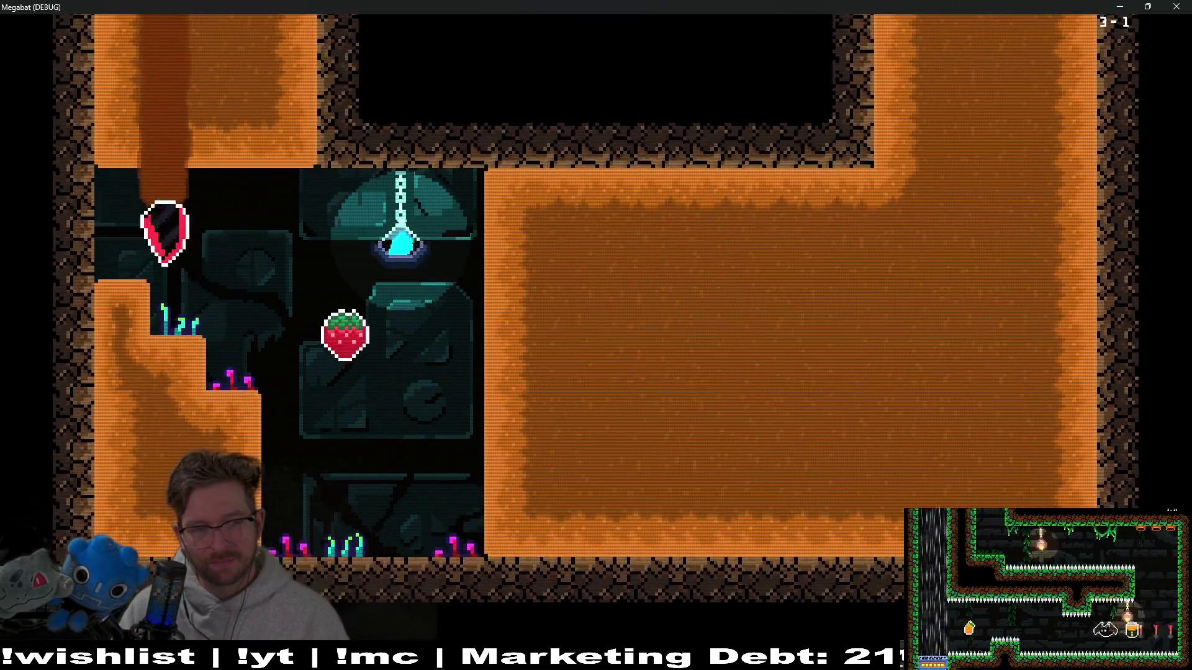
pyautogui.press('space')
pyautogui.press('Up')
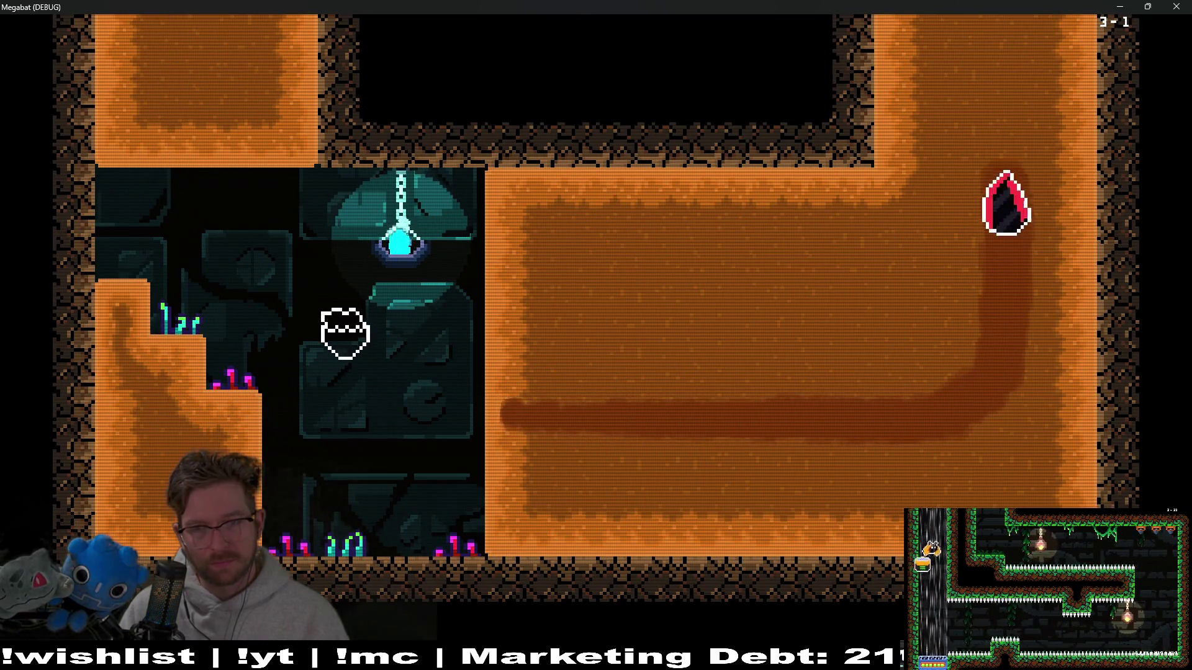